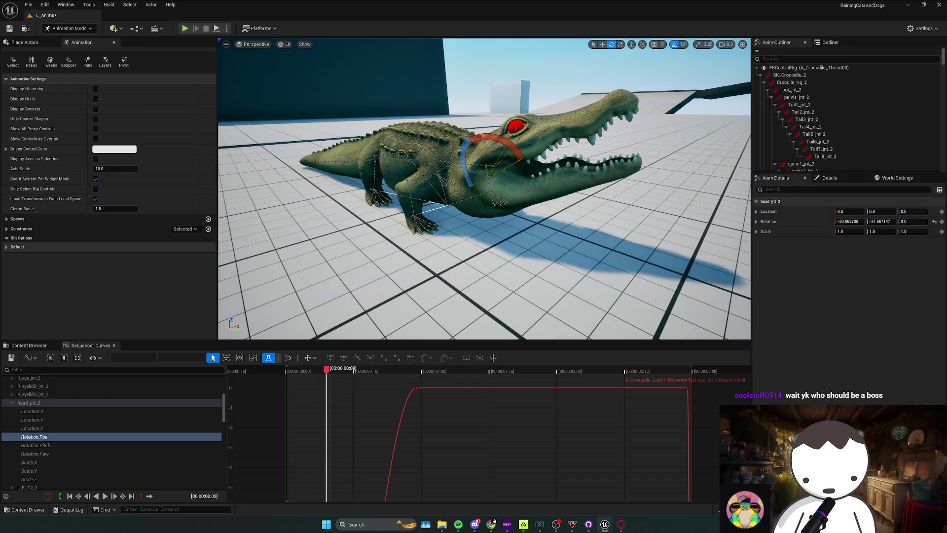
key("Right")
key("Right")
key("Right")
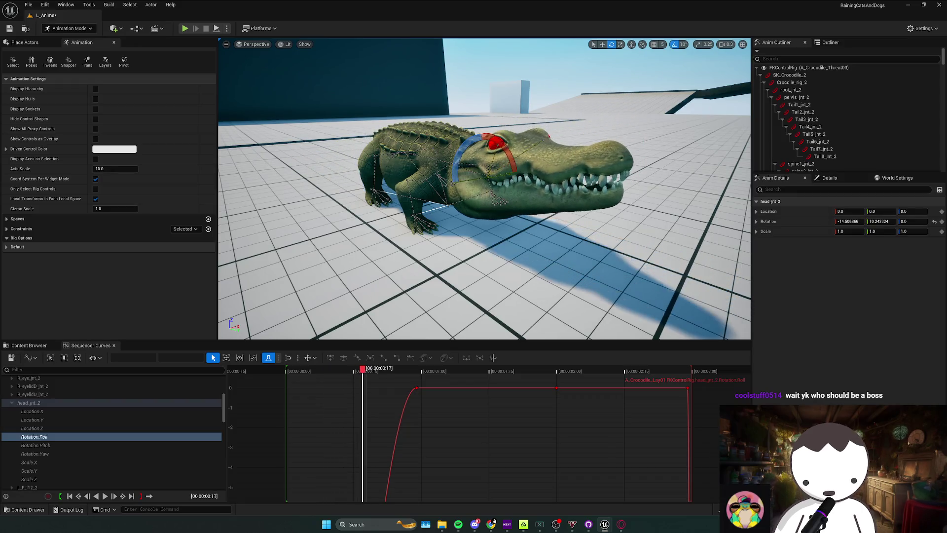
Step and replay through the head animation frame by frame, comparing the final poses
key("Home")
key("ctrl+z")
key("End")
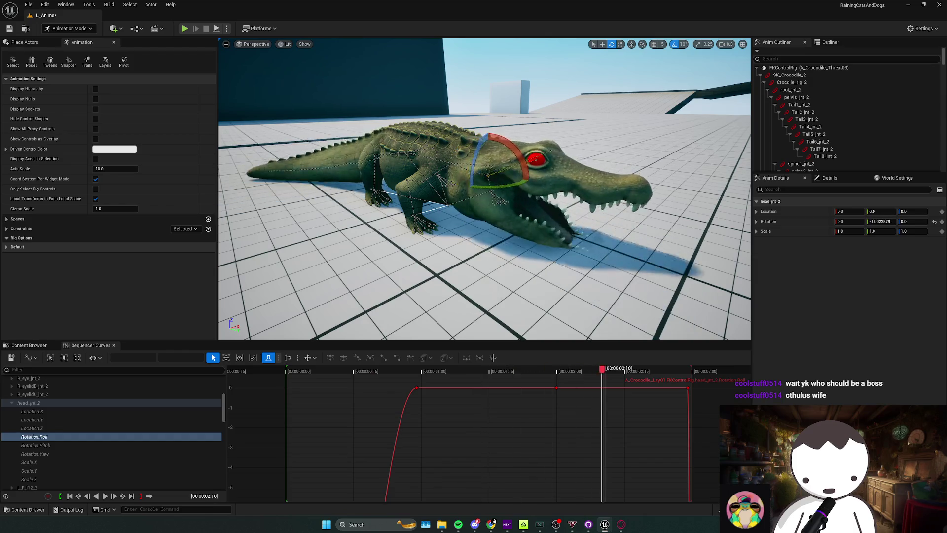
key("Left")
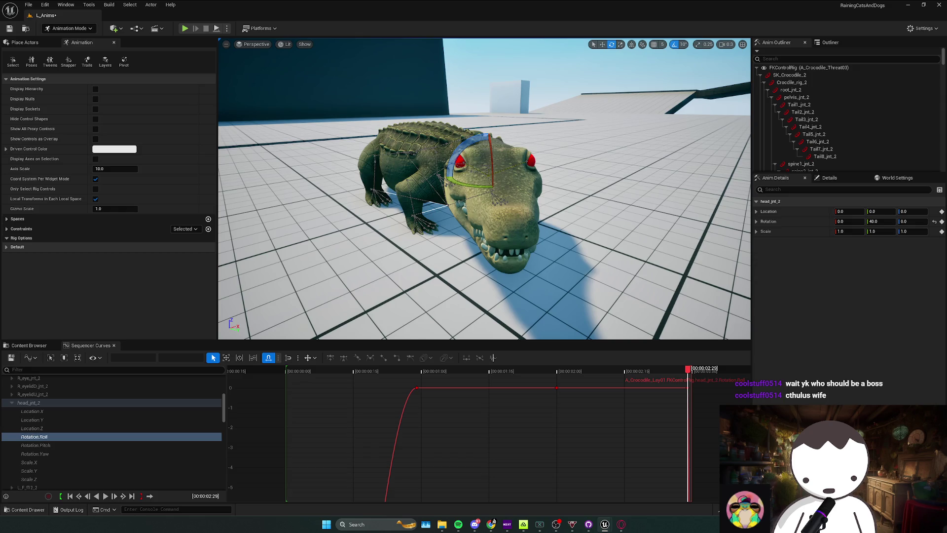
key("Right")
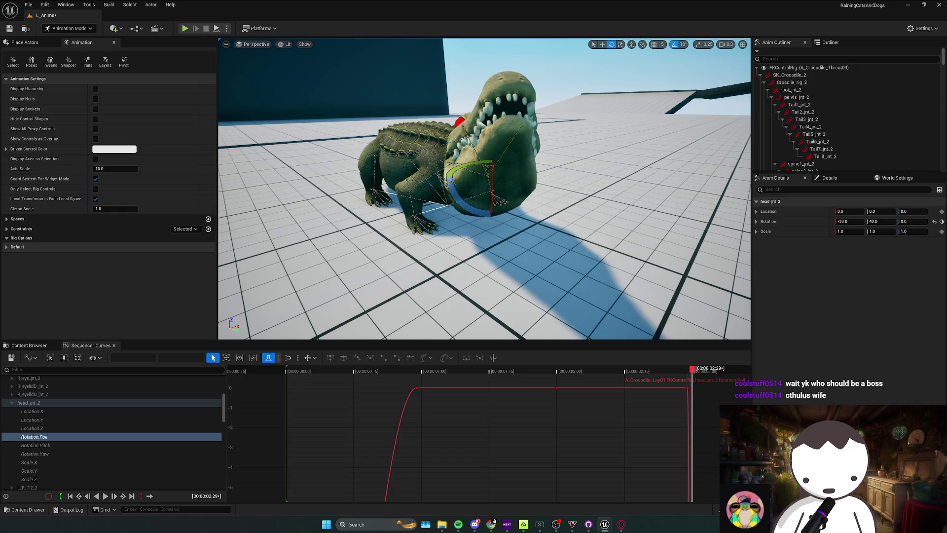
key("Left")
key("space")
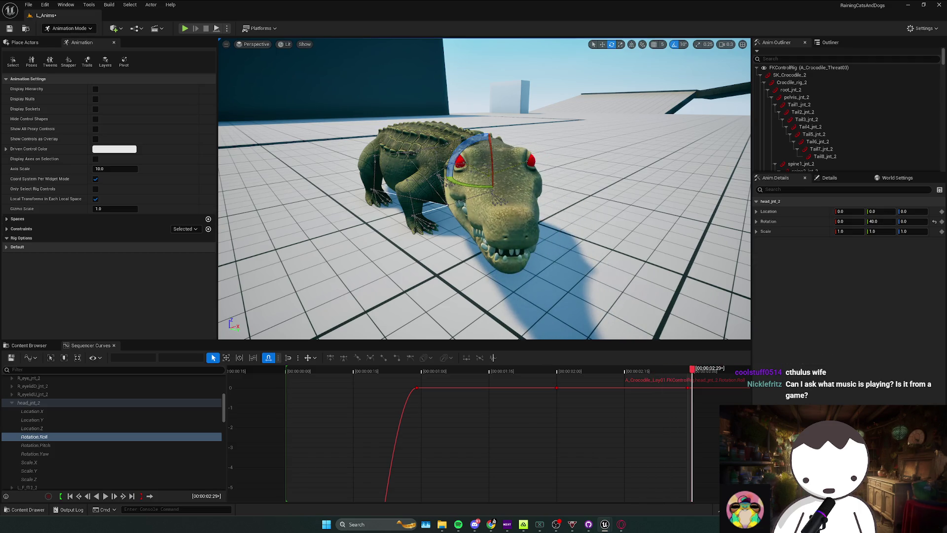
key("space")
key("Up")
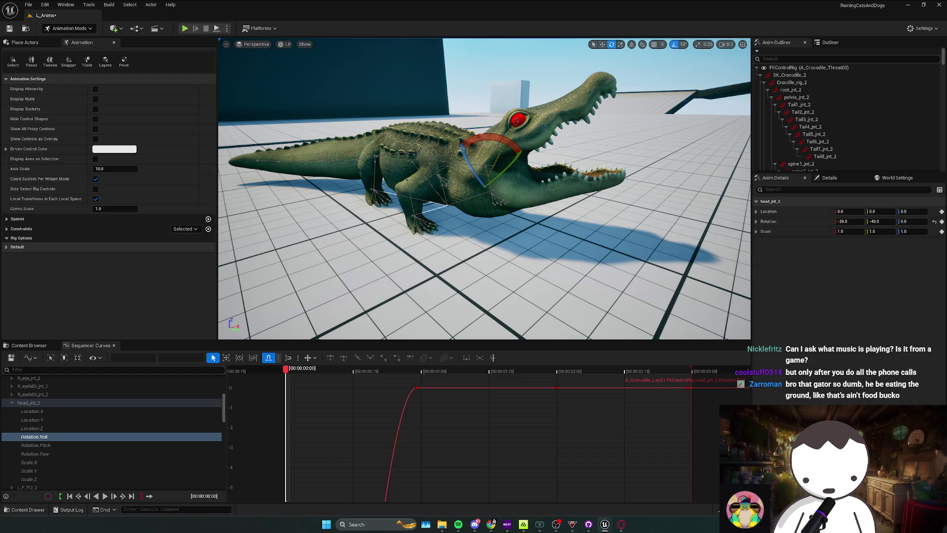
Check the playing track's artist page in the music player, then return to Unreal
left_click(457, 527)
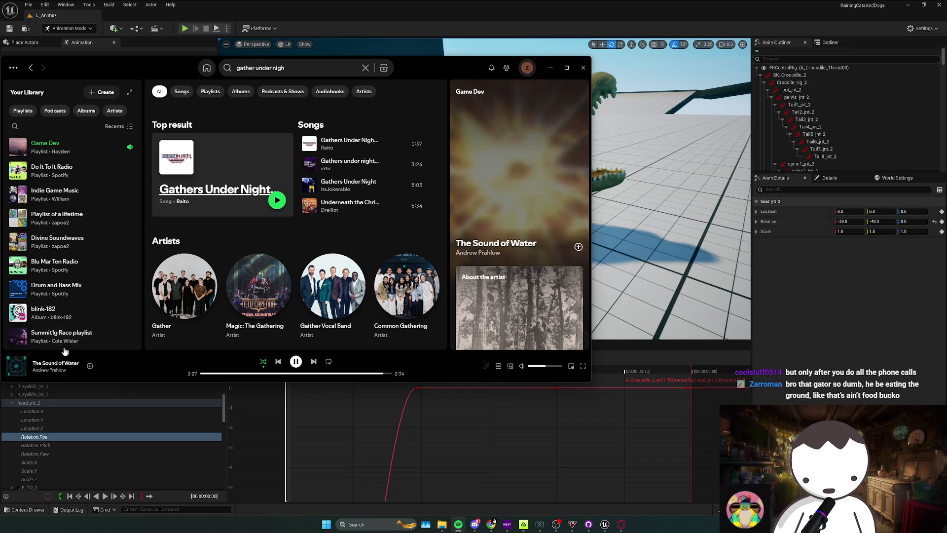
left_click(49, 370)
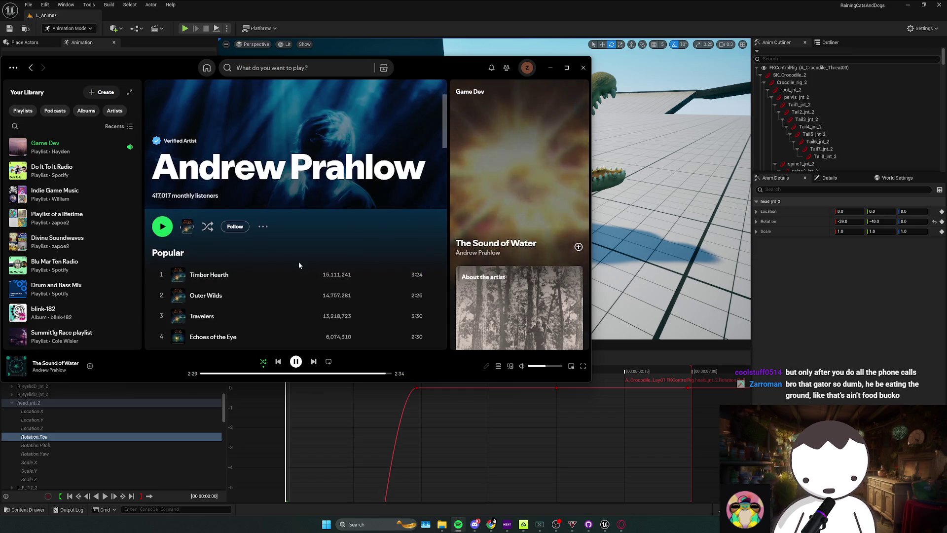
scroll(297, 263, "down", 2)
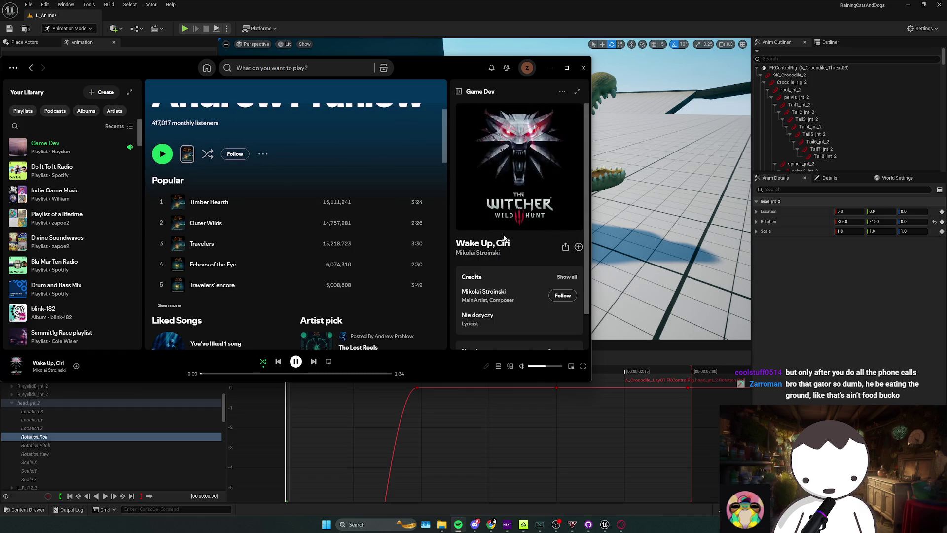
left_click(429, 431)
Save L_Anims and scrub the head animation to about 01:20 from a top-down view
left_click_drag(418, 254, 419, 256)
key("ctrl+s")
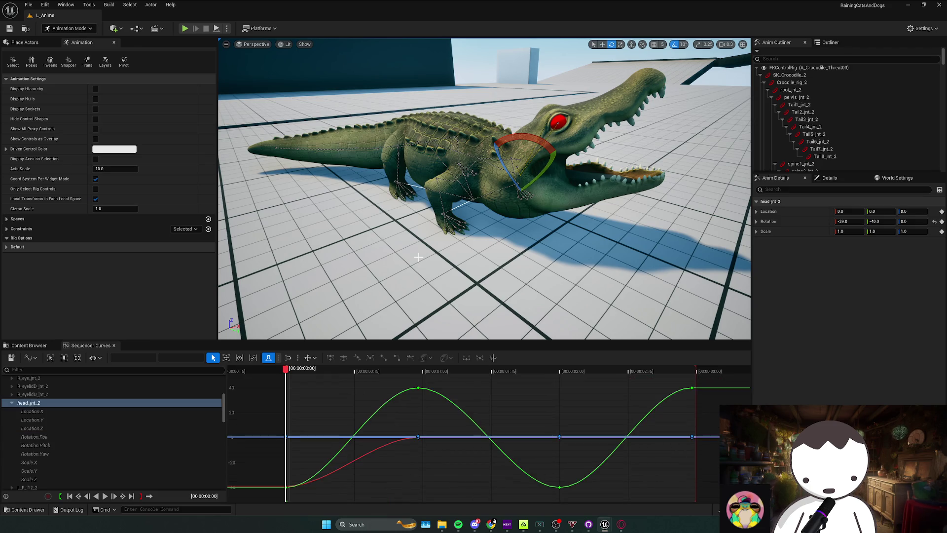
left_click_drag(418, 257, 342, 328)
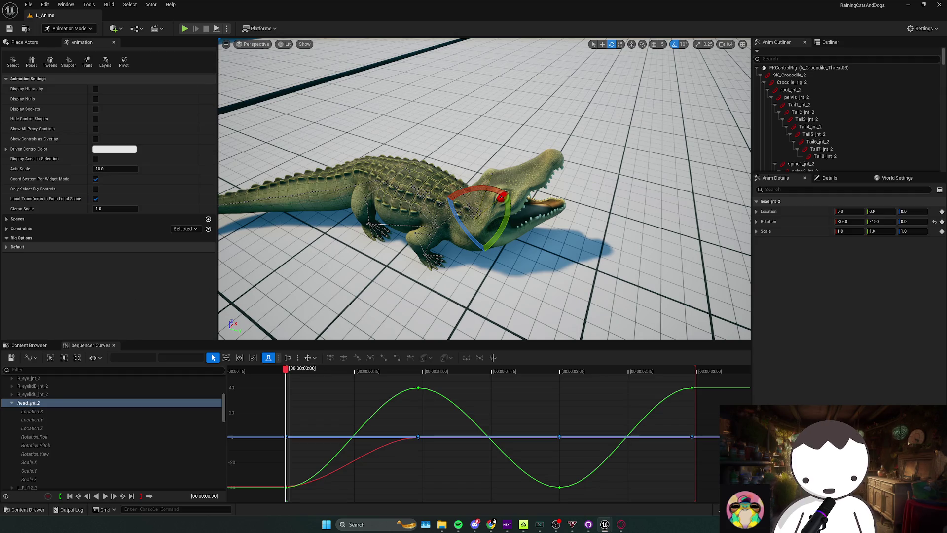
key("space")
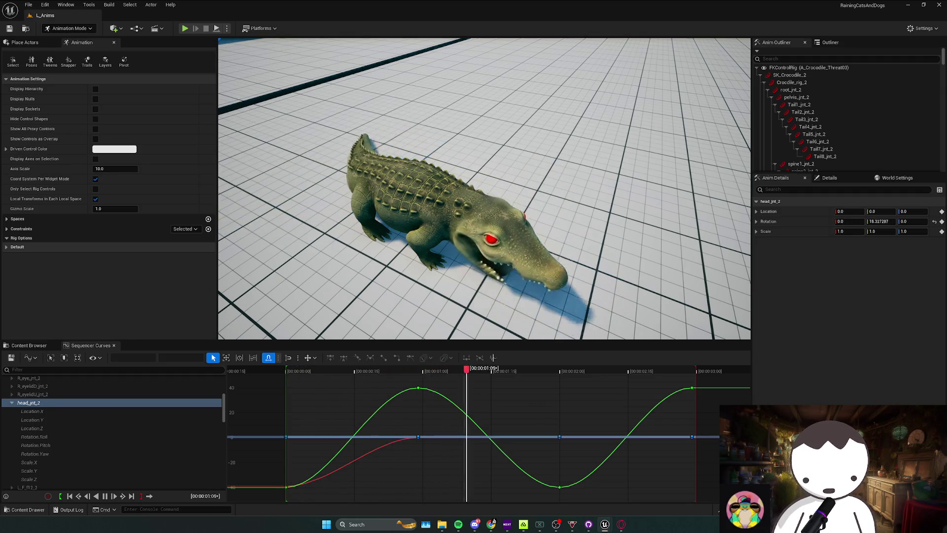
key("space")
left_click_drag(348, 370, 359, 370)
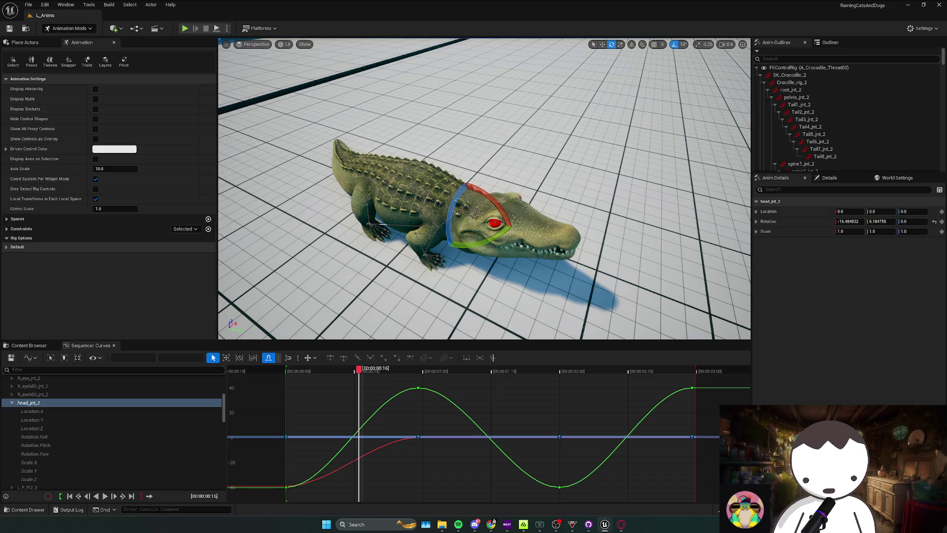
mouse_move(358, 370)
left_mouse_down()
mouse_move(513, 370)
mouse_move(297, 370)
left_mouse_up()
Replay the head animation, checking the 00:29 keyframe and the pose at 01:12
key("space")
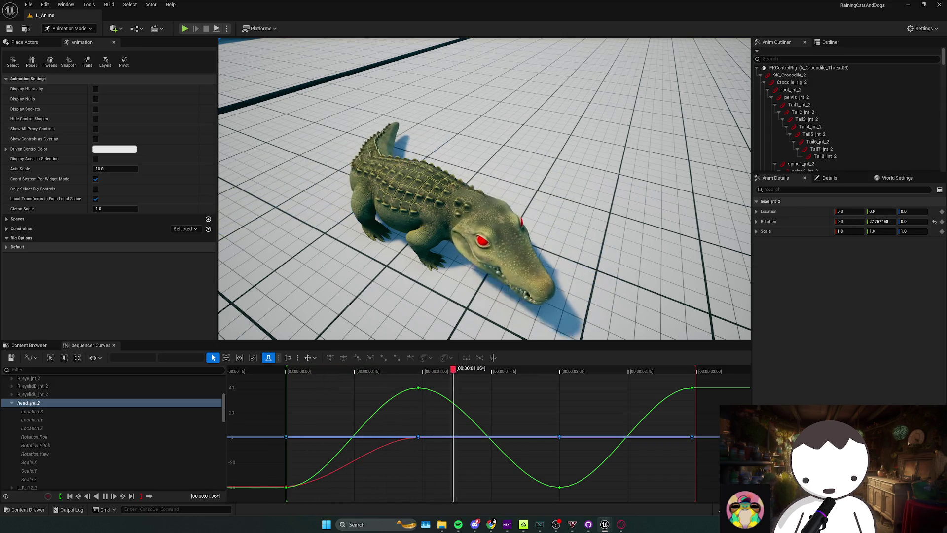
key("space")
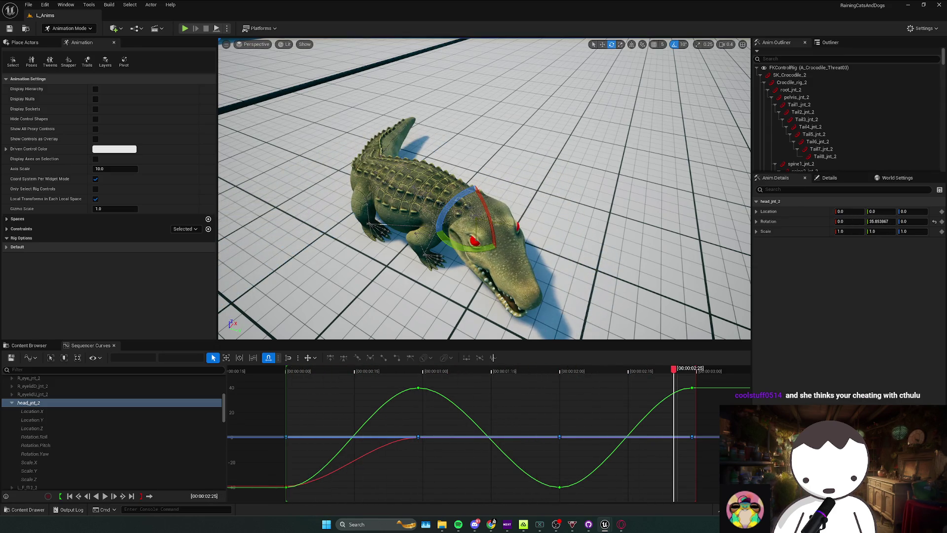
key("space")
key("space")
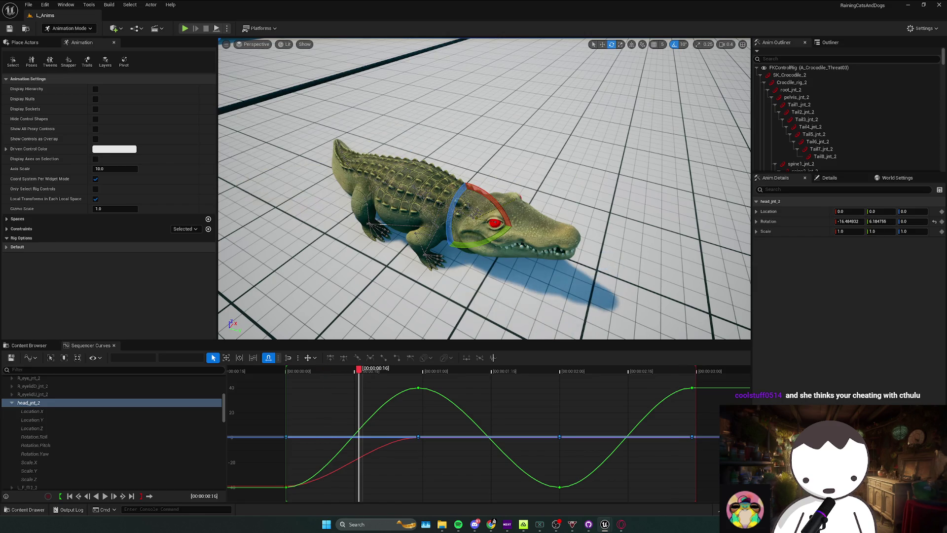
key("period")
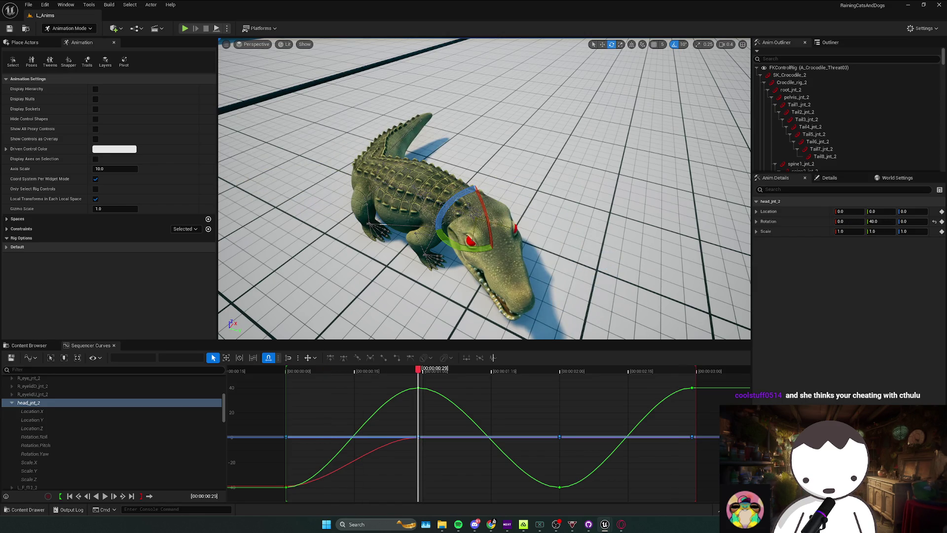
key("space")
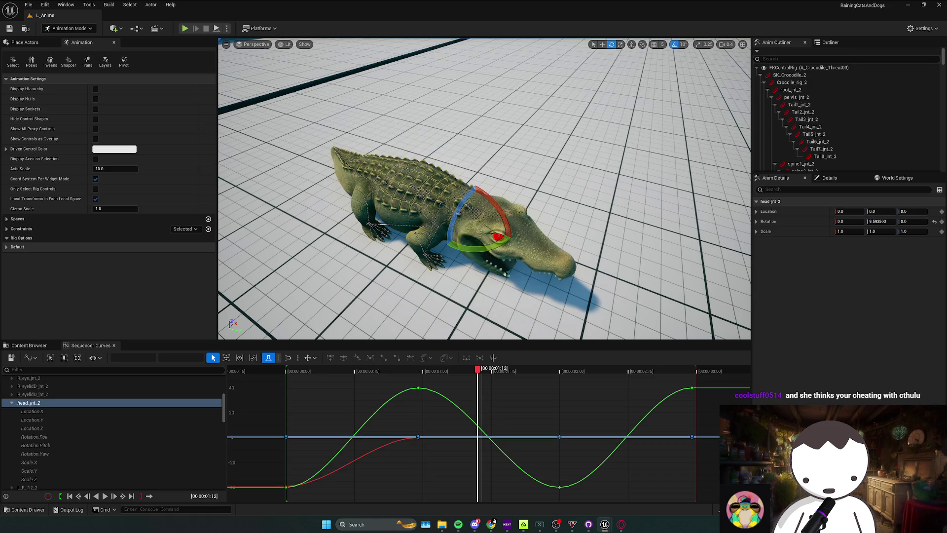
key("space")
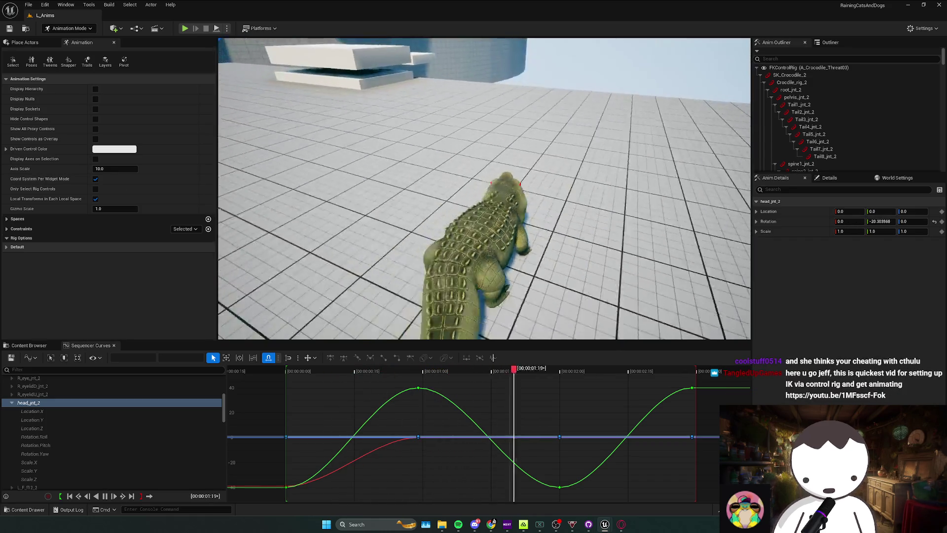
Reframe the crocodile and run a quick play-test of the level
left_click_drag(379, 229, 361, 211)
left_click(185, 29)
key("Escape")
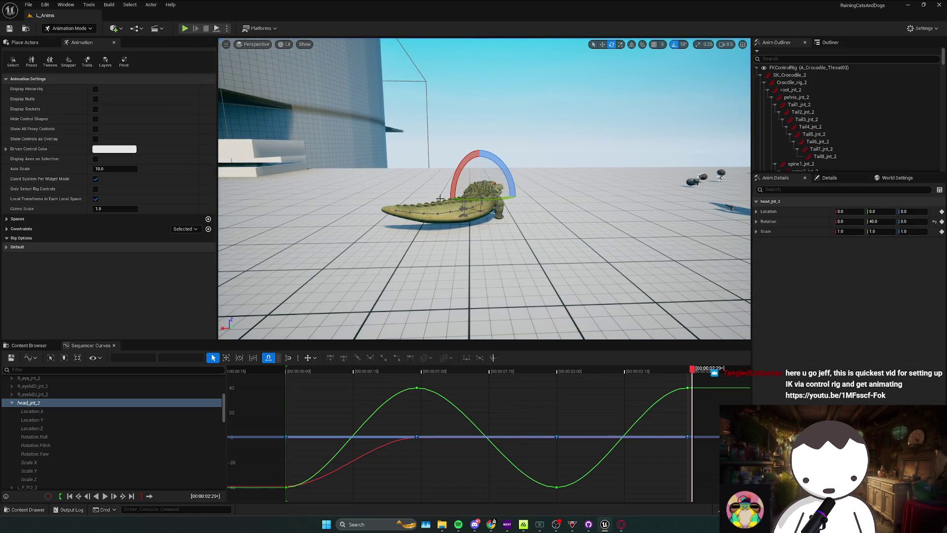
Replay the animation once more and select the first spine joint
scroll(439, 198, "down", 2)
key("space")
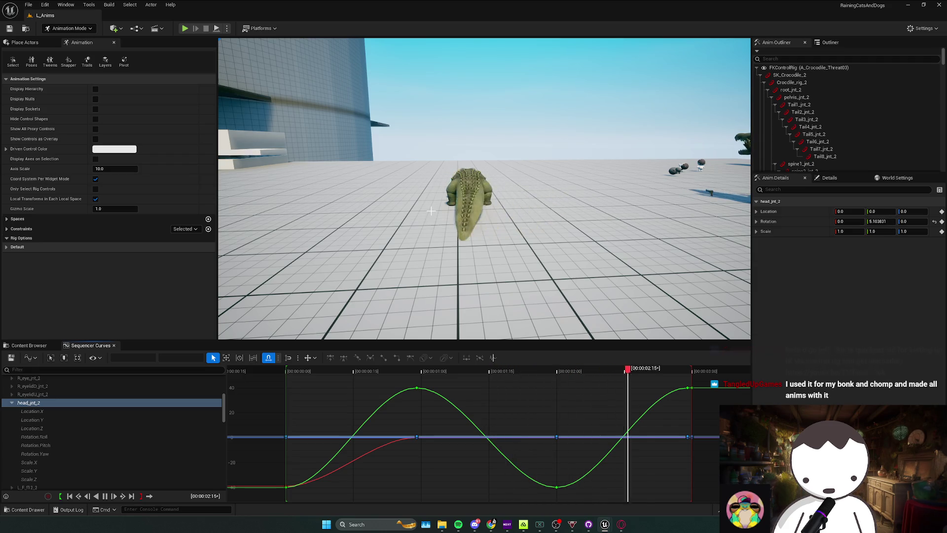
key("space")
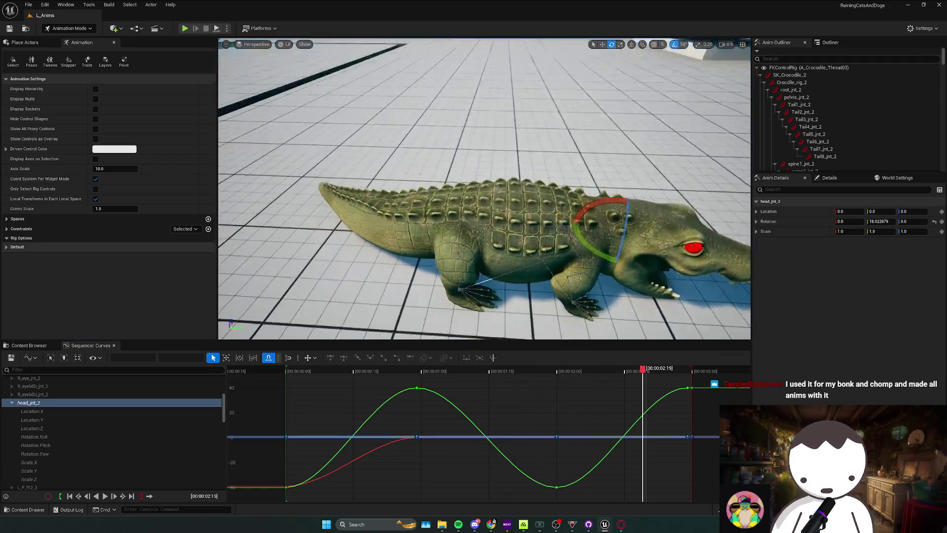
left_click(546, 157)
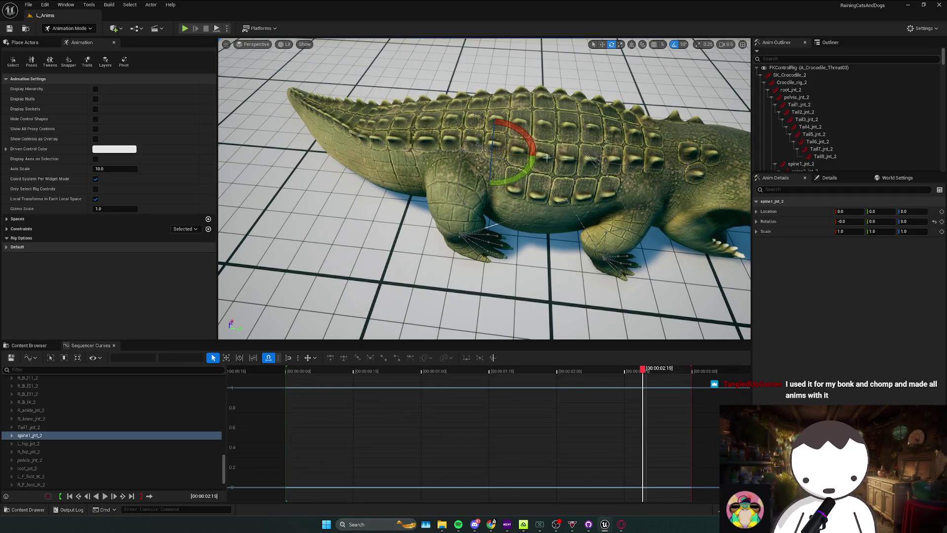
Key spine2_jnt_2 at 10 degrees, then at -10 degrees from 01:15, and replay the sway
left_click(546, 157)
left_click_drag(527, 182, 527, 195)
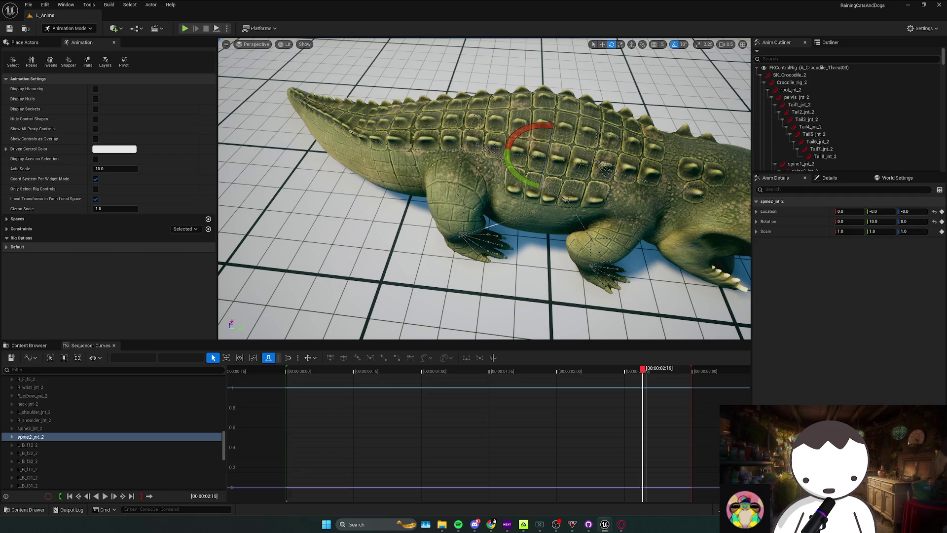
key("Up")
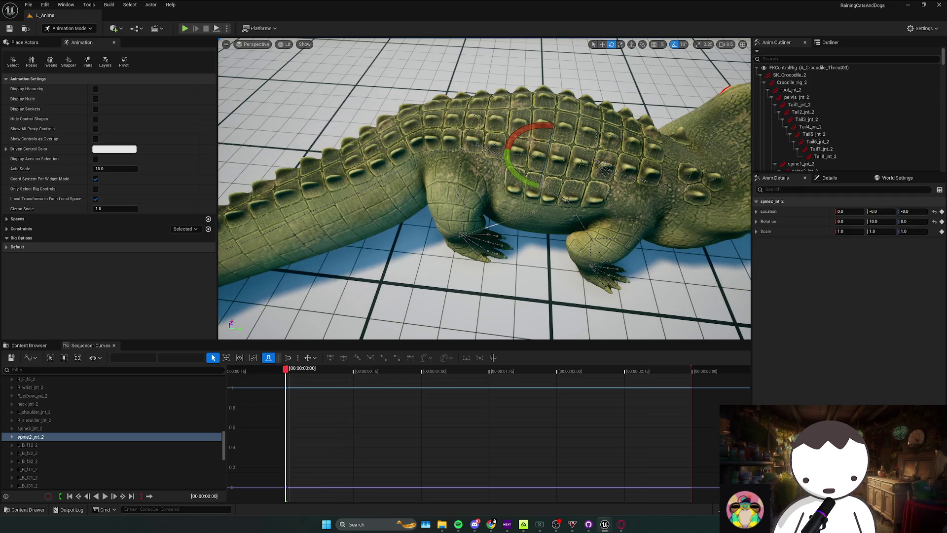
key("period")
left_click_drag(552, 130, 509, 176)
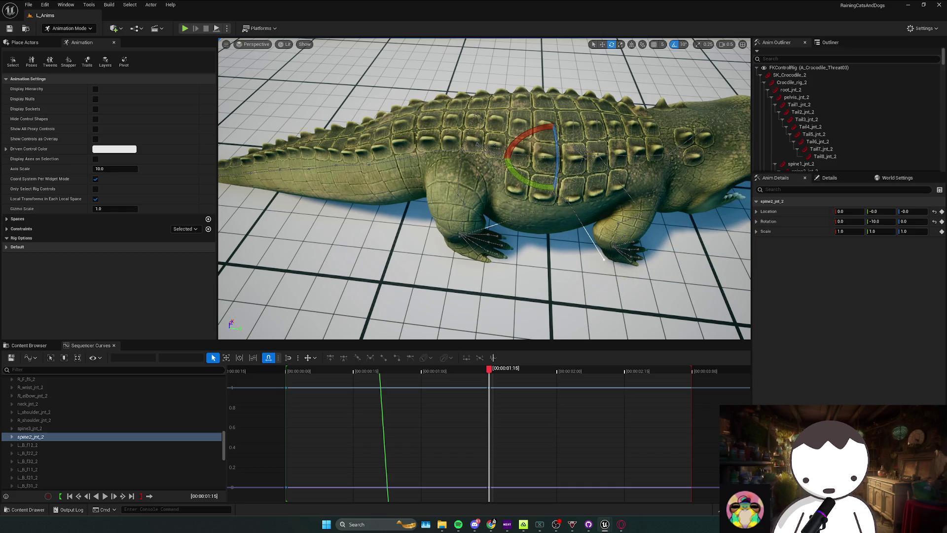
key("space")
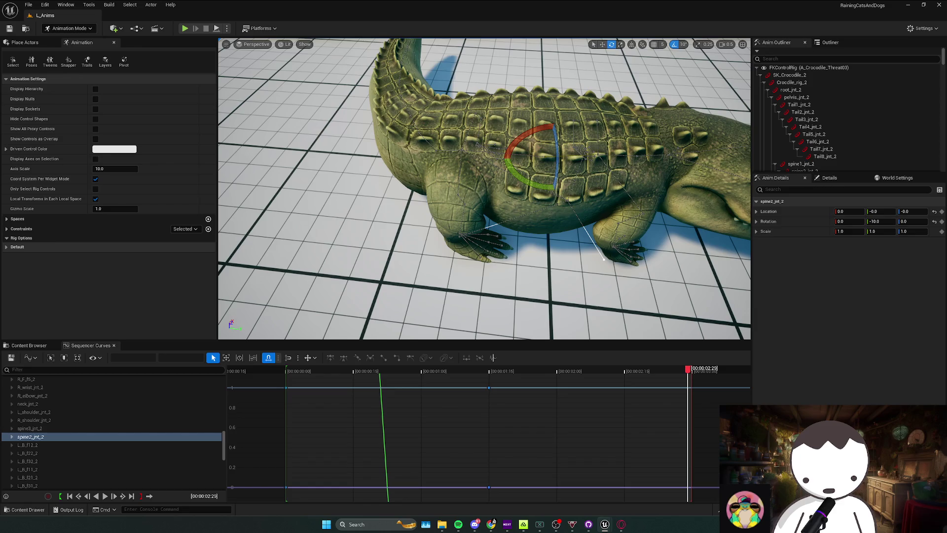
key("s")
key("space")
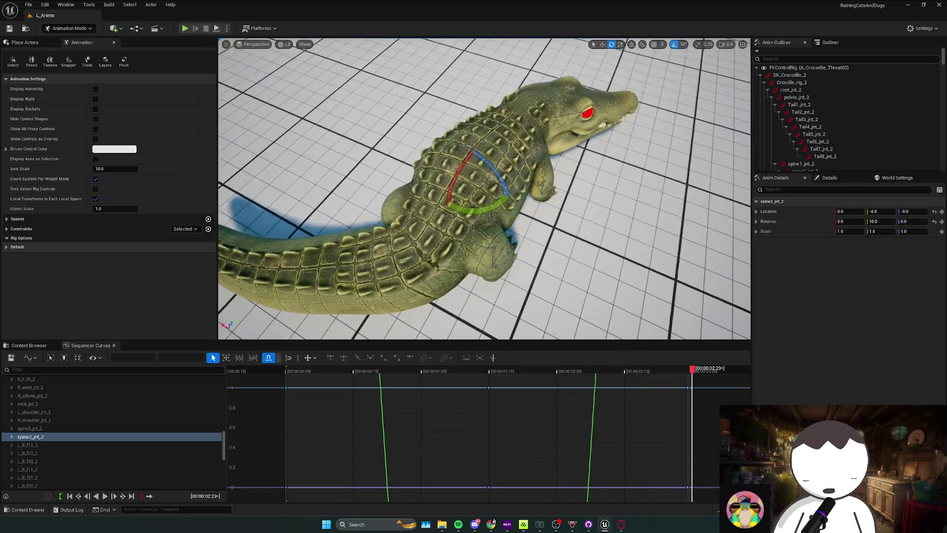
Select the right ankle joint and rotate it downward
left_click(486, 271)
key("e")
left_click_drag(450, 243, 446, 254)
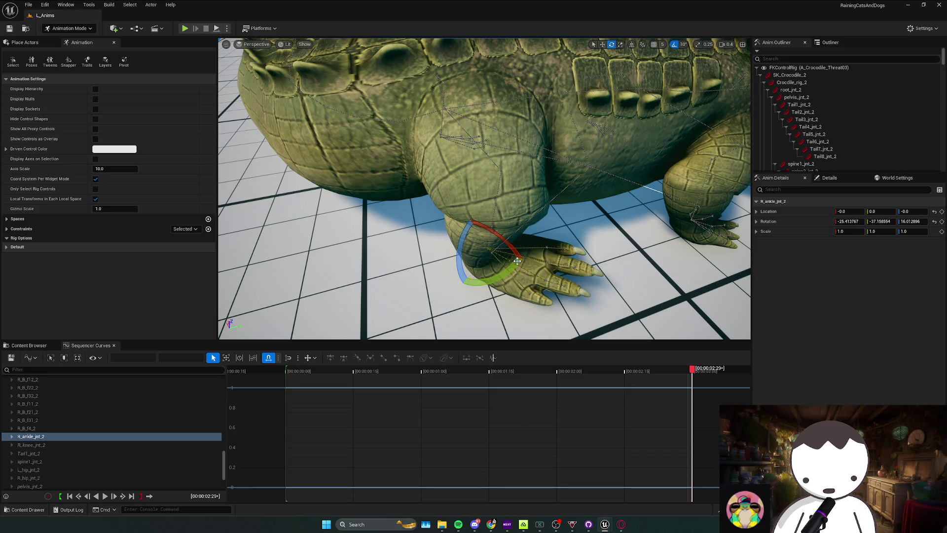
View the crocodile from behind, play the animation through, and save
scroll(404, 241, "down", 5)
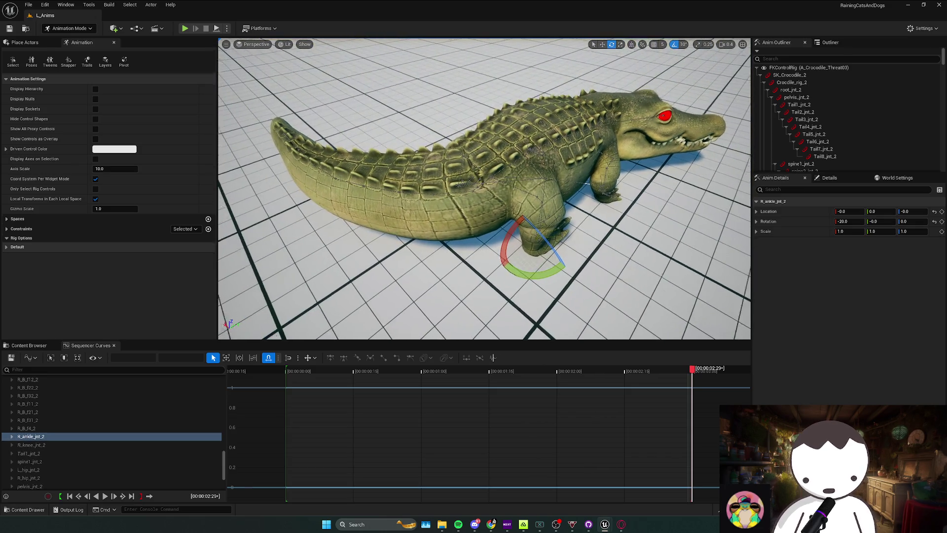
left_click_drag(445, 260, 374, 262)
key("space")
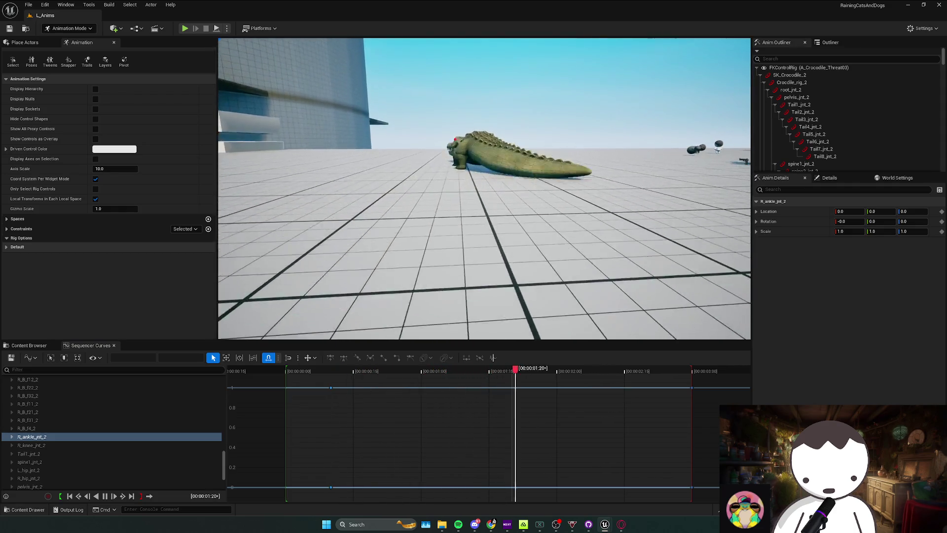
key("ctrl+s")
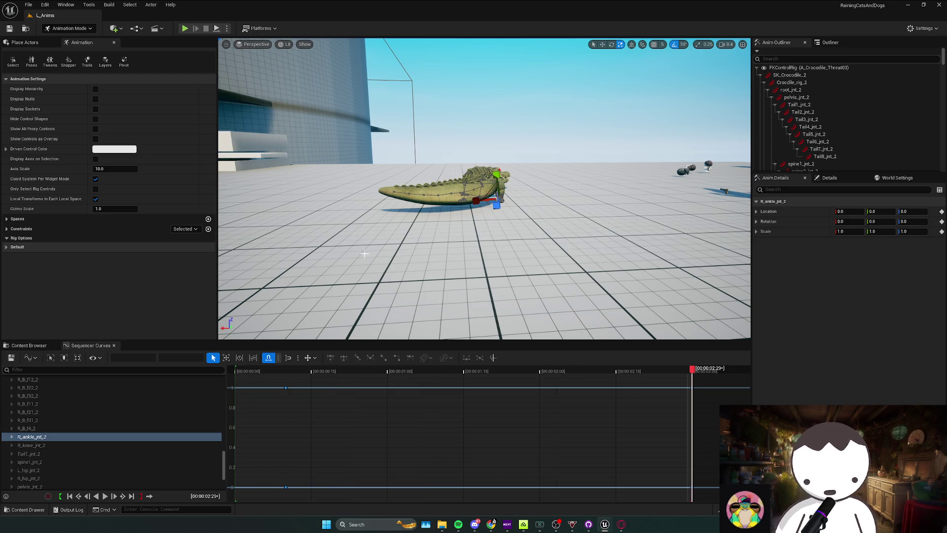
Recentre the view, rewind the playhead to frame 0, and switch to the move gizmo
left_click_drag(277, 265, 277, 266)
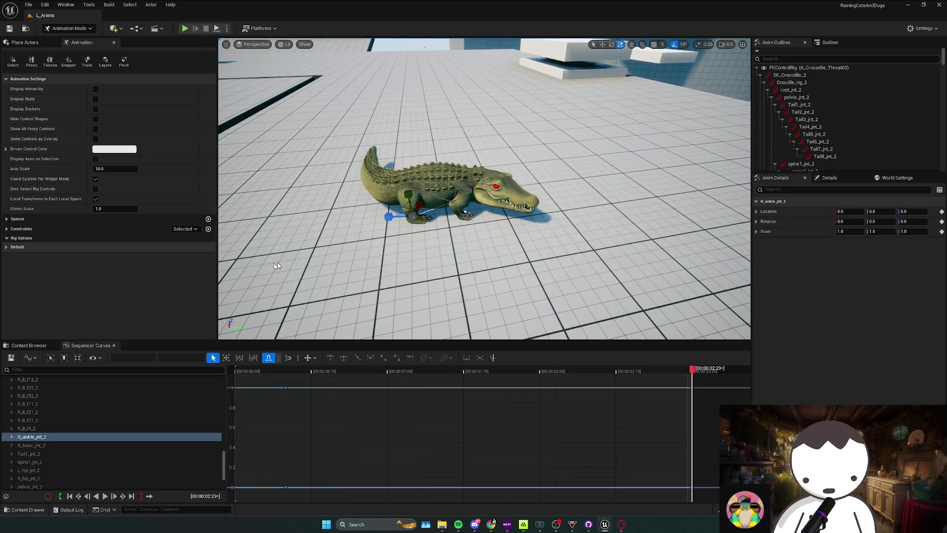
left_click_drag(466, 213, 463, 211)
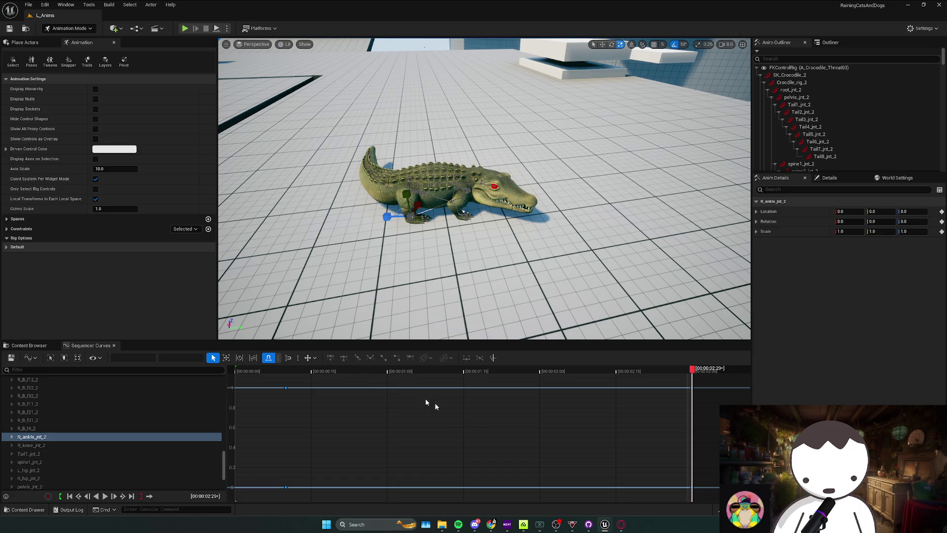
left_click_drag(390, 381, 237, 377)
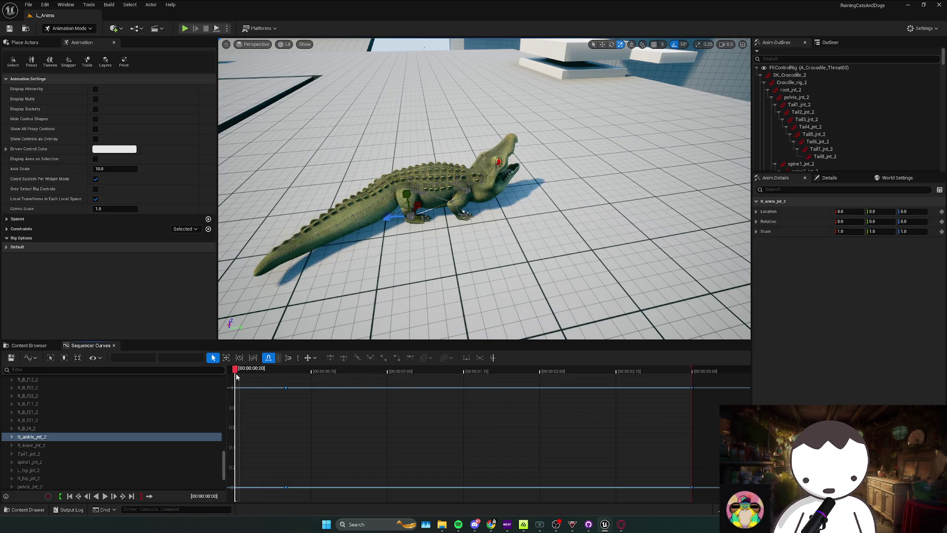
scroll(452, 211, "up", 2)
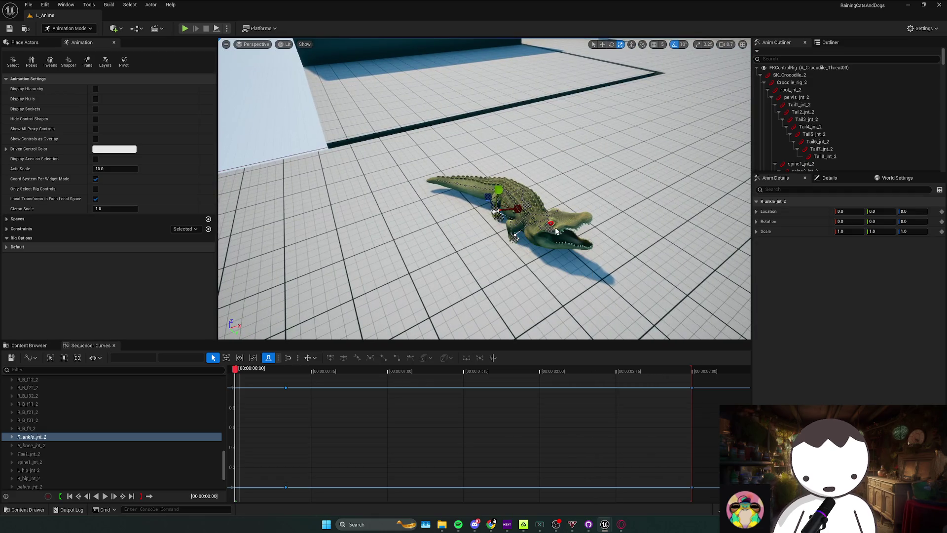
key("w")
scroll(491, 204, "down", 2)
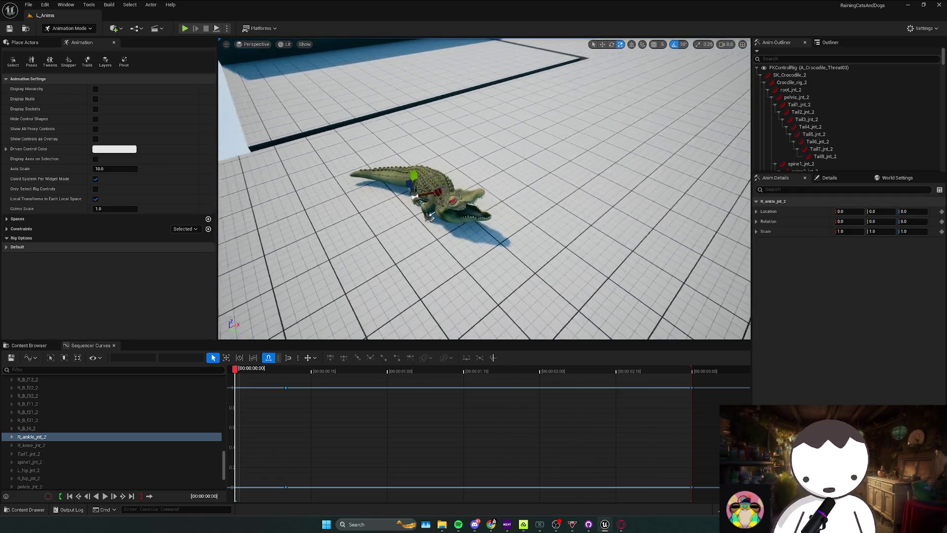
scroll(491, 204, "down", 1)
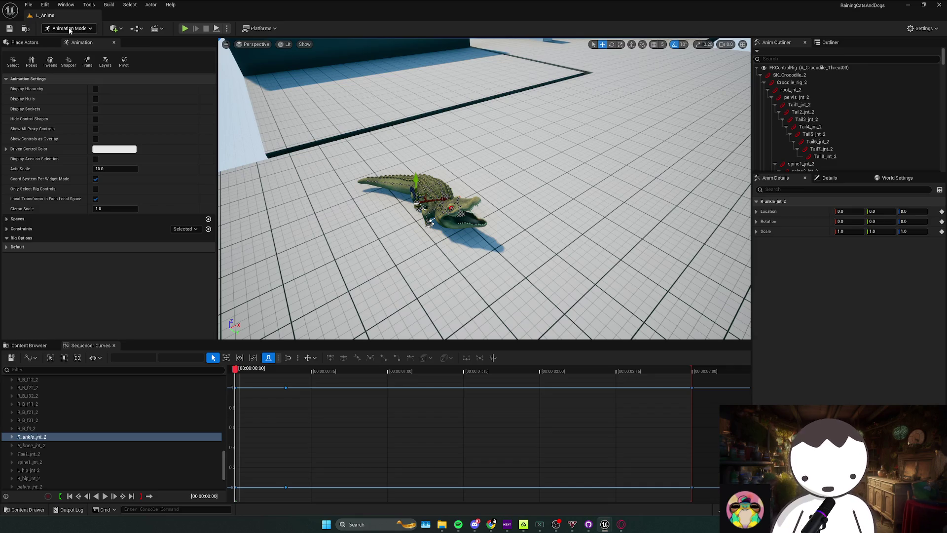
Export the sequence to the A_CrocTailSwipe animation asset and bring up the control rig tutorial
left_click(29, 345)
left_click(91, 345)
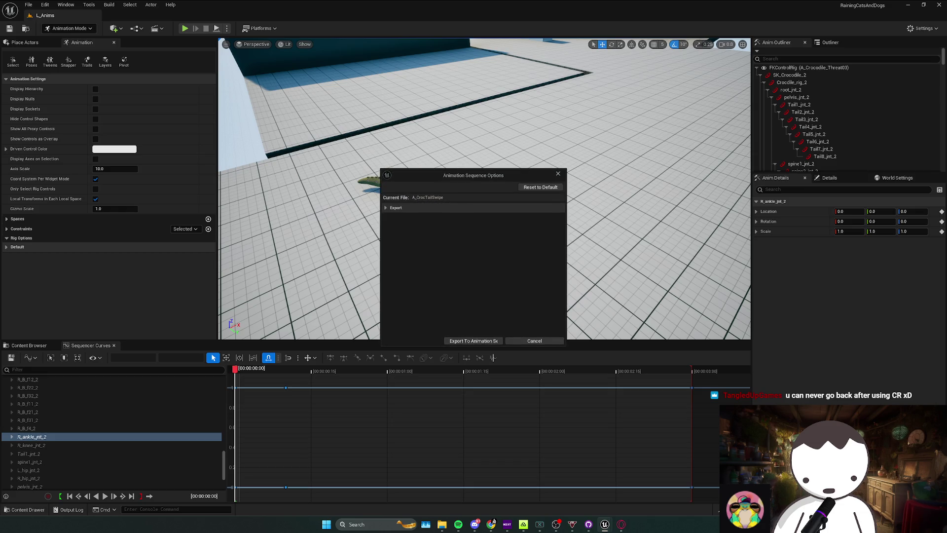
left_click(473, 340)
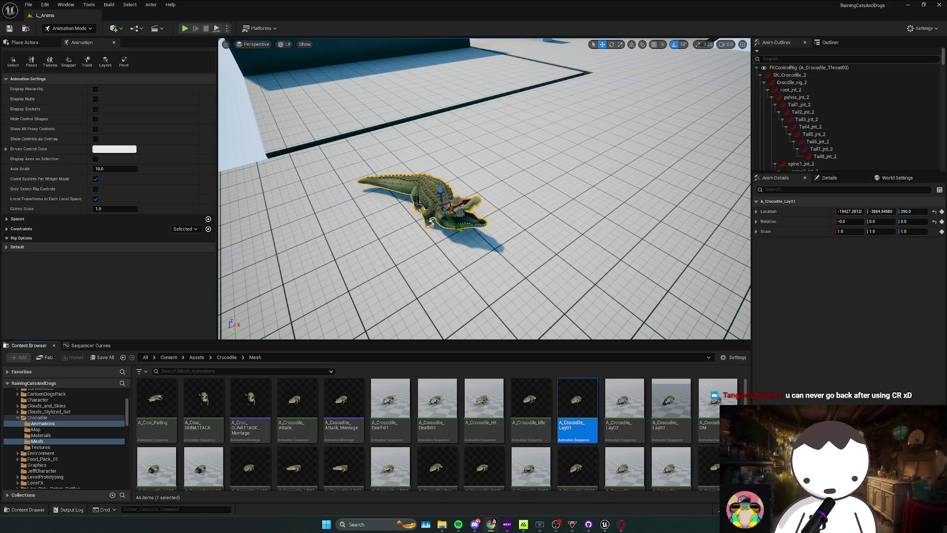
left_click(491, 523)
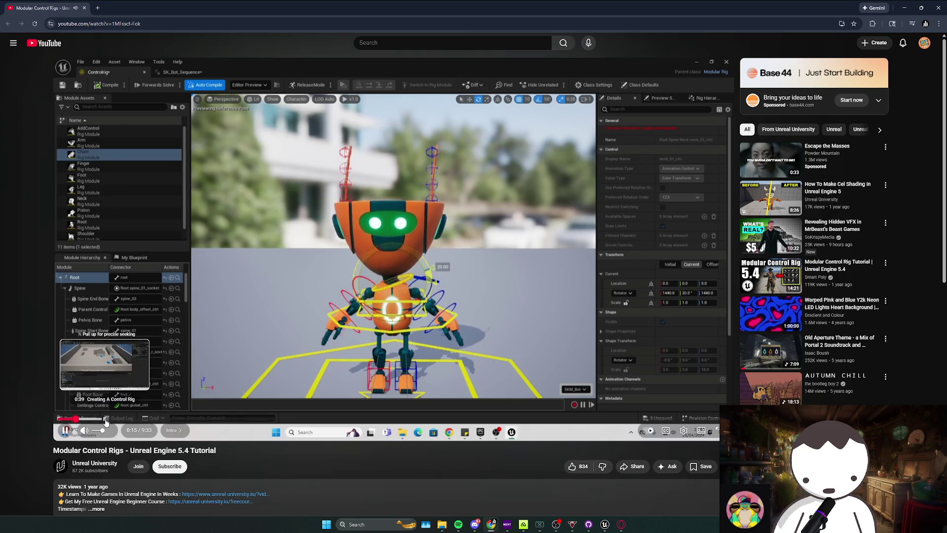
Seek the tutorial through its chapters to about 4:03, then minimize the browser
left_click(105, 419)
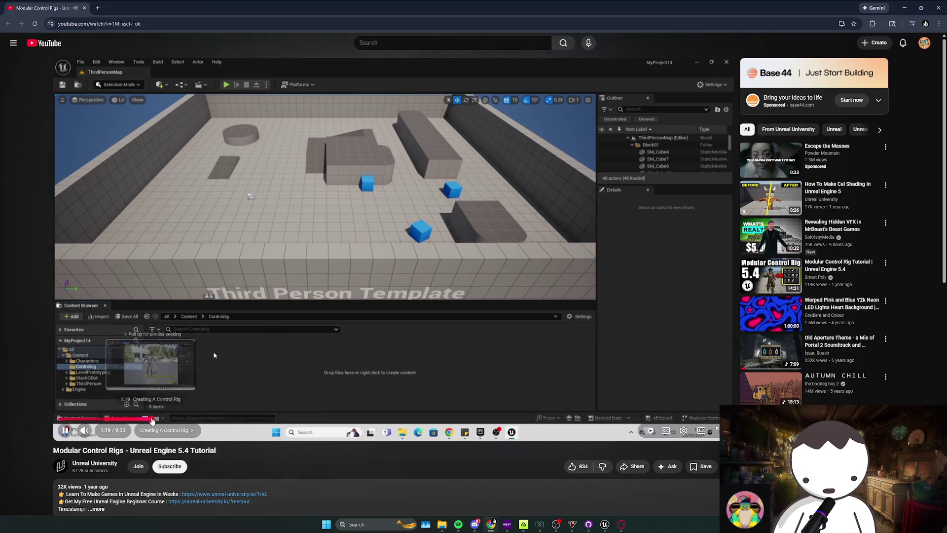
left_click_drag(162, 419, 272, 420)
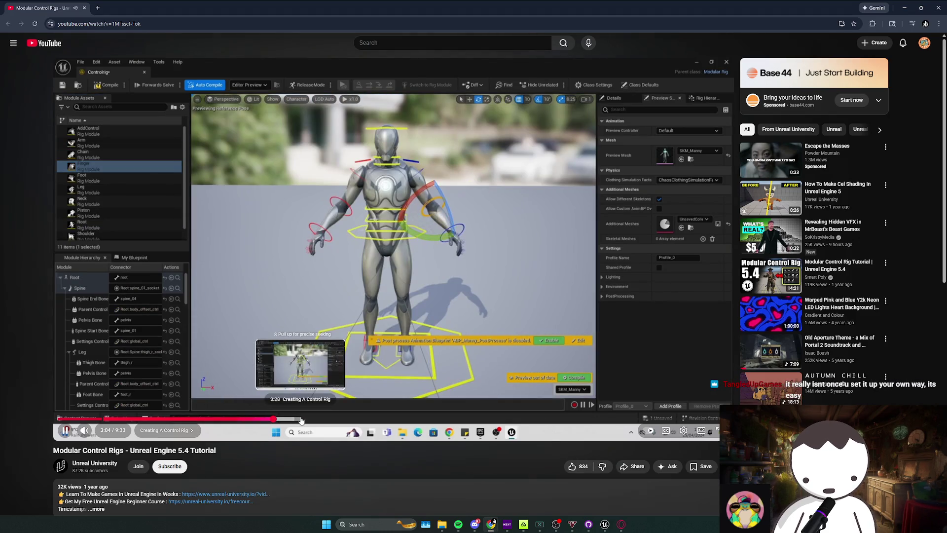
left_click(309, 418)
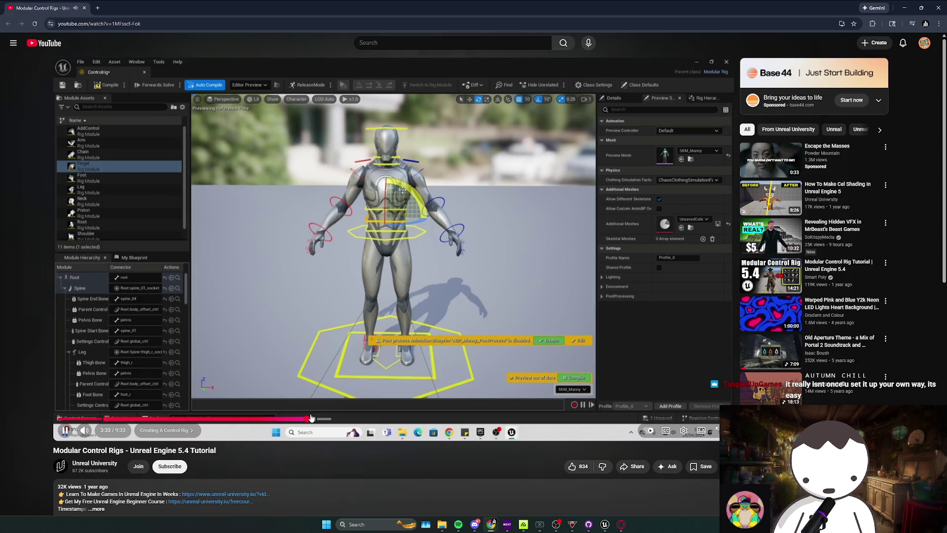
left_click(343, 419)
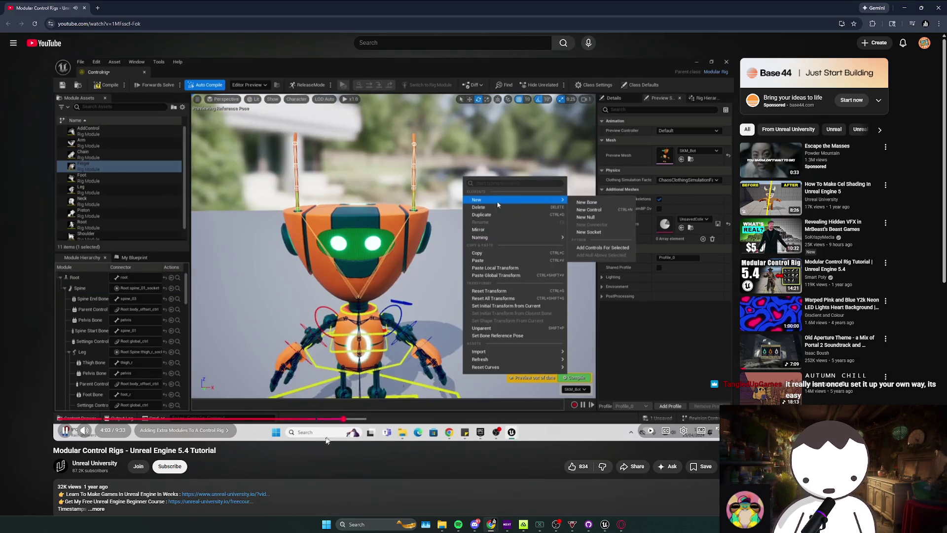
left_click(907, 8)
mouse_move(483, 197)
left_mouse_down()
mouse_move(405, 197)
mouse_move(394, 222)
mouse_move(404, 232)
left_mouse_up()
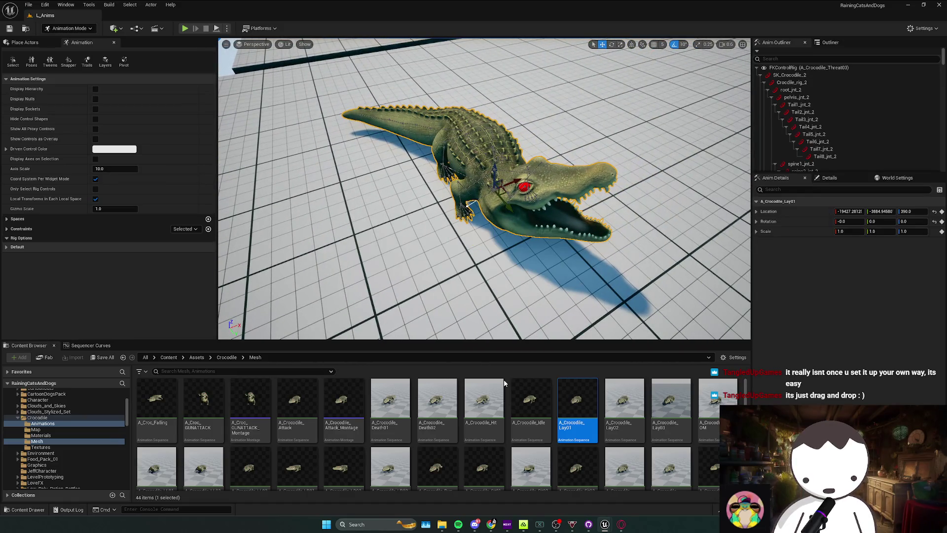
mouse_move(597, 236)
left_mouse_down()
mouse_move(294, 214)
mouse_move(386, 328)
left_mouse_up()
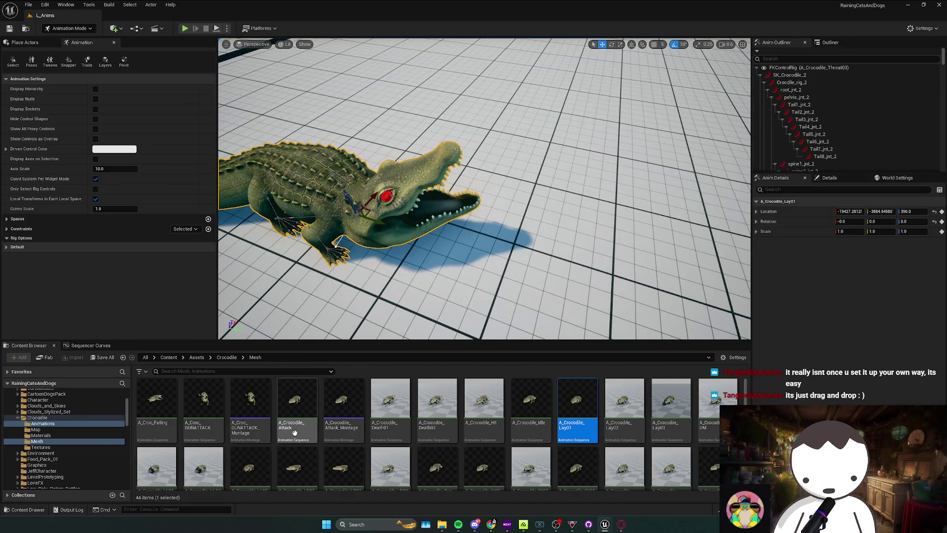
left_click(202, 424)
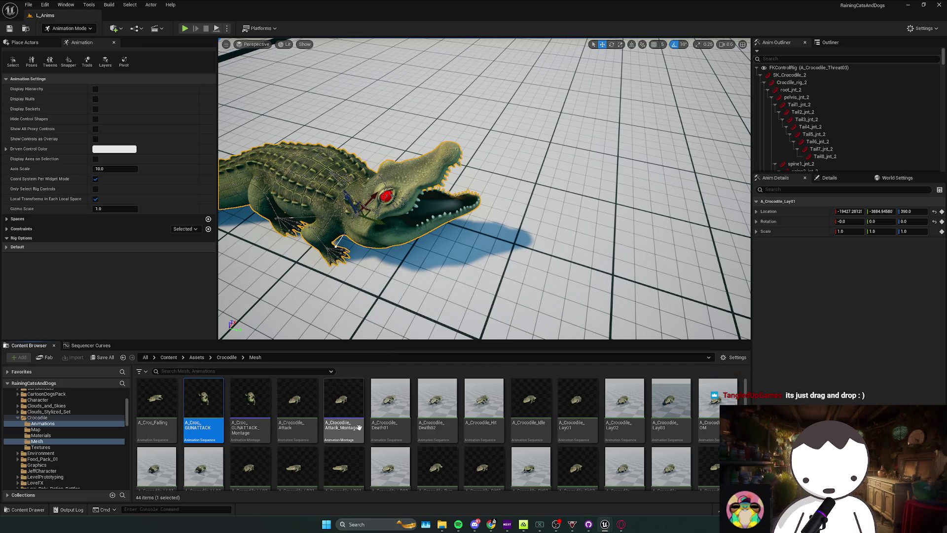
left_click(317, 433)
double_click(317, 433)
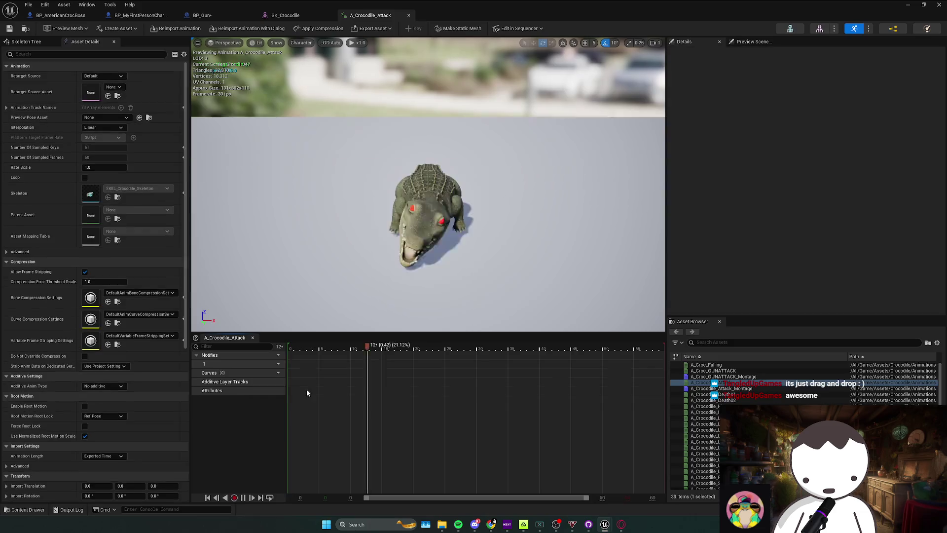
left_click(908, 4)
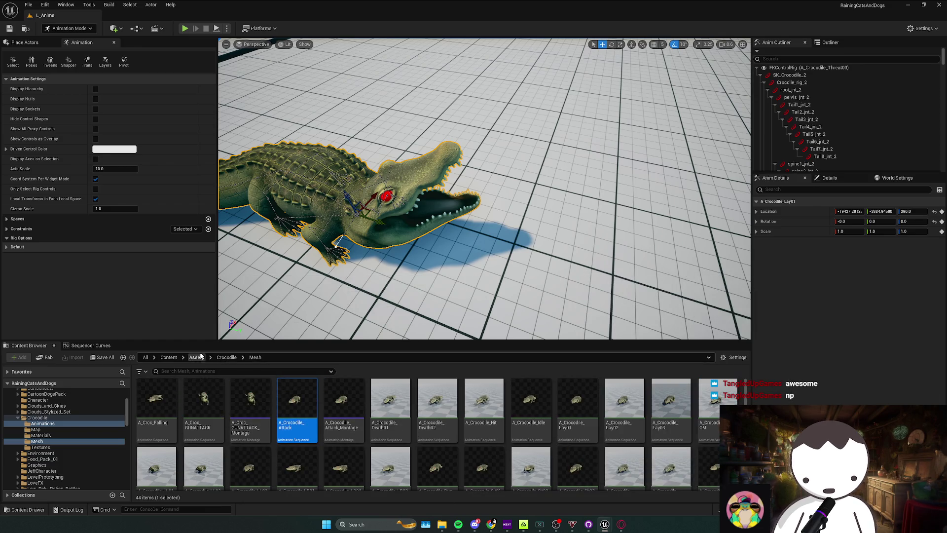
left_click(221, 359)
Search 'tail' in the Crocodile folder and show the tail-swipe animation in its Animations folder
left_click(202, 372)
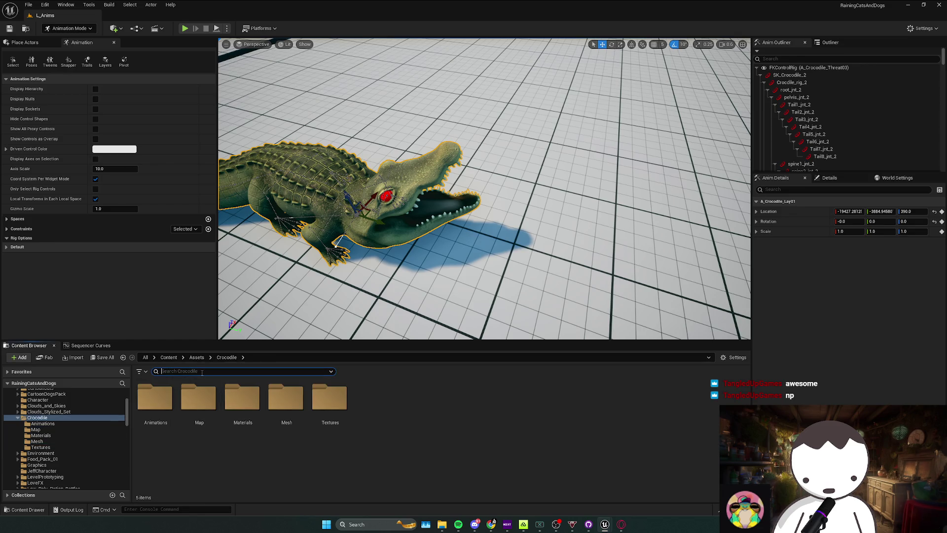
type("tail")
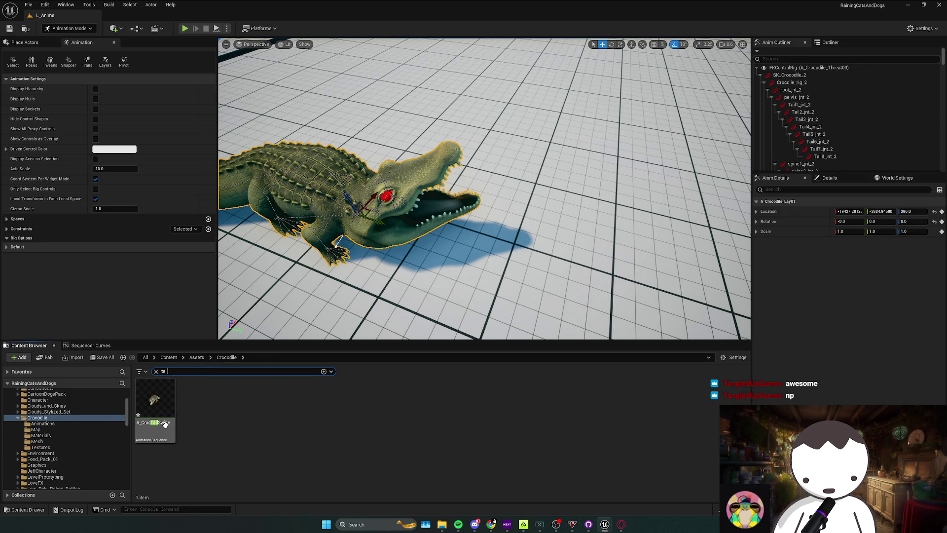
right_click(164, 419)
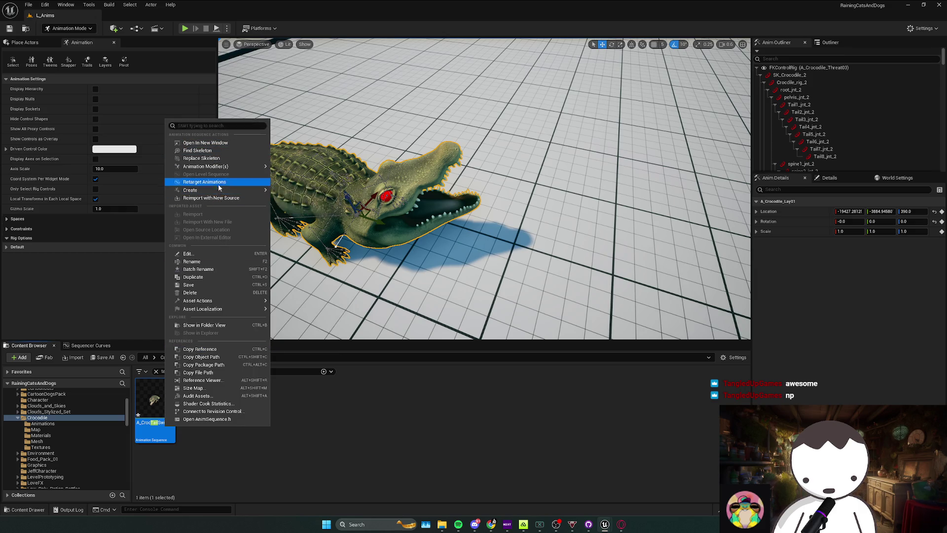
mouse_move(227, 309)
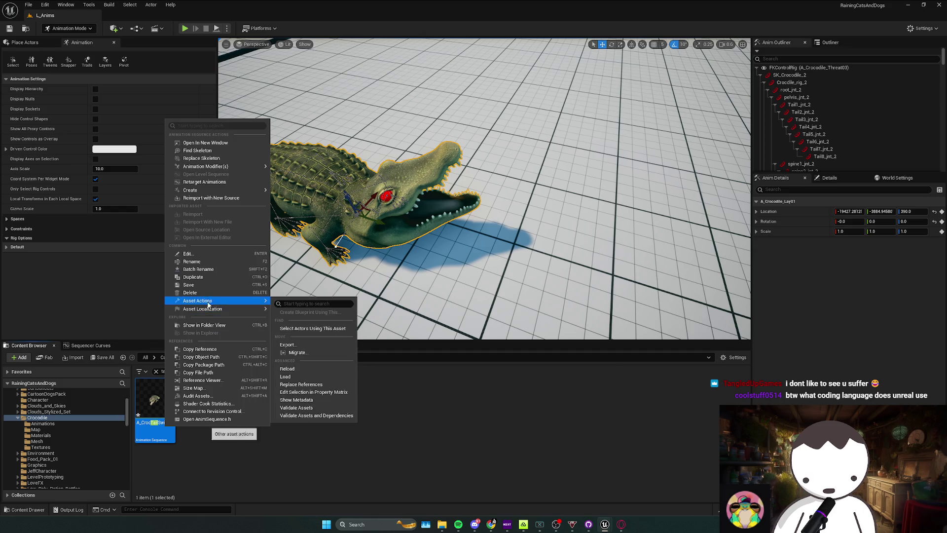
left_click(217, 327)
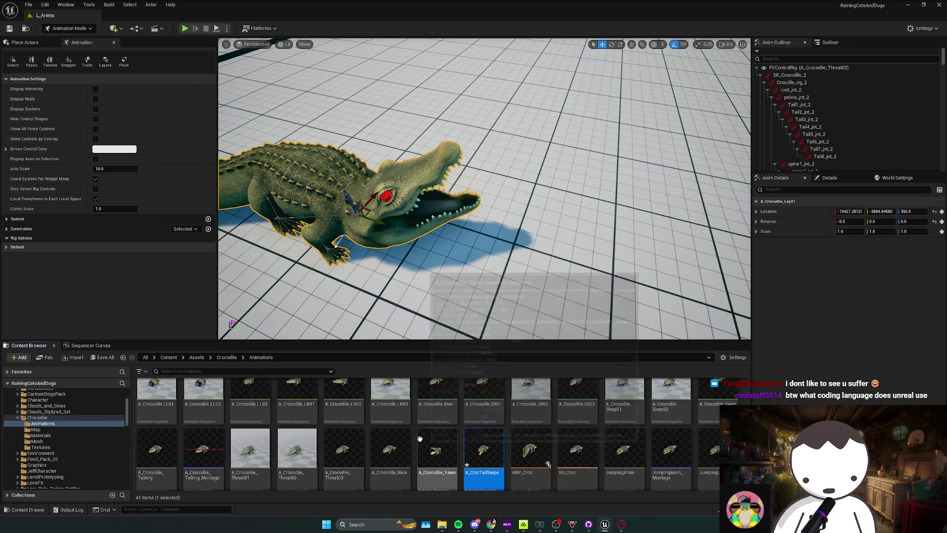
Rename A_CrocTailSwipe to A_Croc_TailSwipe
right_click(489, 459)
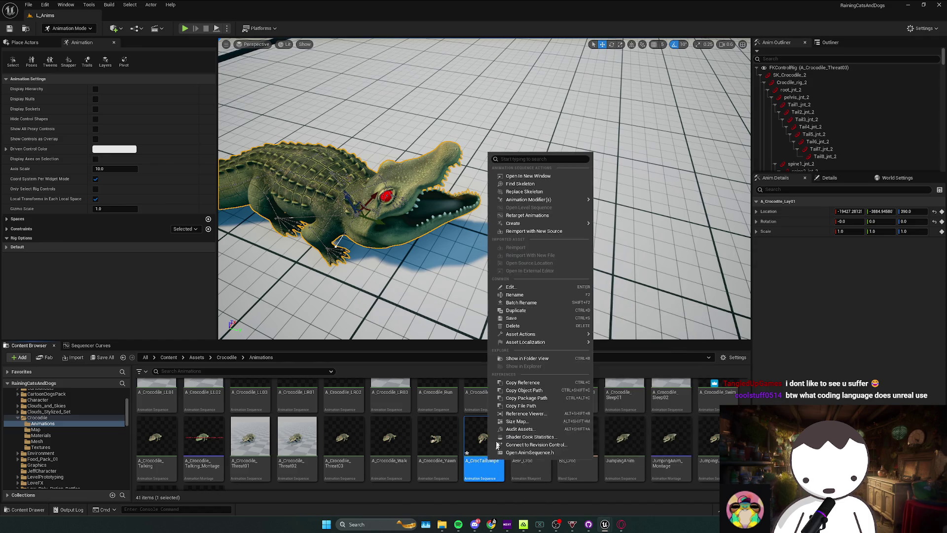
left_click(514, 294)
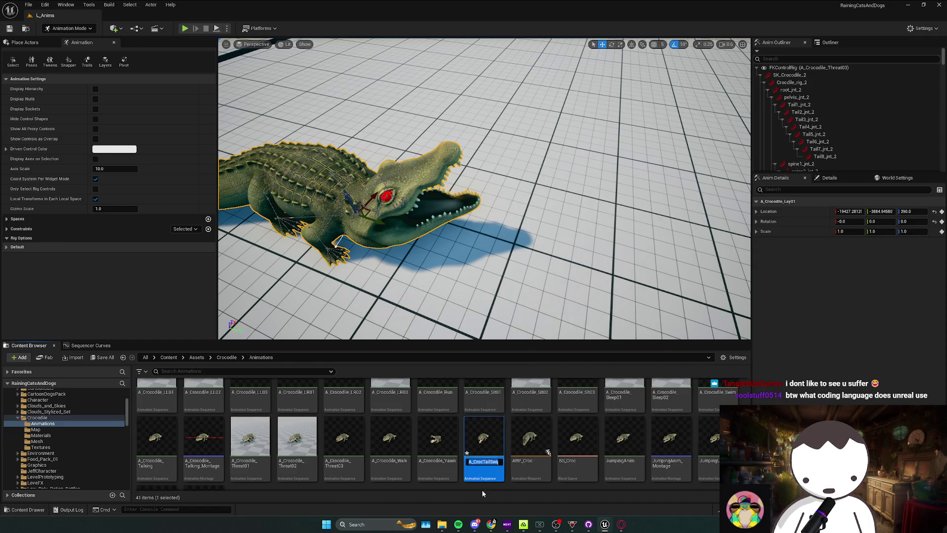
left_click(485, 462)
type("_")
key("Return")
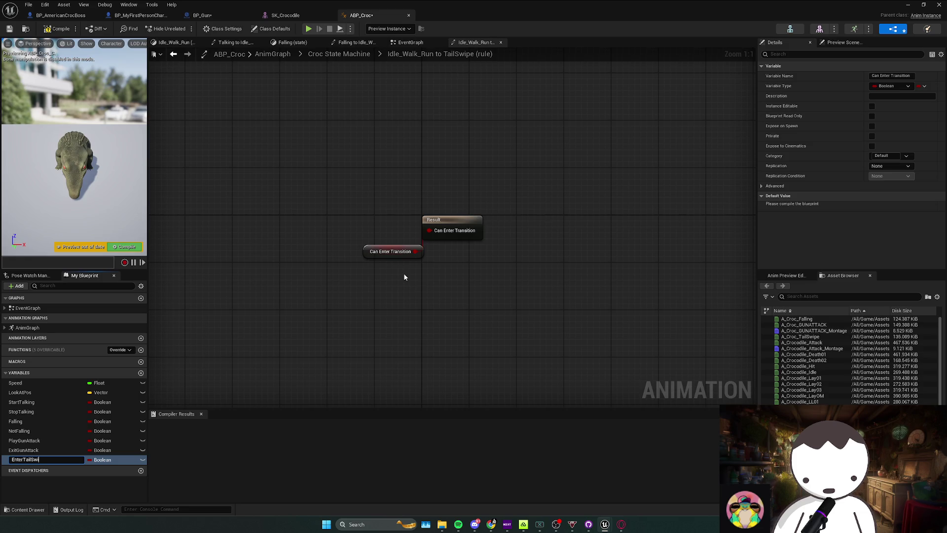
Name the EnterTailSwipe boolean and give the TailSwipe-to-Idle_Walk_Run rule an ExitTailSwipe variable
key("Return")
key("alt+Left")
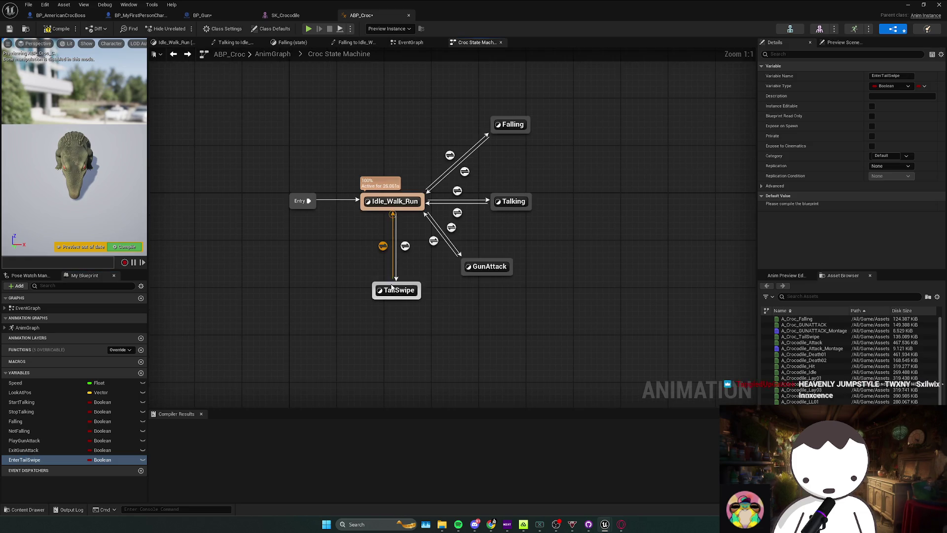
double_click(384, 247)
mouse_move(430, 231)
left_mouse_down()
mouse_move(405, 261)
mouse_move(387, 246)
left_mouse_up()
left_click(426, 273)
type("ExitTailSwi")
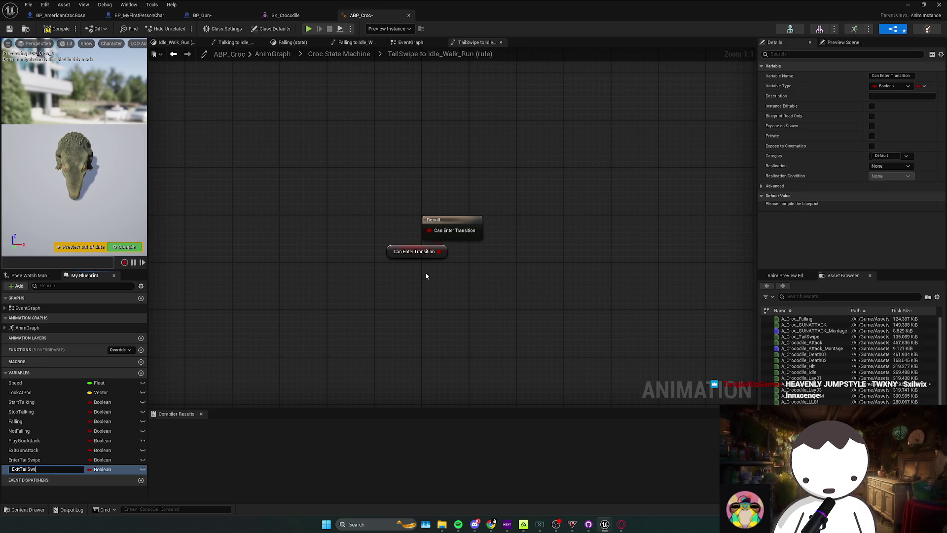
type("pe")
key("Return")
Place A_Croc_TailSwipe in the TailSwipe state and wire it to the output pose
key("alt+Left")
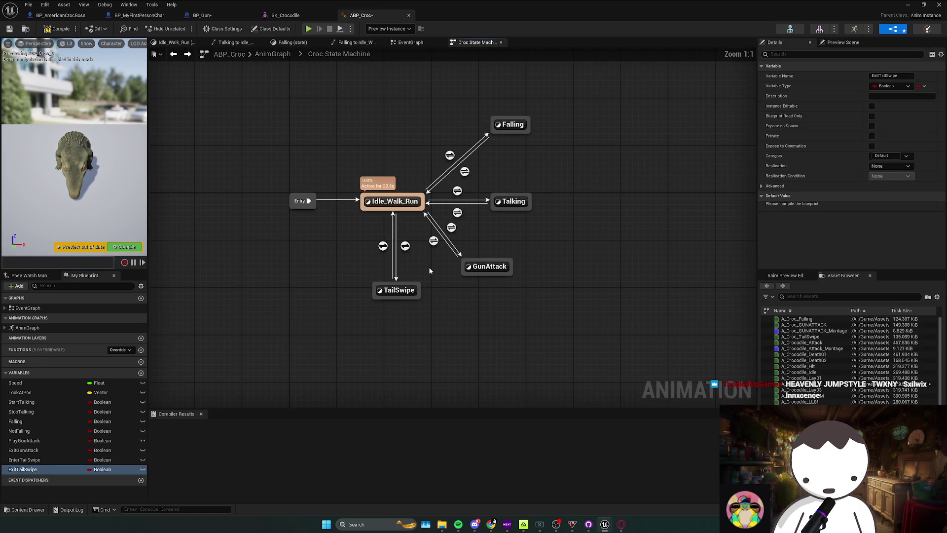
double_click(395, 289)
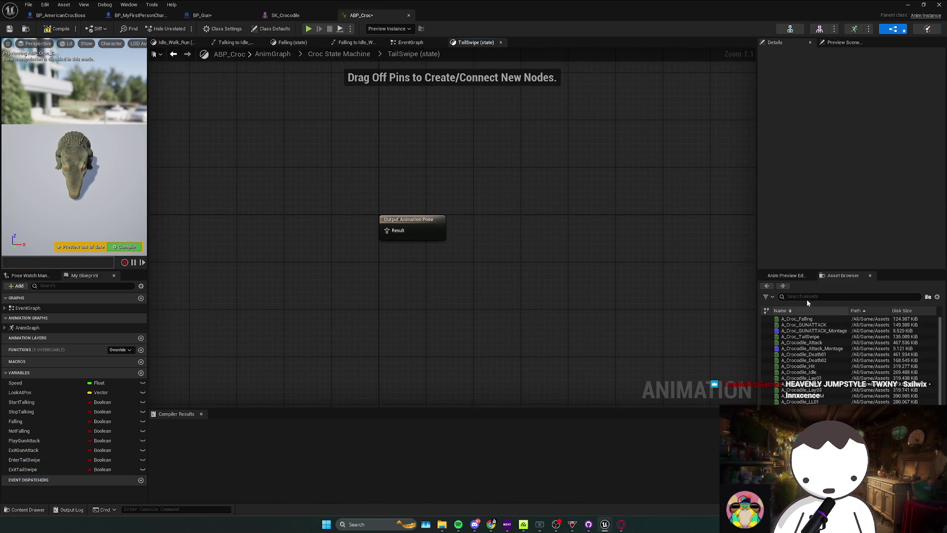
type("tail")
mouse_move(804, 319)
left_mouse_down()
mouse_move(343, 265)
mouse_move(330, 248)
mouse_move(386, 230)
left_mouse_up()
left_click_drag(292, 259, 334, 254)
left_click(408, 274)
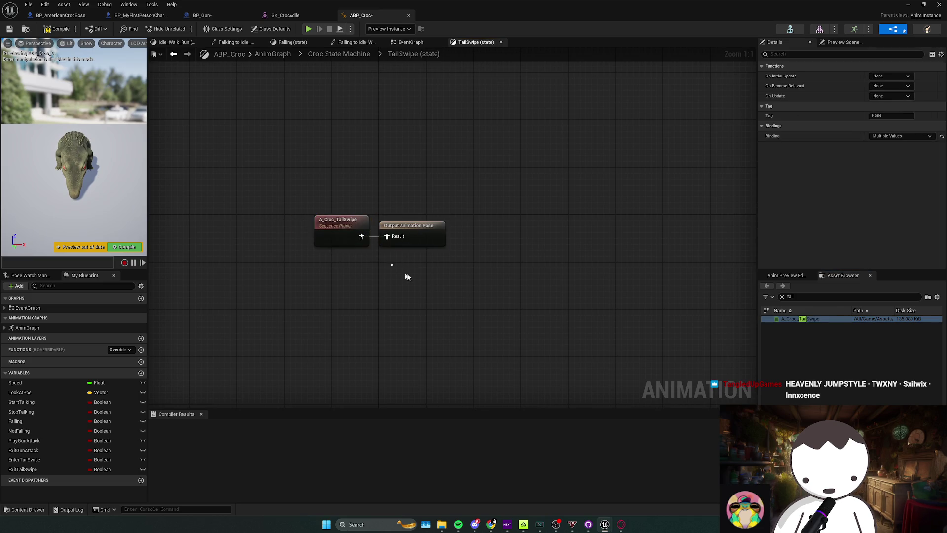
Compile and save ABP_Croc, then return to BP_AmericanCrocBoss
left_click(58, 29)
key("ctrl+s")
left_click(59, 15)
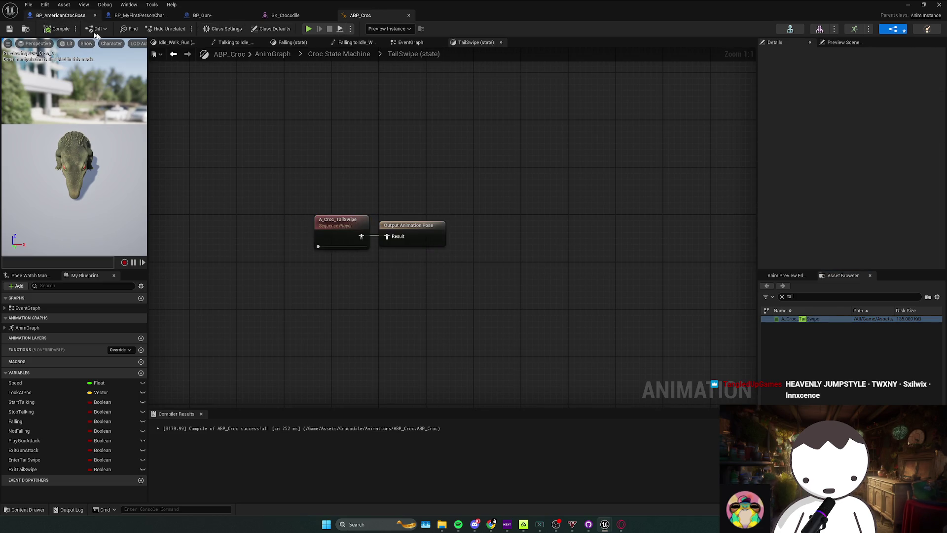
scroll(363, 180, "down", 4)
scroll(442, 182, "up", 3)
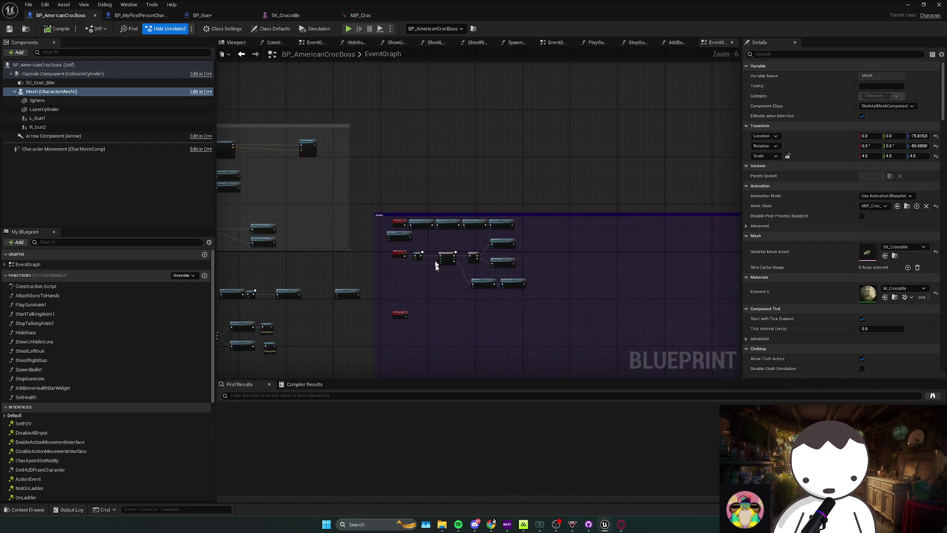
Inspect PlayGunAnim1 and pick the StopGunAnim function from the function list
scroll(391, 272, "down", 2)
scroll(443, 270, "up", 2)
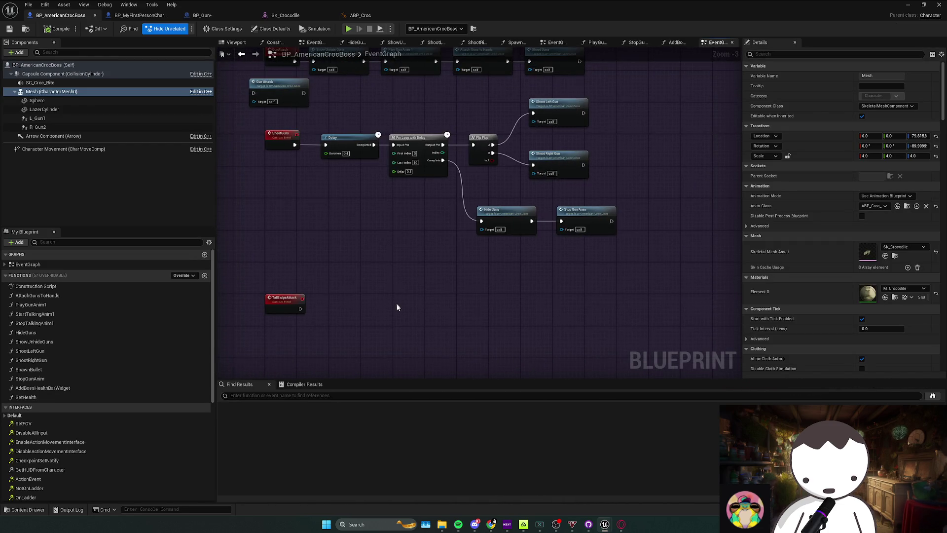
scroll(397, 307, "down", 1)
scroll(406, 284, "up", 1)
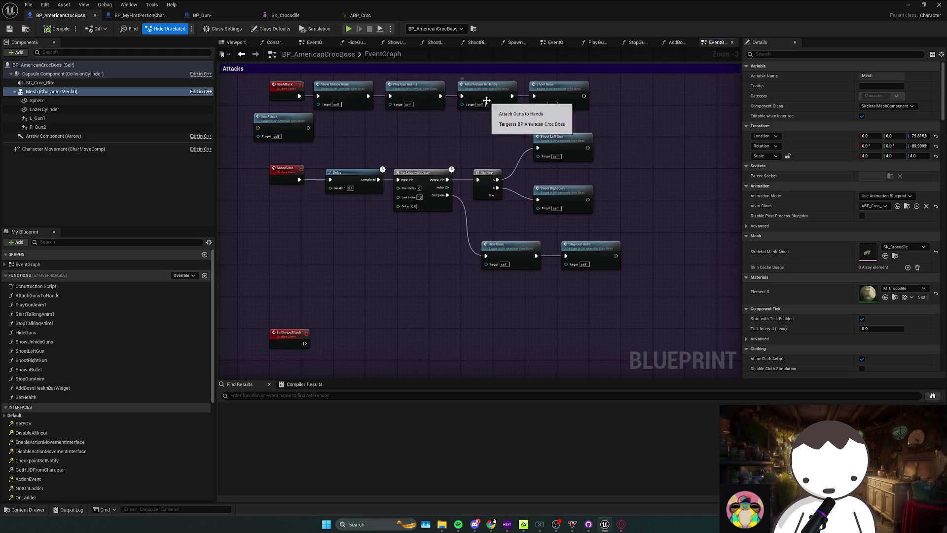
double_click(409, 91)
key("alt+Left")
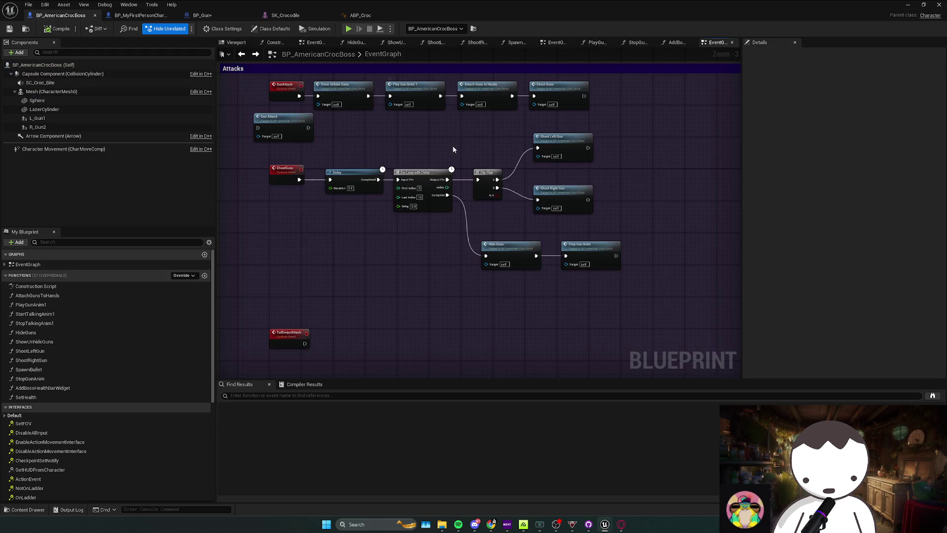
left_click(74, 387)
left_click(67, 379)
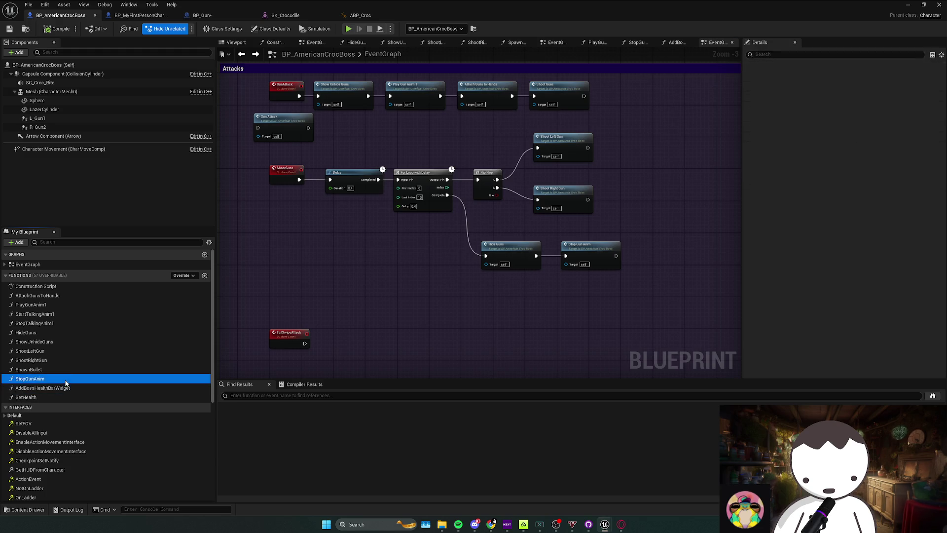
left_click(67, 369)
left_click(58, 379)
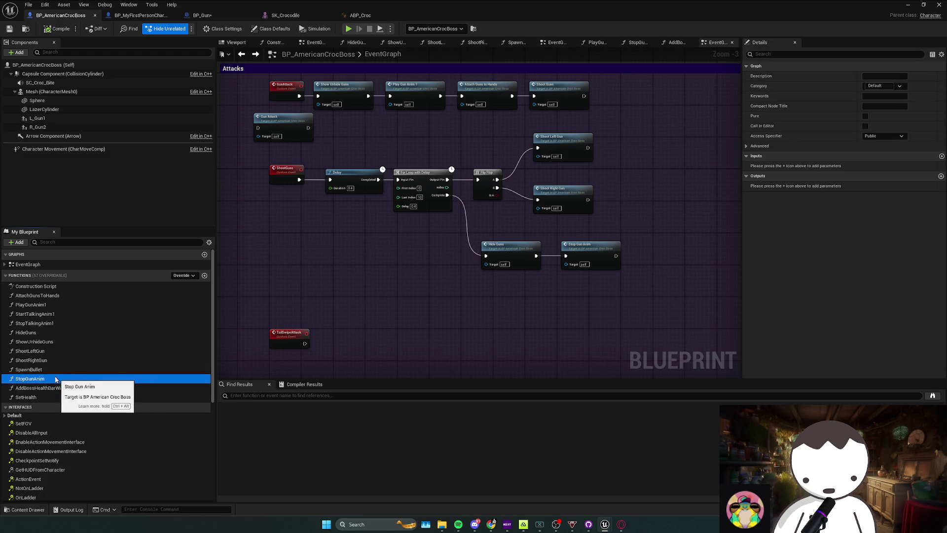
Duplicate StopGunAnim as PlayTailSwipeAnim and delete its gun attack setter nodes
key("ctrl+d")
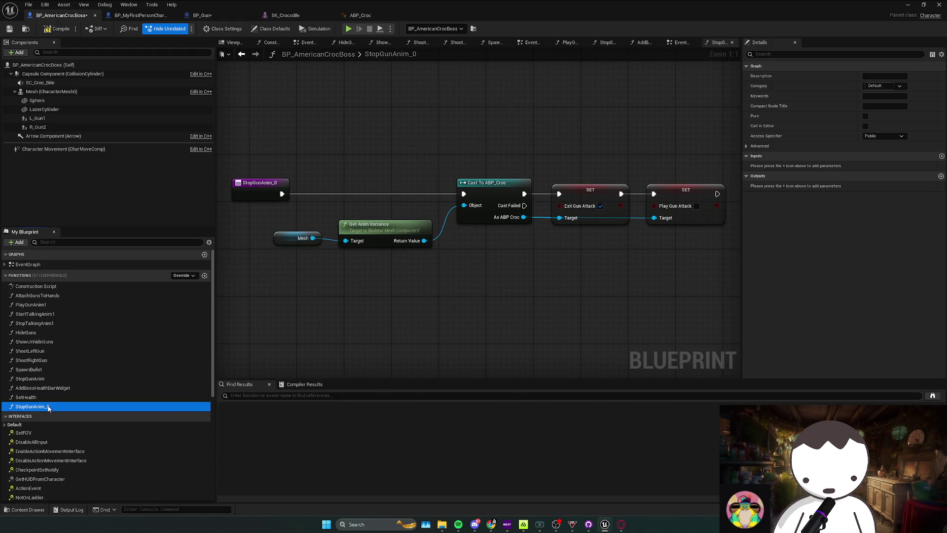
key("F2")
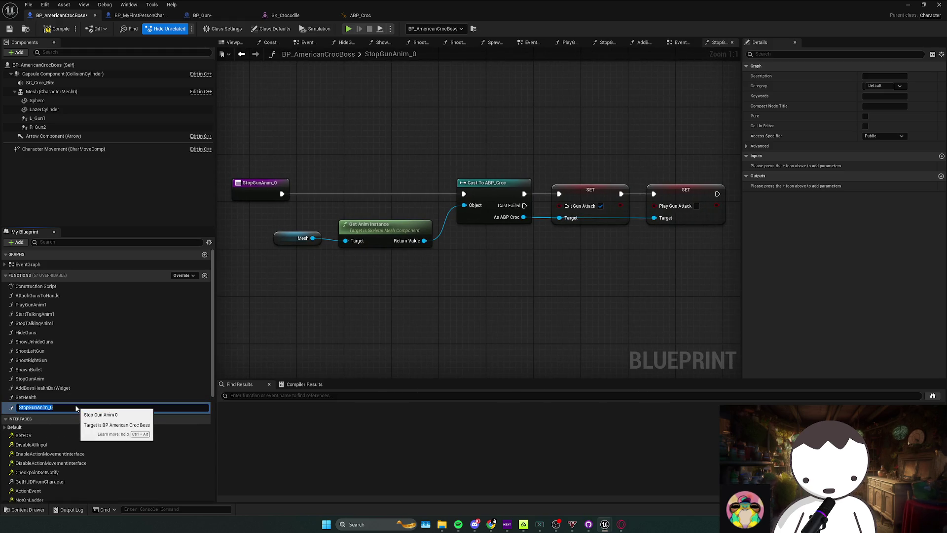
type("PlayTailSwipeAnim")
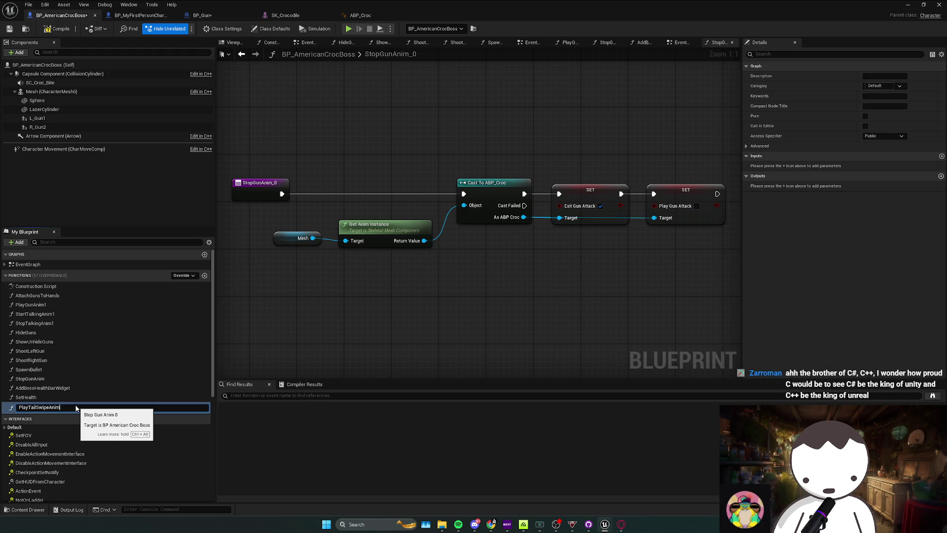
key("Return")
mouse_move(501, 226)
left_mouse_down()
mouse_move(624, 184)
mouse_move(484, 232)
left_mouse_up()
key("Delete")
mouse_move(401, 207)
left_mouse_down()
mouse_move(446, 196)
mouse_move(408, 218)
mouse_move(397, 213)
mouse_move(458, 237)
left_mouse_up()
Add a Set Enter Tail Swipe node to the graph
type("tail")
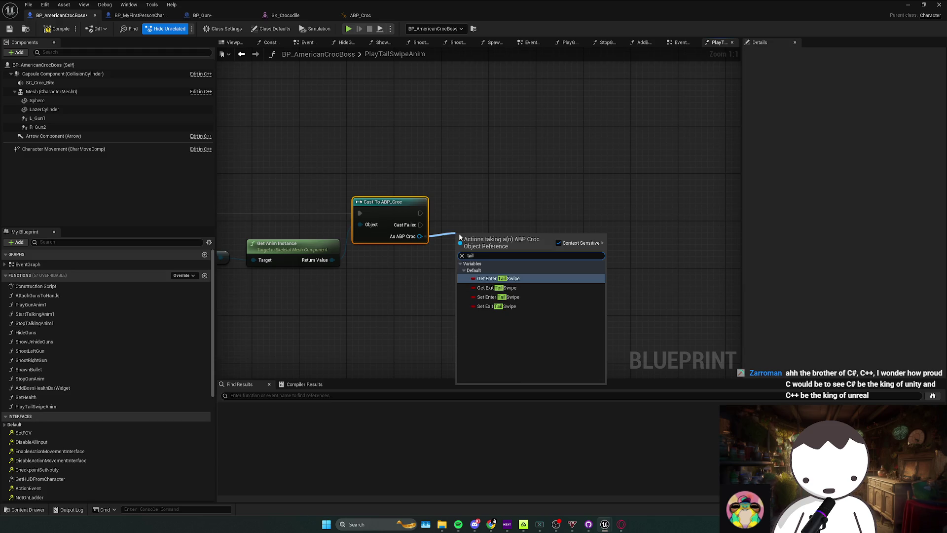
key("Down")
key("Down")
key("Return")
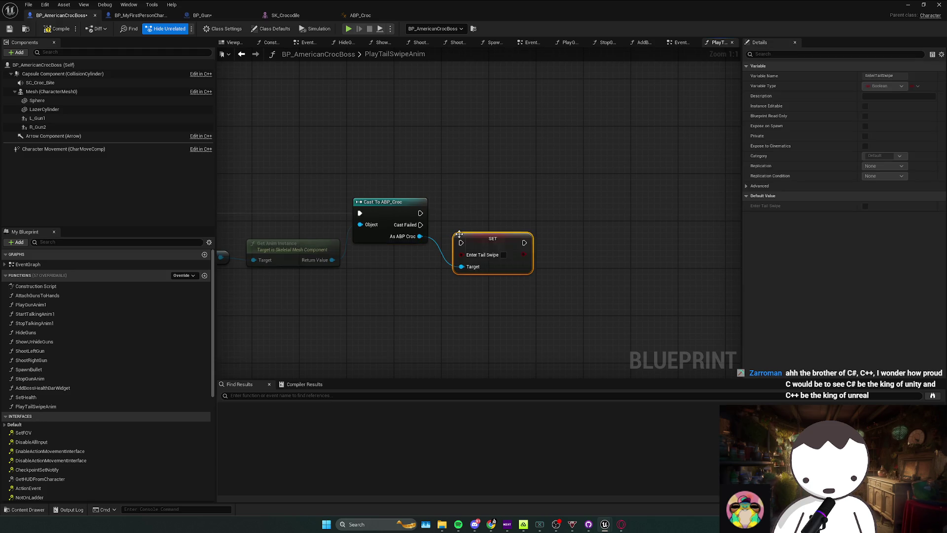
left_click_drag(481, 235, 487, 206)
Add Set Exit Tail Swipe from As ABP Croc, check Enter Tail Swipe, chain both setters, and save
left_click_drag(365, 238, 500, 240)
type("exit tail")
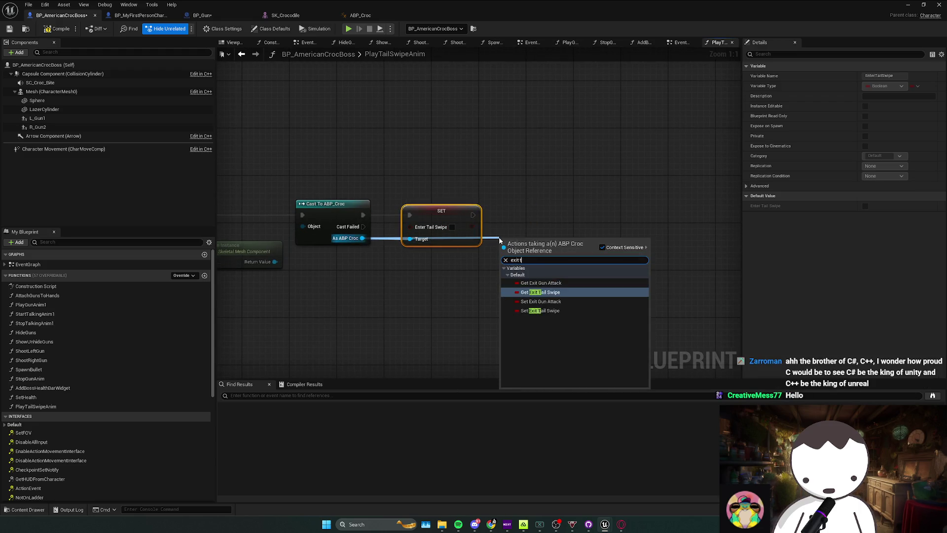
key("Down")
key("Return")
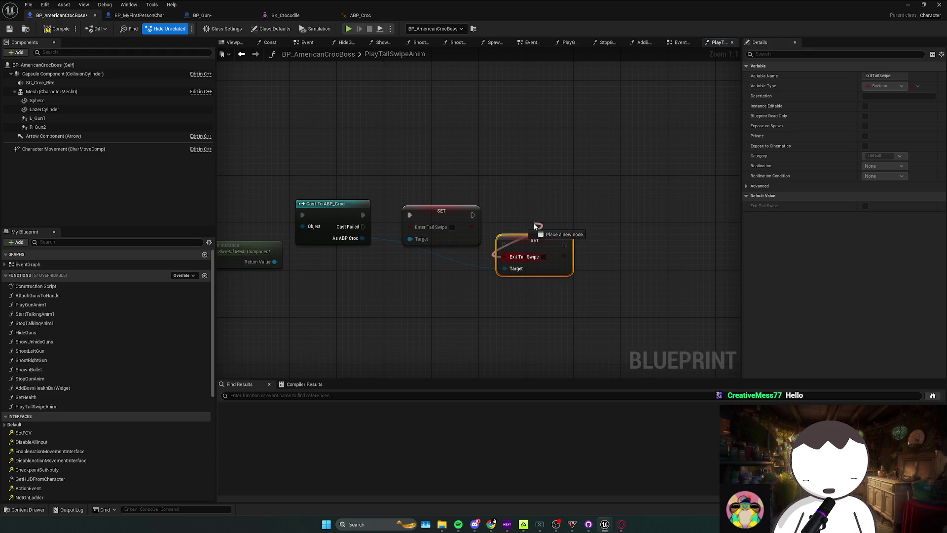
mouse_move(533, 231)
left_mouse_down()
mouse_move(569, 208)
mouse_move(545, 203)
mouse_move(473, 215)
left_mouse_up()
left_click(452, 227)
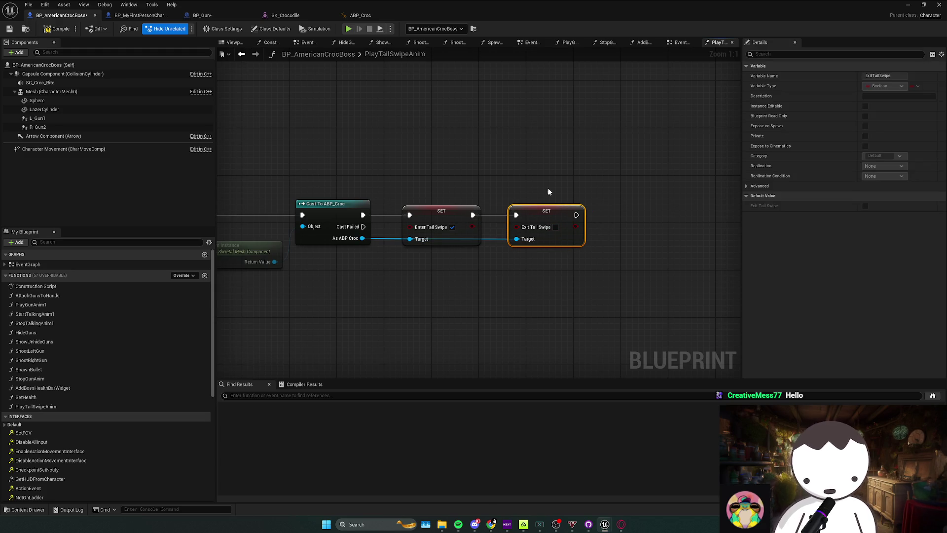
left_click(475, 195)
key("ctrl+s")
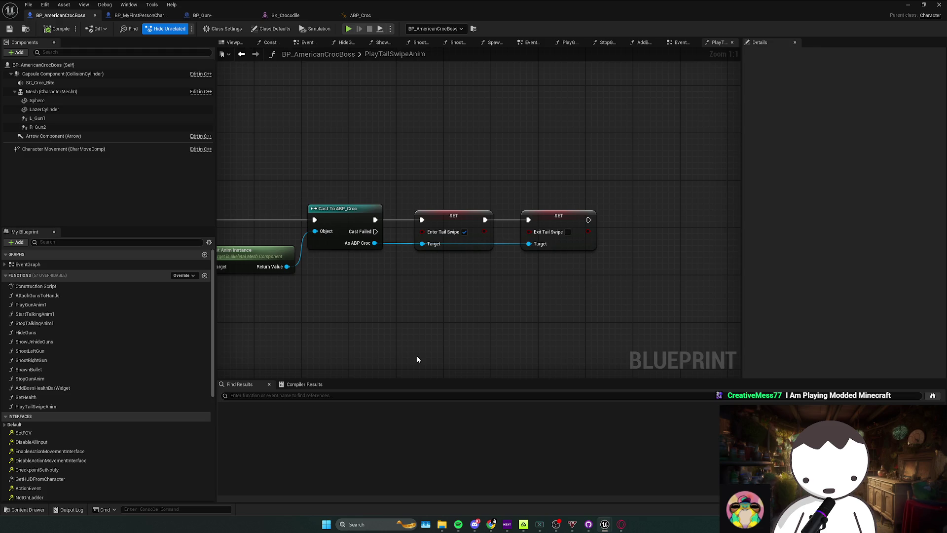
Line up the Mesh and Get Anim Instance nodes with the Cast and SET nodes
mouse_move(460, 527)
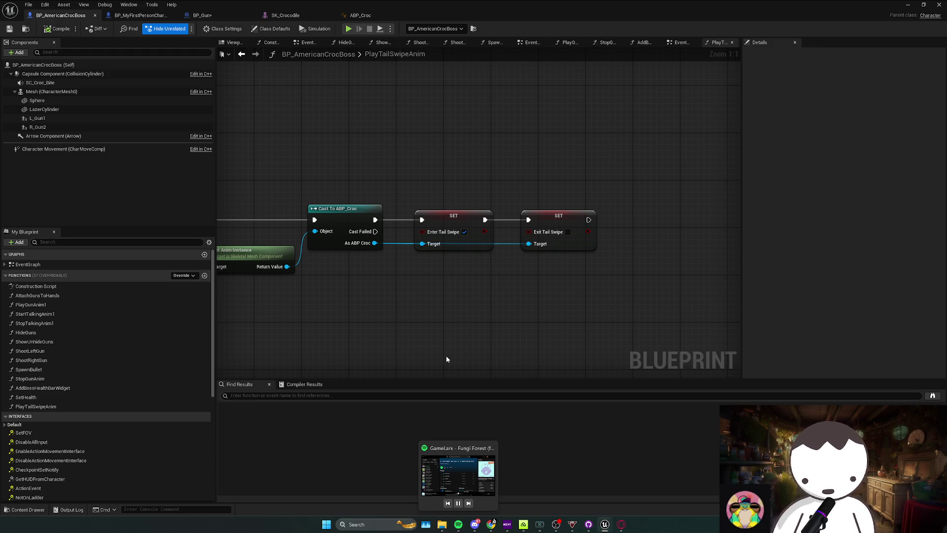
left_click_drag(339, 277, 571, 270)
left_click_drag(571, 271, 345, 245)
mouse_move(493, 262)
left_mouse_down()
mouse_move(478, 235)
mouse_move(488, 250)
left_mouse_up()
left_click(556, 301)
right_click(522, 276)
right_click(570, 276)
left_click_drag(593, 281, 471, 268)
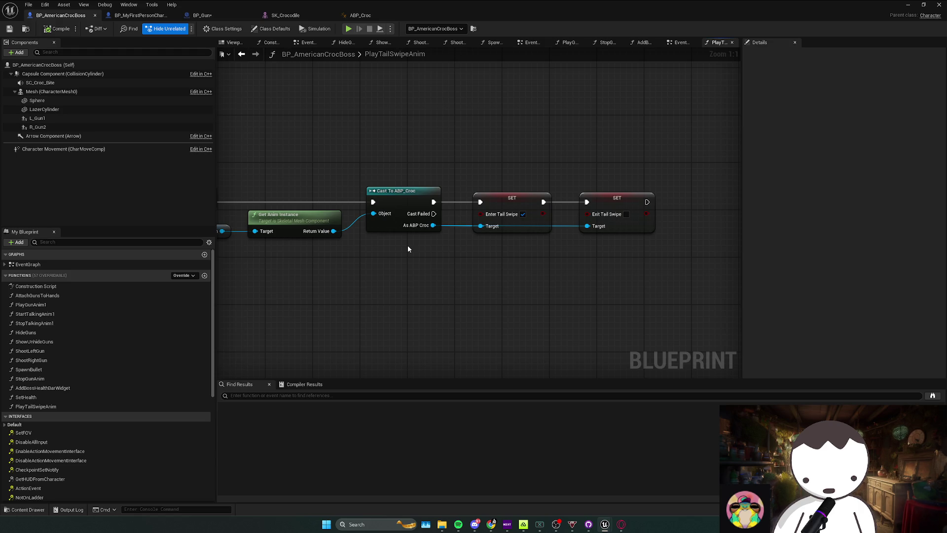
Search Spotify for 'heavenly jumpstyle', add the top song to the queue, and hide Spotify
left_click(458, 524)
left_click(298, 68)
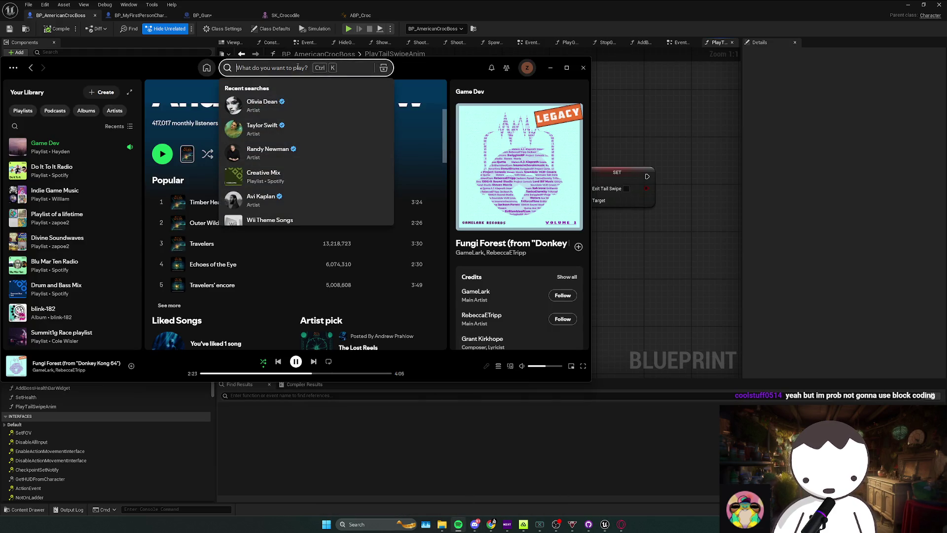
type("heavi")
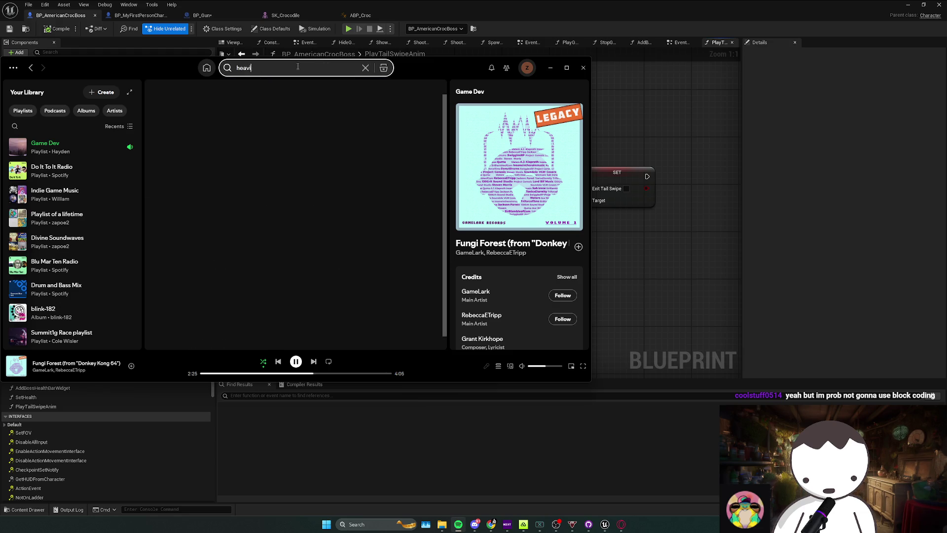
type("ent")
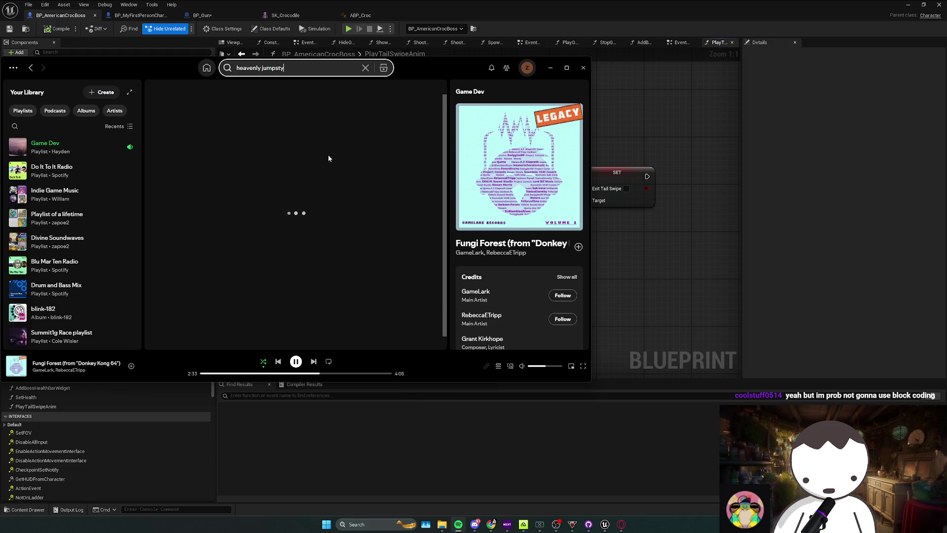
right_click(252, 189)
left_click(345, 343)
left_click(458, 524)
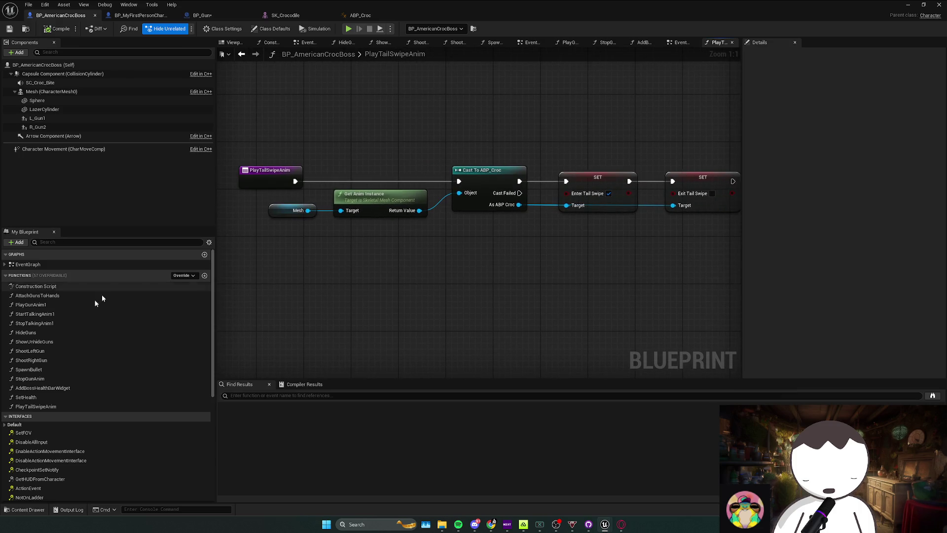
Duplicate the PlayTailSwipeAnim function as StopTailSwipeAnim
left_click(68, 407)
key("ctrl+w")
type("StopTailSwipeAnim")
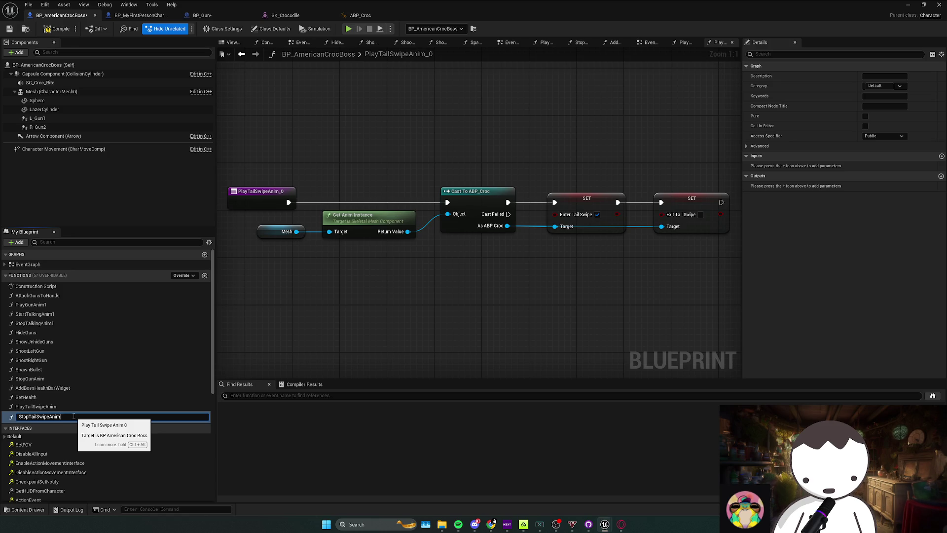
key("Return")
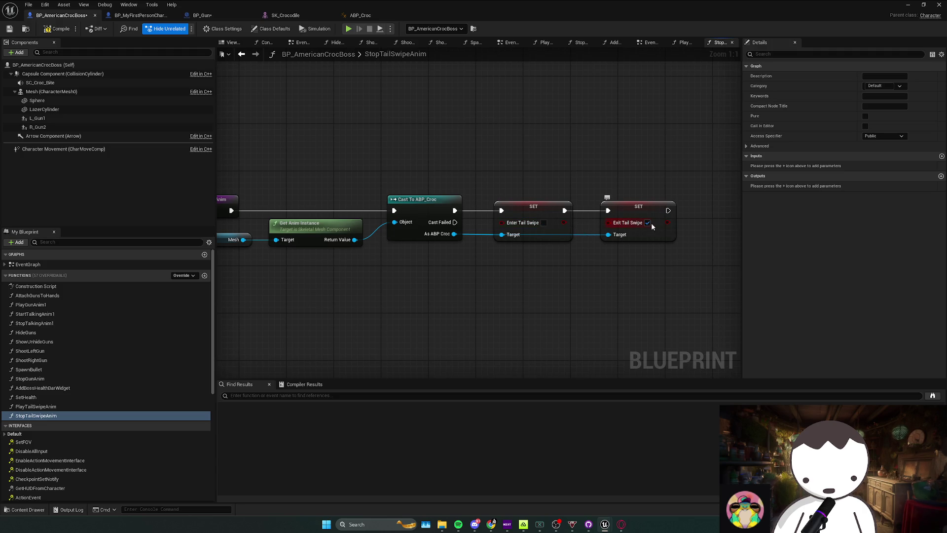
In ABP_Croc's Croc State Machine, inspect the default values of the attack and tail swipe variables
left_click(146, 17)
left_click(360, 15)
key("alt+Left")
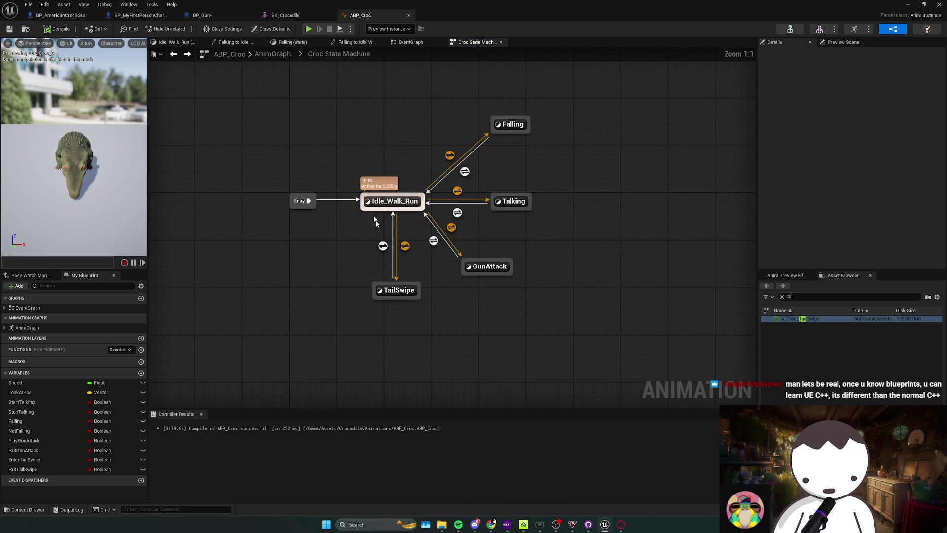
left_click(46, 459)
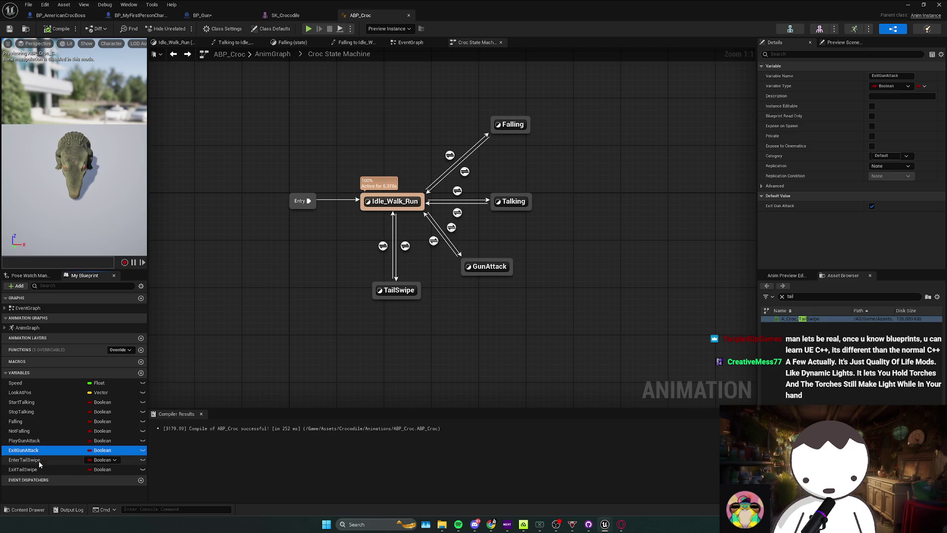
left_click(40, 461)
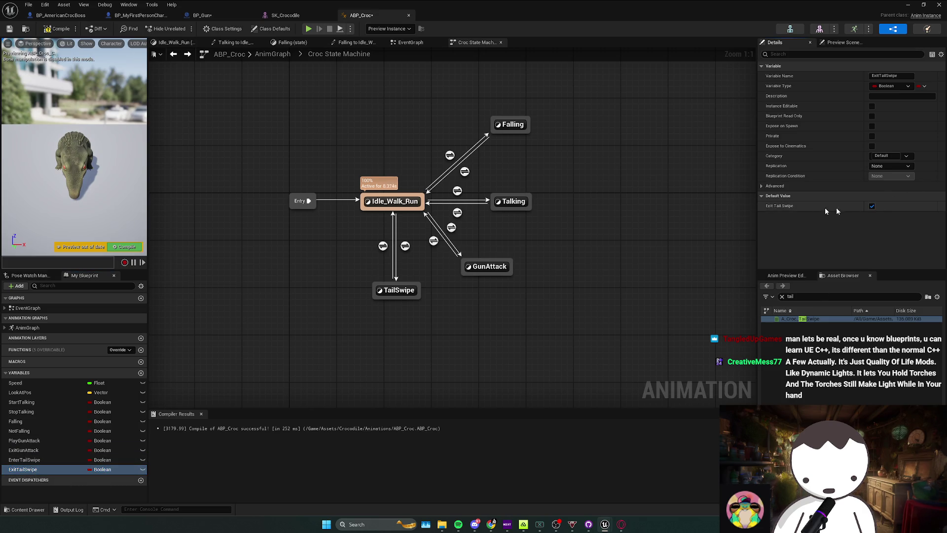
Call PlayTailSwipeAnim from the TailSwipeAttack event, check the Gun Attack node, then return to the level
left_click(61, 17)
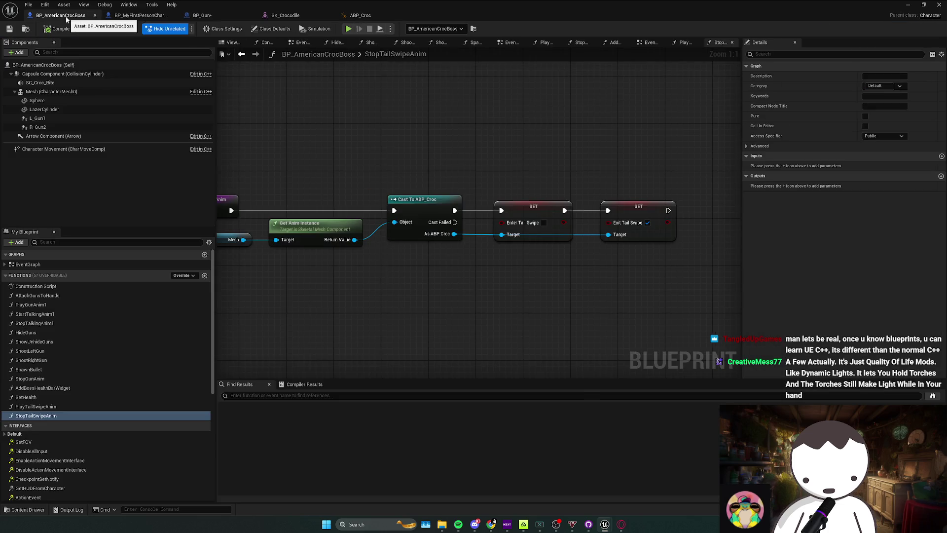
key("alt+Left")
key("alt+Left")
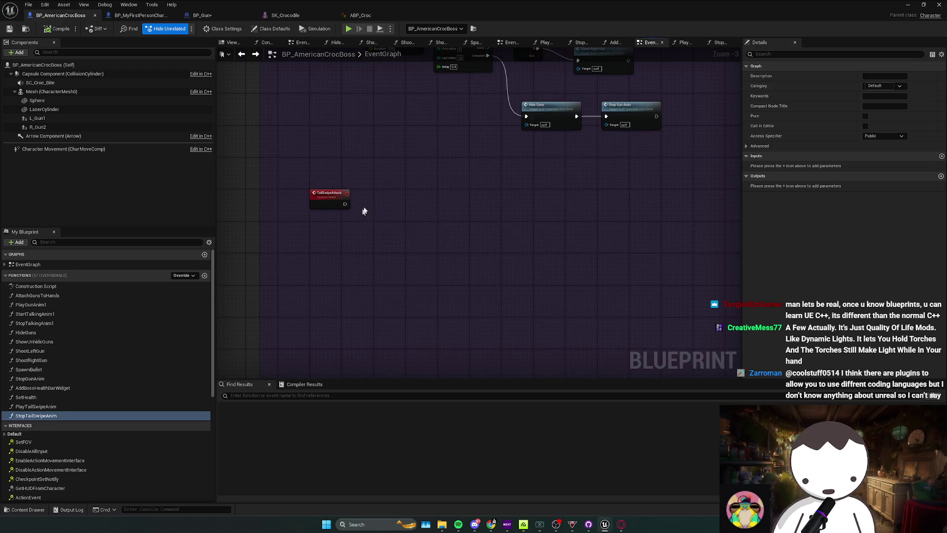
left_click(43, 406)
mouse_move(43, 407)
left_mouse_down()
mouse_move(389, 197)
mouse_move(385, 186)
mouse_move(345, 203)
left_mouse_up()
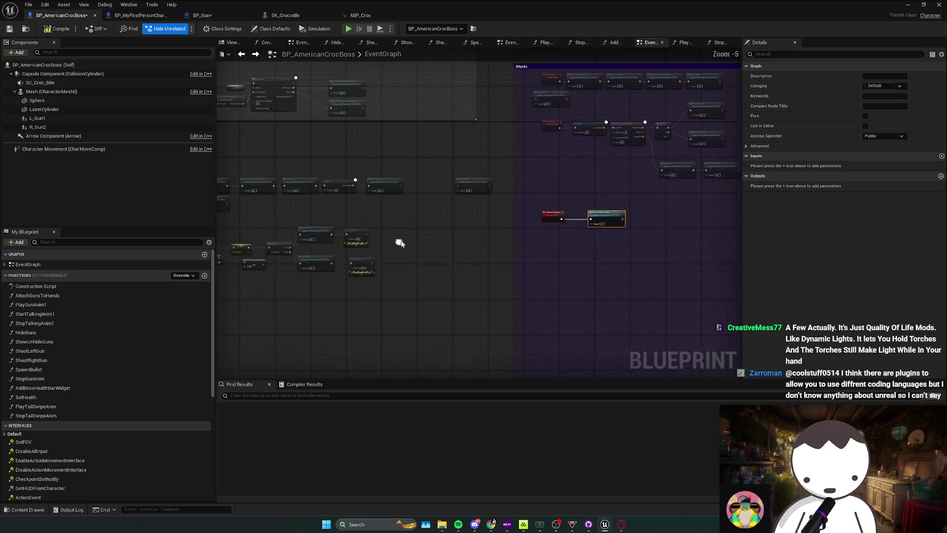
left_click(482, 191)
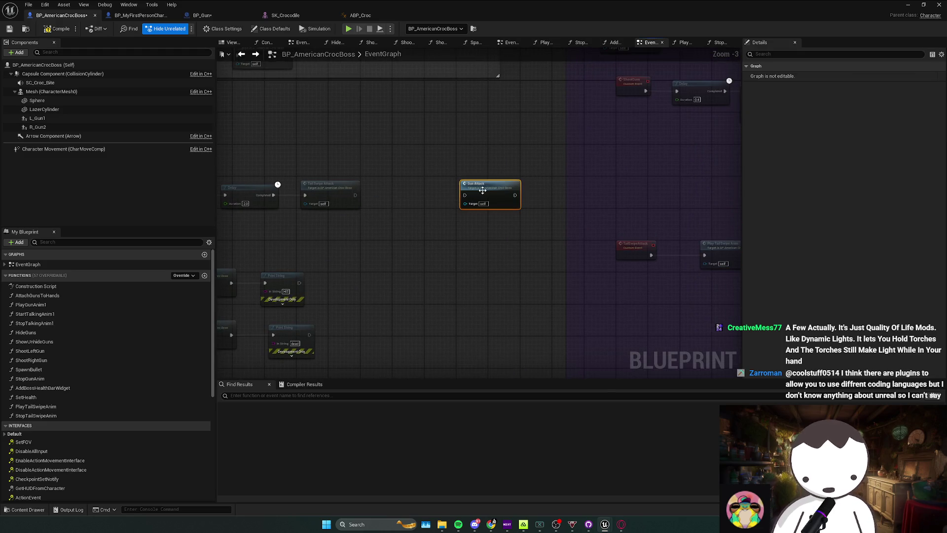
left_click(375, 194)
key("alt+Tab")
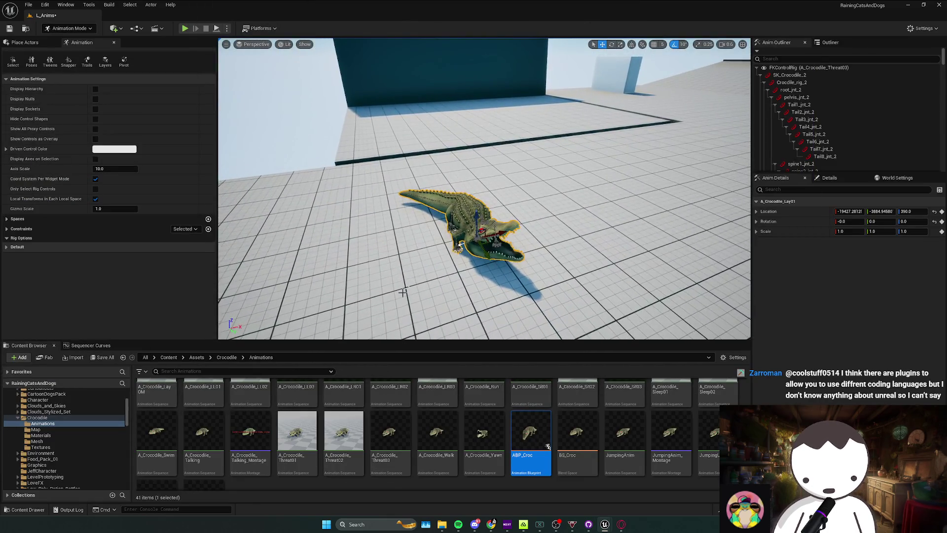
Restore the Sequencer timeline and asset browser panels and minimize the boss Blueprint window
middle_click(72, 44)
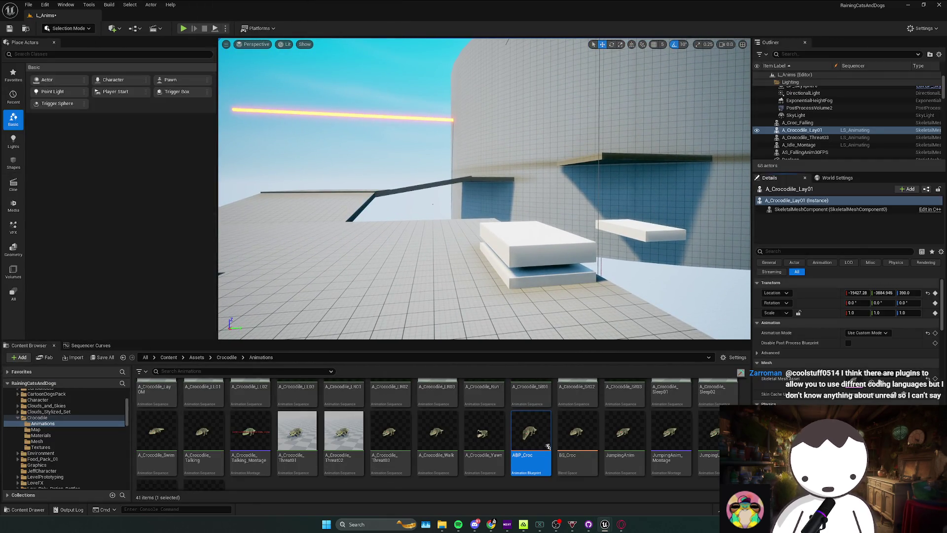
key("alt+Tab")
left_click(74, 345)
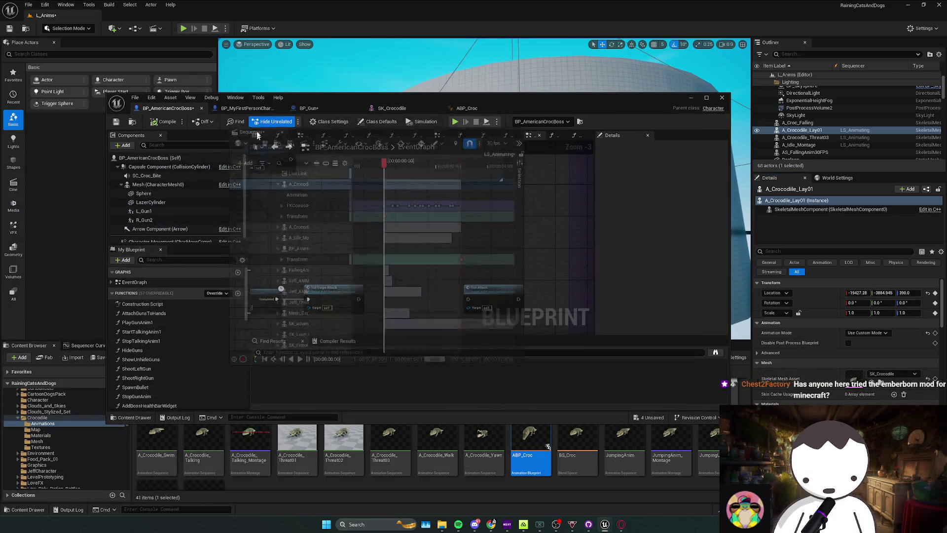
left_click_drag(85, 350, 81, 346)
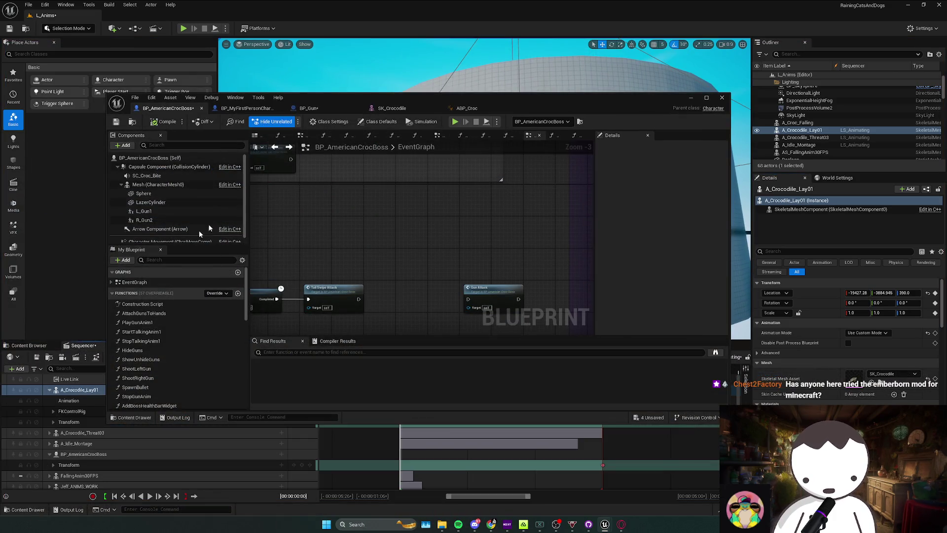
left_click(9, 346)
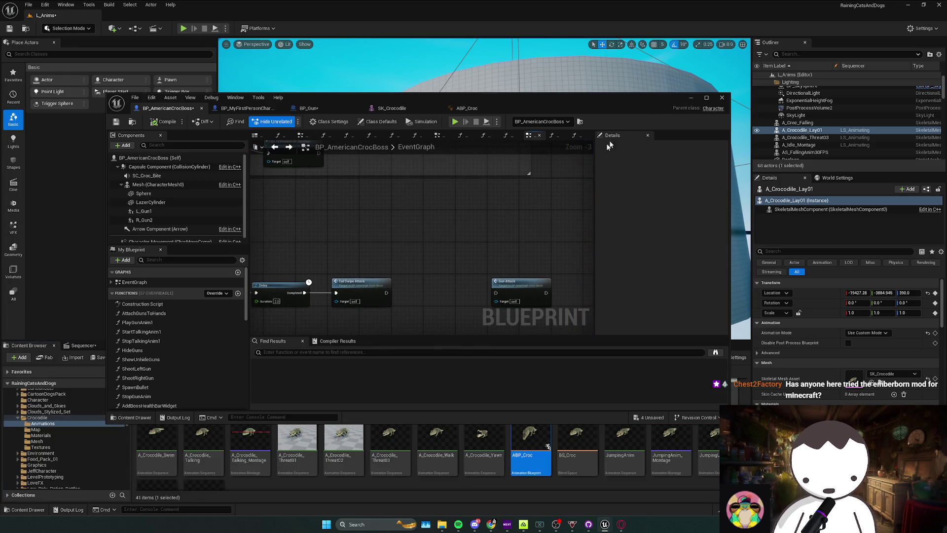
left_click(690, 97)
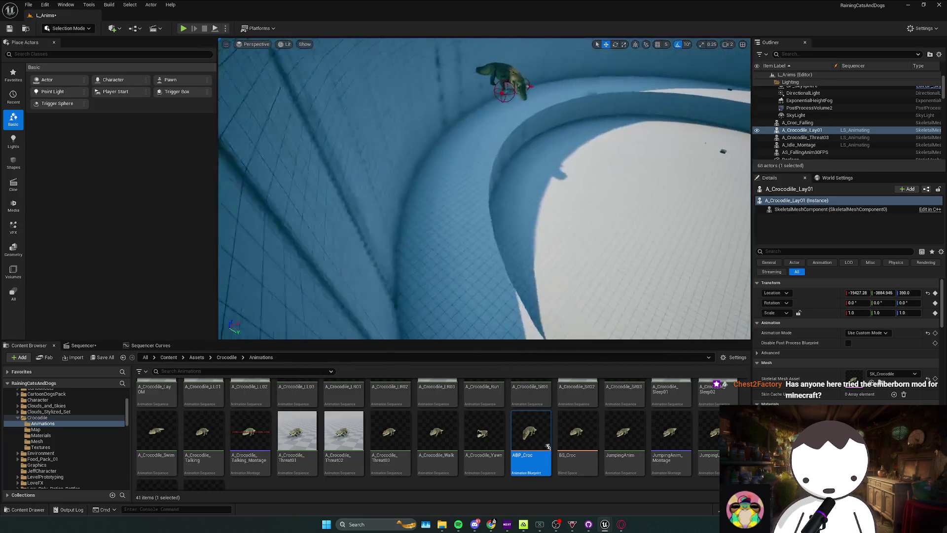
Reposition BP_AmericanCrocBoss in the arena, play-testing between adjustments
left_click(466, 174)
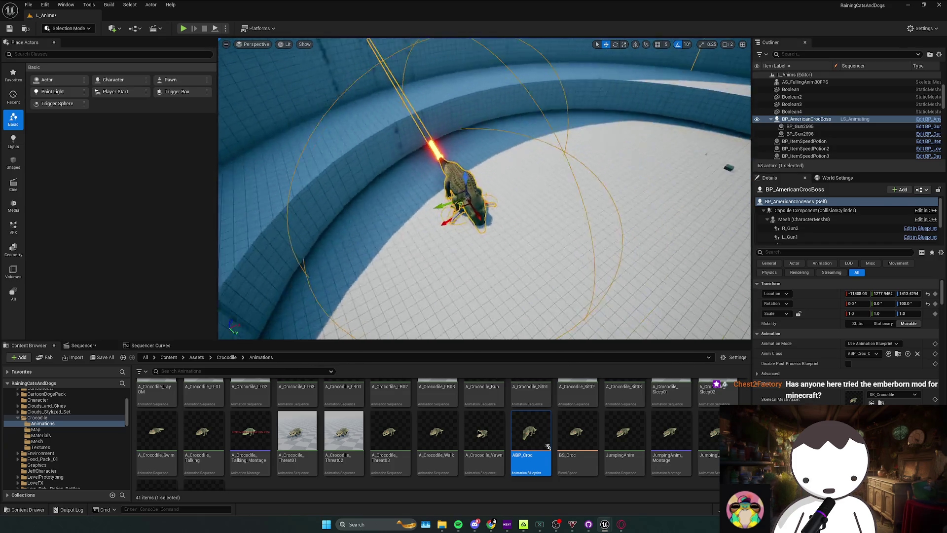
key("w")
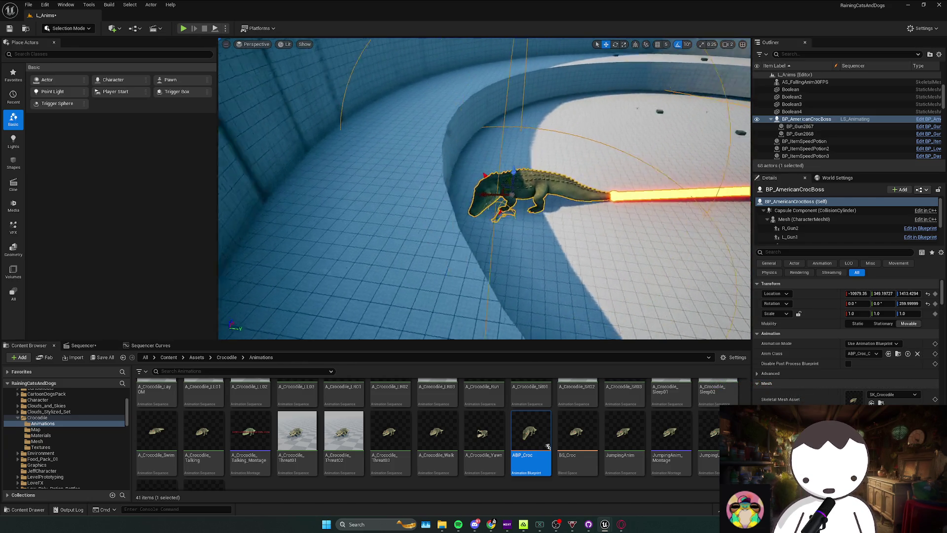
key("alt+p")
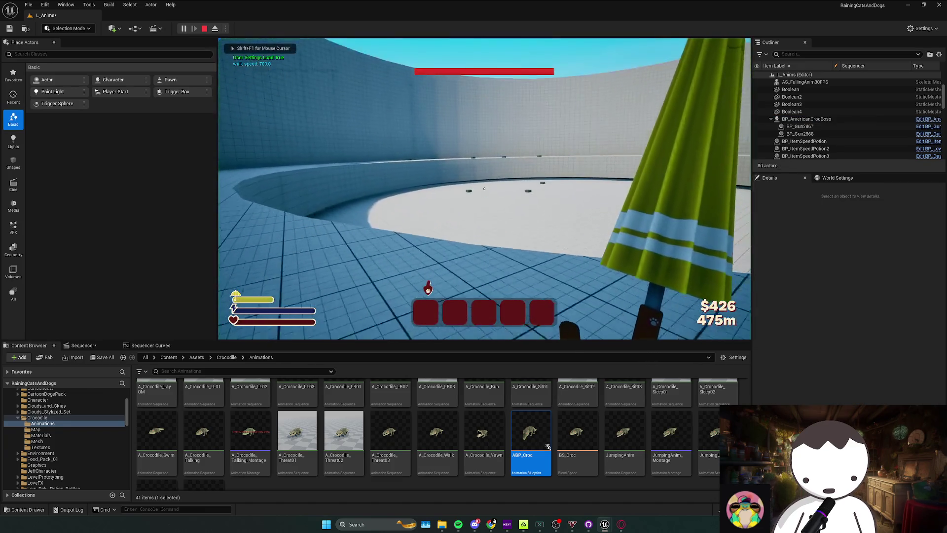
key("Escape")
key("f")
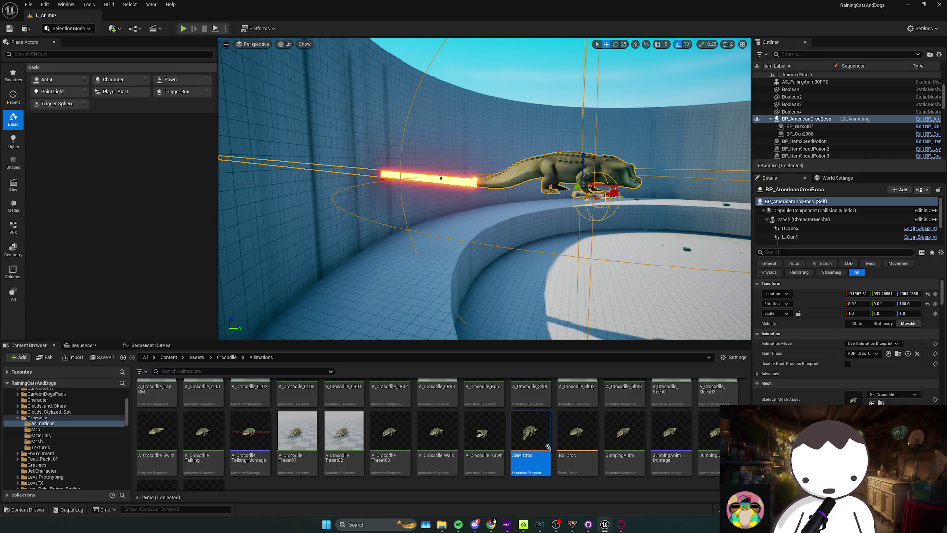
key("e")
key("f")
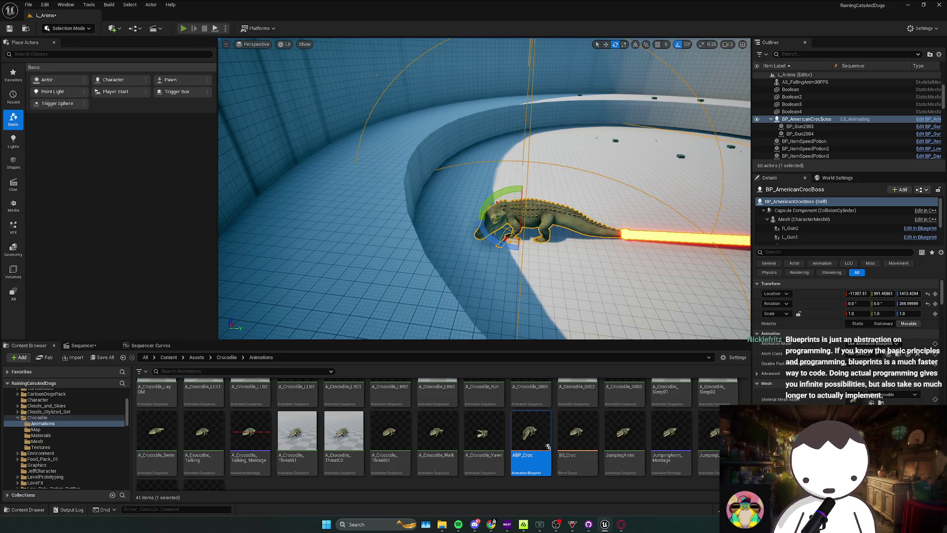
left_click(181, 30)
key("Escape")
key("f")
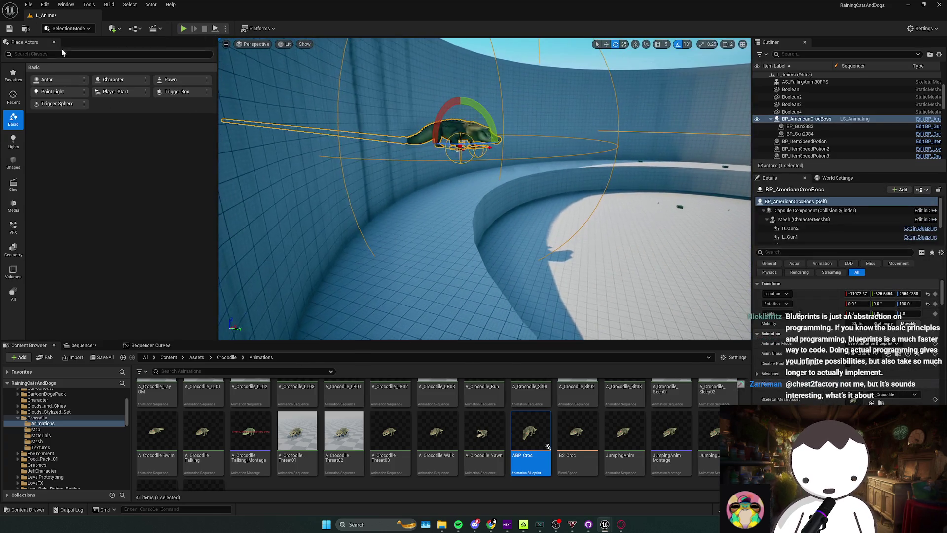
Delete the crocodile boss track from the sequence and play-test the boss fight twice
left_click(84, 346)
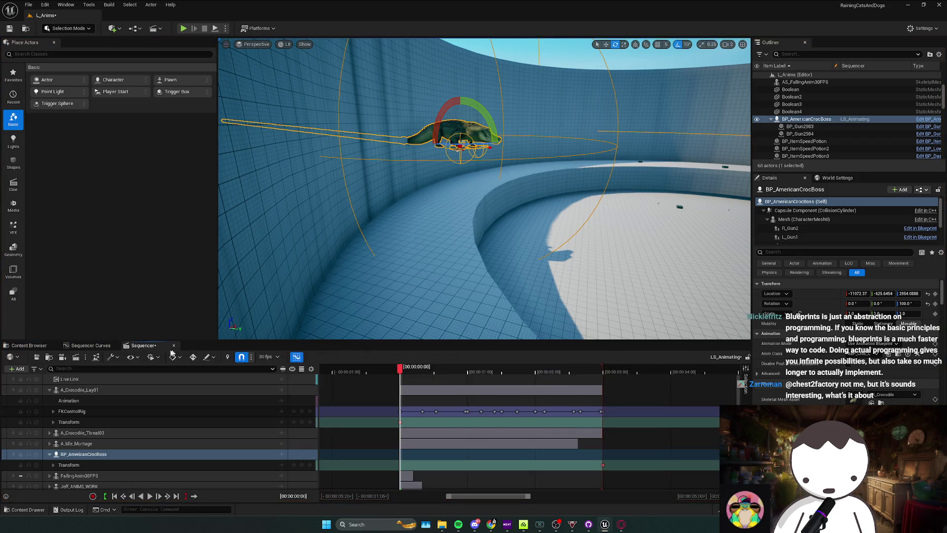
left_click(89, 444)
left_click(101, 454)
key("Delete")
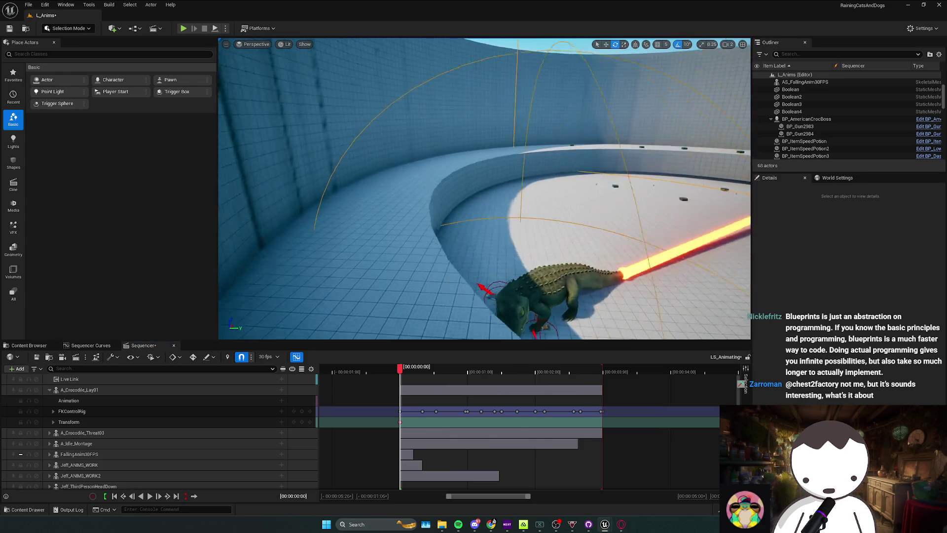
left_click(183, 28)
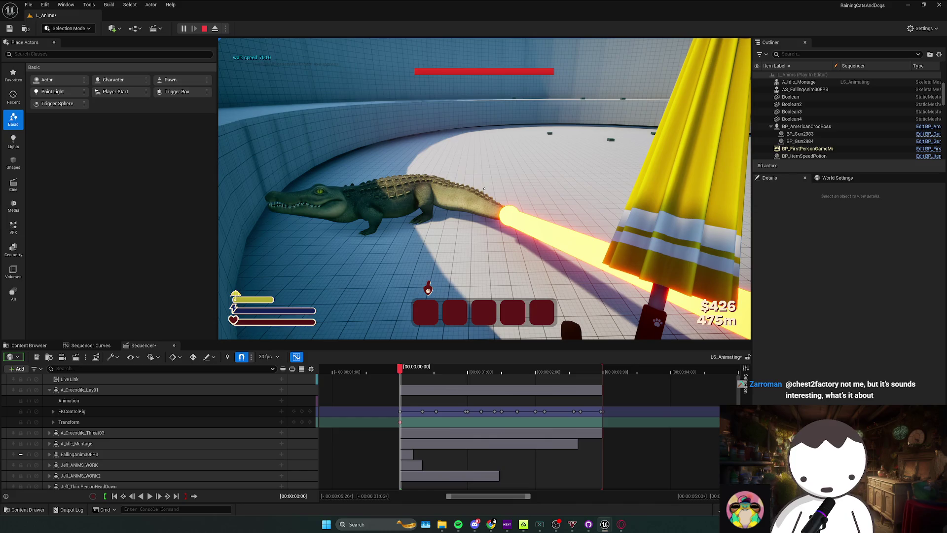
key("Escape")
left_click(182, 29)
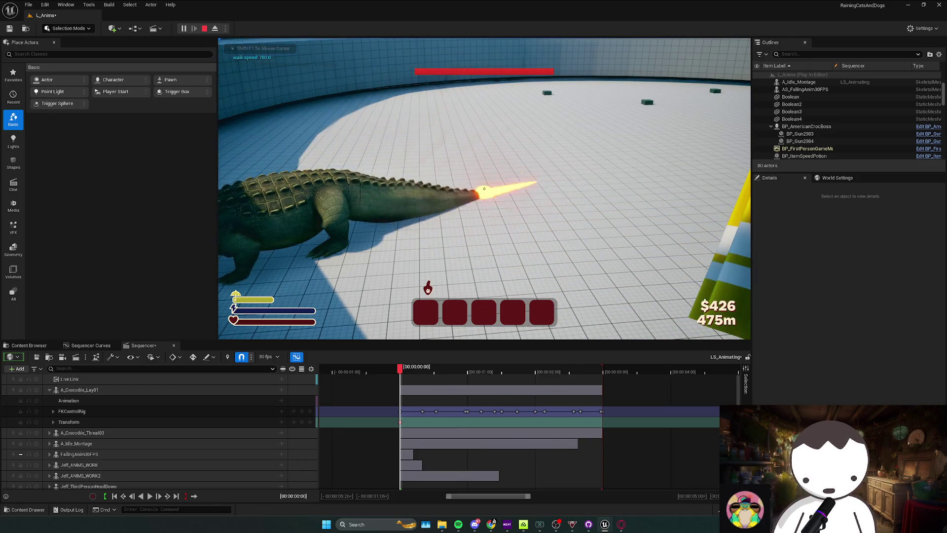
key("Escape")
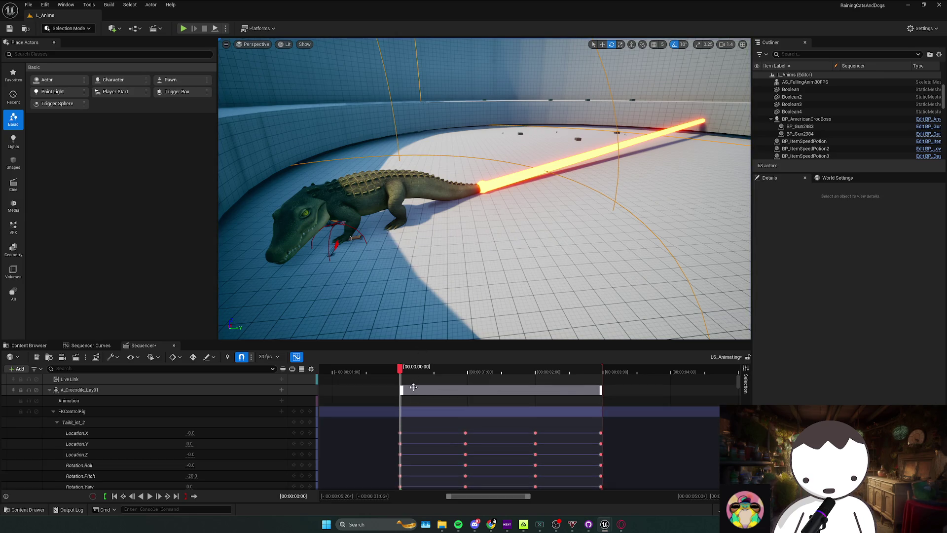
Switch to Animation Mode near the one-second mark and orbit to a low side view of the tail
left_click_drag(449, 375, 438, 374)
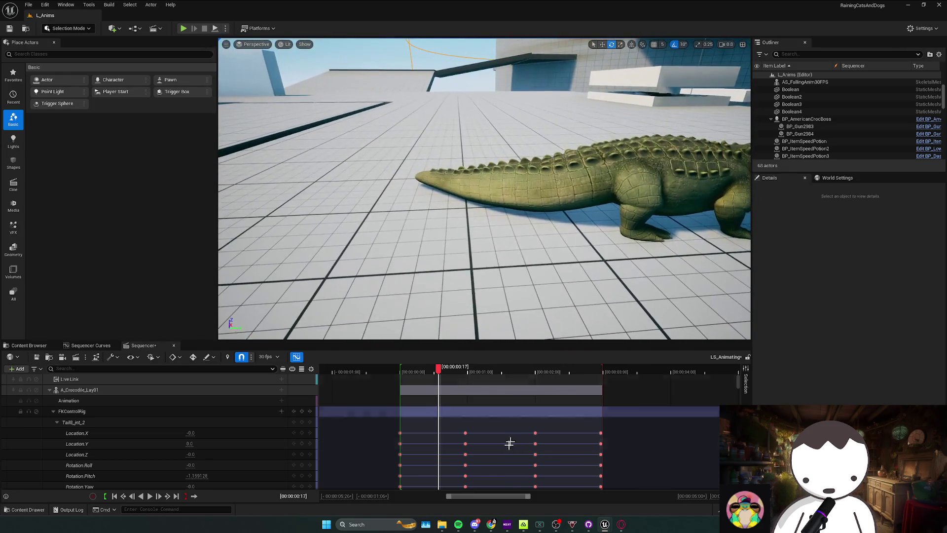
left_click_drag(438, 375, 470, 376)
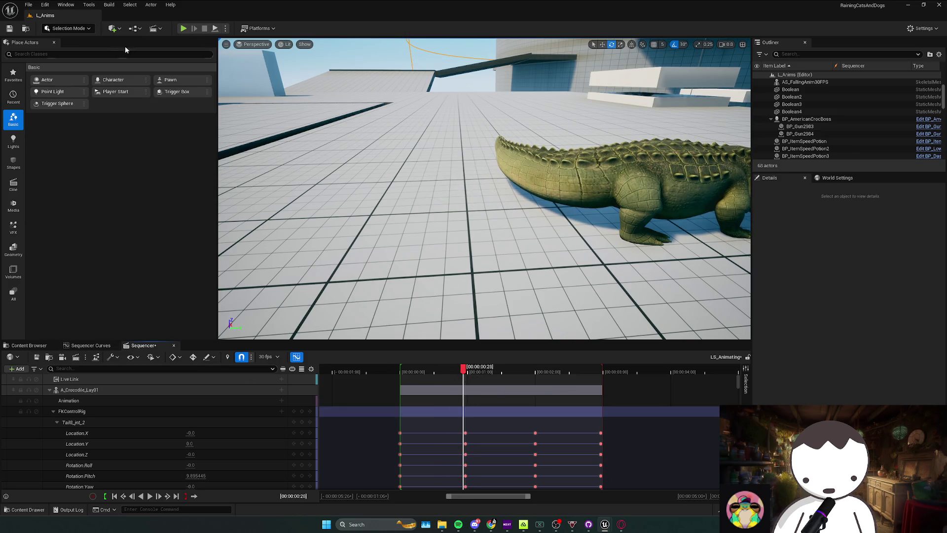
left_click(76, 30)
left_click(80, 97)
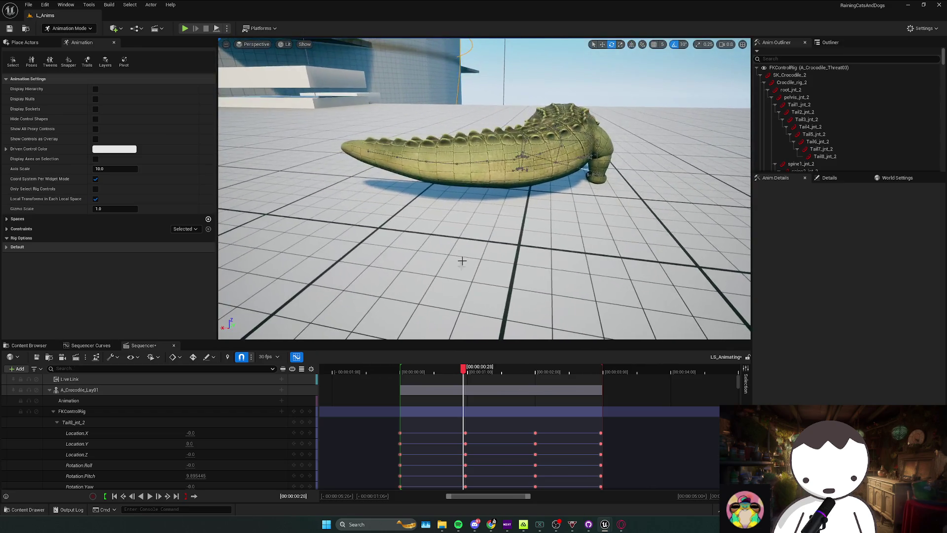
left_click_drag(471, 370, 537, 378)
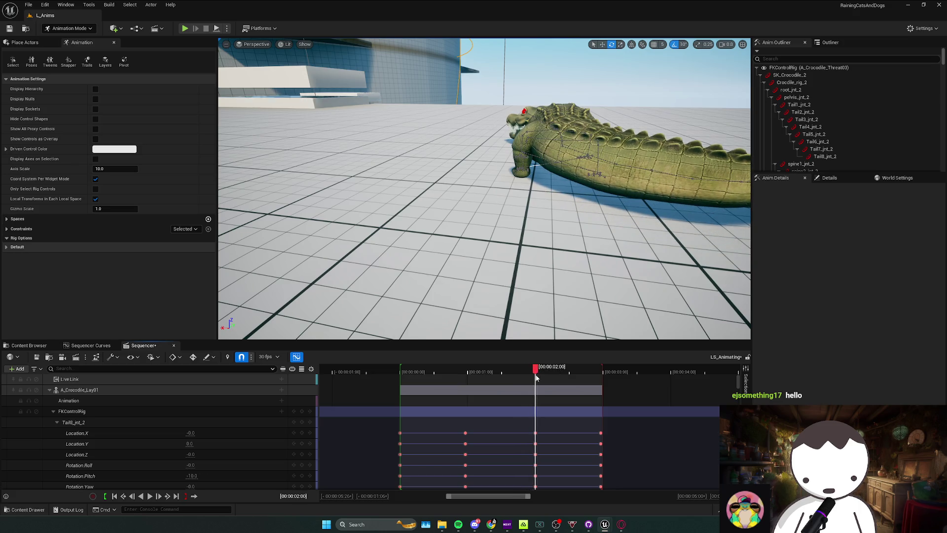
left_click_drag(572, 254, 483, 301)
left_click_drag(516, 372, 503, 372)
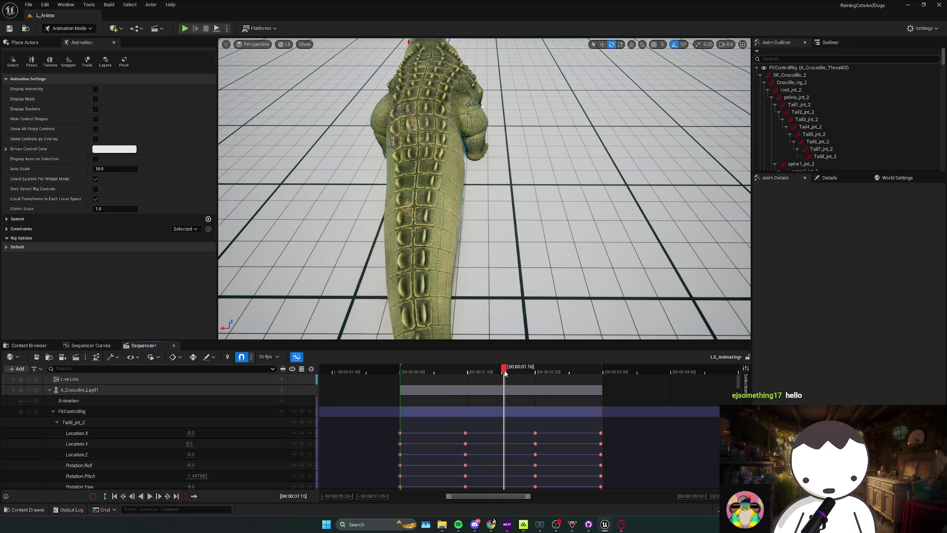
mouse_move(592, 127)
left_mouse_down()
mouse_move(557, 277)
mouse_move(474, 226)
left_mouse_up()
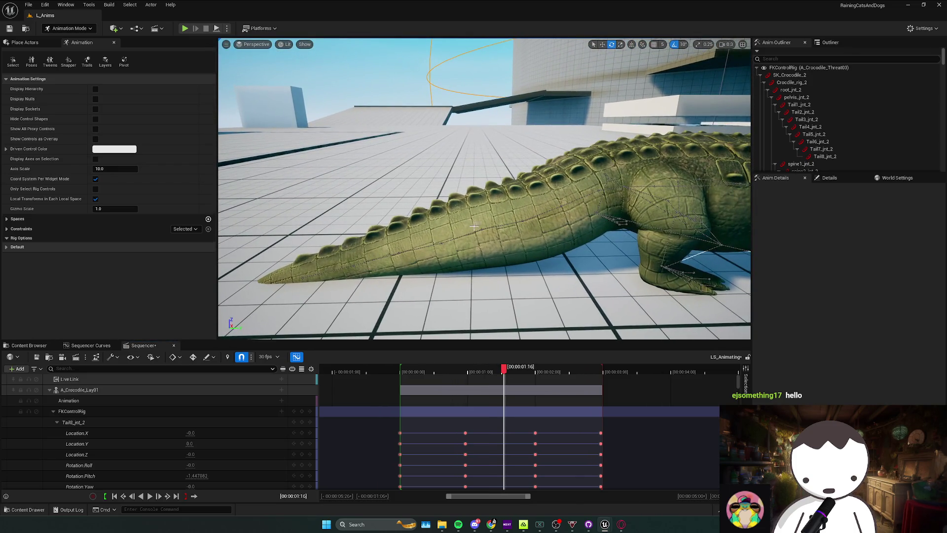
Bend Tail4_jnt_2 down 10 degrees and key it around 01:15
left_click(440, 242)
left_click_drag(493, 194, 520, 225)
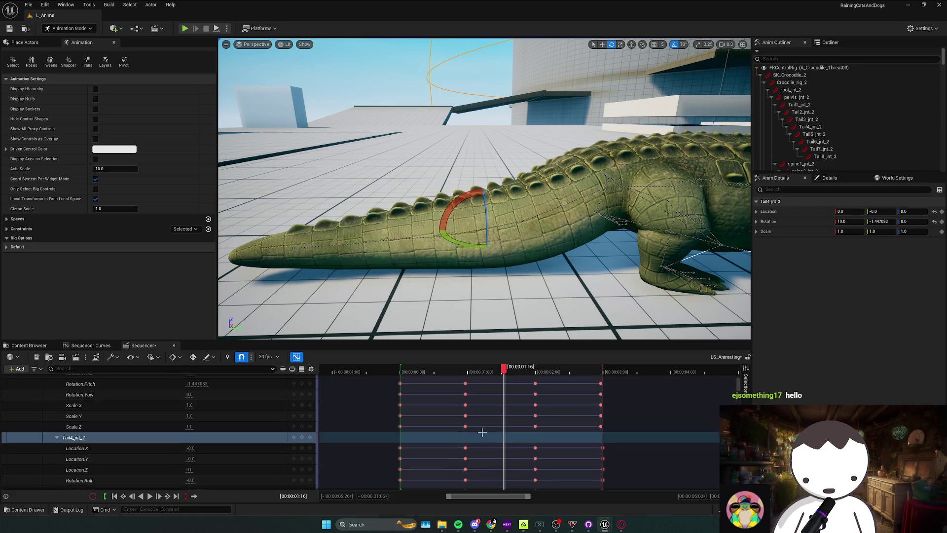
left_click(301, 438)
left_click_drag(504, 367, 465, 374)
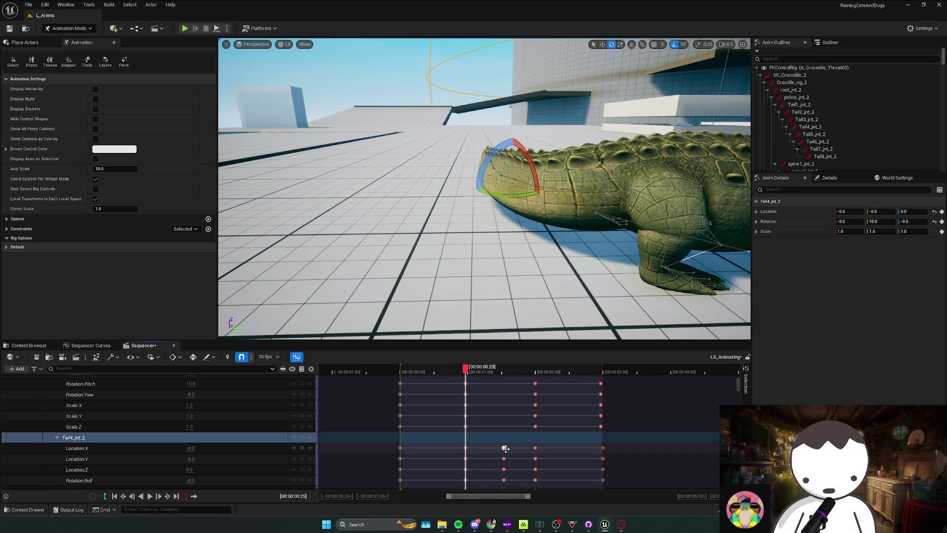
key("ctrl+z")
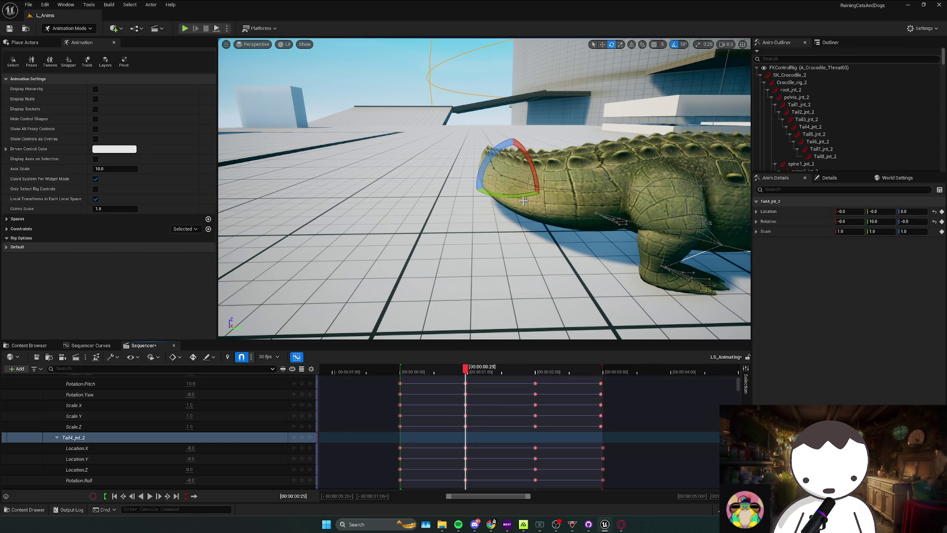
left_click_drag(464, 383, 503, 372)
left_click_drag(503, 196, 506, 207)
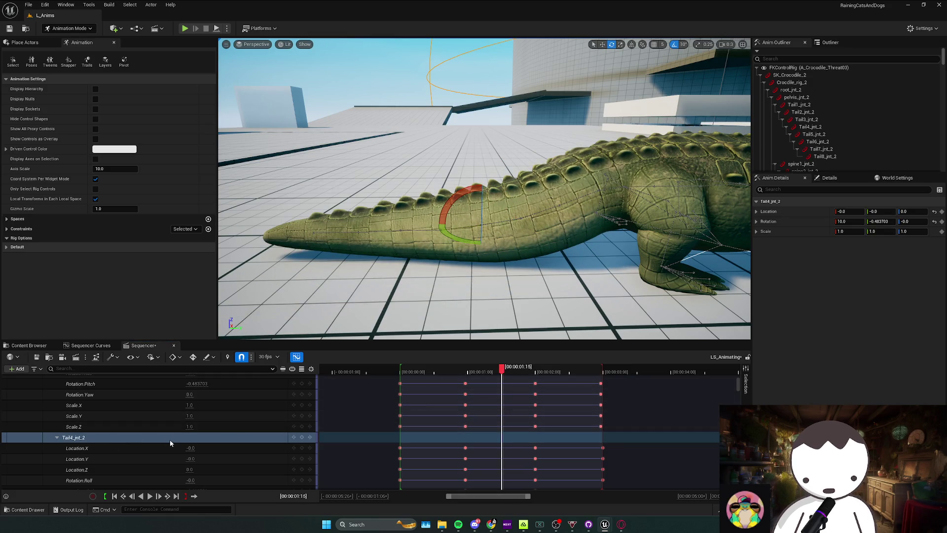
key("ctrl+z")
scroll(168, 440, "down", 2)
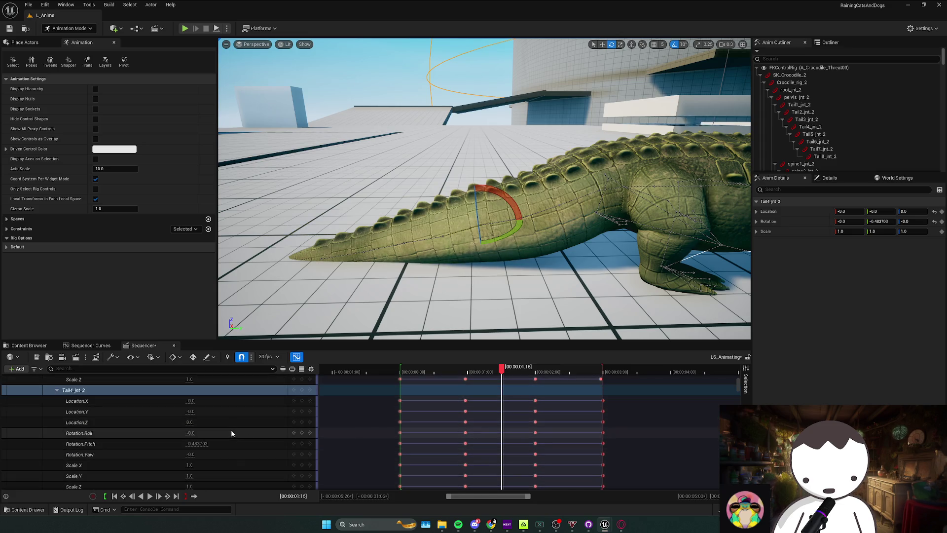
left_click_drag(507, 199, 520, 223)
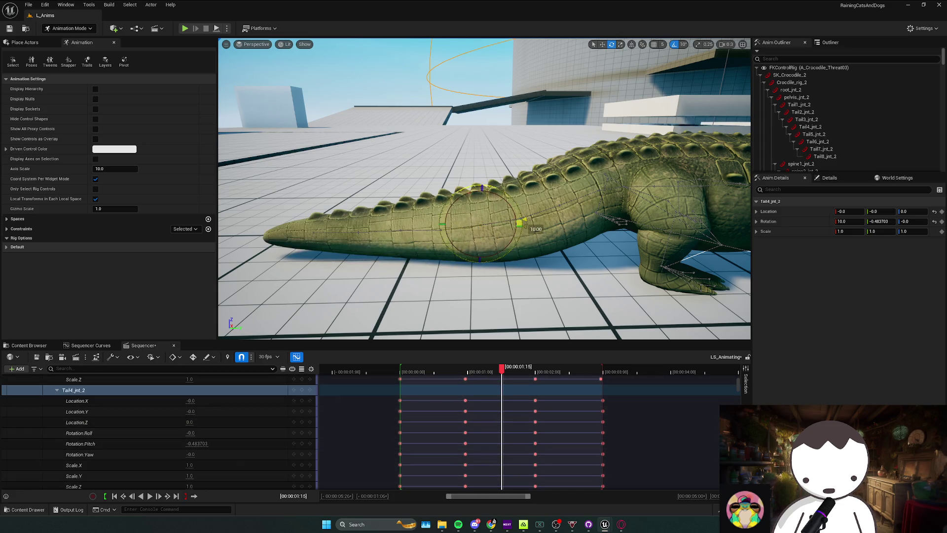
left_click(302, 391)
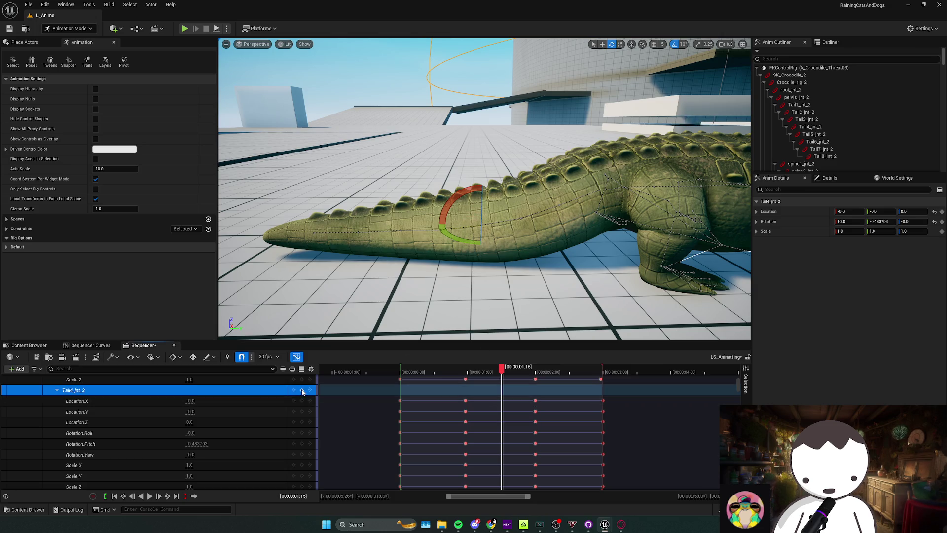
Add further Tail4_jnt_2 keys at 02:00 and 02:16
mouse_move(502, 373)
left_mouse_down()
mouse_move(484, 373)
mouse_move(537, 374)
left_mouse_up()
key("f")
mouse_move(587, 237)
left_mouse_down()
mouse_move(515, 218)
mouse_move(498, 197)
left_mouse_up()
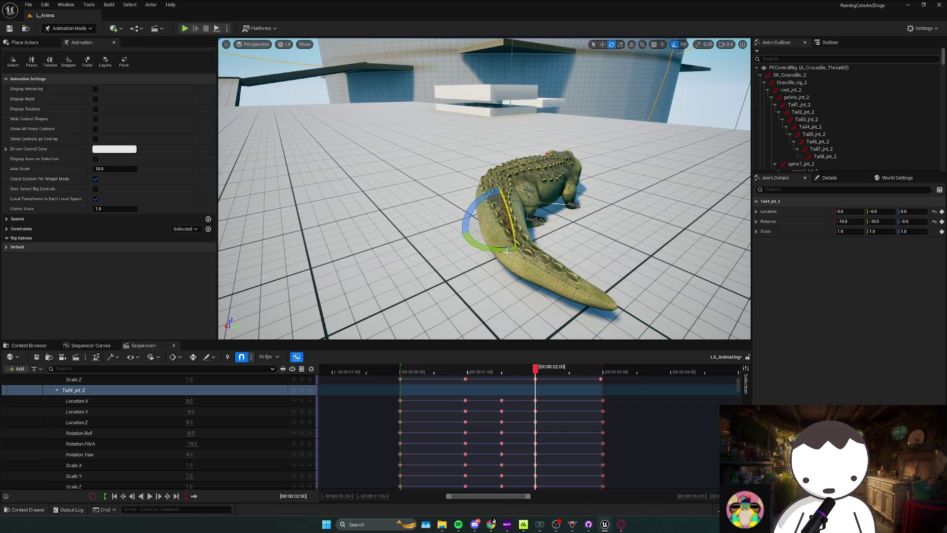
left_click(304, 391)
mouse_move(529, 374)
left_mouse_down()
mouse_move(602, 375)
mouse_move(573, 374)
left_mouse_up()
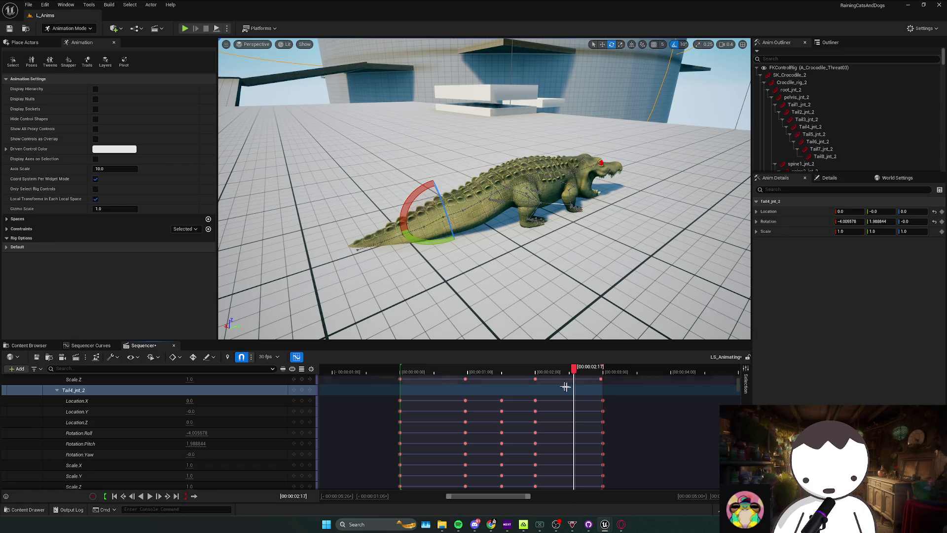
key("Left")
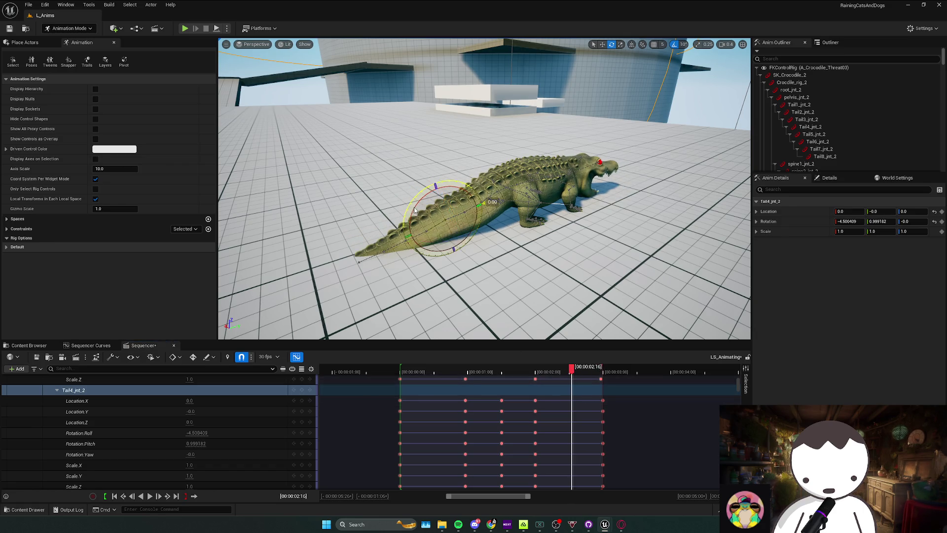
key("f")
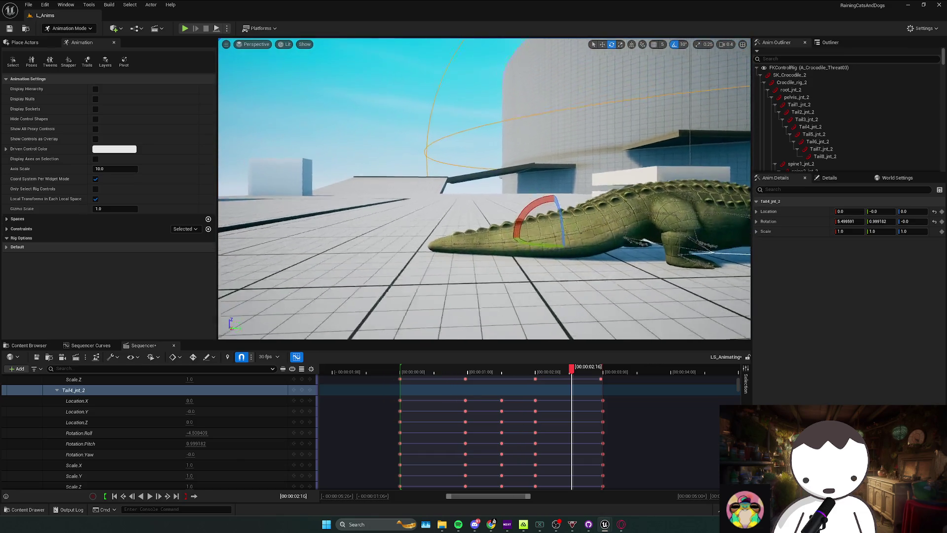
left_click(301, 391)
Key a 10-degree sideways Tail4 swing at the first frame and play back the swipe
left_click_drag(470, 372, 399, 379)
key("space")
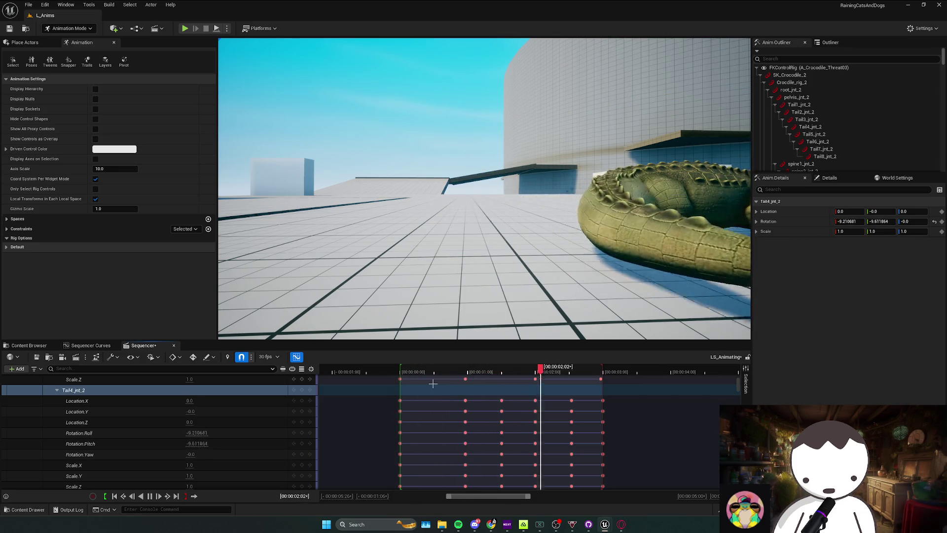
left_click_drag(450, 372, 400, 376)
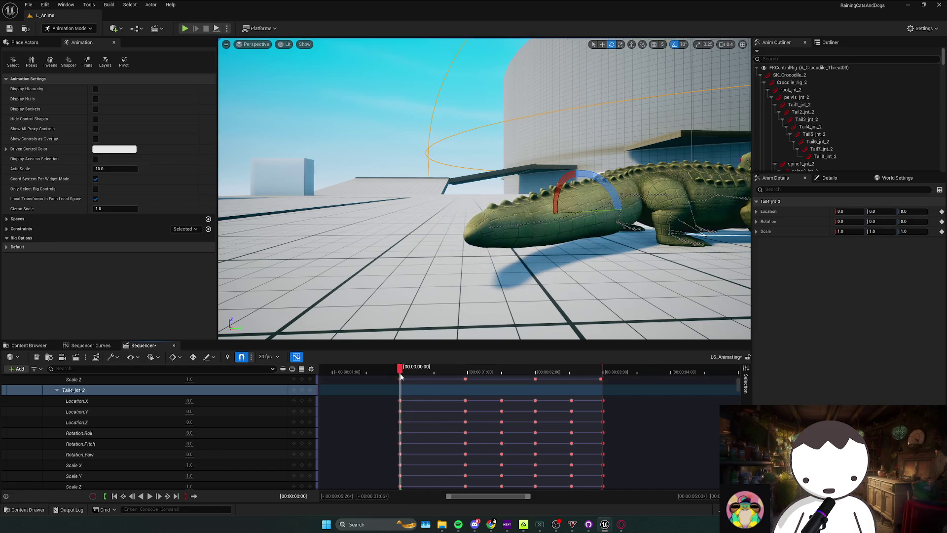
left_click_drag(599, 212, 600, 208)
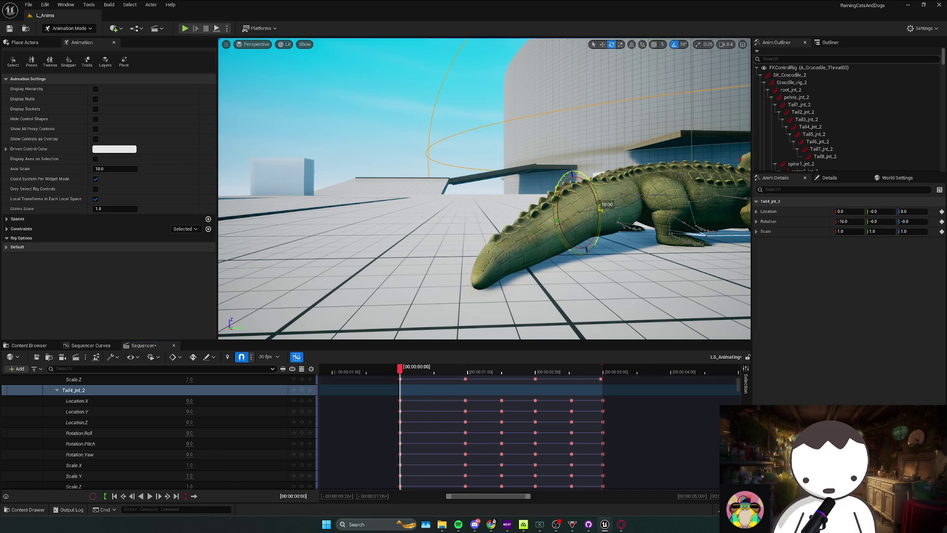
left_click(302, 391)
key("space")
key("space")
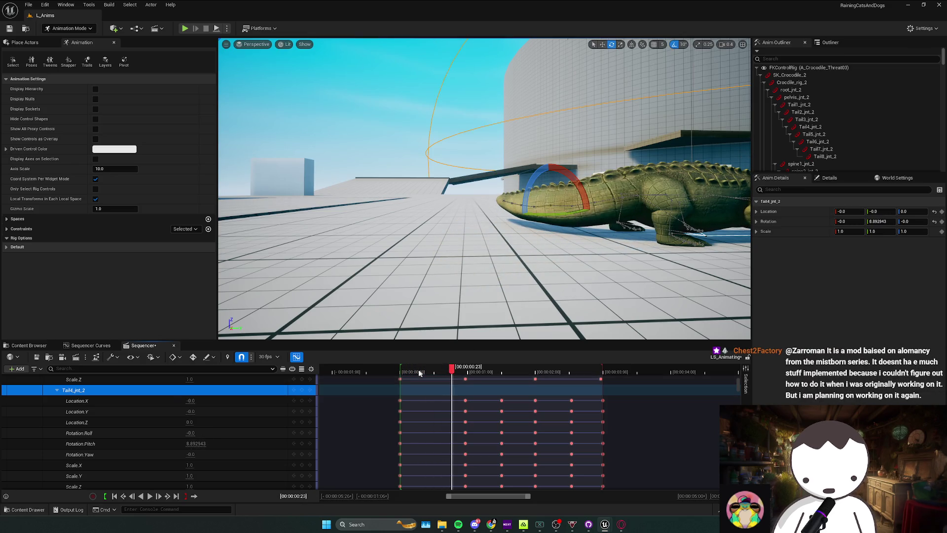
key("space")
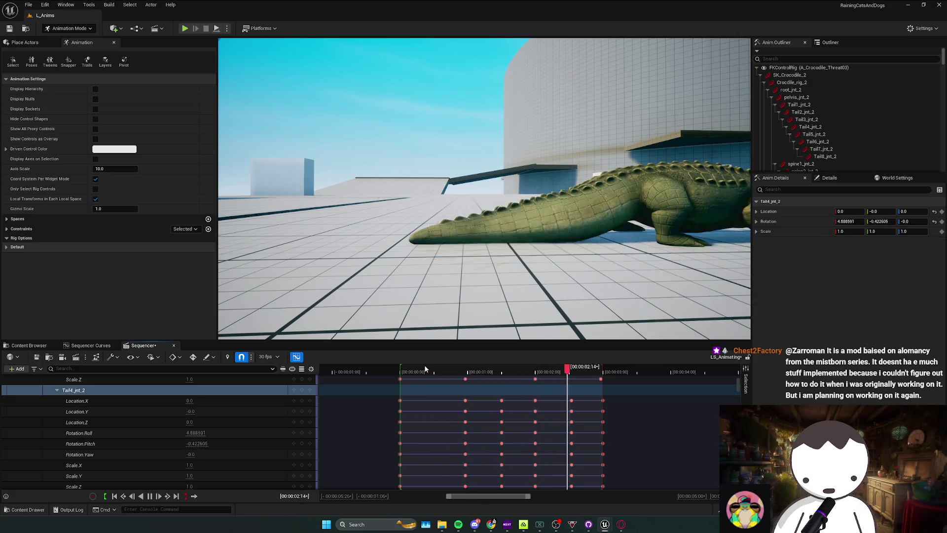
scroll(148, 395, "up", 10)
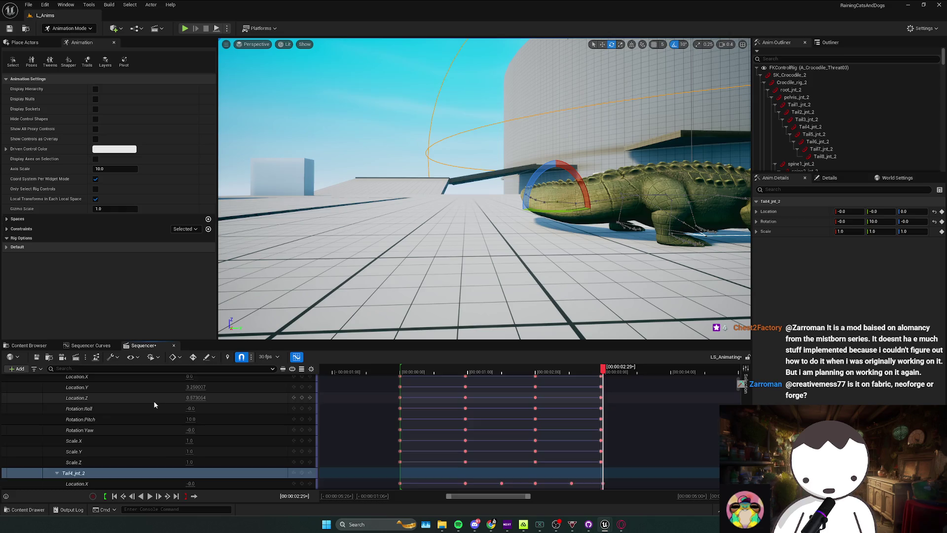
left_click(78, 390)
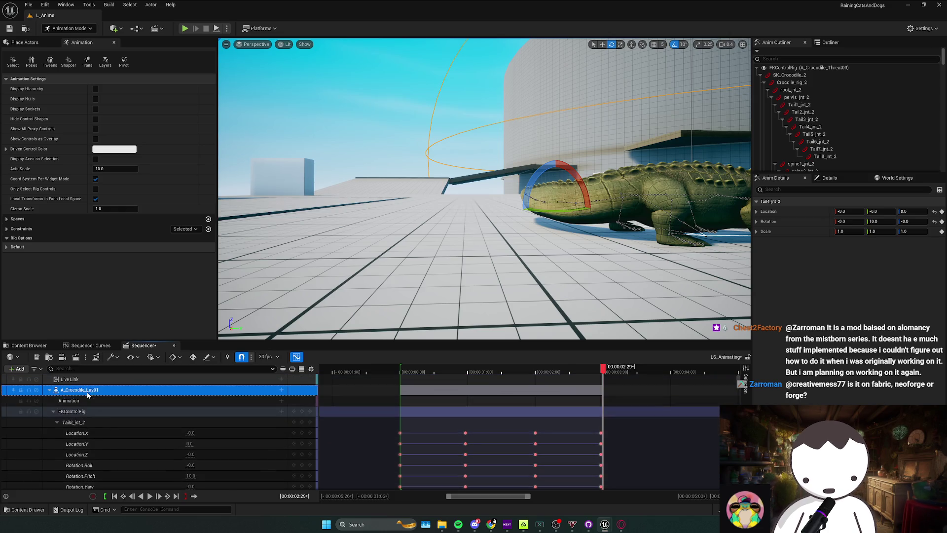
Bake the crocodile track to A_Croc_SwipeAttack2 in Crocodile/Animations and export it
right_click(93, 391)
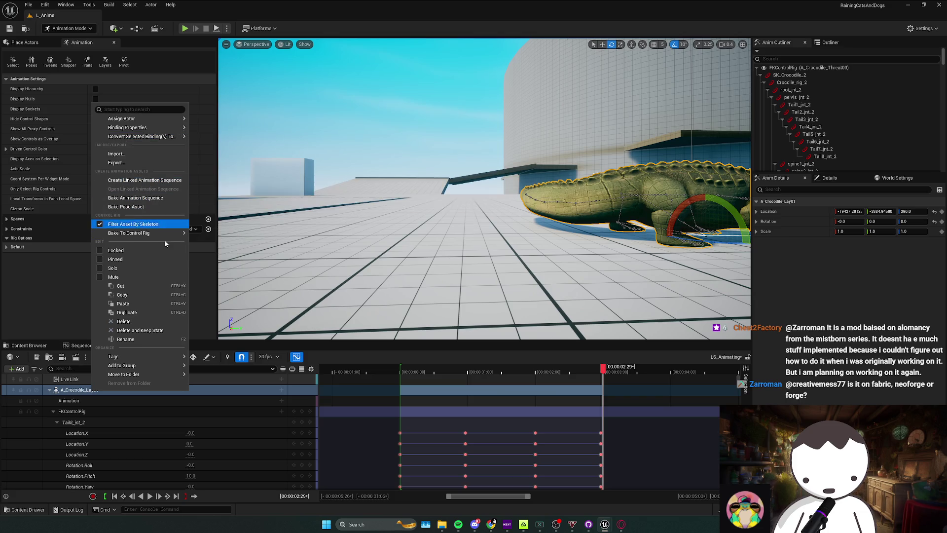
left_click(147, 198)
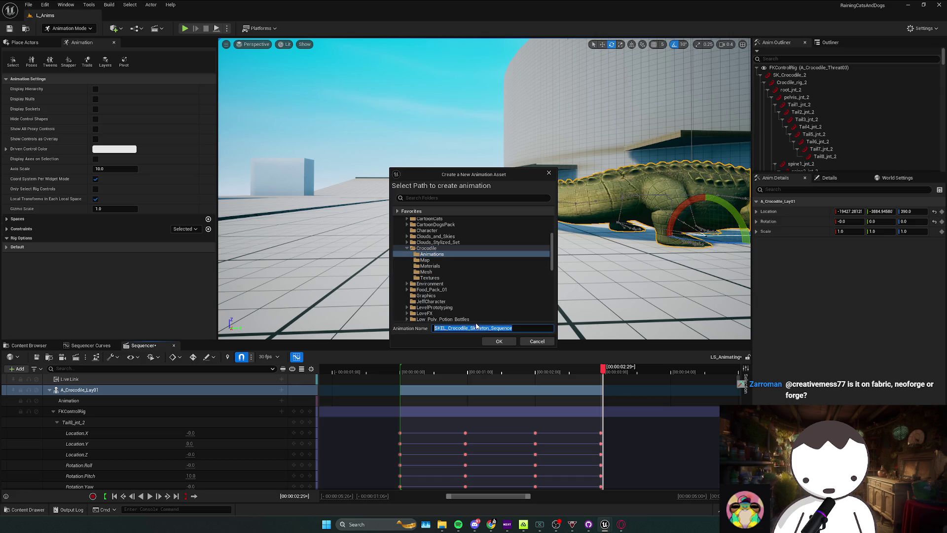
type("A_Croc")
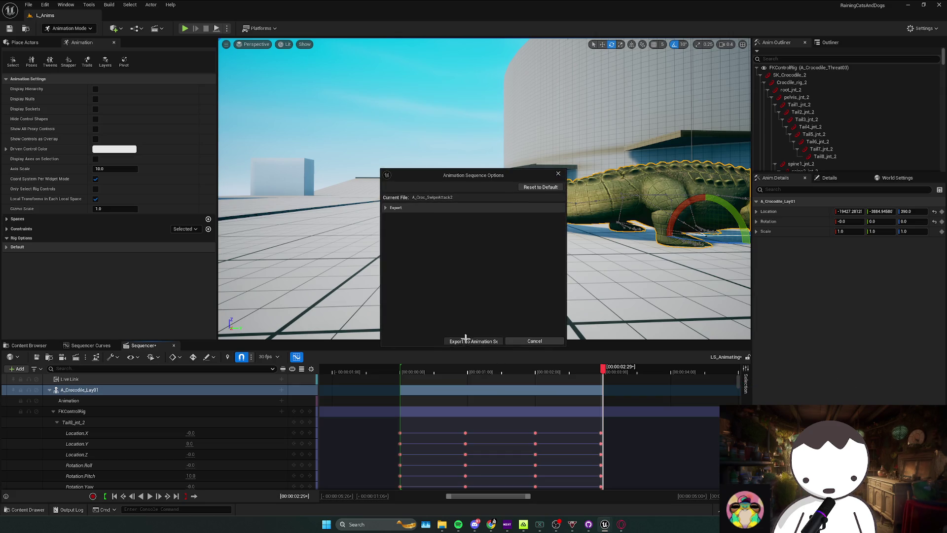
left_click(466, 340)
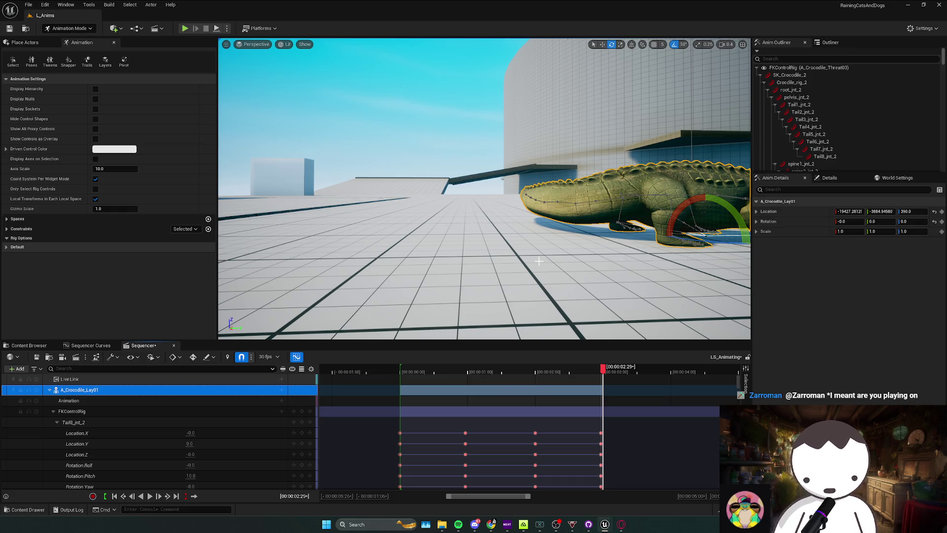
left_click_drag(538, 261, 476, 260)
Switch the editor from Animation Mode to Selection Mode and bring up the BP_AmericanCrocBoss editor
key("w")
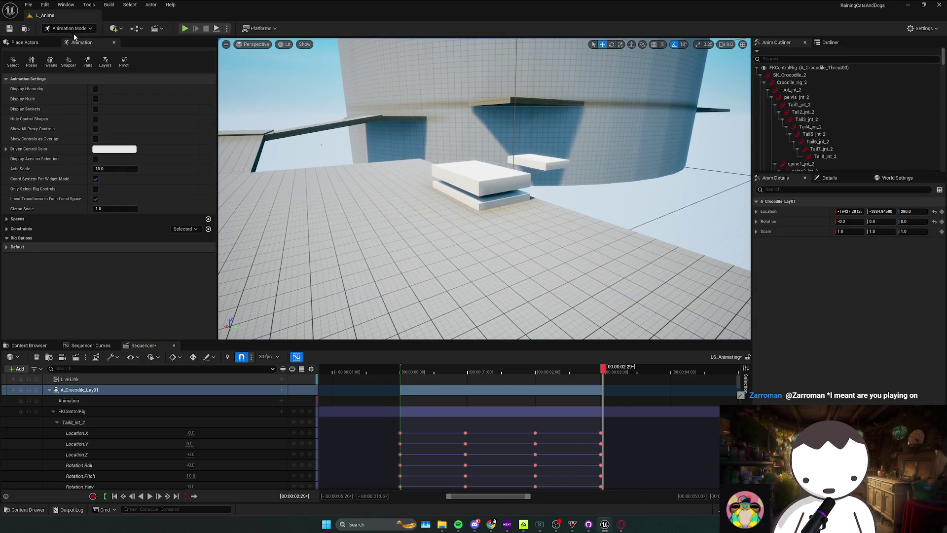
key("shift+2")
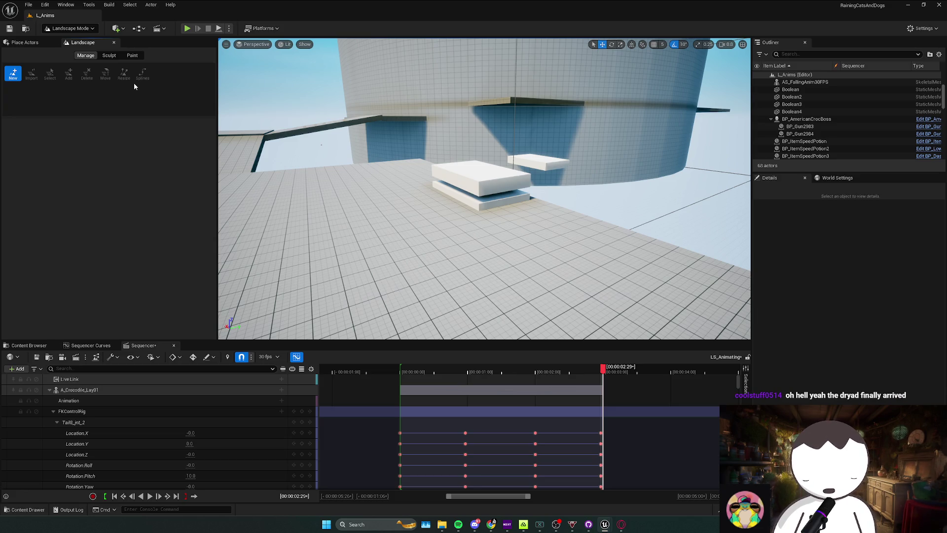
left_click(69, 28)
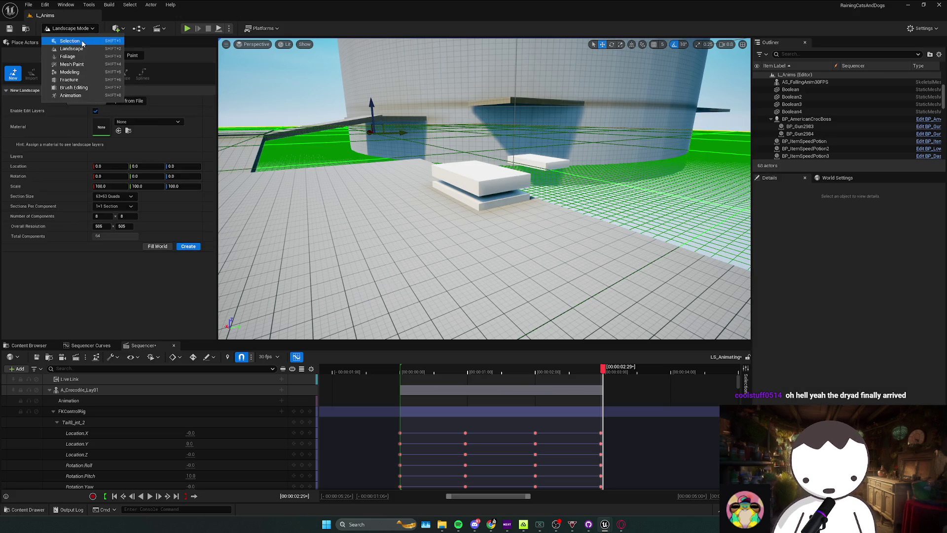
left_click(64, 38)
scroll(401, 130, "up", 1)
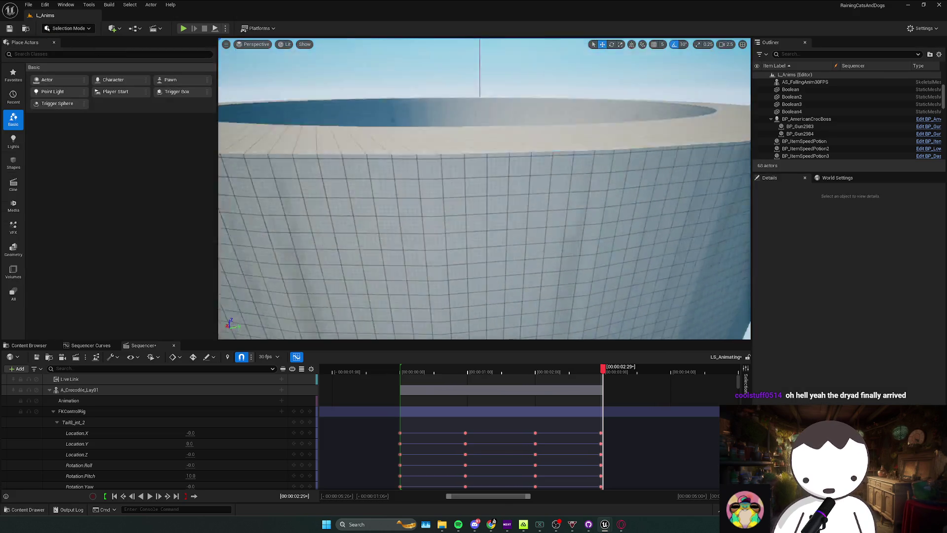
key("w")
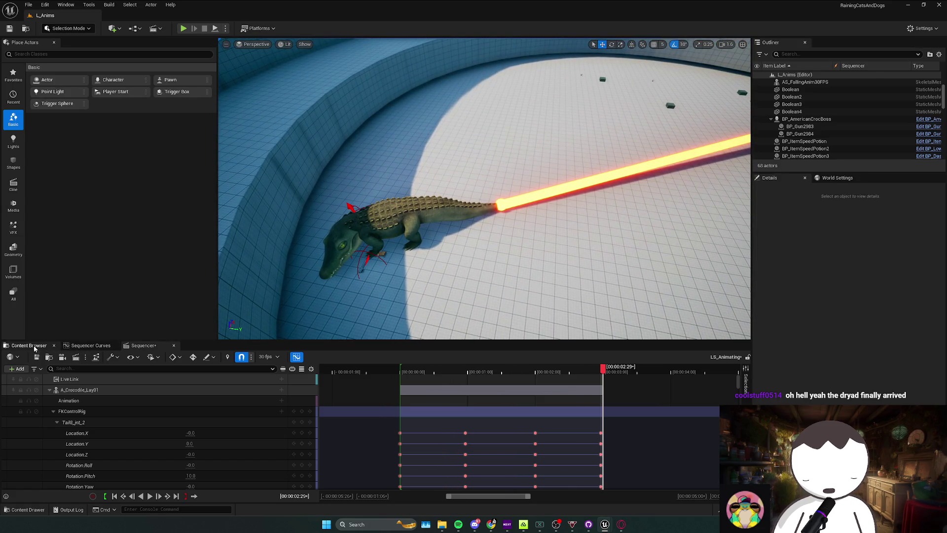
left_click(641, 498)
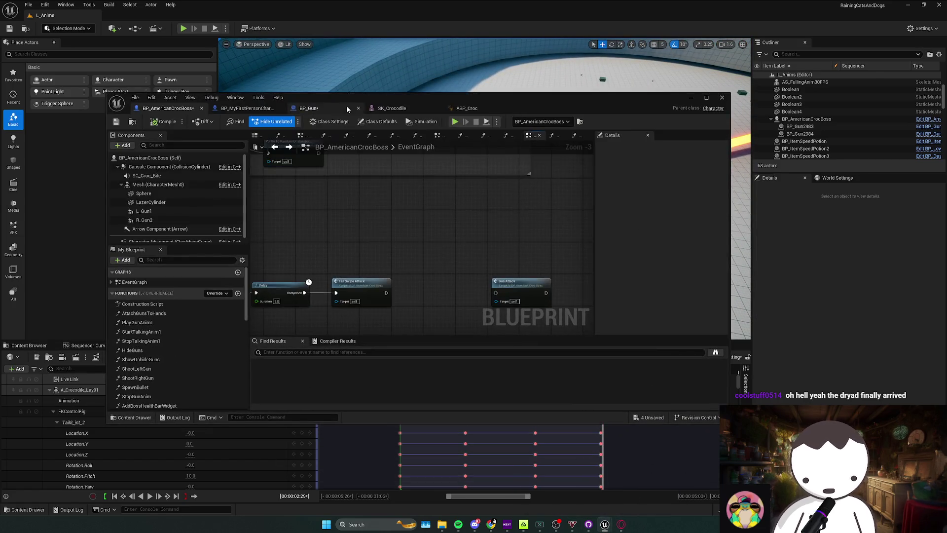
Open ABP_Croc's TailSwipe state graph and search the Asset Browser for 'sw'
left_click(466, 108)
double_click(423, 205)
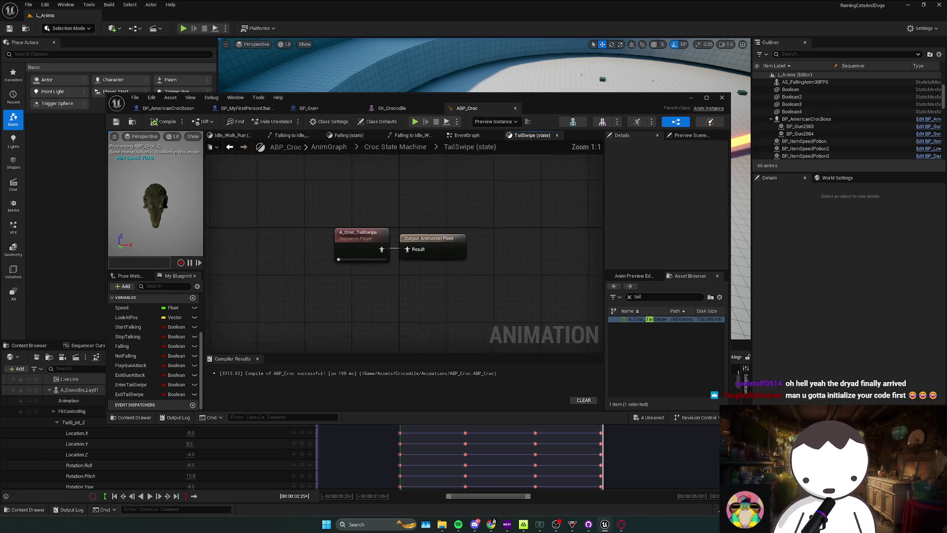
left_click(641, 297)
key("BackSpace")
key("BackSpace")
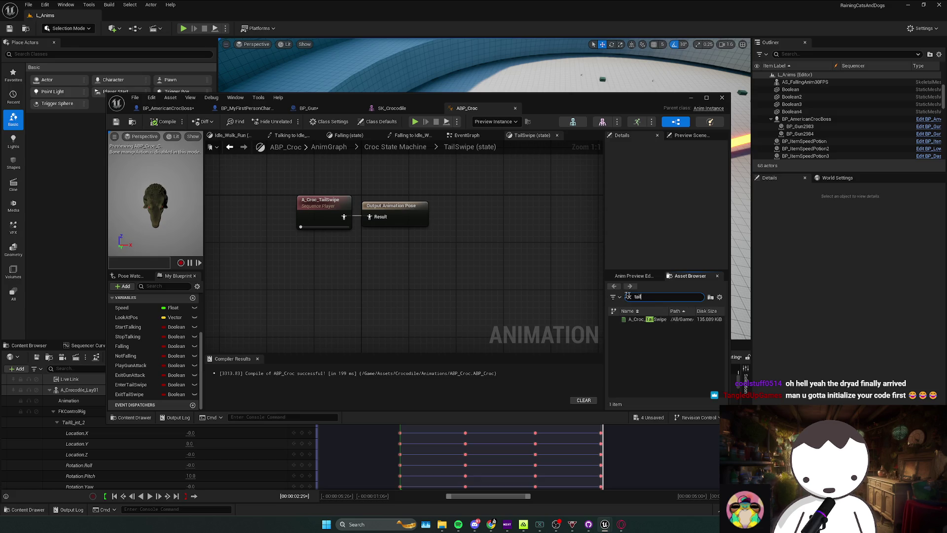
key("BackSpace")
key("BackSpace")
key("BackSpace")
type("swi")
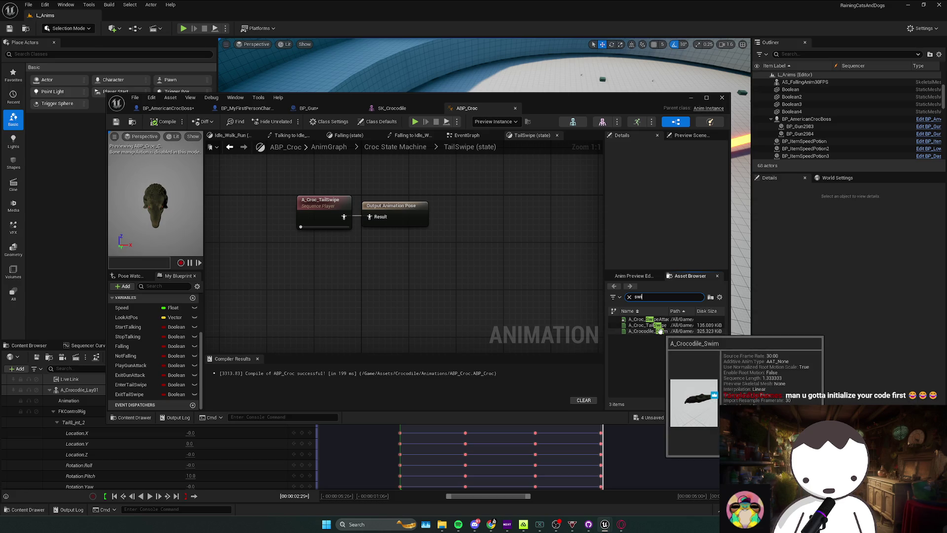
Replace the old TailSwipe player with A_Croc_SwipeAttack2 feeding Output Pose, and compile
mouse_move(657, 319)
mouse_move(658, 319)
left_mouse_down()
mouse_move(239, 210)
mouse_move(279, 240)
left_mouse_up()
left_click_drag(353, 247, 334, 222)
key("Delete")
left_click_drag(288, 246, 311, 215)
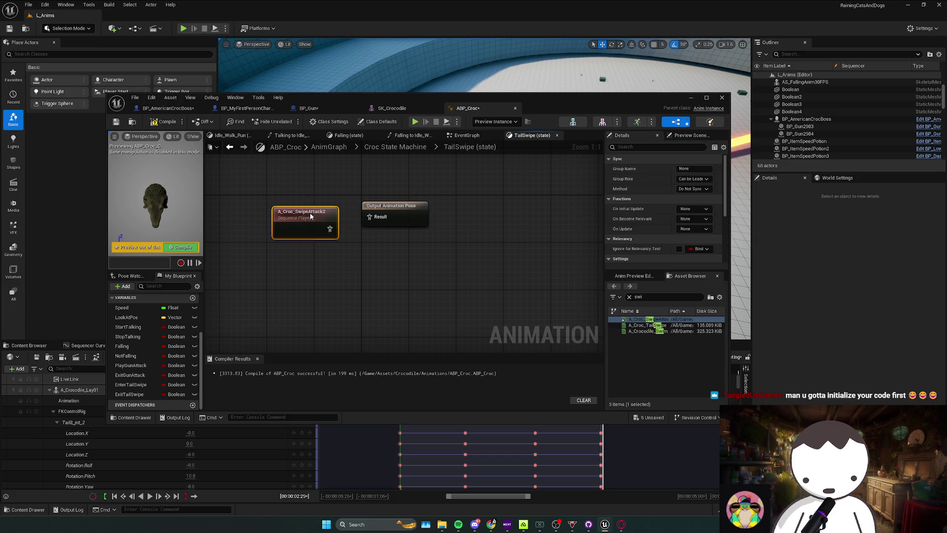
left_click(158, 122)
left_click(691, 97)
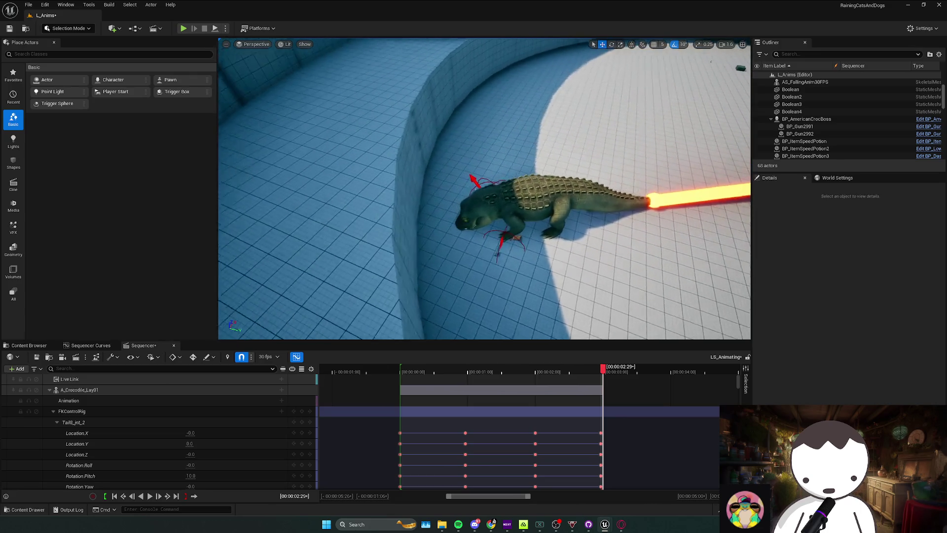
key("alt+p")
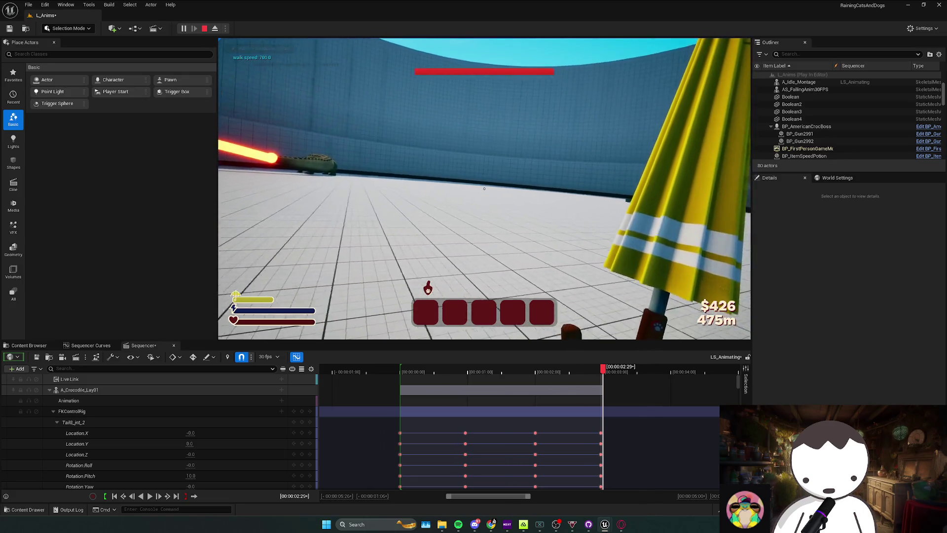
key("Escape")
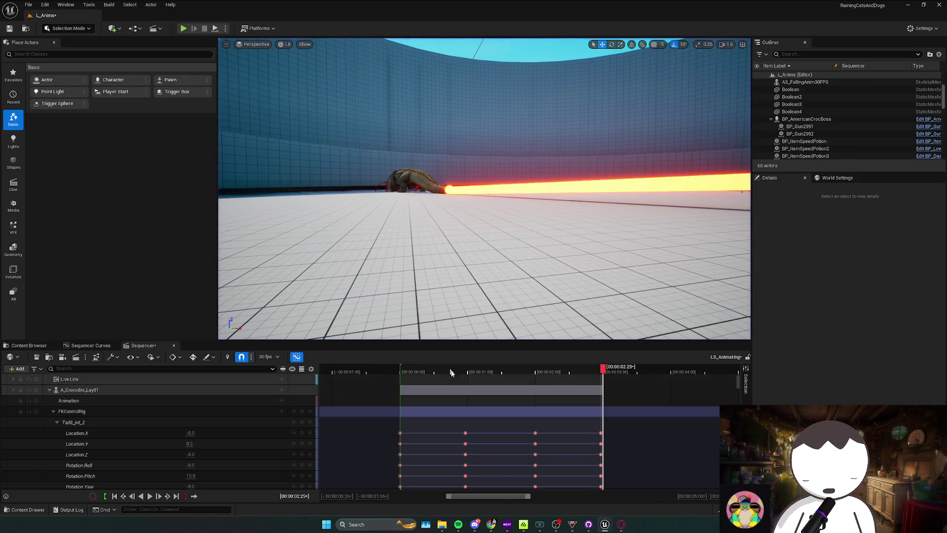
Back in Animation Mode, rotate Tail7_jnt_2 about 10 degrees and key it at frame 0
mouse_move(483, 197)
left_mouse_down()
mouse_move(543, 163)
mouse_move(513, 237)
mouse_move(449, 161)
mouse_move(471, 337)
left_mouse_up()
key("shift+8")
left_click_drag(419, 368, 400, 373)
mouse_move(367, 153)
left_mouse_down()
mouse_move(367, 171)
mouse_move(366, 153)
left_mouse_up()
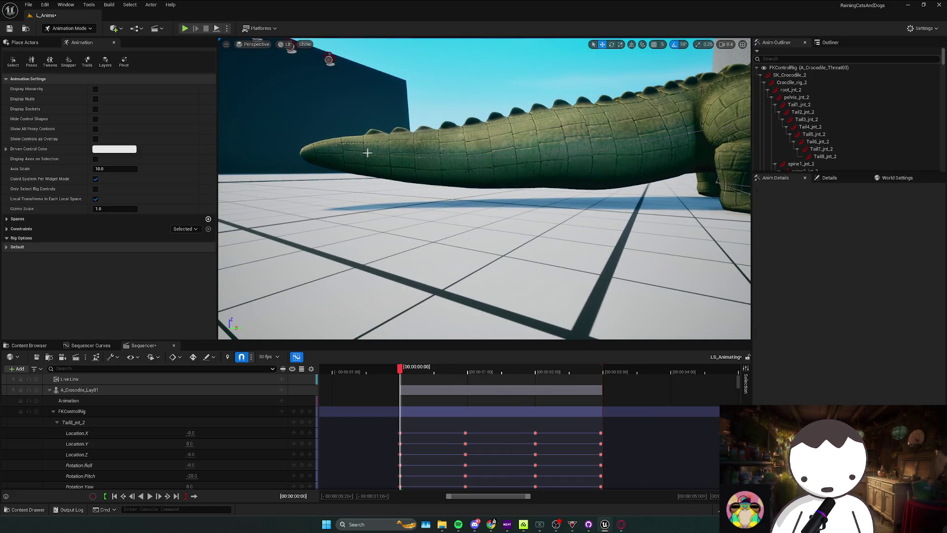
left_click(424, 159)
left_click_drag(451, 176, 439, 192)
left_click(301, 439)
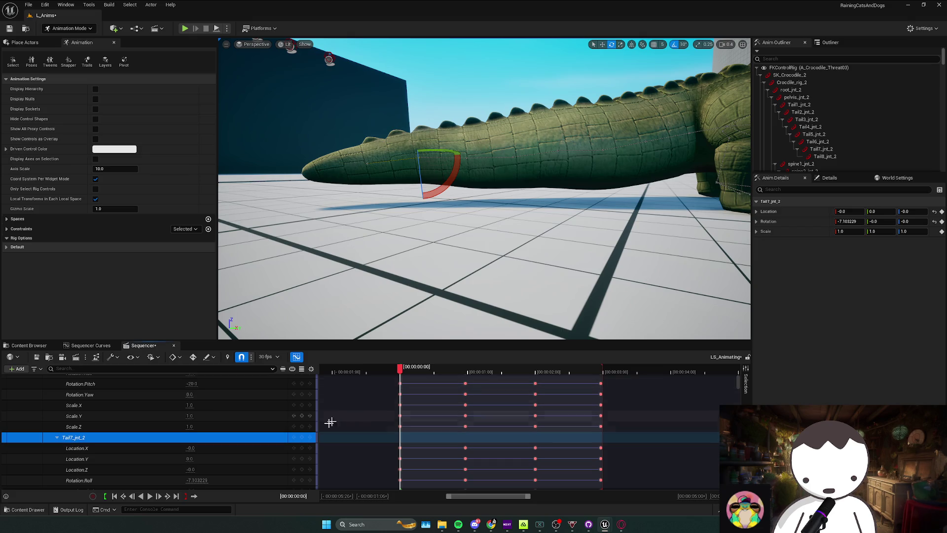
Rotate Tail7_jnt_2 upward 10 degrees and key it at 0:14
left_click(412, 371)
mouse_move(413, 370)
left_mouse_down()
mouse_move(448, 373)
mouse_move(417, 373)
mouse_move(434, 374)
left_mouse_up()
mouse_move(493, 217)
left_mouse_down()
mouse_move(503, 193)
mouse_move(509, 226)
left_mouse_up()
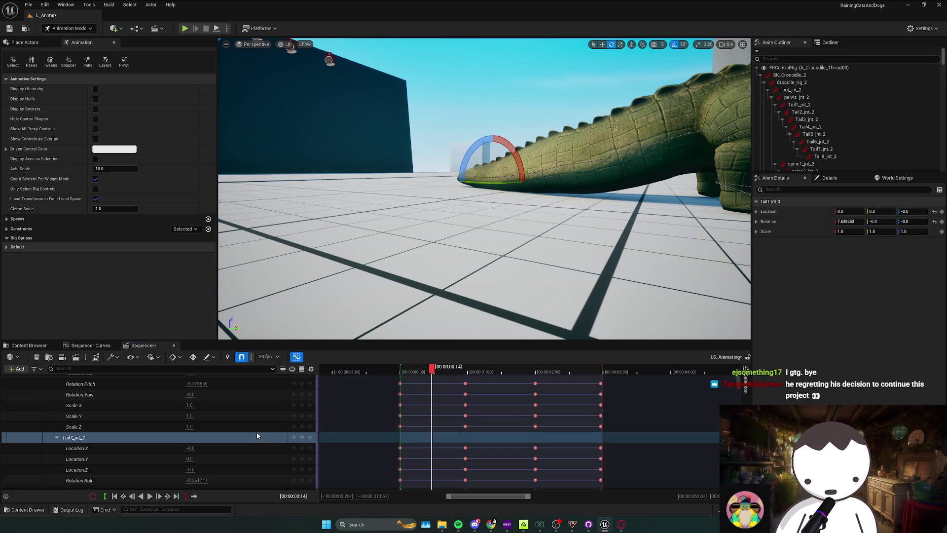
left_click(301, 437)
Roll Tail7_jnt_2 to -7.1 at the 0:29 key, then scrub ahead to 1:29
left_click_drag(432, 370, 458, 372)
left_click_drag(522, 219, 521, 336)
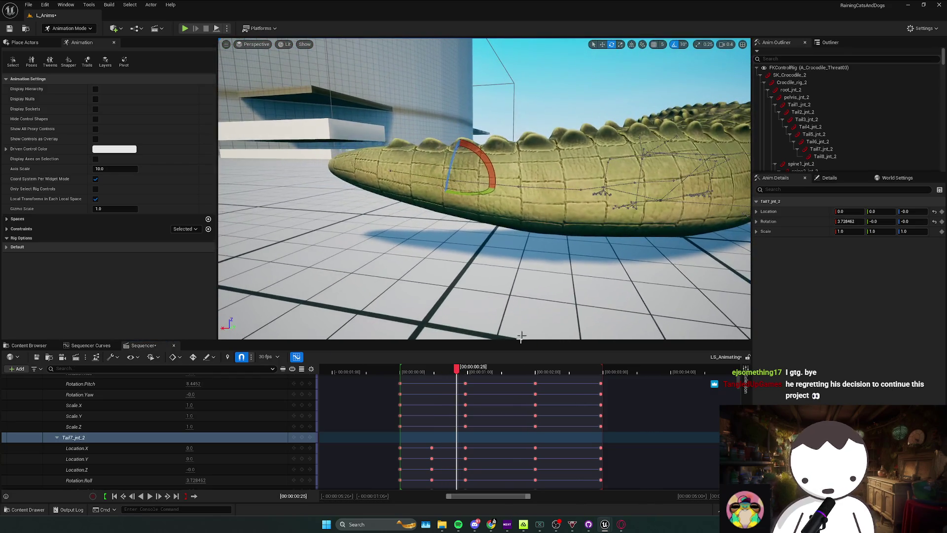
key("period")
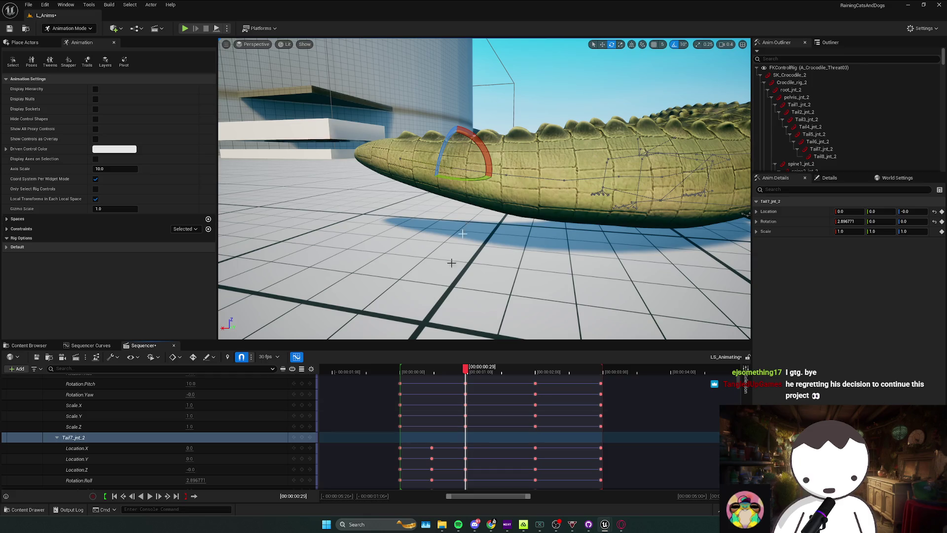
left_click_drag(481, 145, 485, 151)
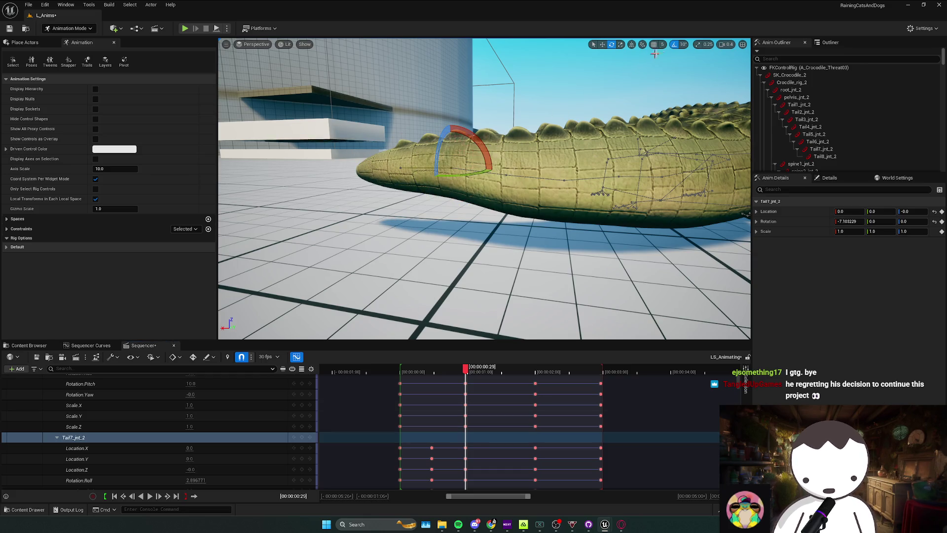
left_click(309, 438)
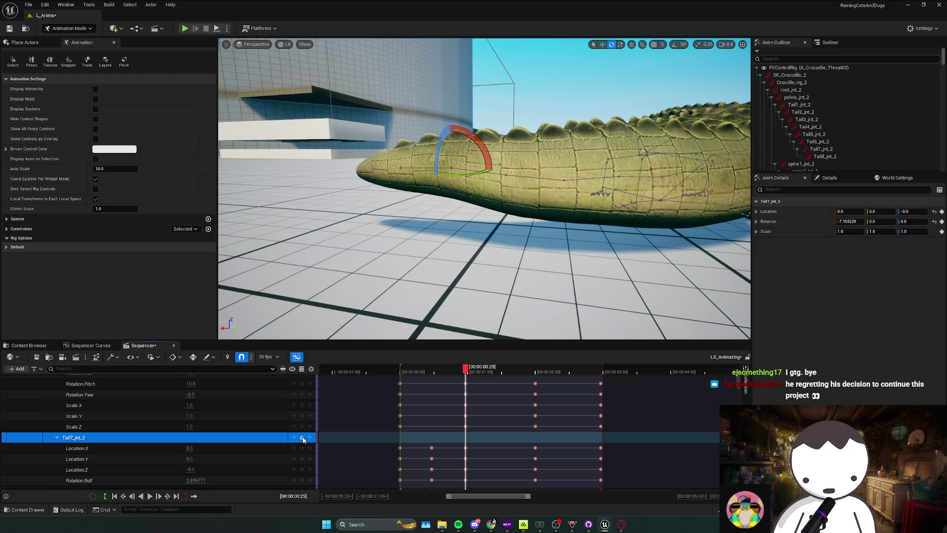
left_click_drag(465, 373, 495, 373)
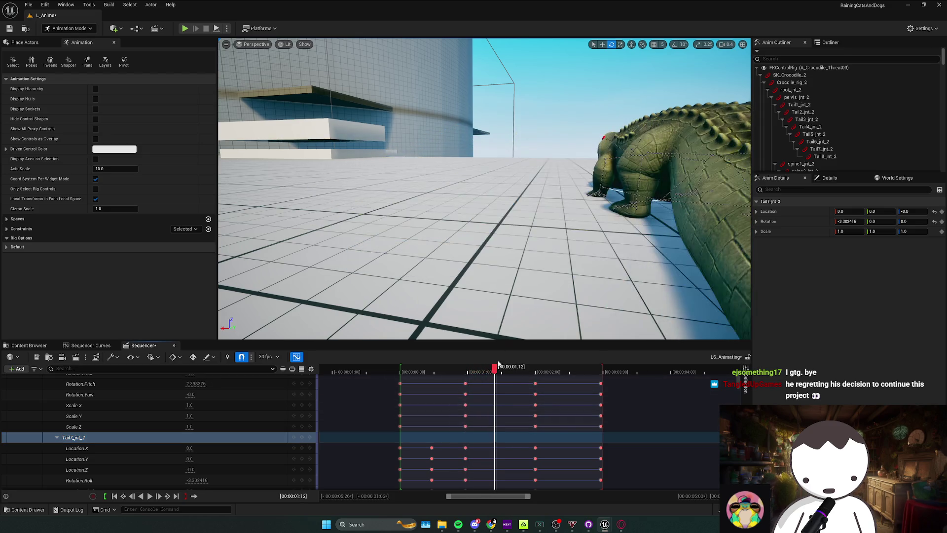
left_click_drag(509, 291, 508, 292)
left_click_drag(495, 373, 532, 374)
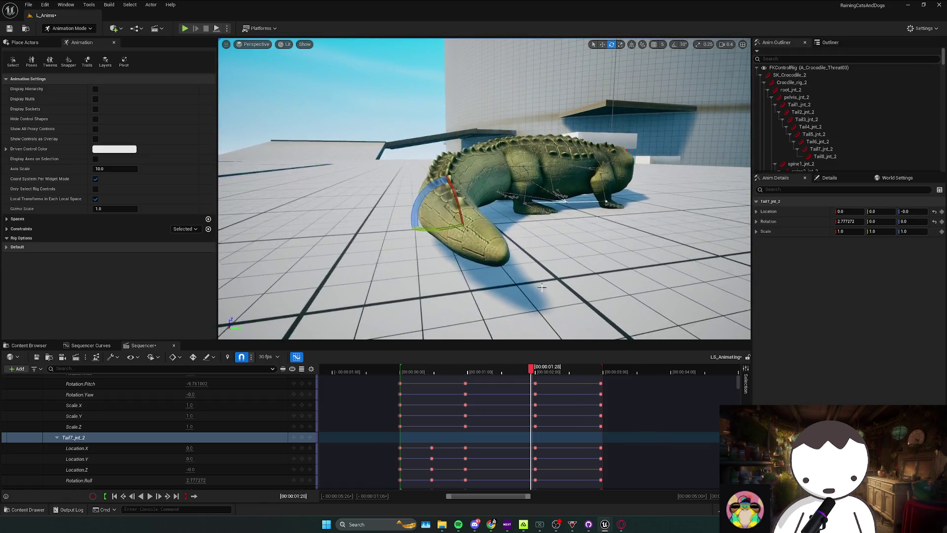
left_click_drag(531, 374, 536, 375)
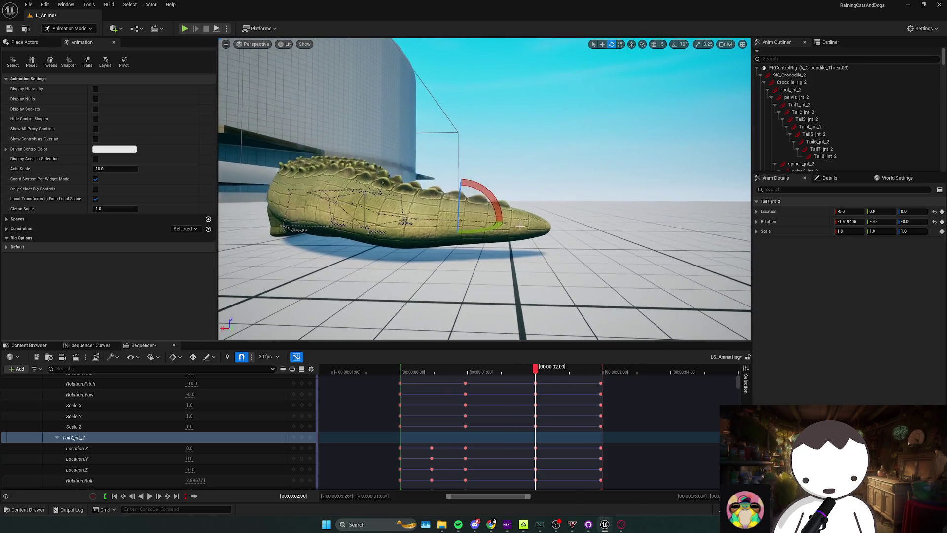
Bend Tail7_jnt_2 and key it at 2:14 and at the final frame 2:29
left_click(302, 437)
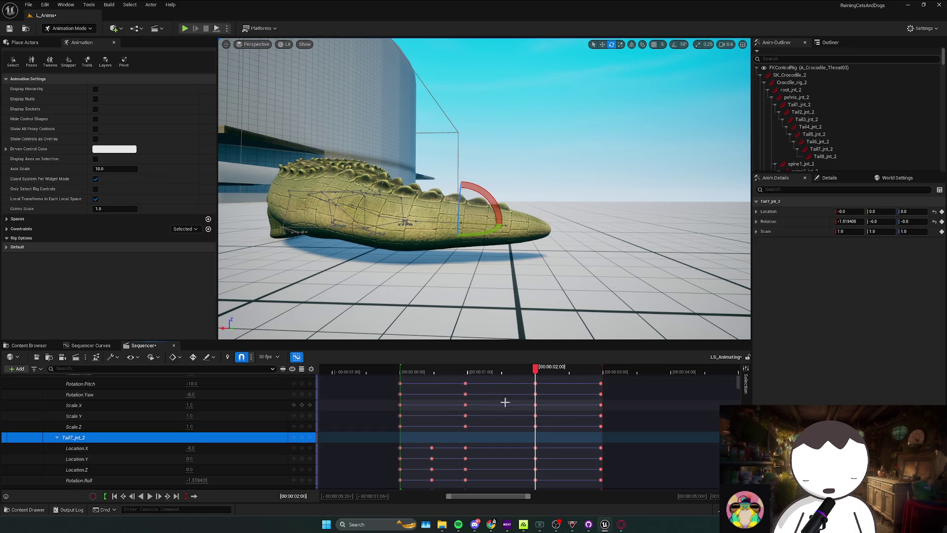
left_click_drag(535, 374, 567, 375)
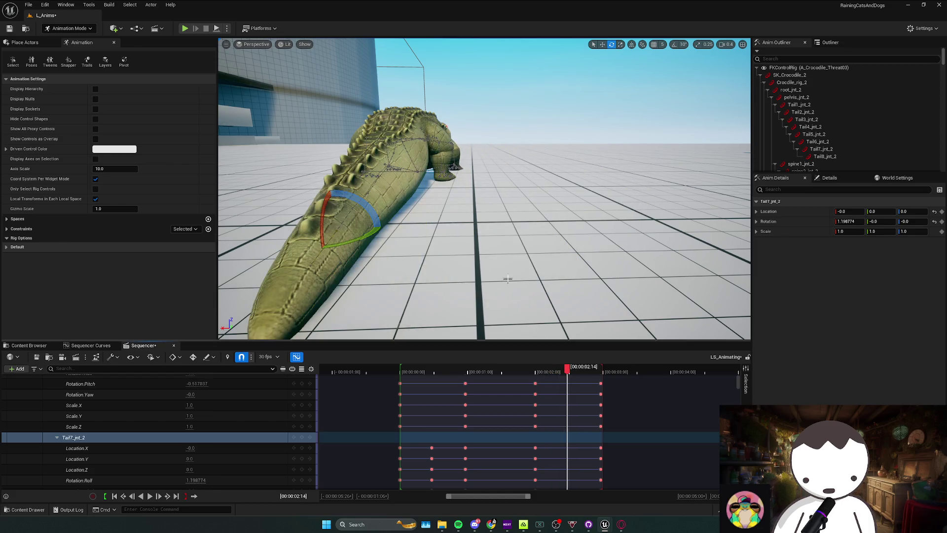
mouse_move(444, 212)
left_mouse_down()
mouse_move(501, 220)
mouse_move(486, 222)
left_mouse_up()
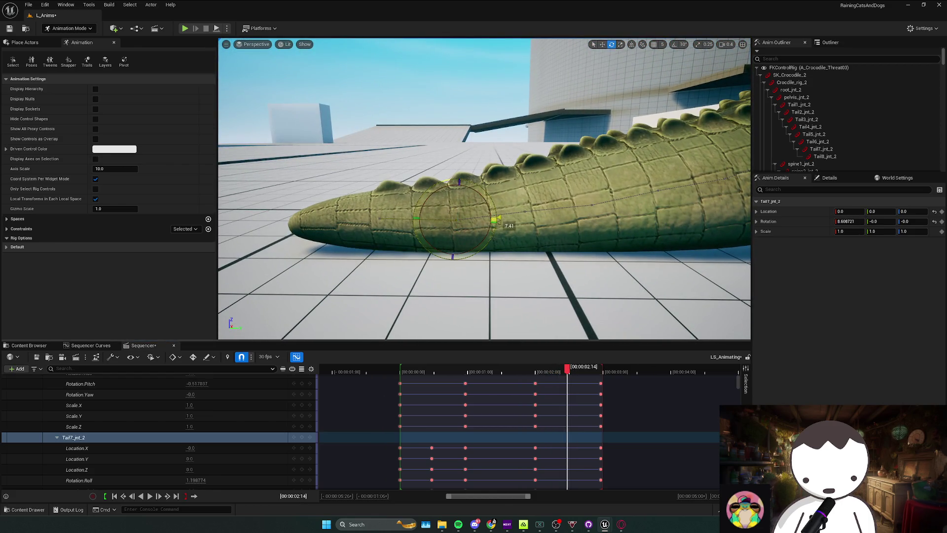
left_click(302, 437)
left_click_drag(574, 369, 600, 375)
left_click_drag(488, 204, 500, 218)
left_click(301, 437)
Play the swipe back from the start and bring up the crocodile track's options
scroll(414, 416, "up", 10)
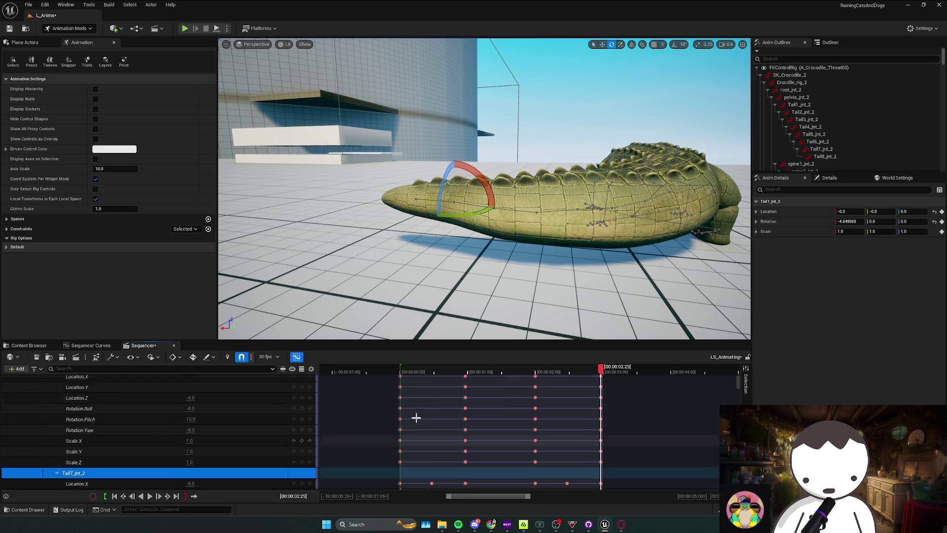
scroll(497, 421, "down", 10)
scroll(543, 409, "up", 3)
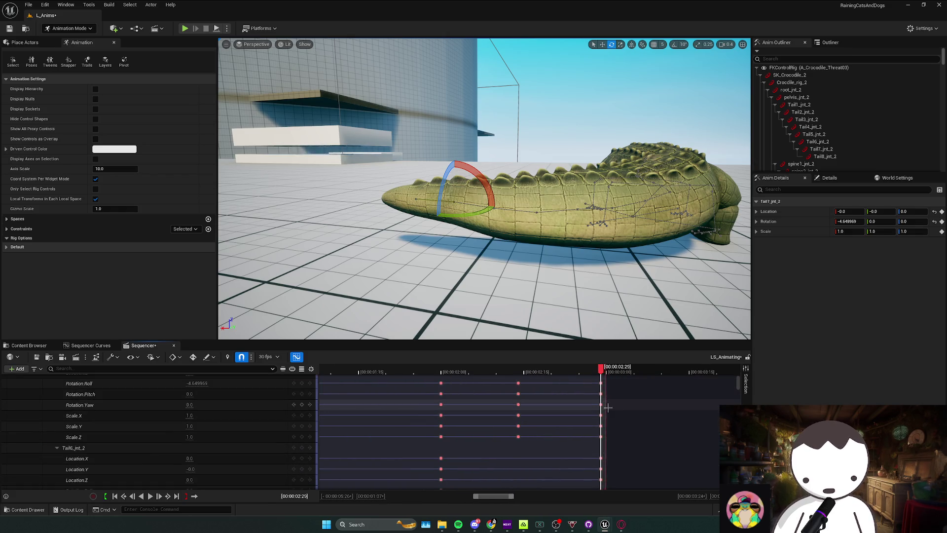
scroll(597, 405, "down", 3)
key("space")
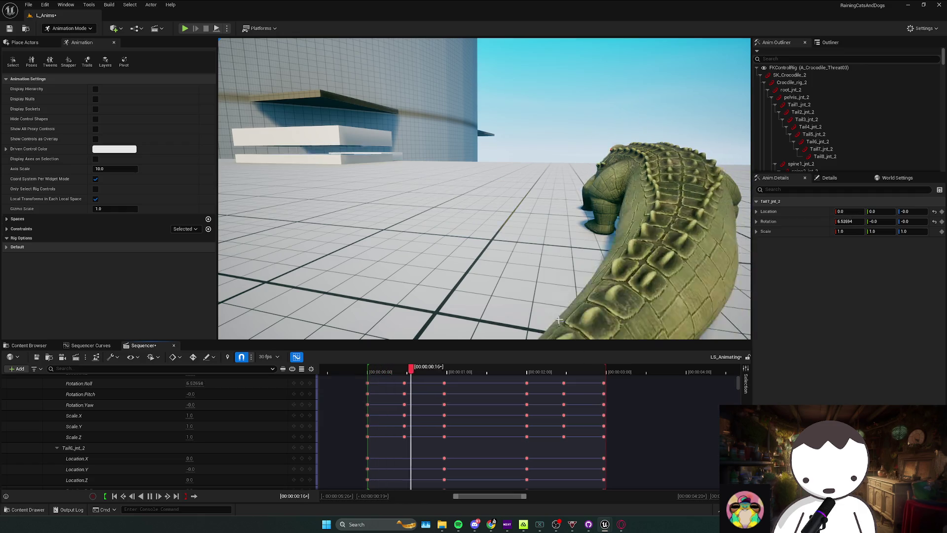
scroll(188, 395, "up", 10)
right_click(189, 383)
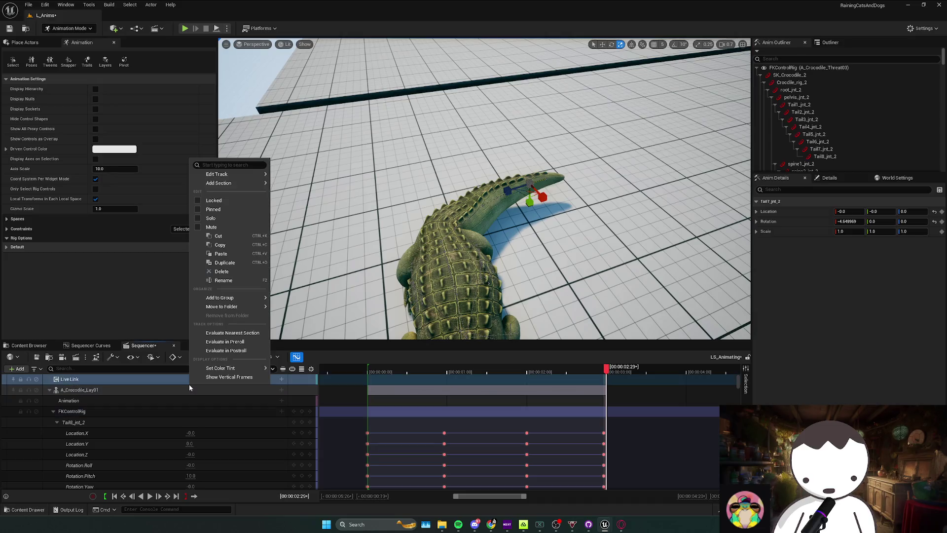
Bake the A_Crocodile_Lay01 track to a new A_Croc_SwipeAnim3 asset in Crocodile/Animations and export it
right_click(159, 390)
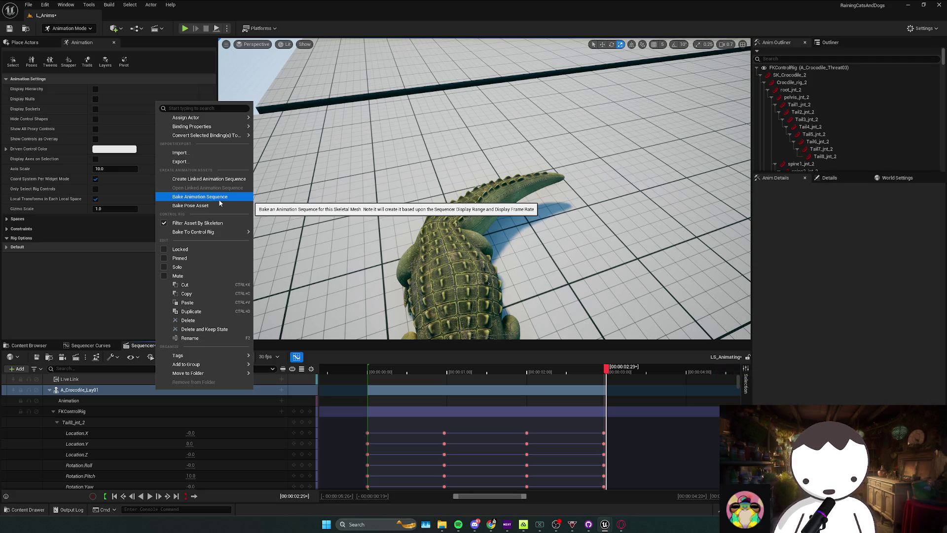
left_click(220, 199)
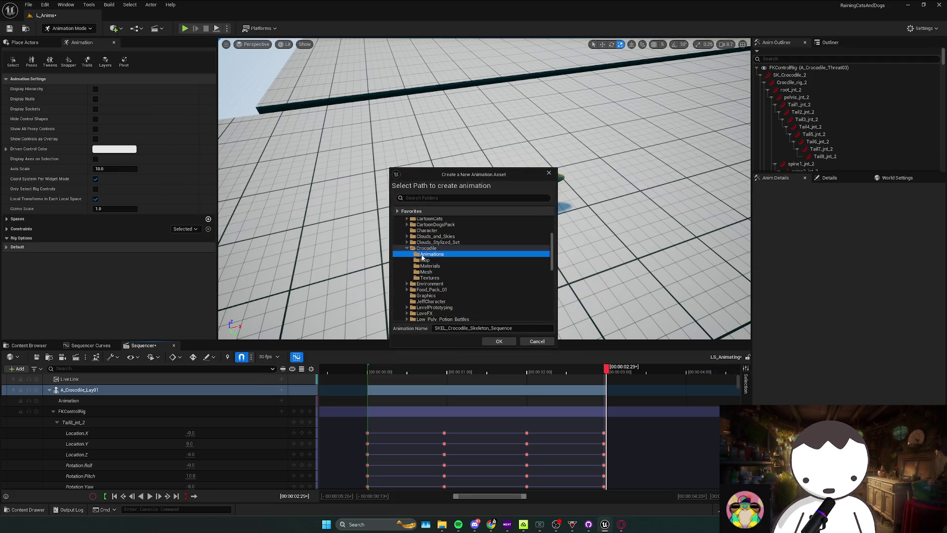
type("A_CrocA")
key("BackSpace")
type("_SwipeAnim3")
left_click(513, 342)
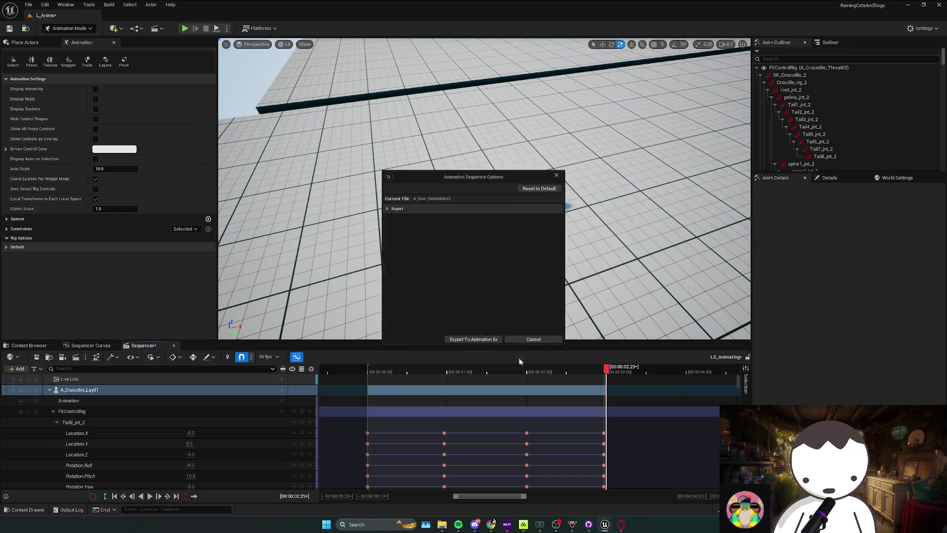
left_click(473, 339)
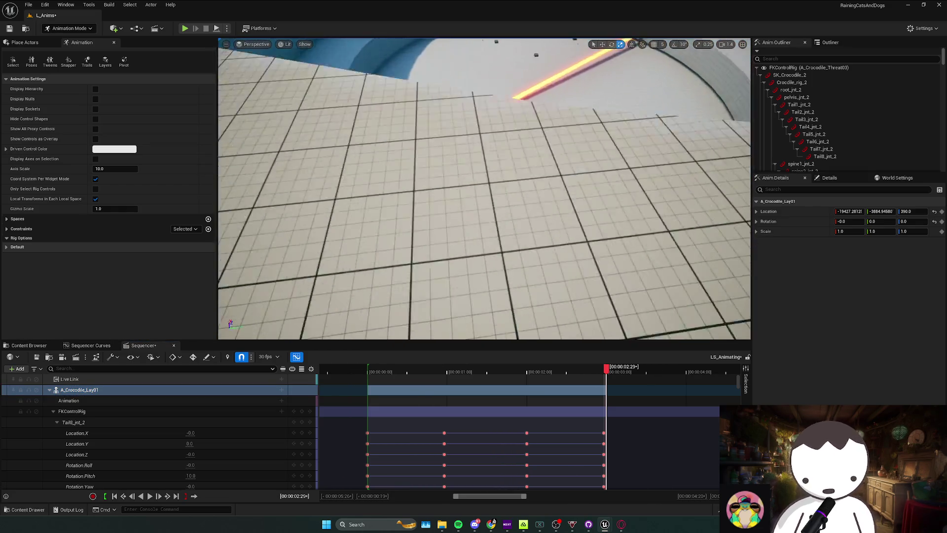
Replace SwipeAttack2 with A_Croc_SwipeAnim3 in ABP_Croc's TailSwipe state, then compile and play-test
mouse_move(605, 524)
left_click(641, 483)
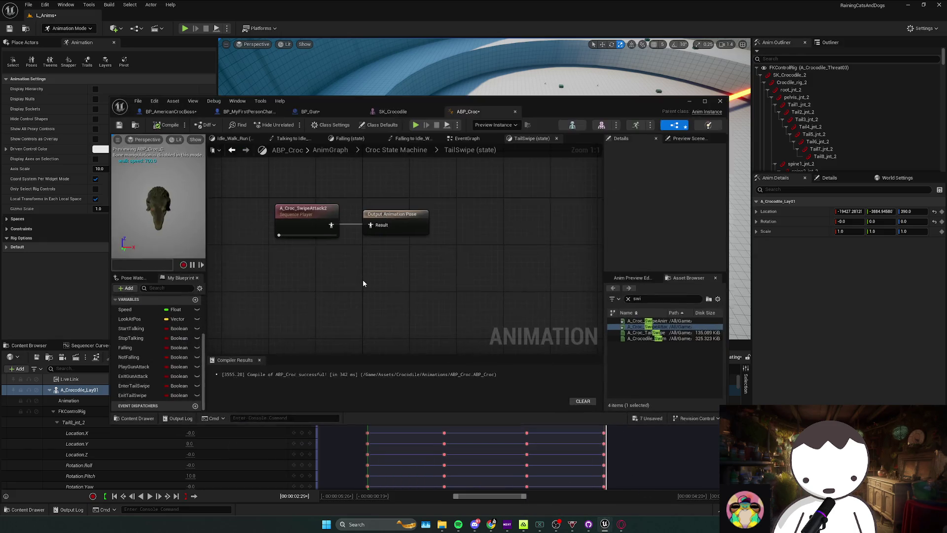
mouse_move(671, 318)
left_mouse_down()
mouse_move(315, 246)
mouse_move(317, 195)
left_mouse_up()
key("Delete")
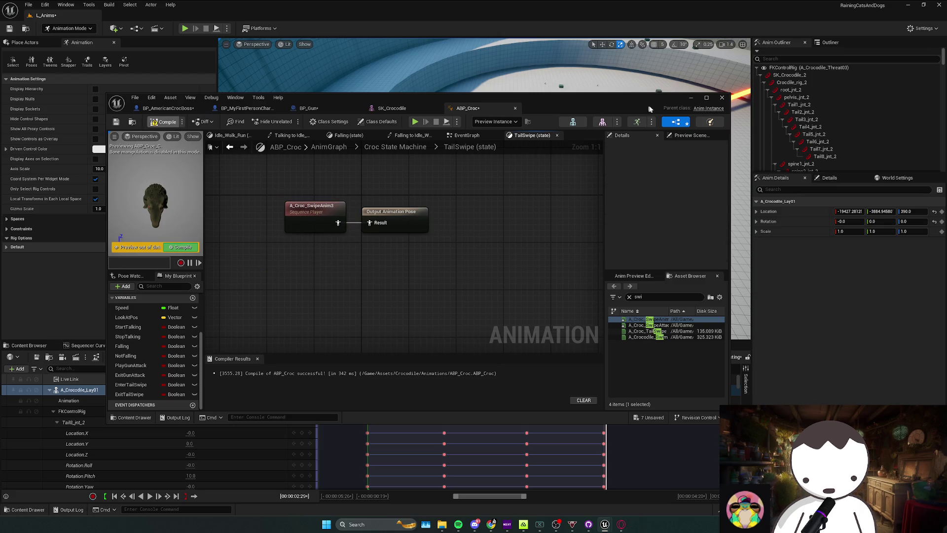
key("alt+p")
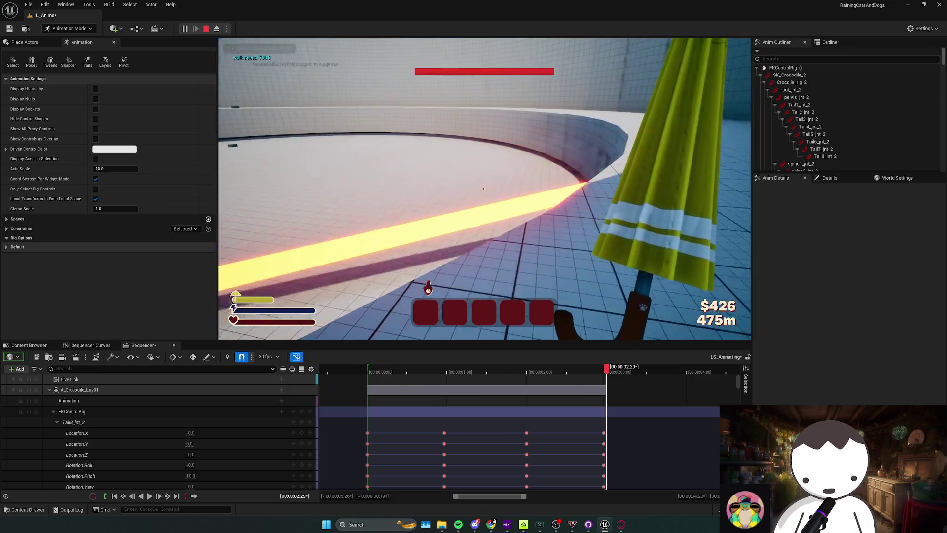
Stop the running play-test, play the level again to watch the swipe, then stop it
key("shift+F1")
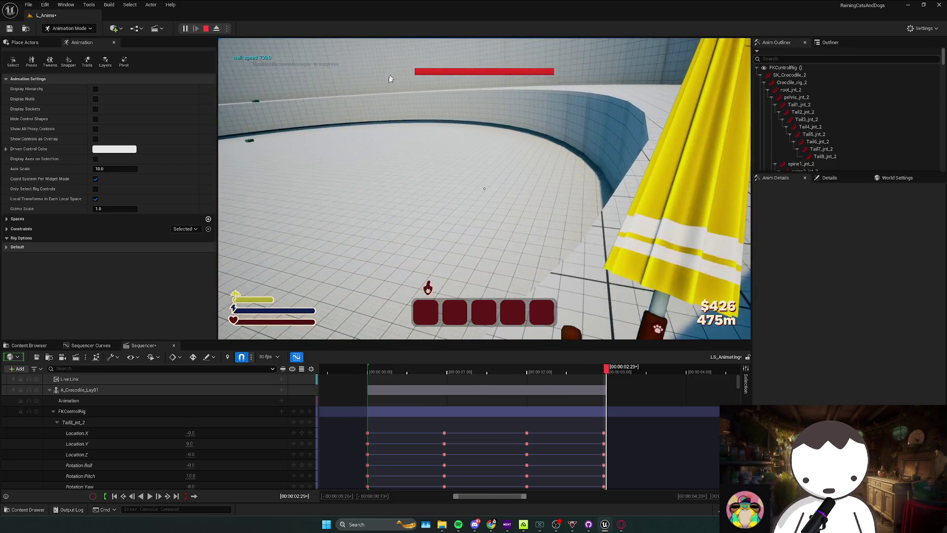
key("Escape")
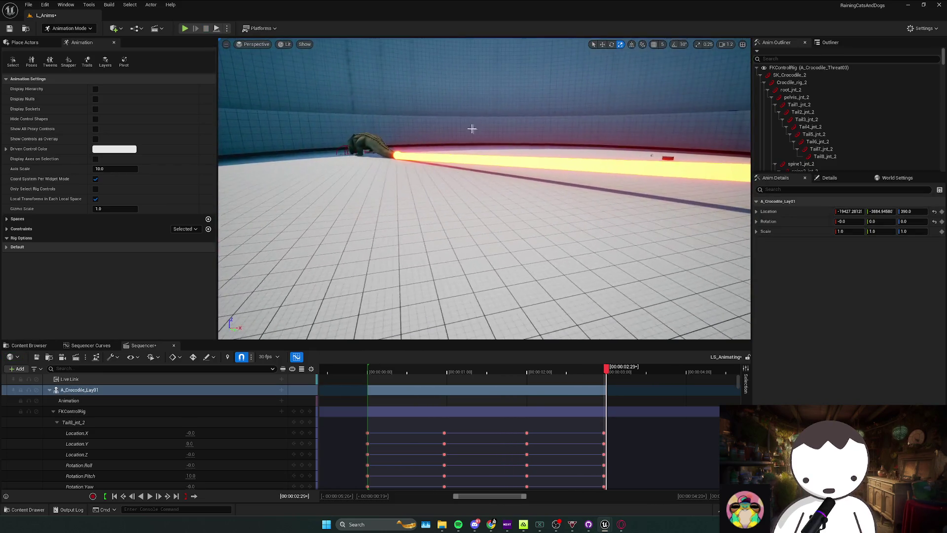
left_click(186, 29)
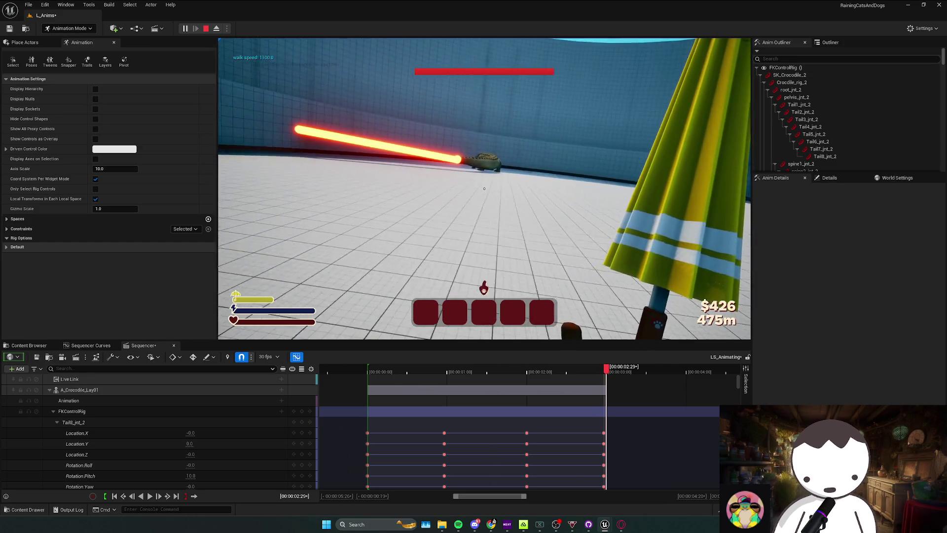
key("Escape")
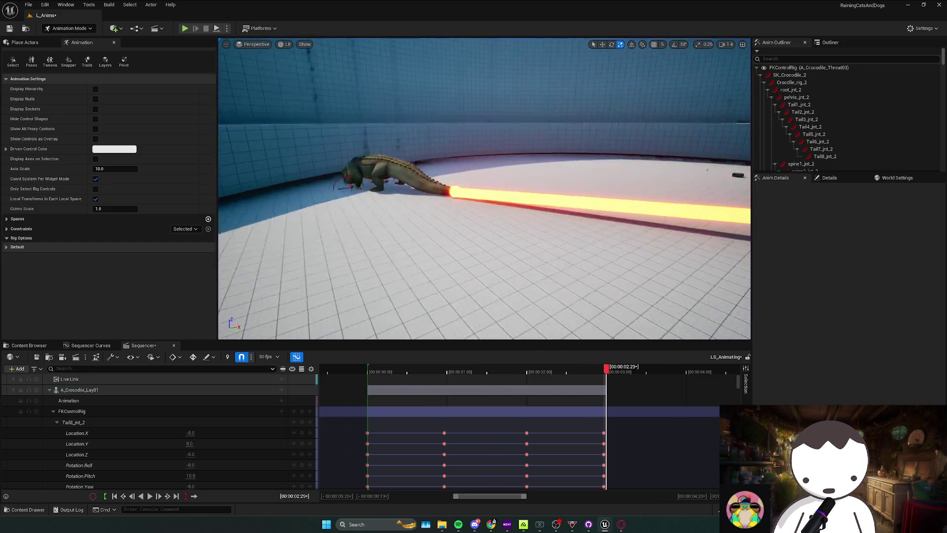
mouse_move(484, 187)
left_mouse_down()
mouse_move(493, 178)
mouse_move(522, 197)
mouse_move(488, 192)
mouse_move(503, 207)
mouse_move(519, 165)
left_mouse_up()
Select the Tail3 control and key a new tail-swing rotation at frame 0
left_click(513, 167)
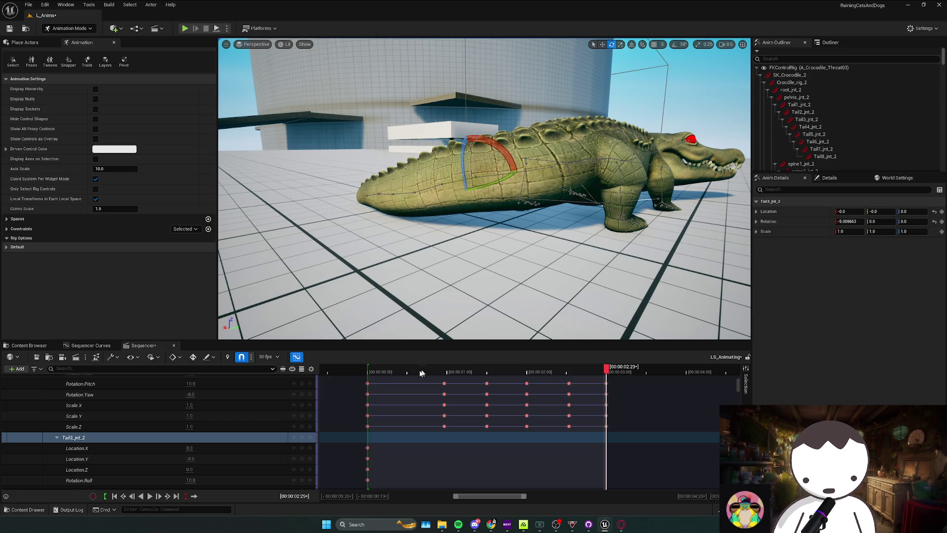
left_click(369, 372)
left_click_drag(431, 331, 443, 338)
left_click_drag(509, 119, 506, 127)
left_click(302, 437)
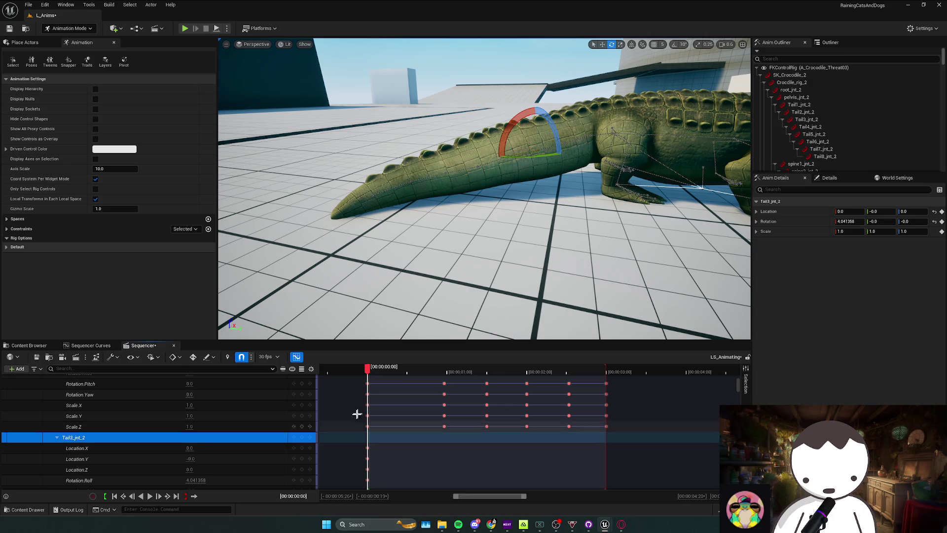
scroll(350, 435, "down", 2)
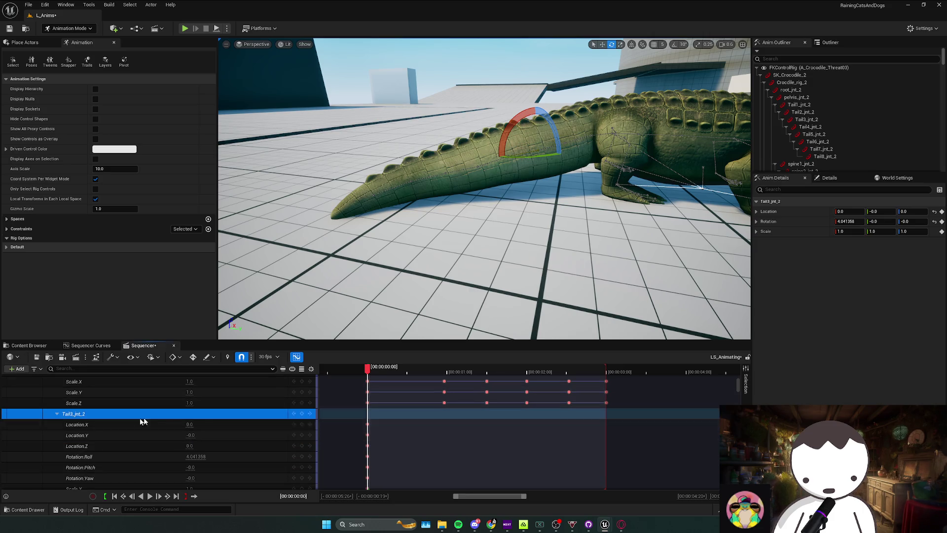
scroll(341, 412, "up", 1)
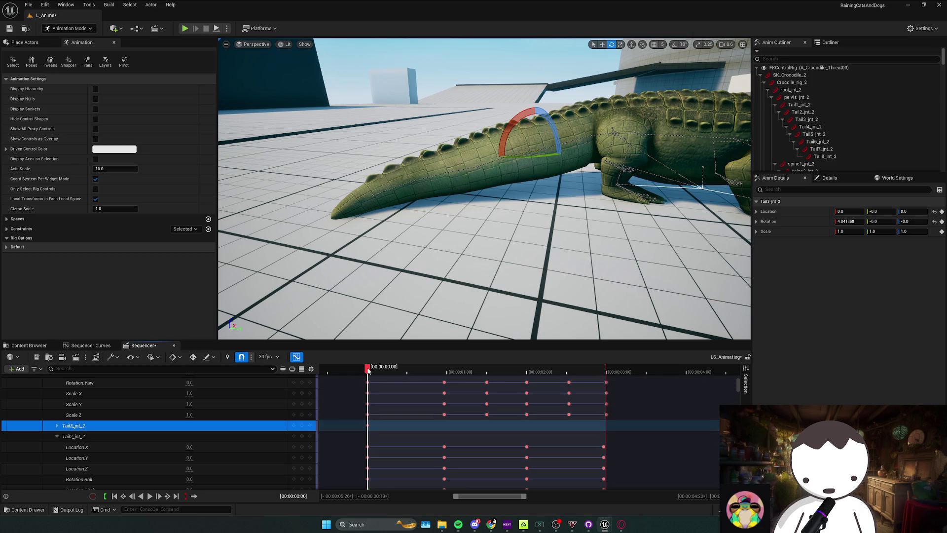
Rotate Tail3 further and key it at frame 0:13
mouse_move(368, 369)
left_mouse_down()
mouse_move(414, 370)
mouse_move(401, 370)
left_mouse_up()
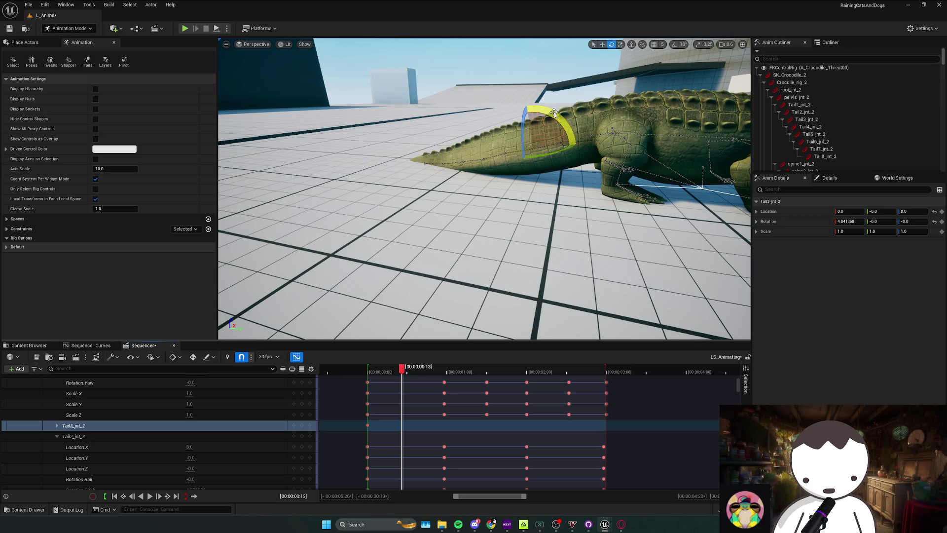
left_click_drag(553, 112, 499, 241)
left_click(298, 427)
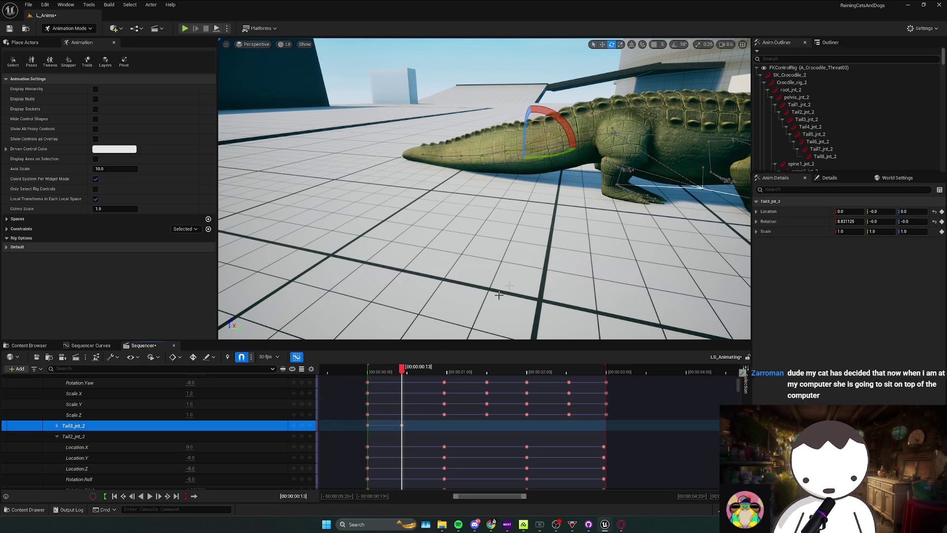
Bend the tail down and swing it toward the camera, keying Tail3 at 1:15
left_click_drag(402, 370, 444, 371)
left_click_drag(496, 223, 461, 228)
left_click_drag(523, 213, 521, 202)
left_click_drag(458, 183, 488, 184)
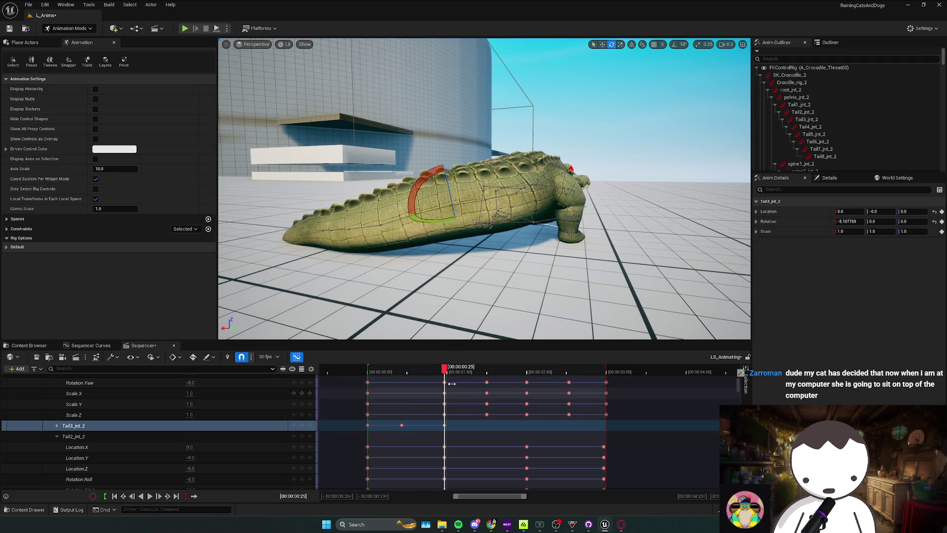
key("ctrl+z")
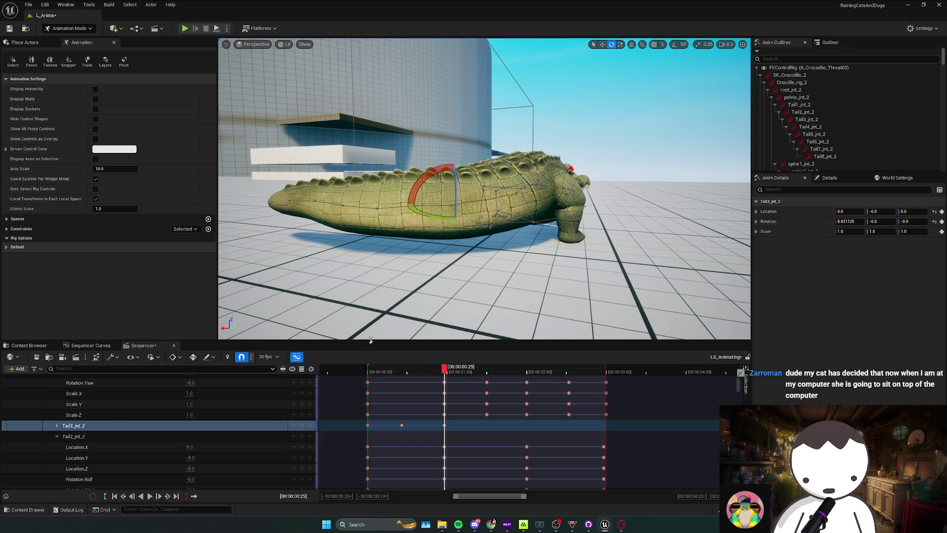
left_click_drag(427, 163, 488, 202)
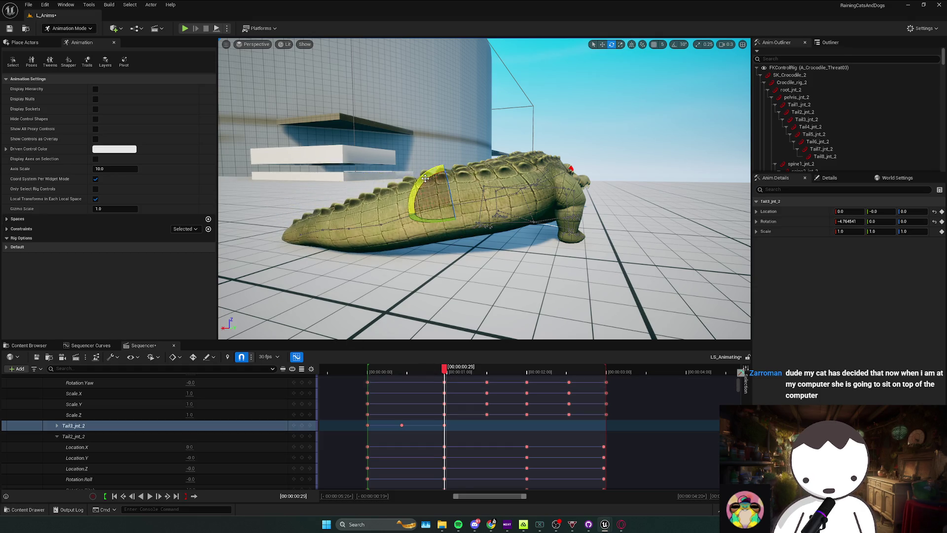
left_click(306, 425)
left_click_drag(447, 374, 486, 375)
mouse_move(572, 212)
left_mouse_down()
mouse_move(582, 198)
mouse_move(568, 196)
mouse_move(631, 194)
left_mouse_up()
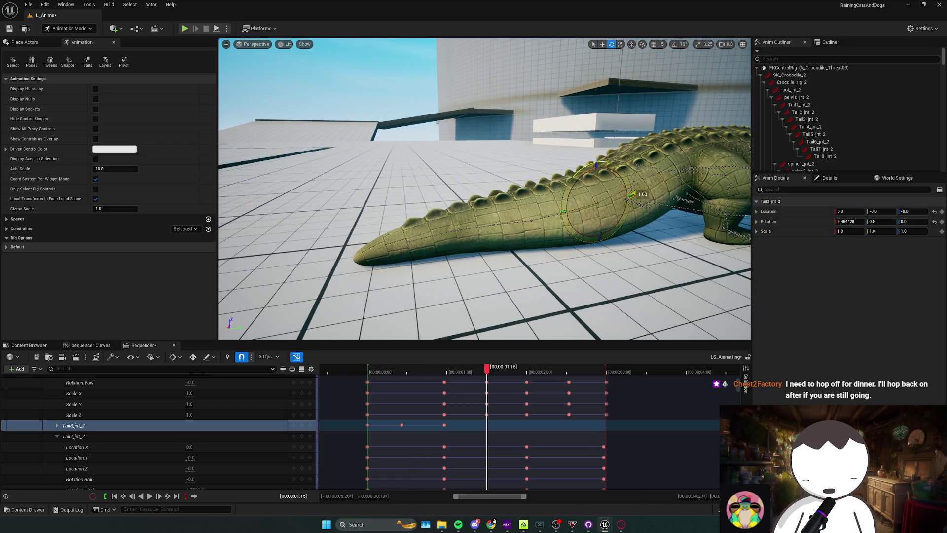
left_click(302, 425)
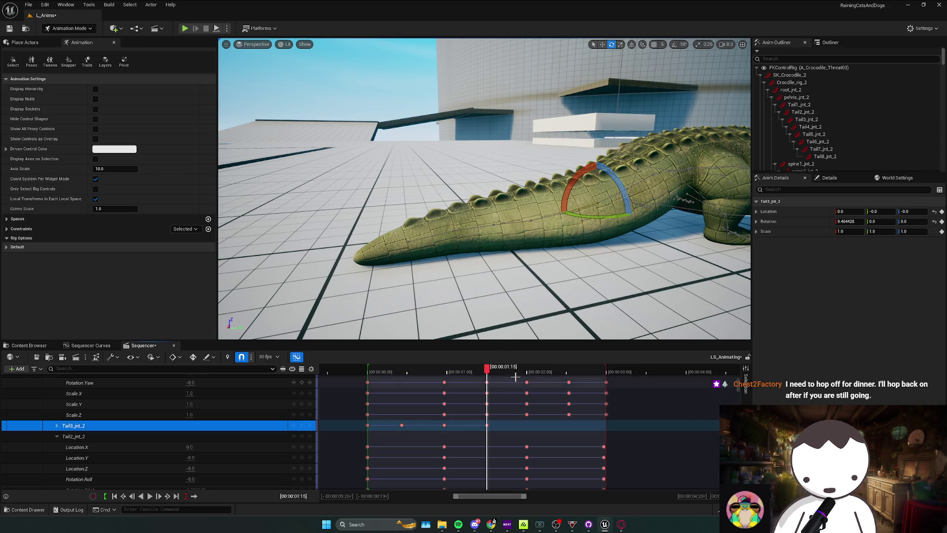
Key Tail3 back toward straight at 2:00 and swung the other way at 2:16
key("period")
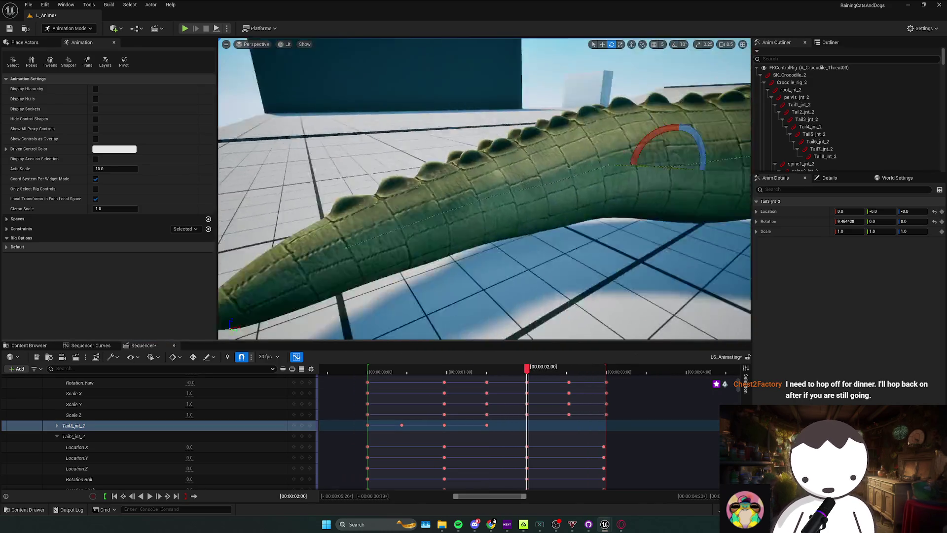
mouse_move(595, 163)
left_mouse_down()
mouse_move(600, 173)
mouse_move(555, 180)
left_mouse_up()
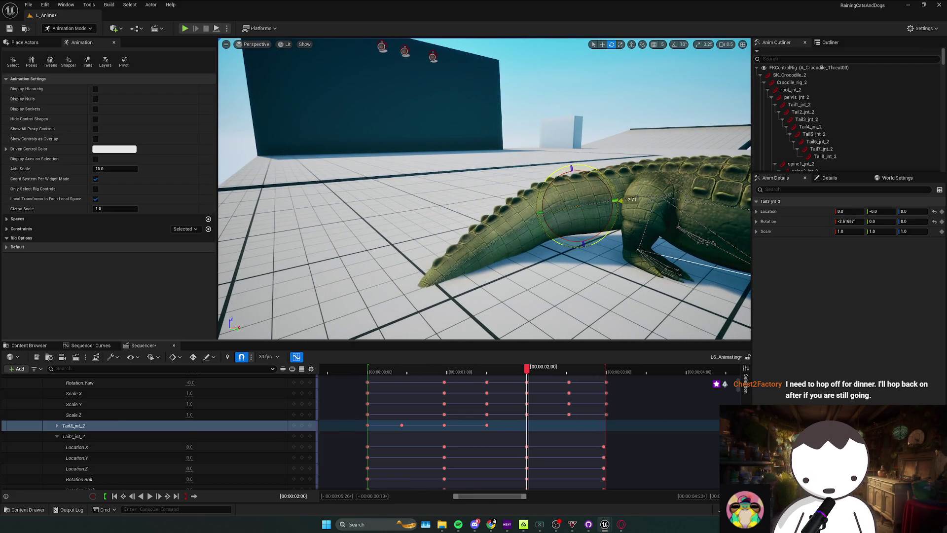
left_click(302, 425)
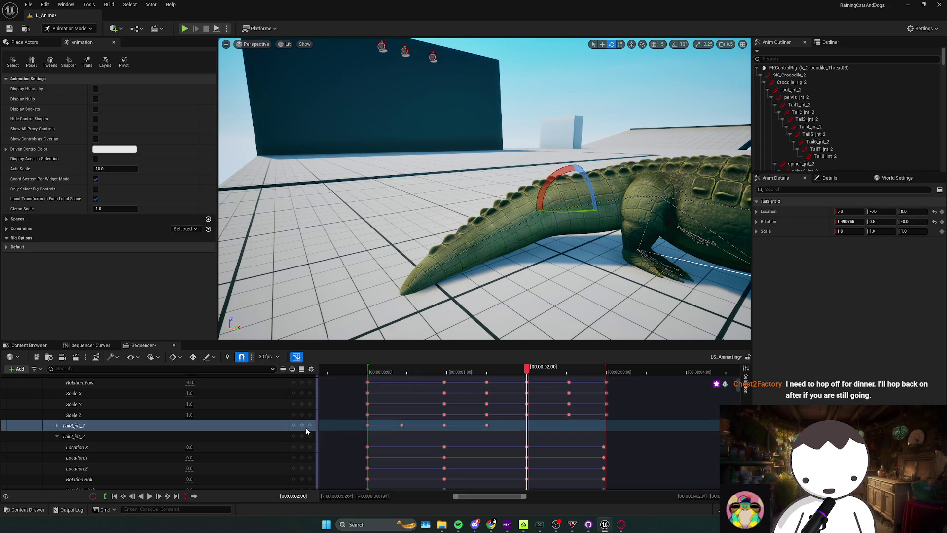
left_click(569, 373)
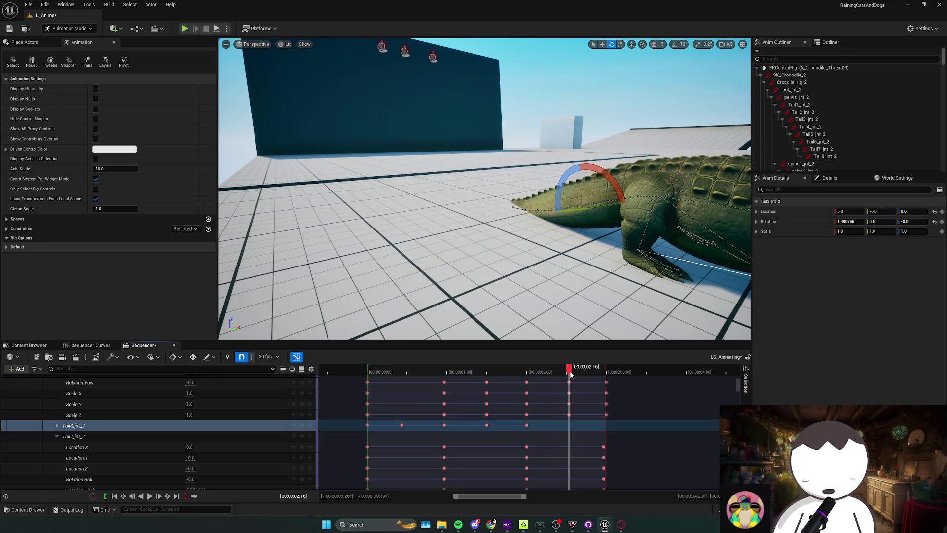
left_click_drag(552, 237, 555, 230)
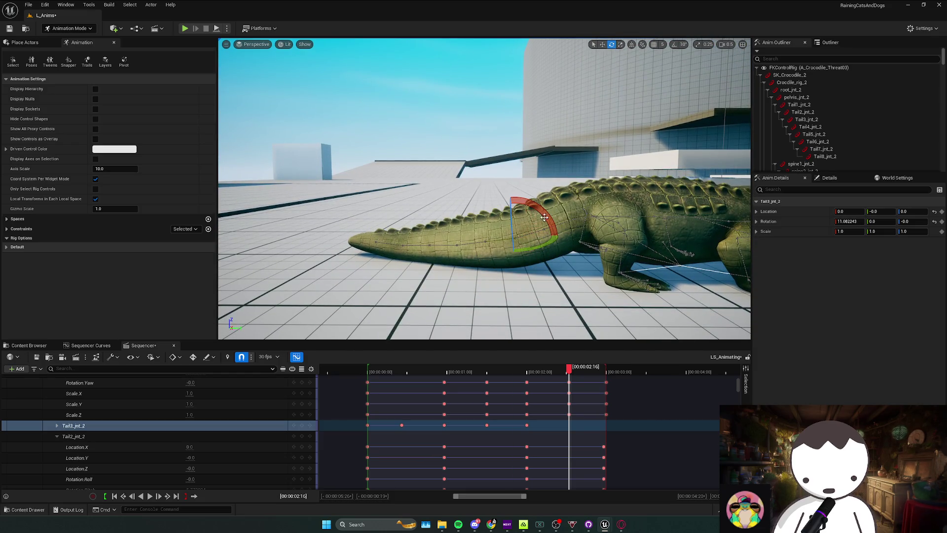
left_click(302, 425)
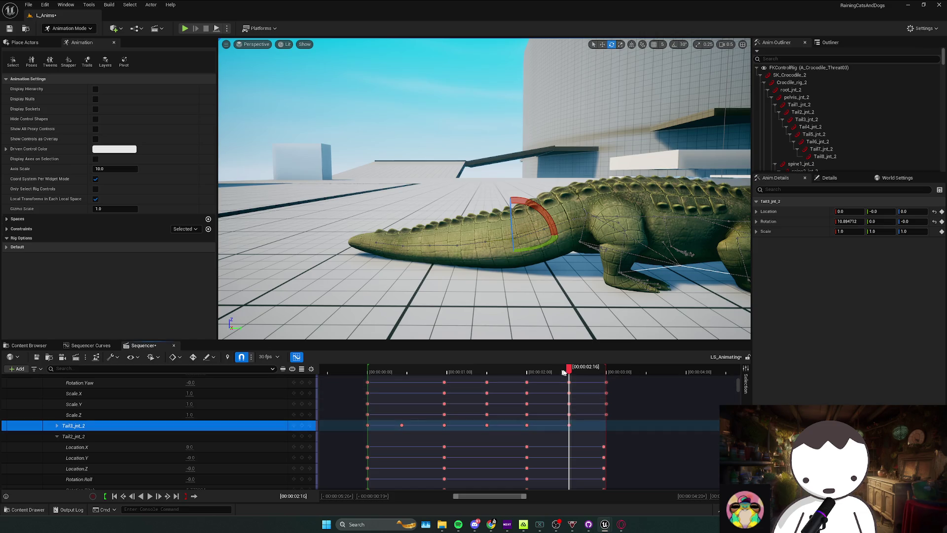
Scrub back through the swipe to review the reworked tail motion
left_click_drag(567, 369, 603, 370)
key("f")
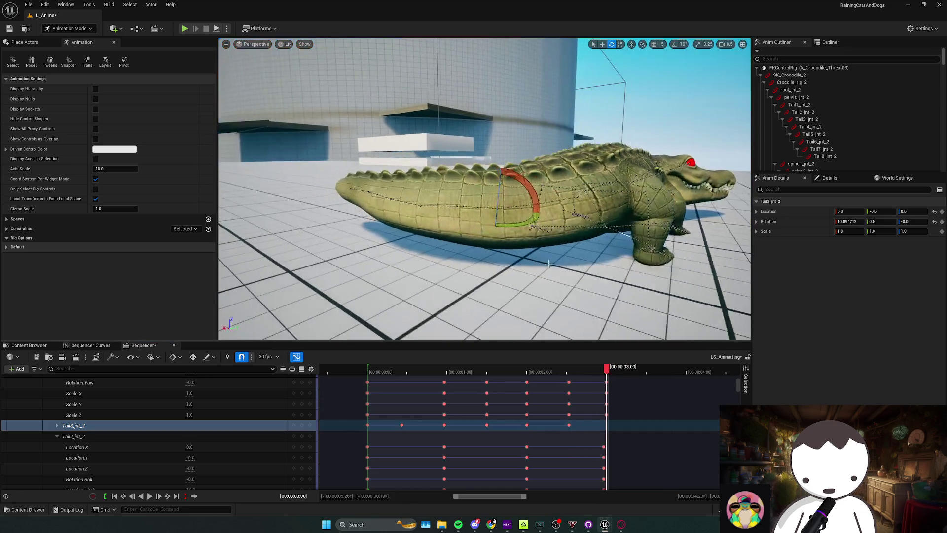
left_click(445, 373)
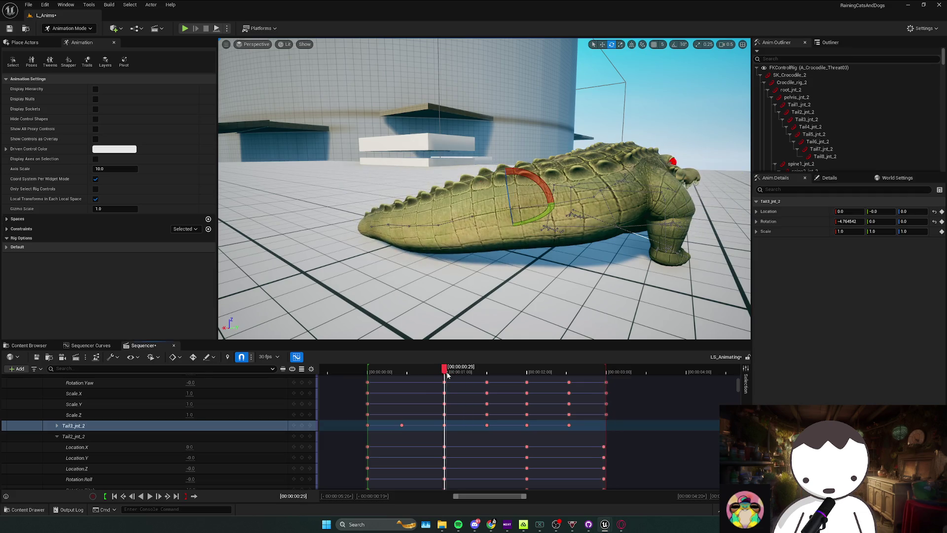
mouse_move(449, 375)
left_mouse_down()
mouse_move(607, 374)
mouse_move(368, 373)
left_mouse_up()
left_click_drag(427, 295, 521, 151)
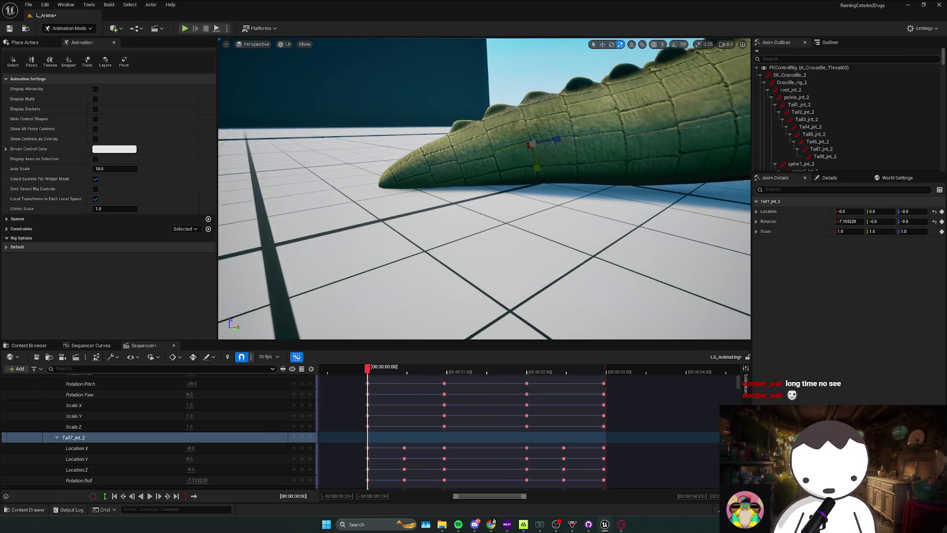
Select Tail7_jnt_2 and adjust its rotation at the start and around frame 29
left_click(506, 144)
key("e")
left_click_drag(542, 141, 542, 146)
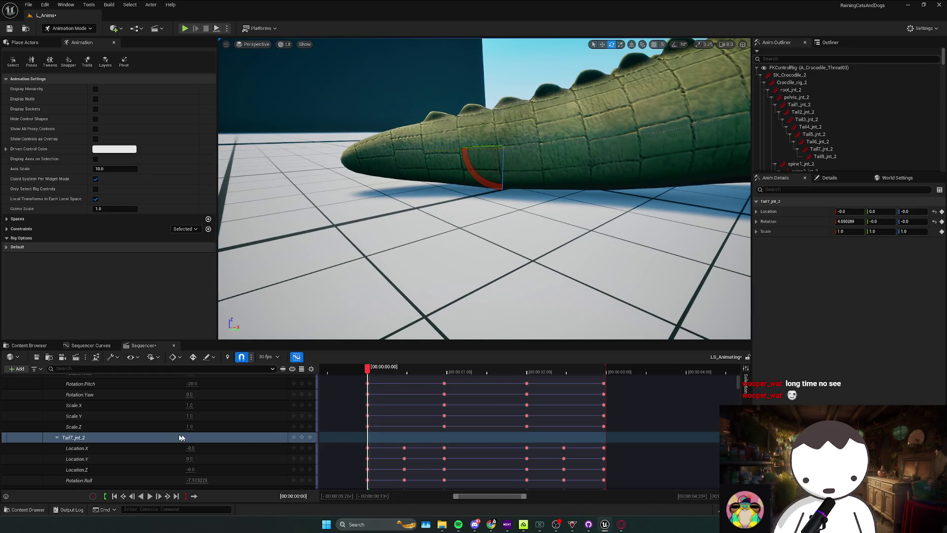
left_click(59, 437)
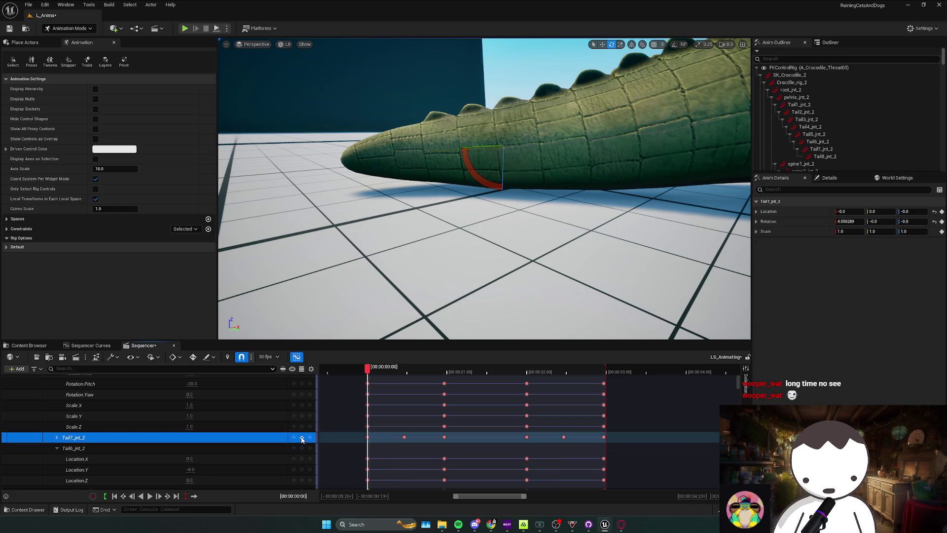
left_click(404, 367)
left_click_drag(508, 228, 597, 187)
left_click(412, 369)
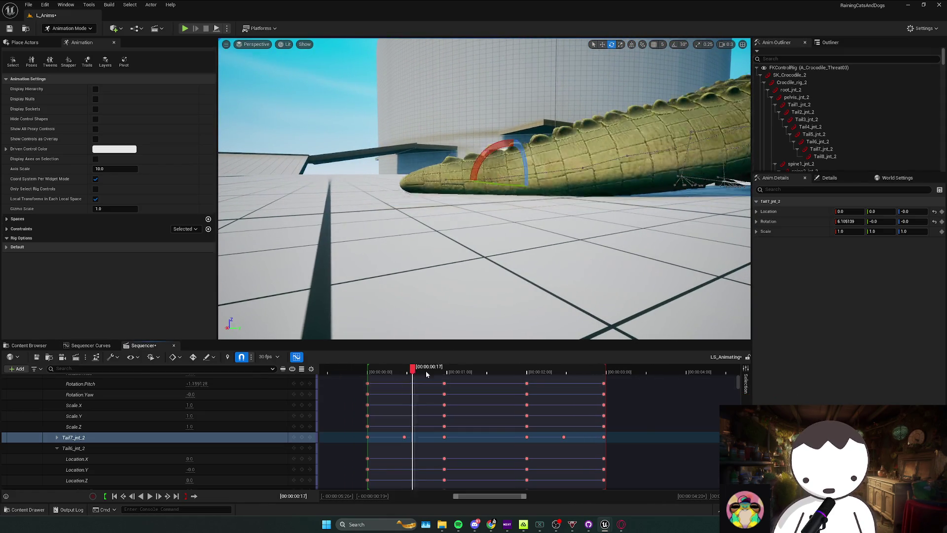
left_click_drag(427, 374, 445, 374)
mouse_move(439, 305)
left_mouse_down()
mouse_move(448, 226)
mouse_move(477, 205)
left_mouse_up()
left_click(303, 438)
Swing the tail tip further at Tail7 around frame 1:27
left_click_drag(459, 376, 486, 375)
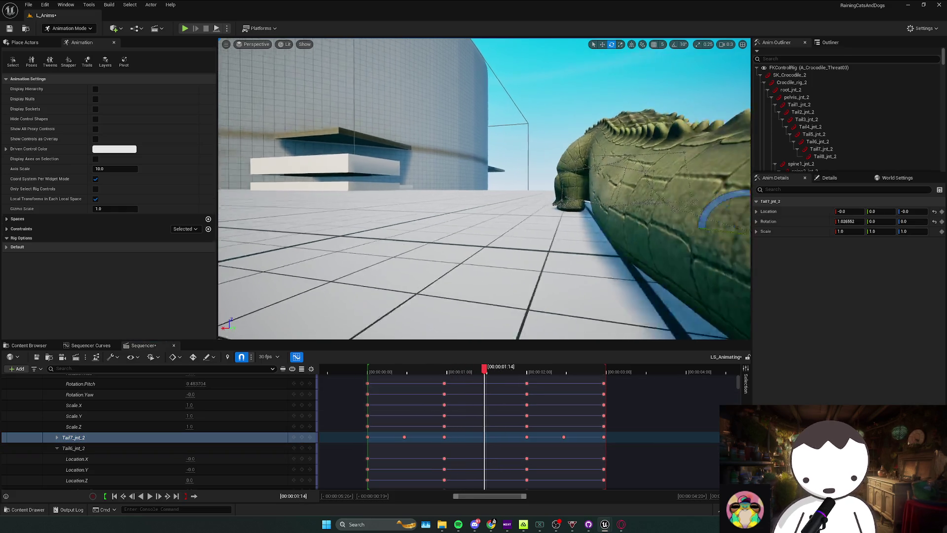
key("f")
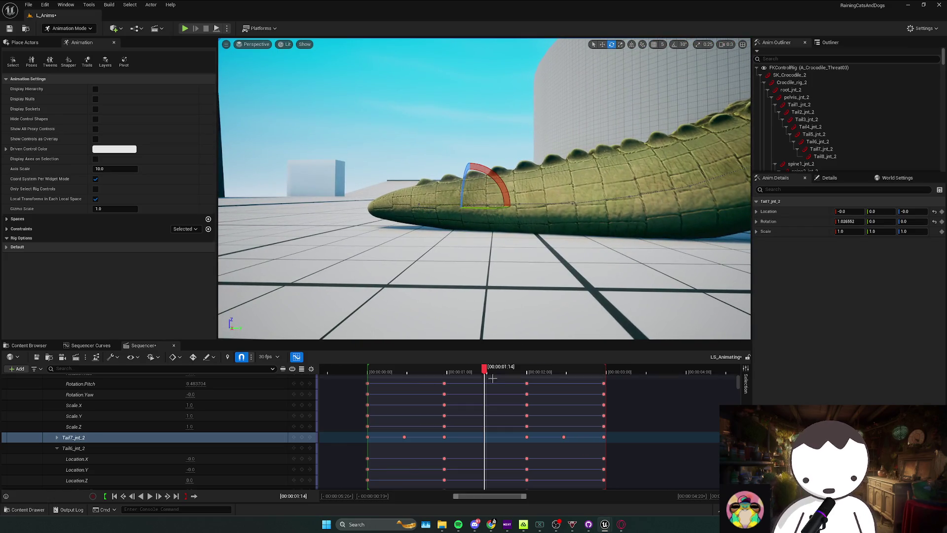
left_click_drag(492, 377, 521, 371)
key("f")
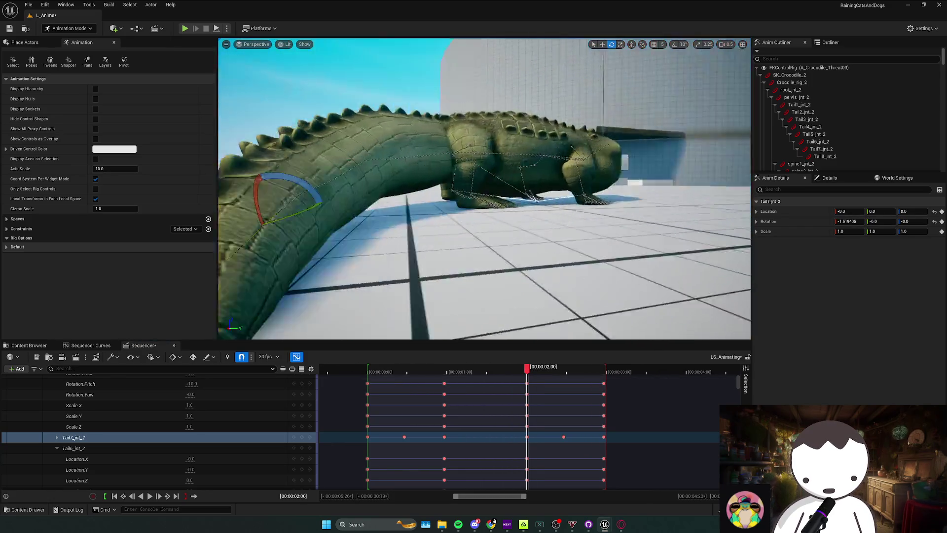
left_click_drag(460, 248, 473, 250)
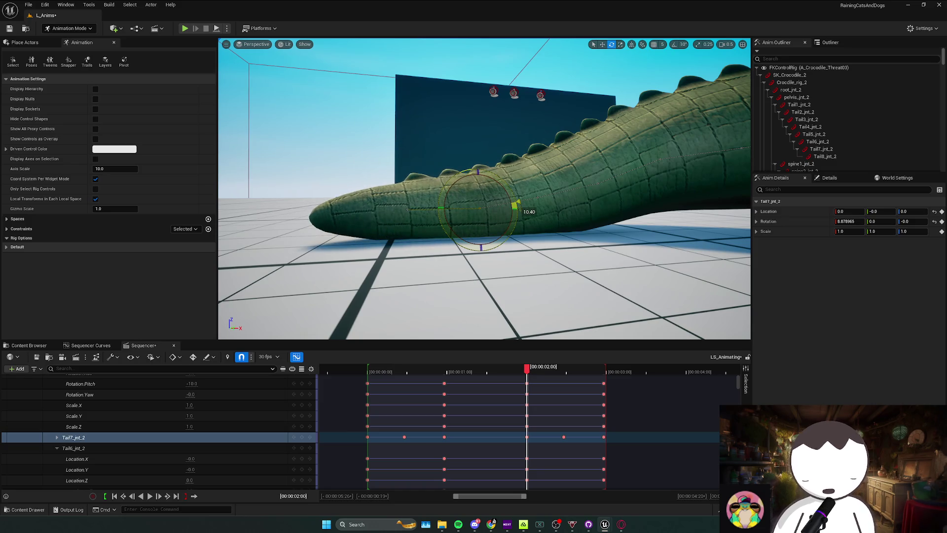
left_click(312, 437)
Ease Tail7 back at 2:14 and reverse its roll to about 4.28 at 2:29
left_click_drag(530, 372, 566, 373)
key("f")
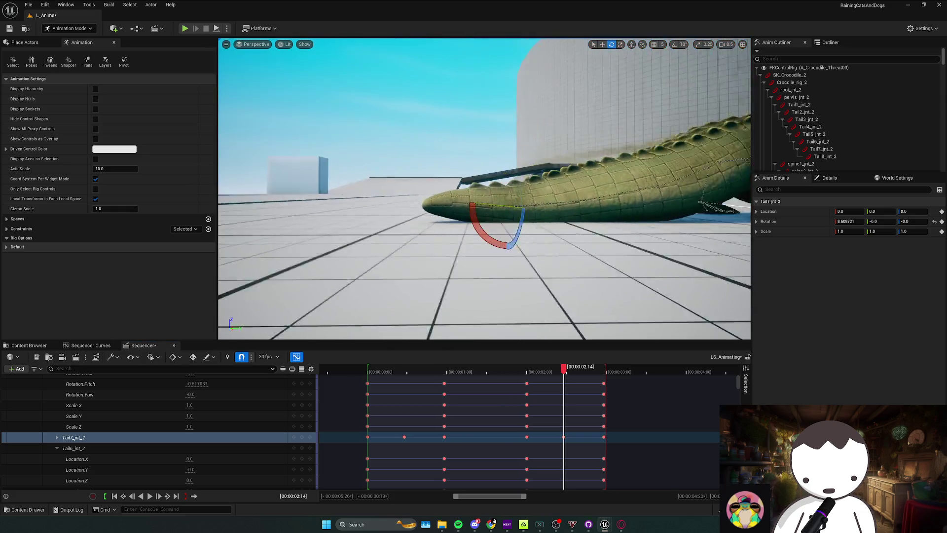
left_click_drag(558, 222, 561, 214)
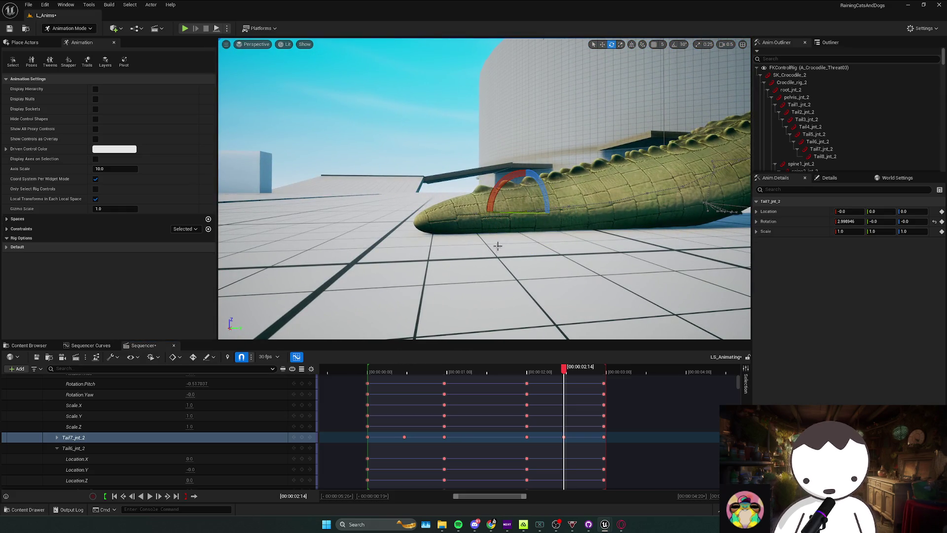
left_click(603, 373)
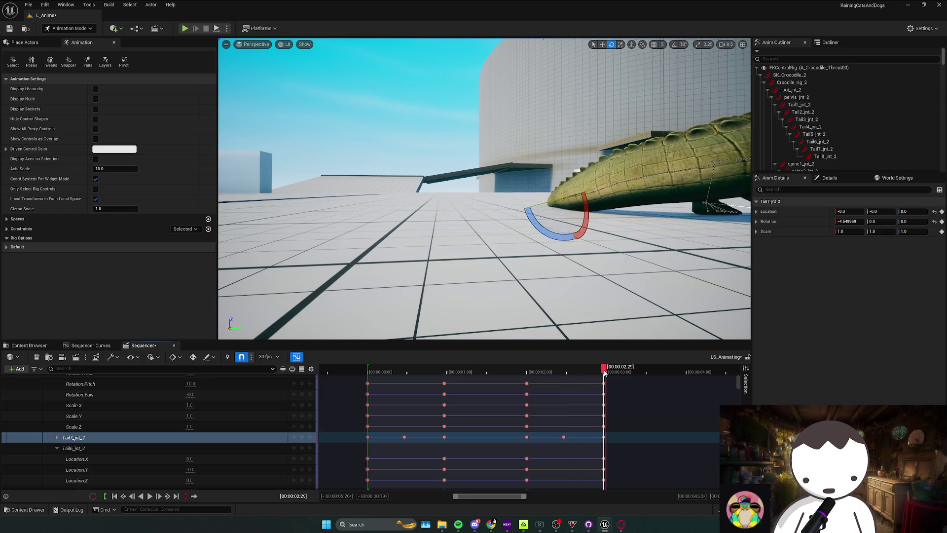
key("f")
left_click_drag(541, 226, 538, 217)
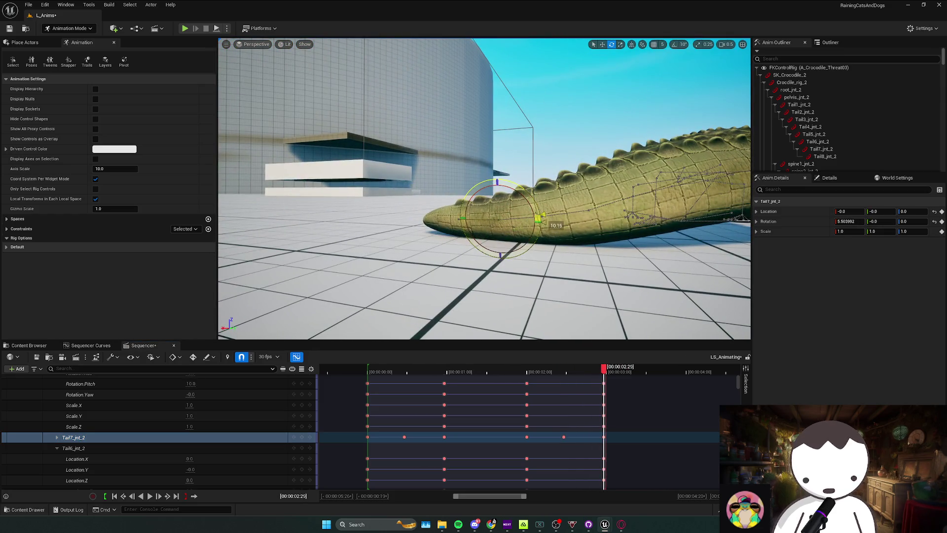
left_click(302, 437)
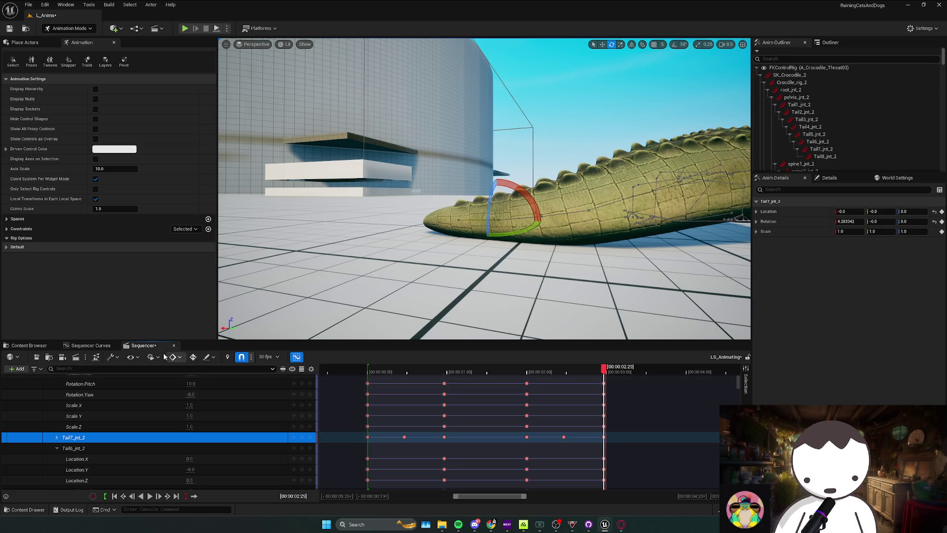
scroll(274, 398, "up", 5)
Bake A_Crocodile_Lay01 into a new A_Croc_Swipe4 asset in Crocodile/Animations
right_click(146, 391)
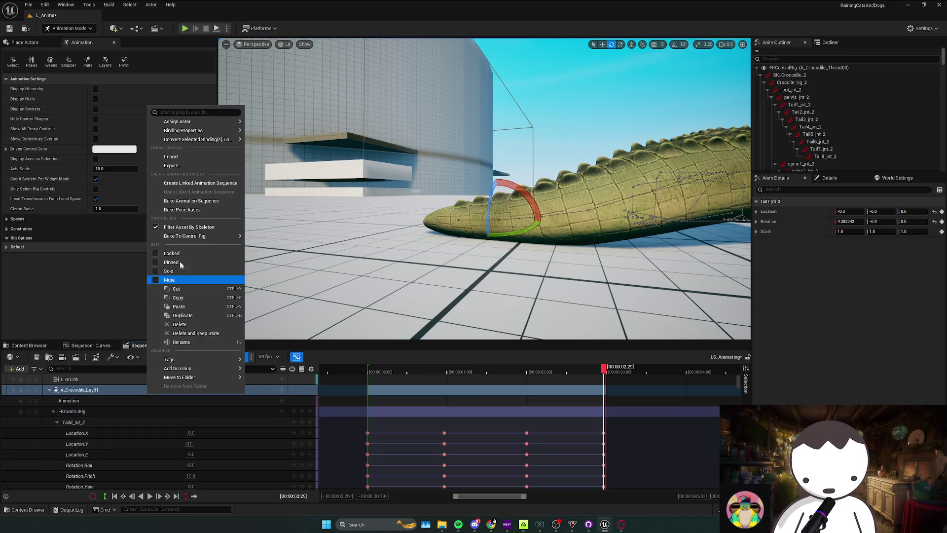
left_click(192, 201)
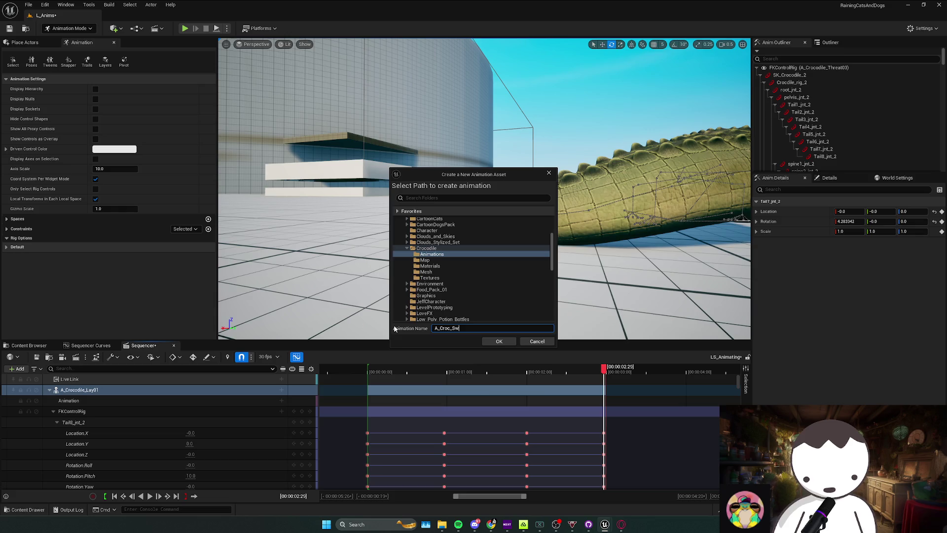
left_click(494, 342)
left_click(483, 341)
mouse_move(605, 524)
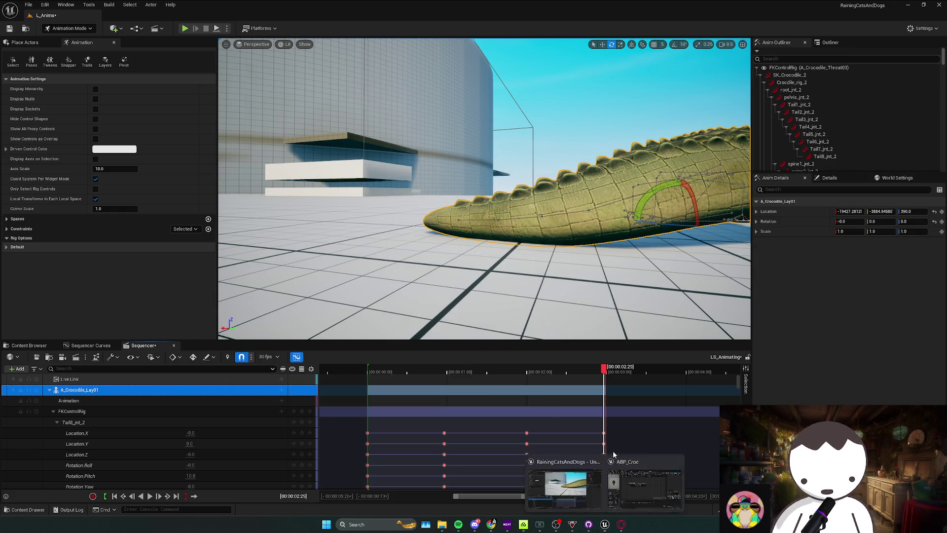
left_click(572, 479)
Replace the old swipe node in the TailSwipe state with the newly baked swipe animation
left_click_drag(311, 232, 422, 277)
key("Delete")
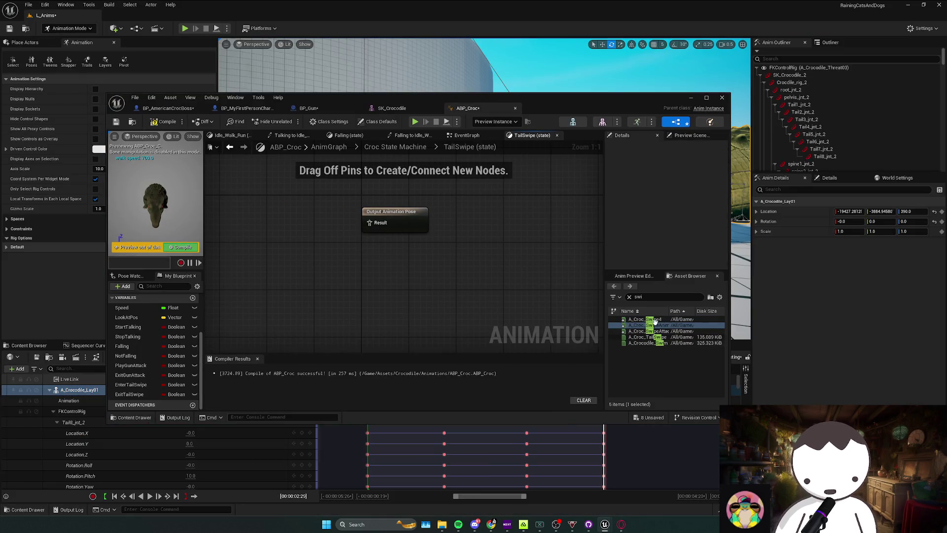
left_click_drag(308, 236, 333, 225)
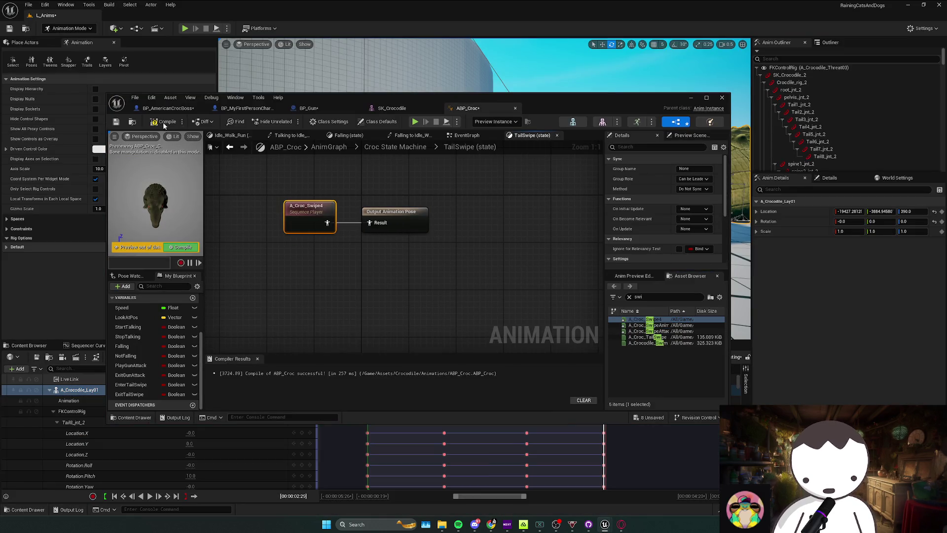
Close ABP_Croc, then play-test the crocodile arena and stop the session
left_click(691, 97)
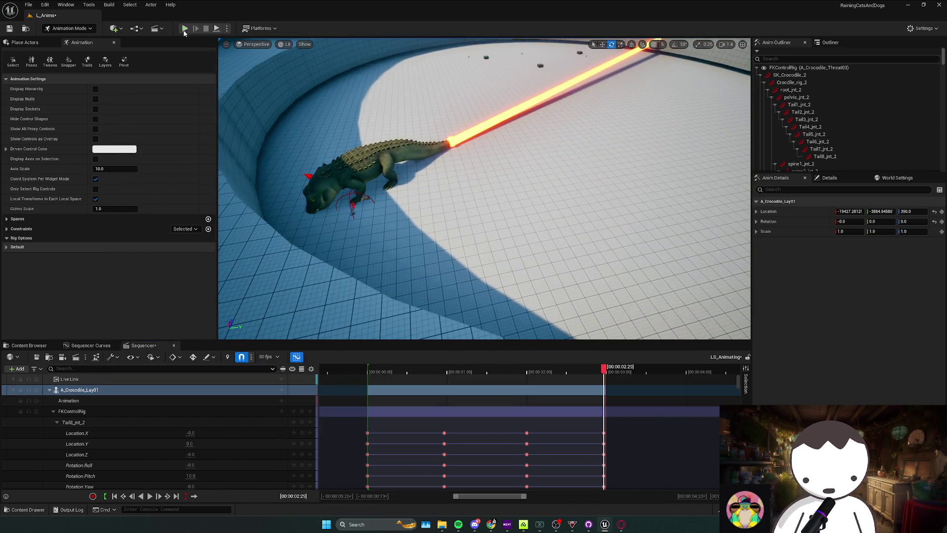
left_click(185, 28)
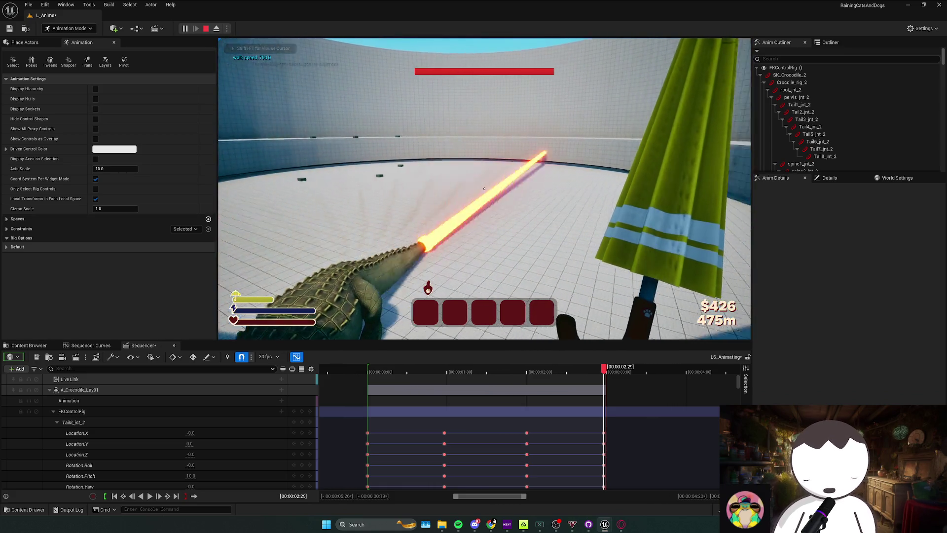
key("Escape")
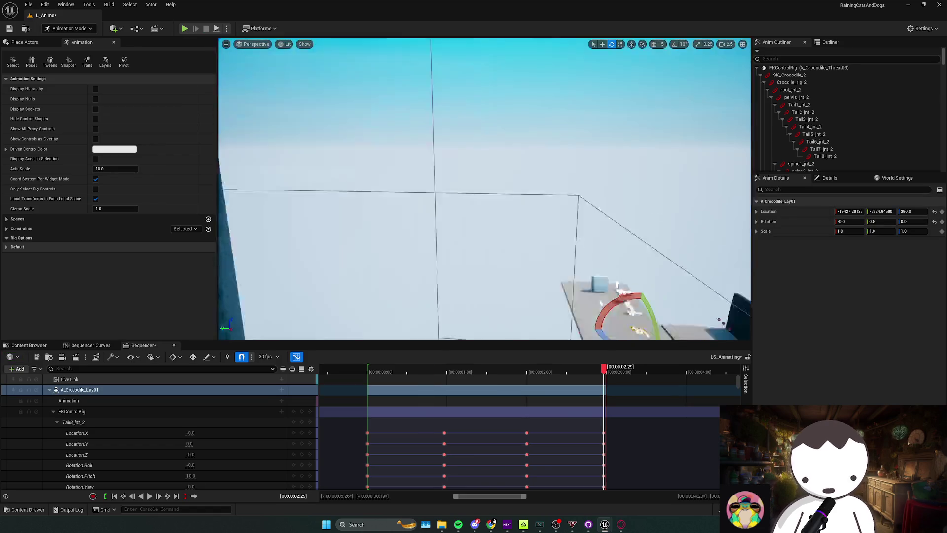
Frame the crocodile and rotate the Tail7_jnt_2 tail tip downward
key("f")
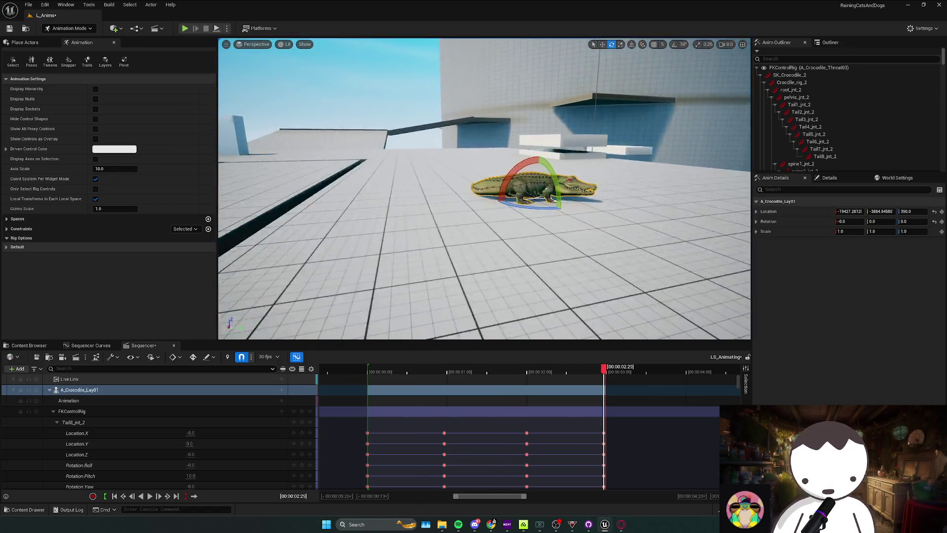
scroll(421, 132, "up", 6)
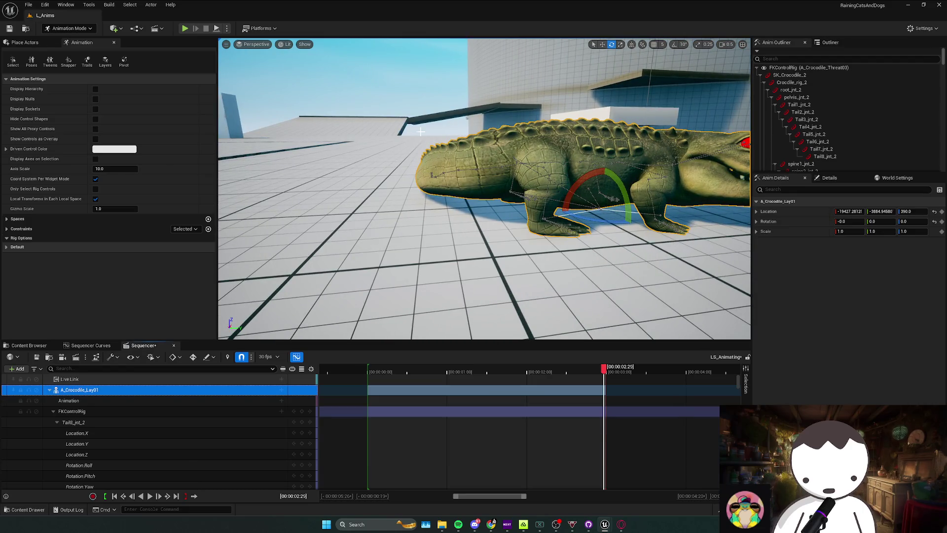
scroll(420, 132, "up", 1)
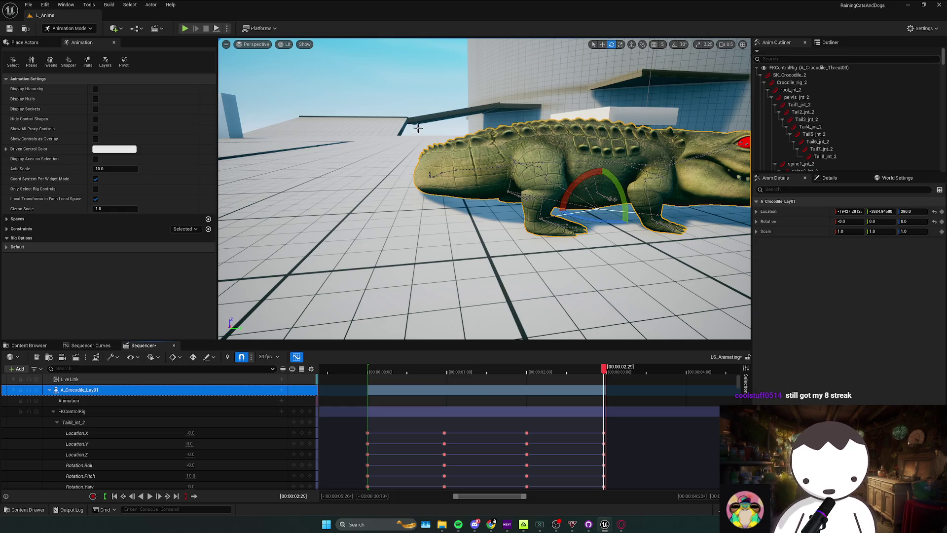
left_click_drag(480, 154, 469, 157)
mouse_move(498, 374)
left_mouse_down()
mouse_move(370, 376)
mouse_move(488, 372)
left_mouse_up()
scroll(505, 407, "down", 5)
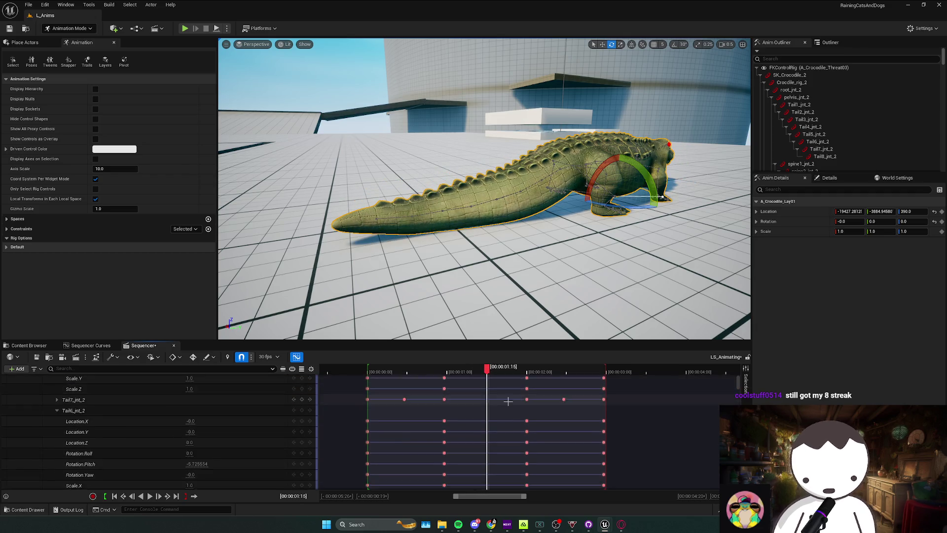
scroll(501, 412, "up", 5)
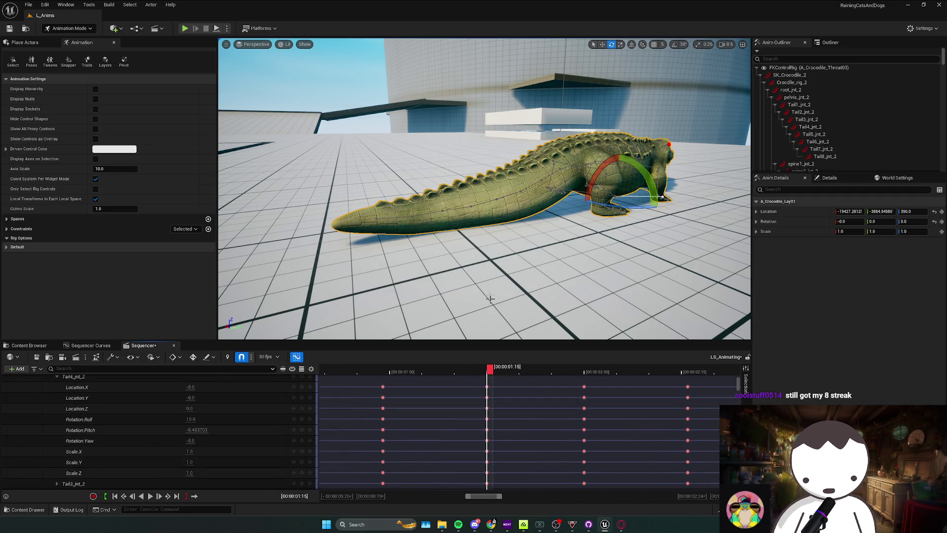
scroll(448, 241, "up", 5)
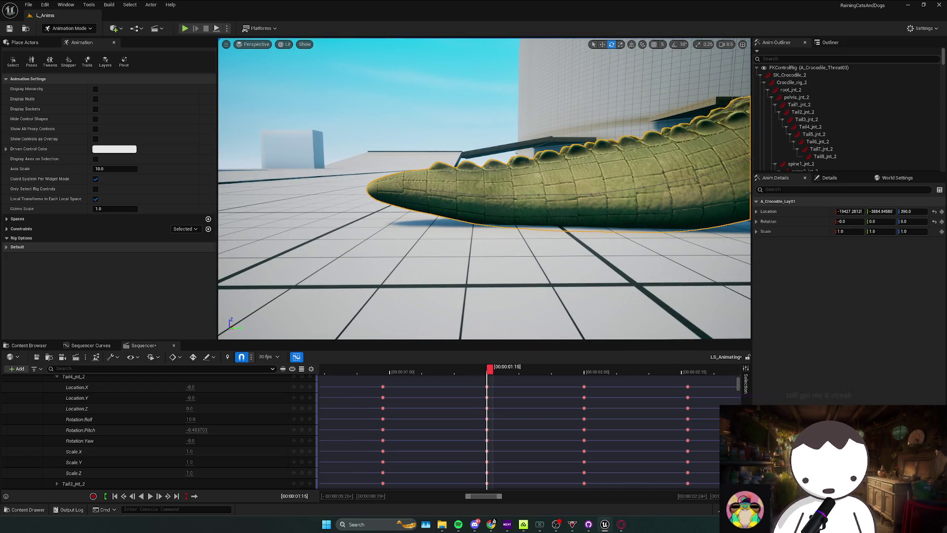
left_click(488, 195)
left_click_drag(474, 170, 463, 207)
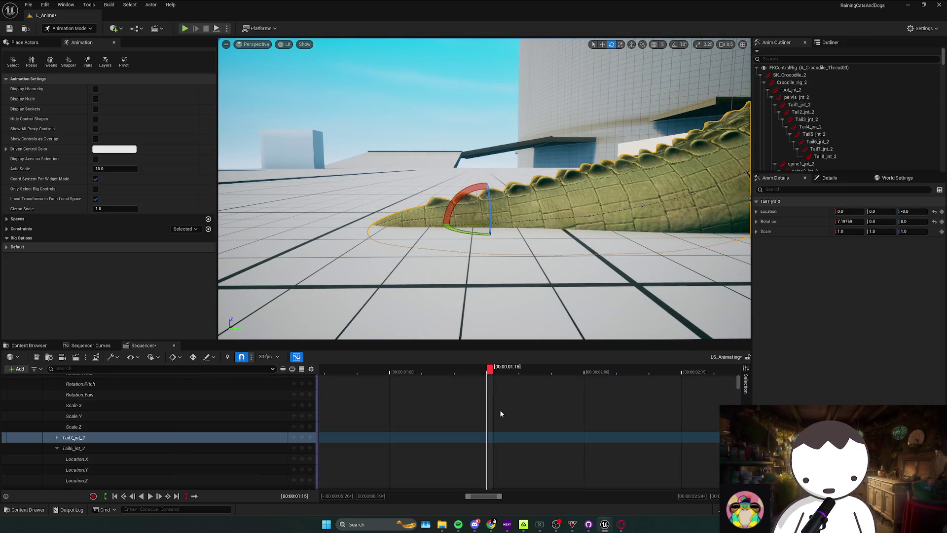
Expand FKControlRig into per-joint tracks and tidy the Tail5, Tail4 and Tail2 tracks
scroll(500, 413, "down", 5)
scroll(493, 430, "down", 3)
scroll(493, 430, "up", 5)
scroll(488, 432, "up", 3)
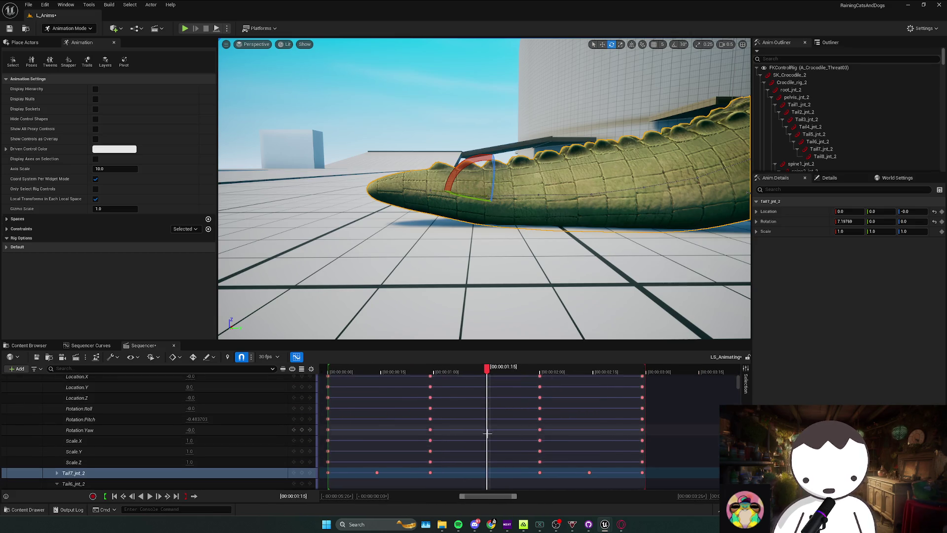
scroll(488, 433, "down", 1)
left_click(364, 422)
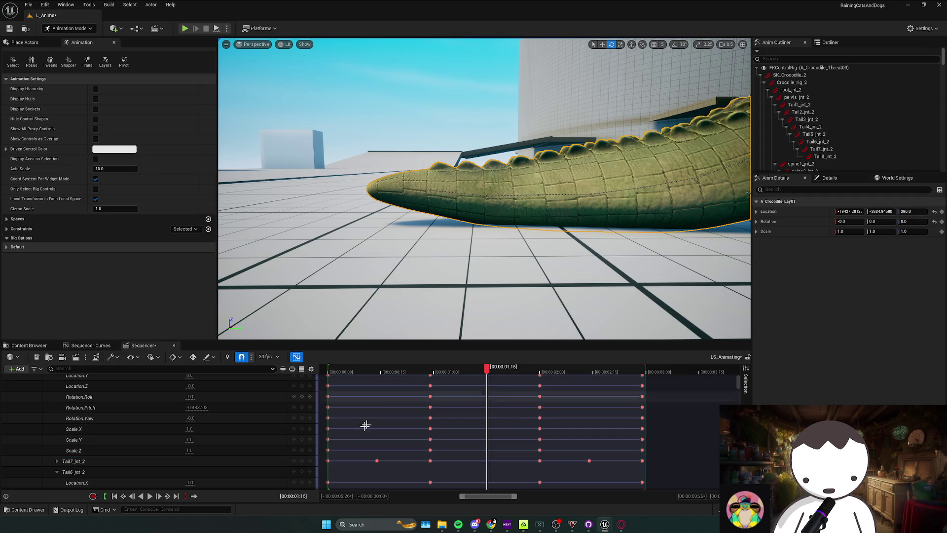
scroll(78, 456, "up", 5)
left_click(54, 411)
left_click(53, 411)
scroll(57, 424, "down", 5)
left_click(57, 407)
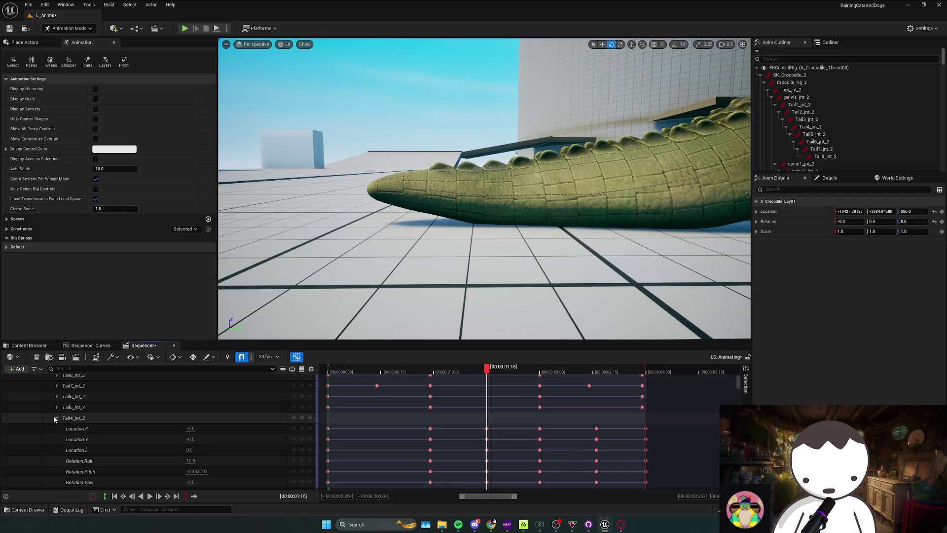
left_click(54, 417)
left_click(57, 439)
double_click(52, 440)
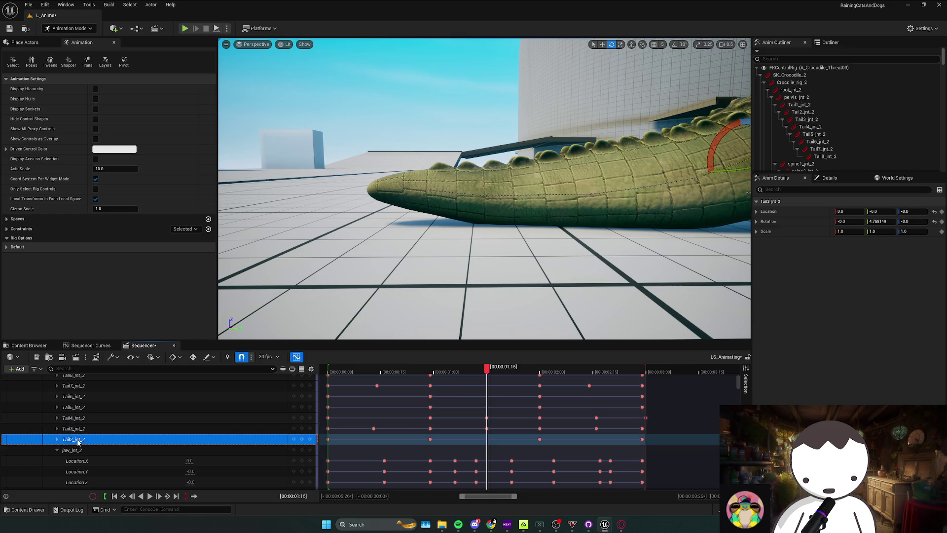
Reselect the Tail7_jnt_2 control, expand its channels and scrub to frame 01:16
left_click(426, 191)
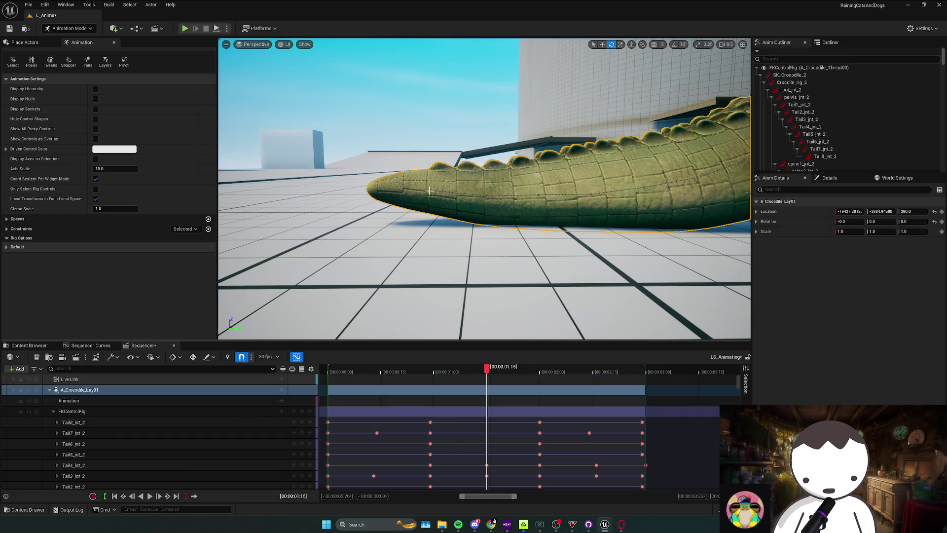
left_click(430, 189)
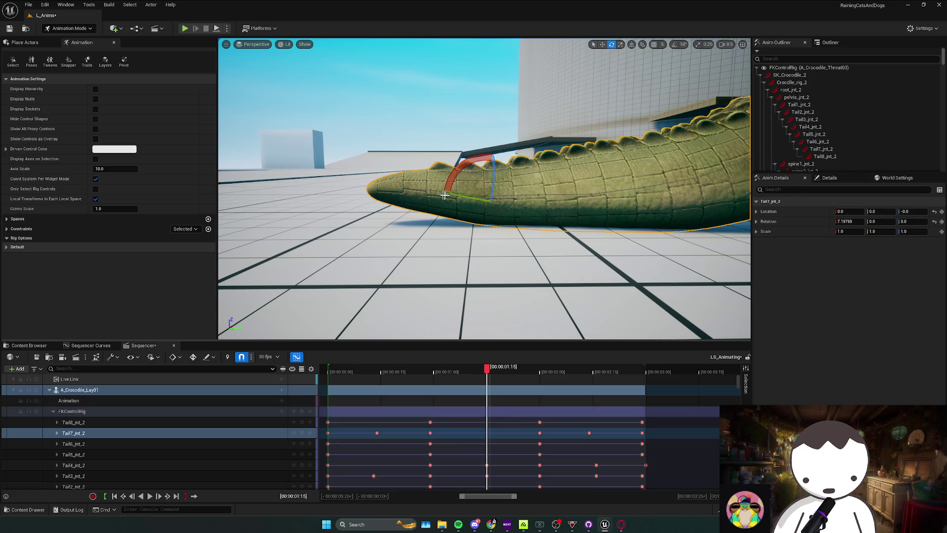
scroll(469, 424, "down", 2)
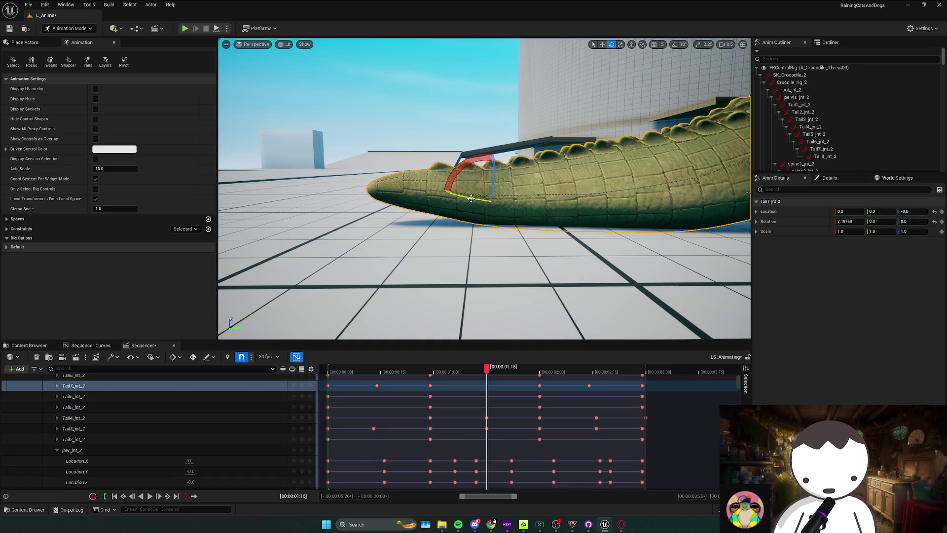
mouse_move(465, 167)
left_mouse_down()
mouse_move(482, 237)
mouse_move(461, 177)
left_mouse_up()
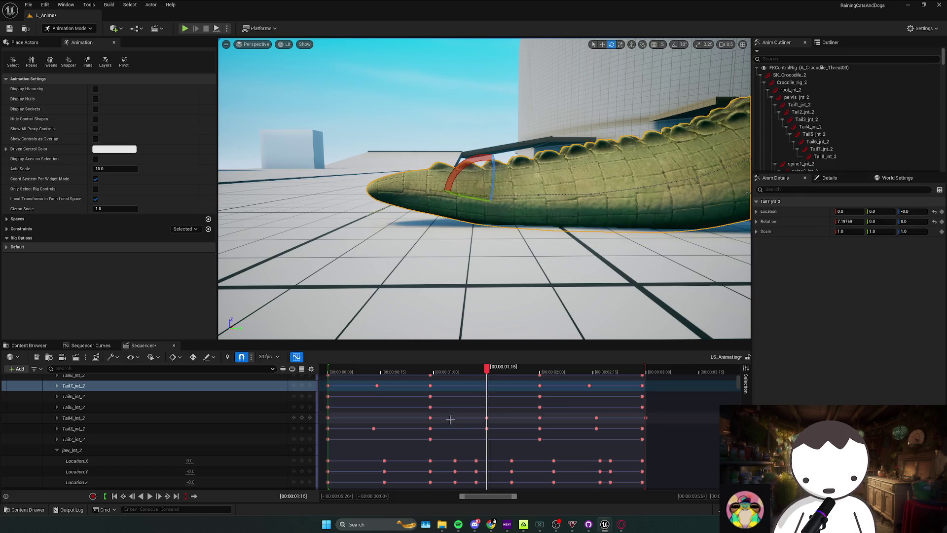
left_click(56, 384)
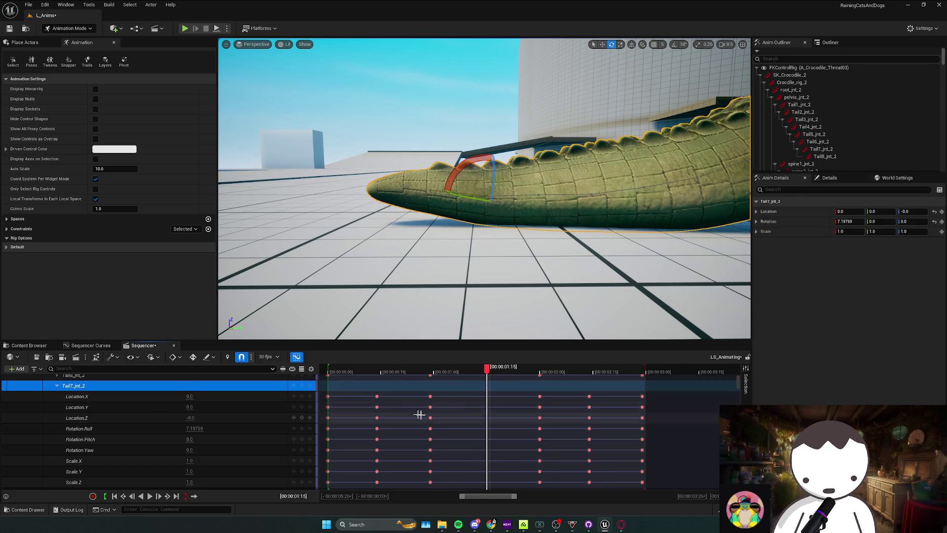
scroll(445, 408, "down", 1)
scroll(445, 408, "up", 2)
mouse_move(463, 370)
left_mouse_down()
mouse_move(429, 370)
mouse_move(492, 374)
left_mouse_up()
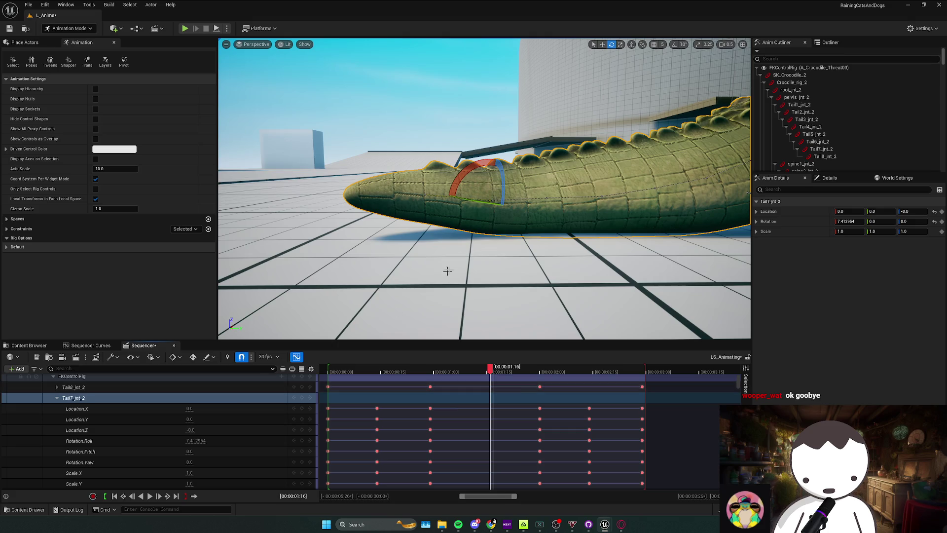
Key Tail7_jnt_2's roll at 1.0 at 01:16, down from about 7.41
left_click_drag(199, 441, 195, 441)
left_click(302, 398)
mouse_move(490, 371)
left_mouse_down()
mouse_move(448, 370)
mouse_move(498, 375)
mouse_move(502, 292)
left_mouse_up()
scroll(502, 292, "down", 5)
left_click_drag(500, 371, 490, 372)
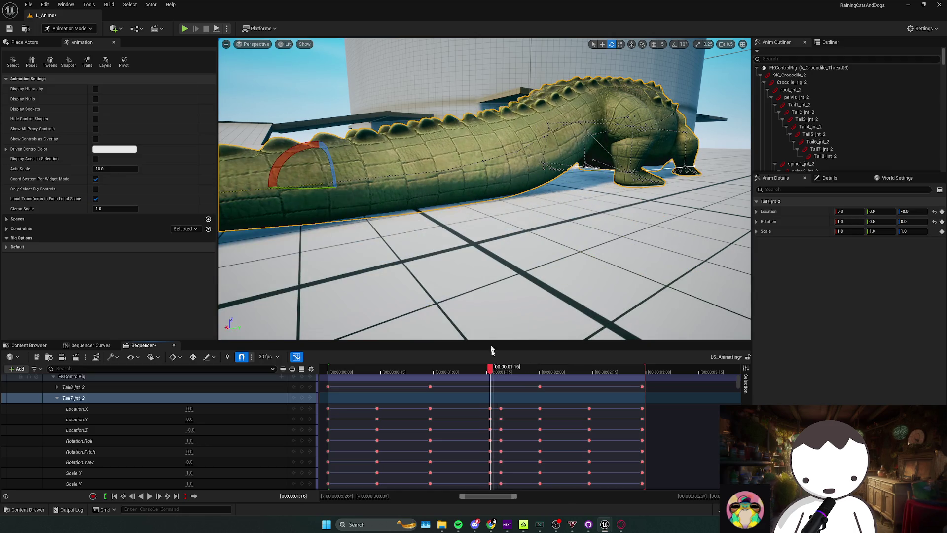
After trying other bends, set the Tail7_jnt_2 roll key at frame 1:16 to -4
scroll(484, 327, "down", 5)
scroll(484, 327, "down", 1)
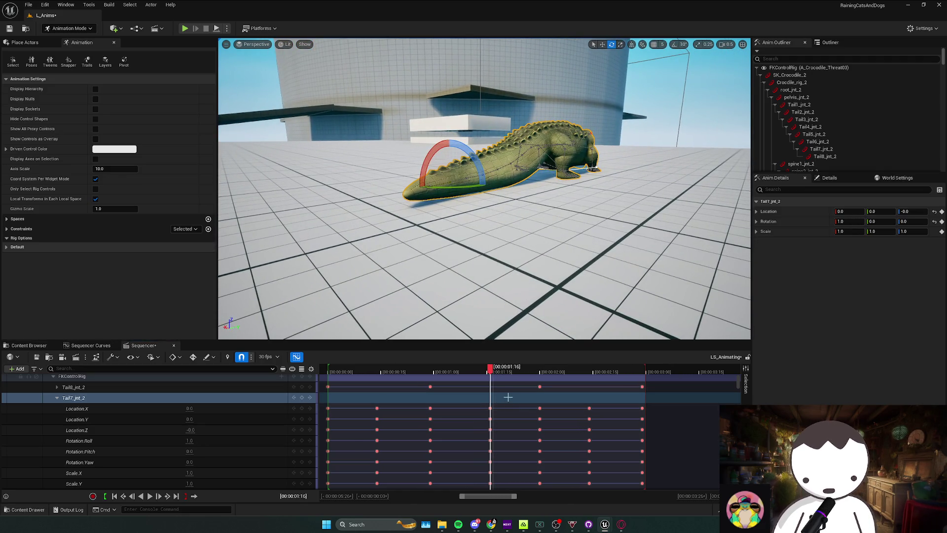
left_click_drag(491, 372, 491, 372)
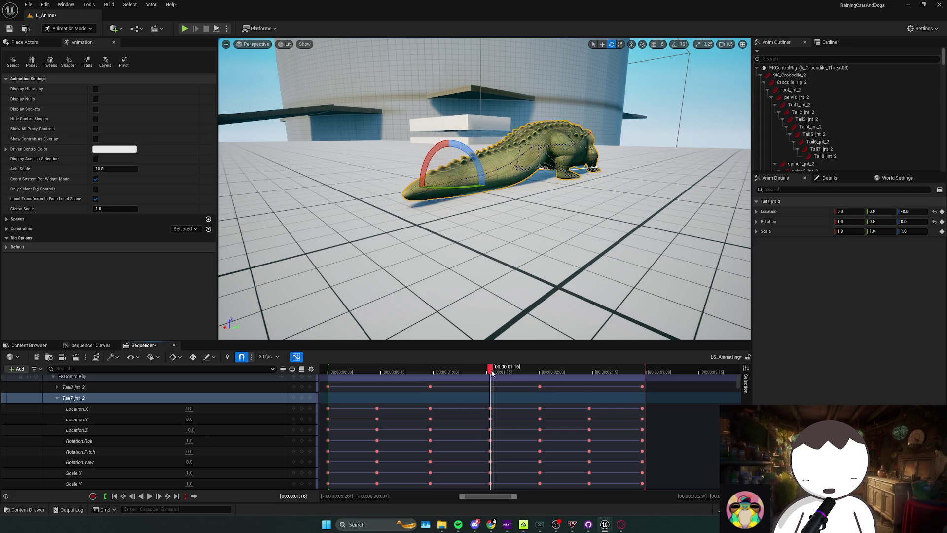
scroll(488, 282, "up", 5)
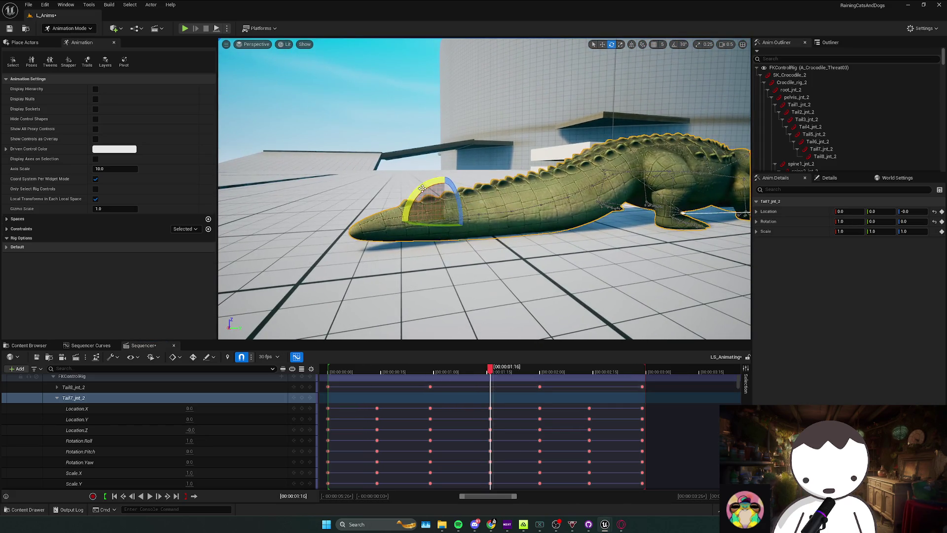
left_click(494, 374)
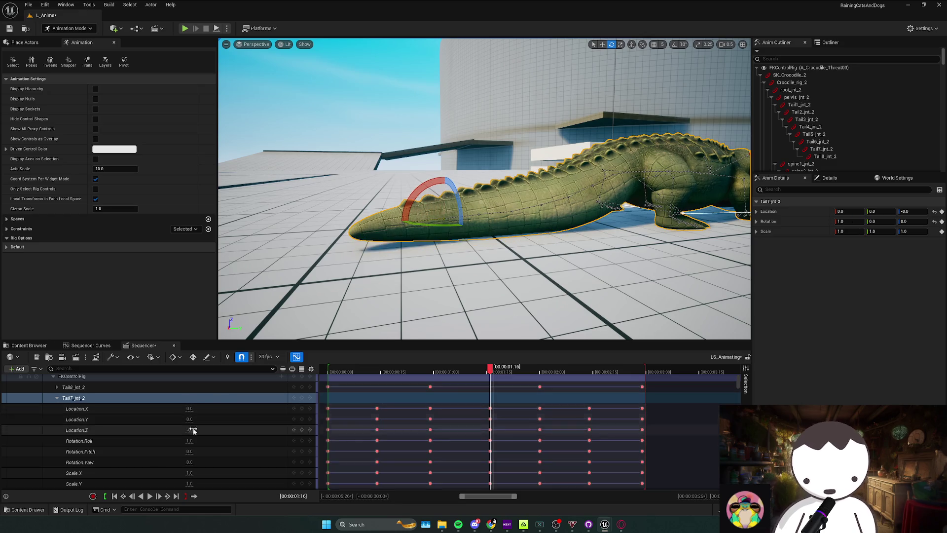
left_click_drag(187, 440, 191, 439)
left_click(483, 374)
mouse_move(485, 374)
left_mouse_down()
mouse_move(499, 373)
mouse_move(488, 374)
left_mouse_up()
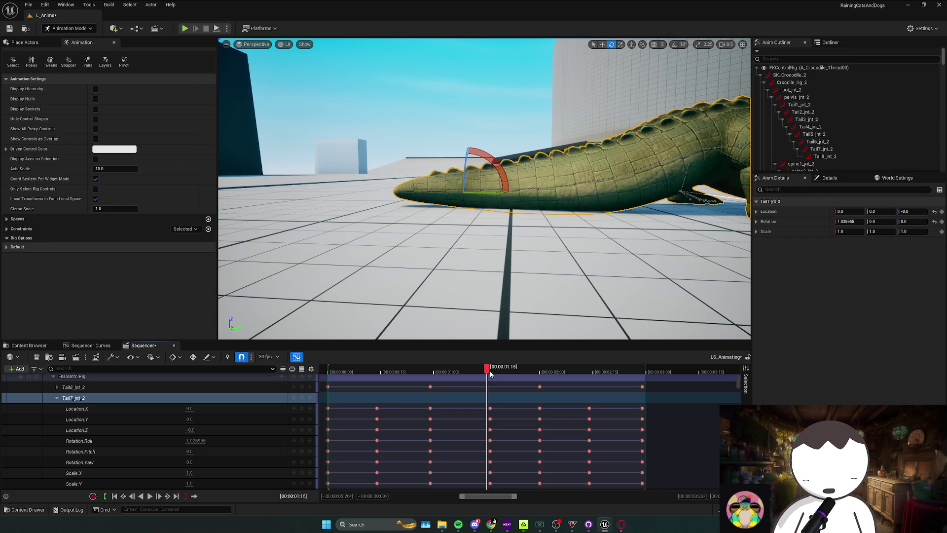
left_click(489, 374)
left_click_drag(444, 184, 463, 220)
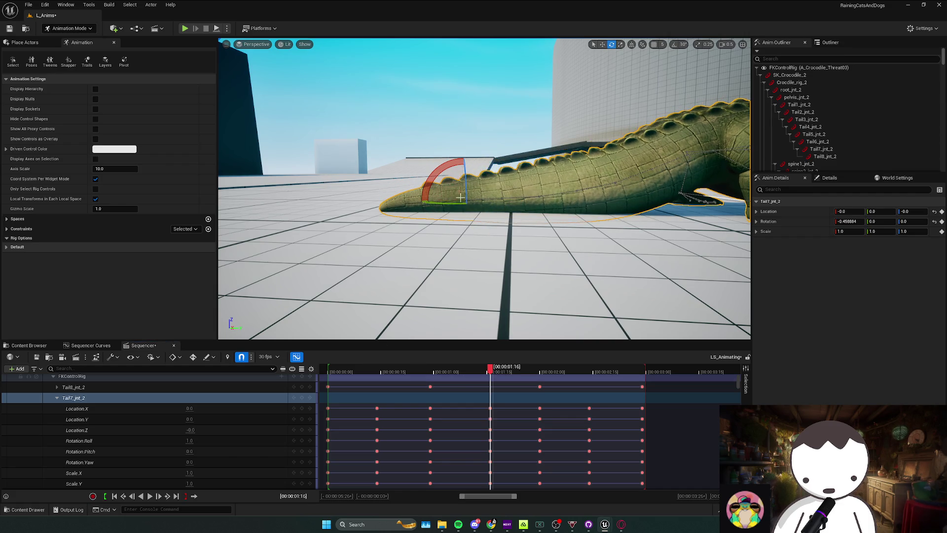
key("ctrl+z")
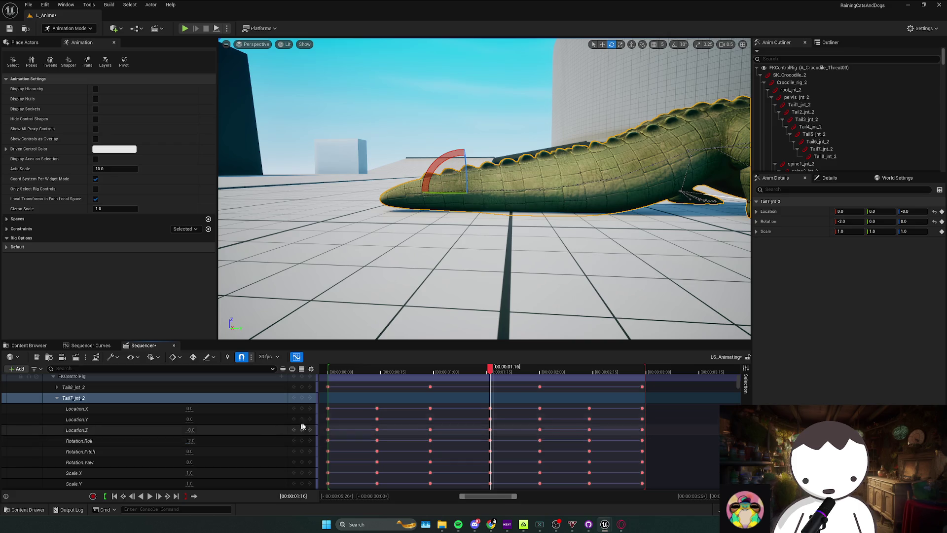
left_click(303, 399)
Play and scrub the timeline from 1:00 to 1:16 to review the tail swipe
mouse_move(489, 370)
left_mouse_down()
mouse_move(438, 370)
mouse_move(636, 371)
left_mouse_up()
key("f")
key("space")
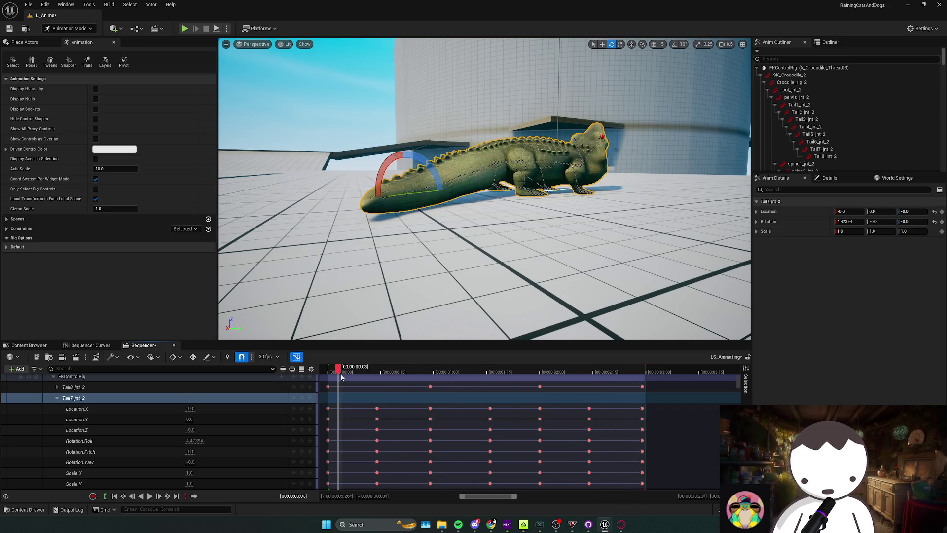
key("space")
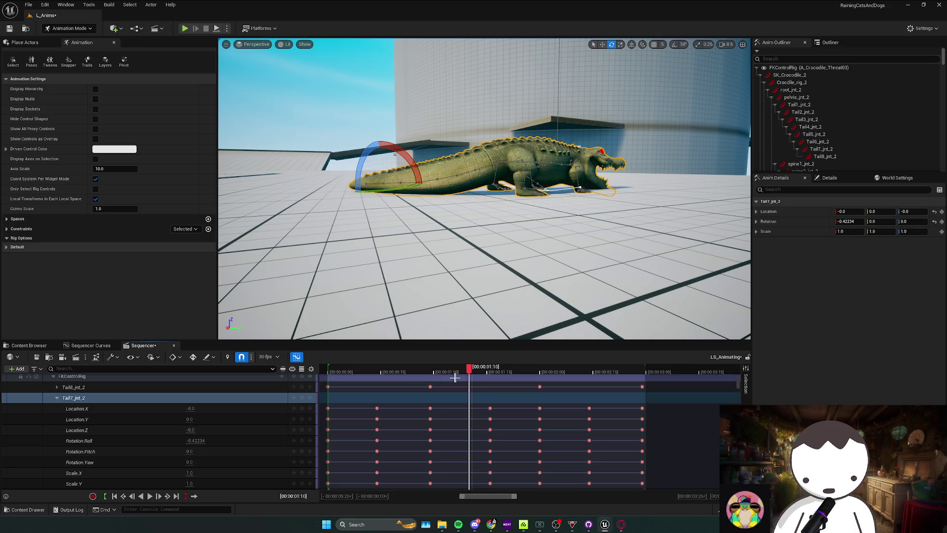
left_click(435, 375)
left_click_drag(450, 375, 493, 374)
key("f")
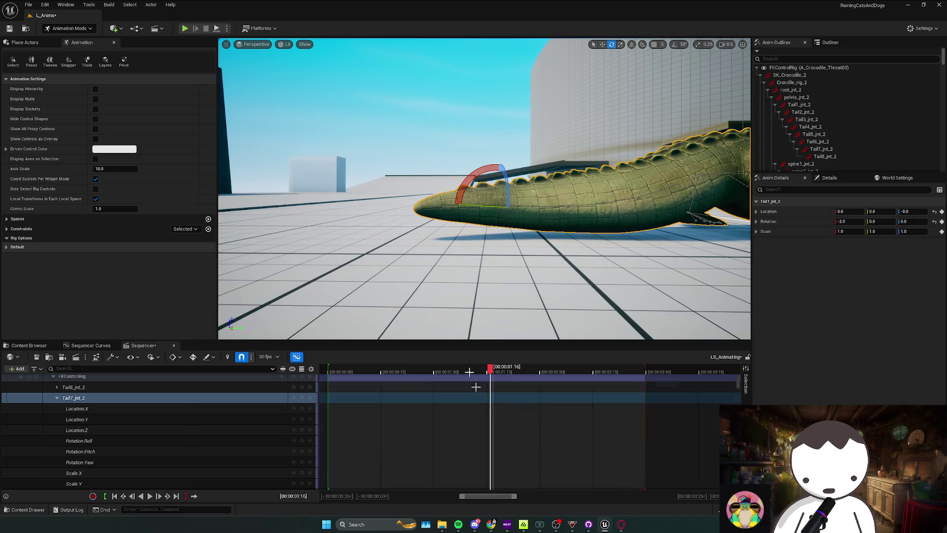
Fly the viewport close to the crocodile tail and scrub forward to frame 1:23
key("w")
right_click(154, 114)
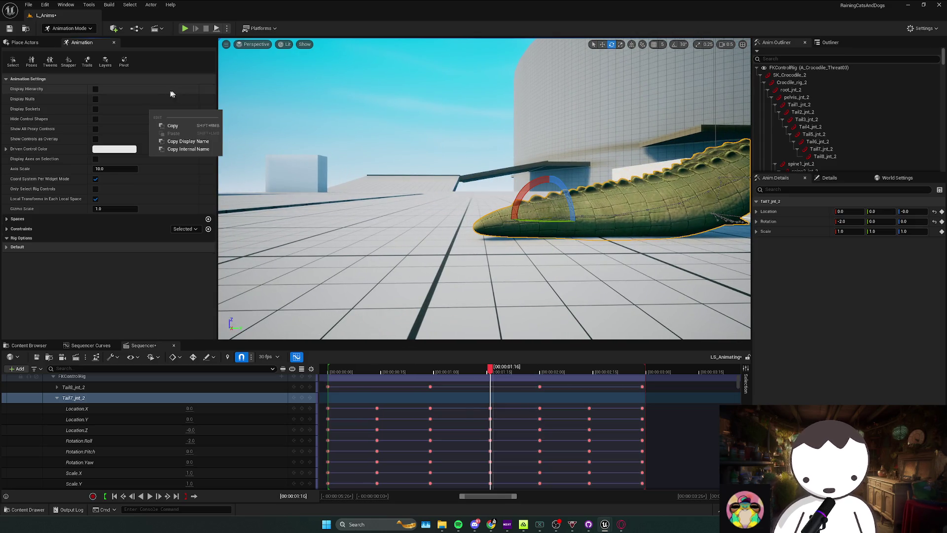
key("Escape")
scroll(496, 209, "up", 3)
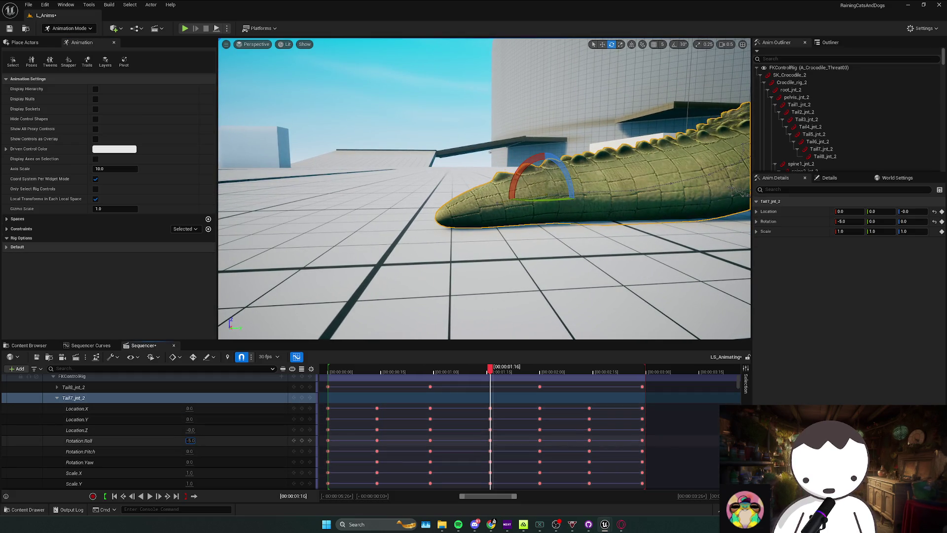
left_click(302, 398)
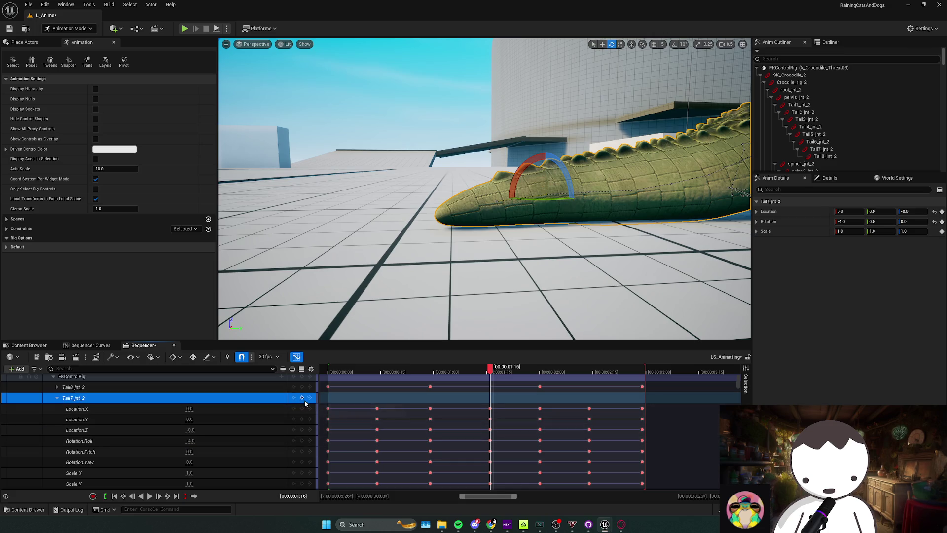
mouse_move(480, 373)
left_mouse_down()
mouse_move(465, 371)
mouse_move(514, 371)
left_mouse_up()
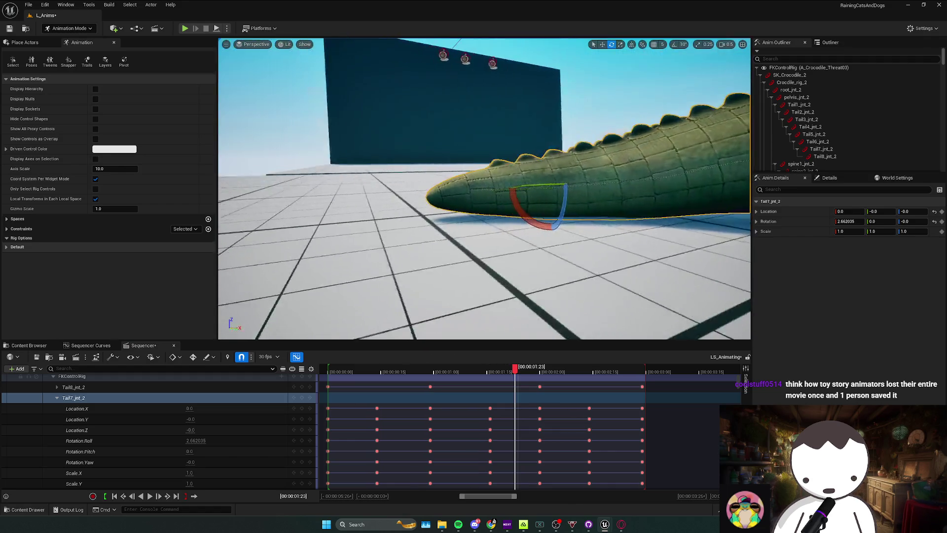
left_click_drag(514, 369, 589, 370)
scroll(147, 392, "up", 2)
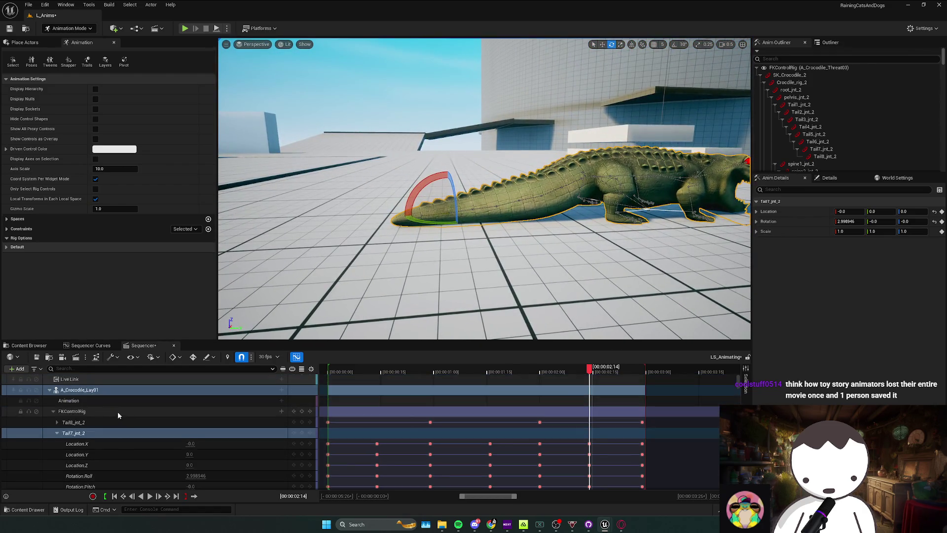
right_click(117, 400)
Bake the crocodile track to A_Croc_Swipe5 in Crocodile/Animations with default export options
mouse_move(103, 374)
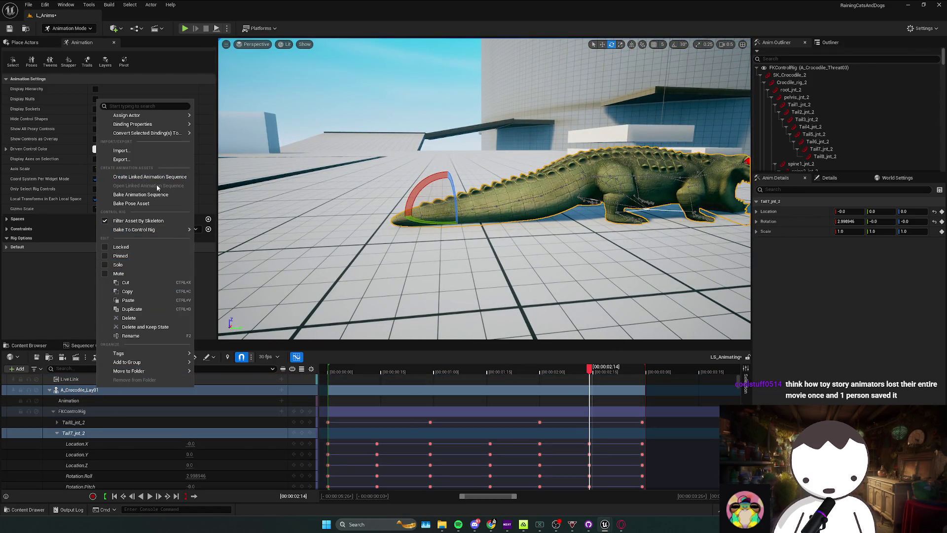
left_click(140, 194)
left_click(432, 254)
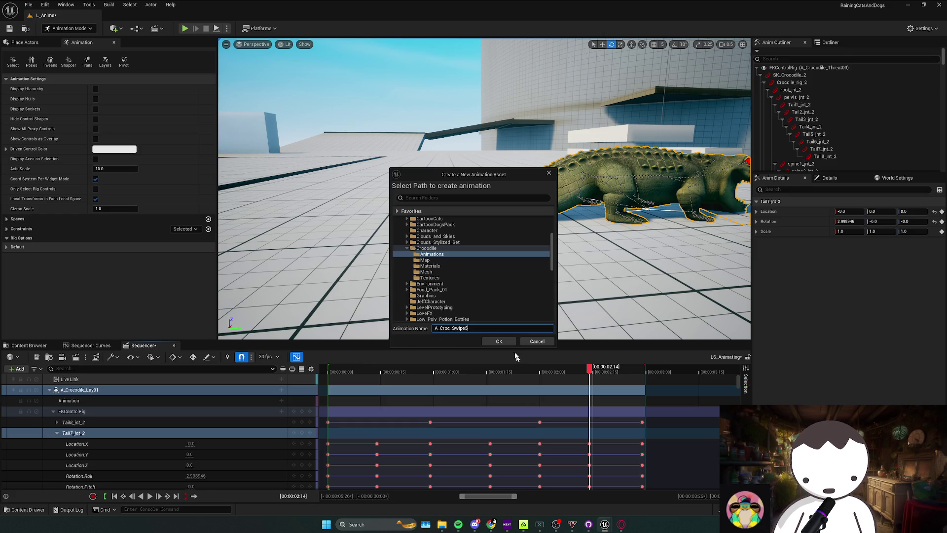
left_click(498, 342)
left_click(472, 341)
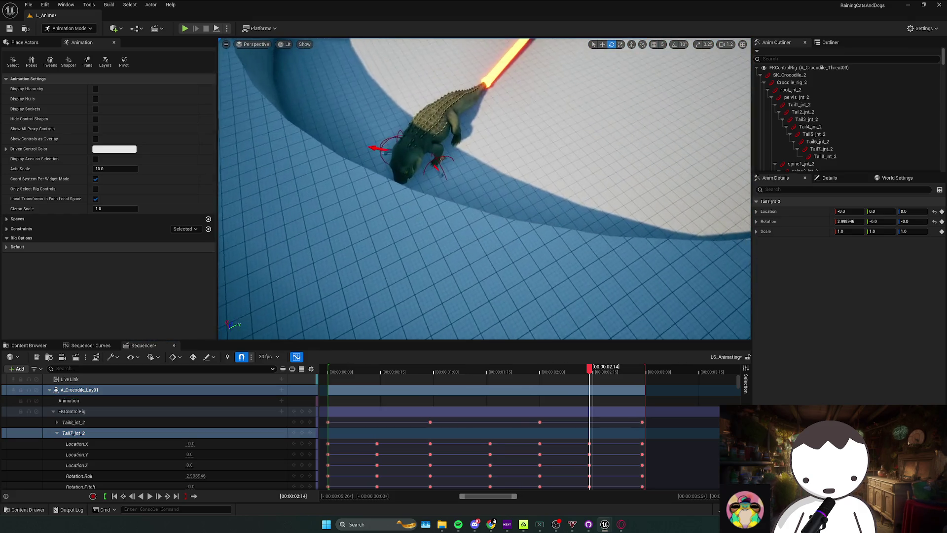
Switch the editor to Selection Mode and bring the ABP_Croc blueprint forward
left_click(55, 31)
left_click(67, 40)
mouse_move(610, 527)
left_click(666, 508)
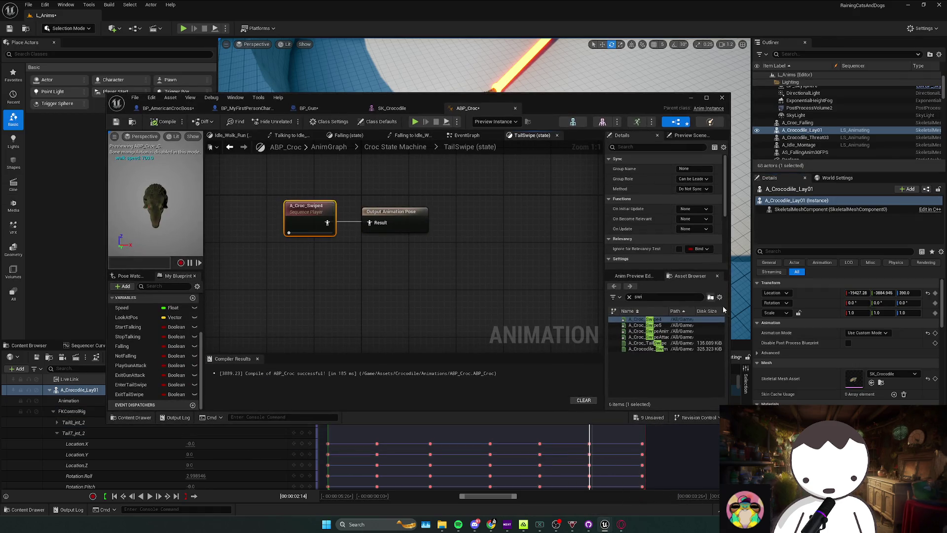
Swap TailSwipe's A_Croc_Swipe4 player for A_Croc_Swipe5 on the output pose, compile, and start play-testing
key("Delete")
left_click_drag(261, 181, 262, 181)
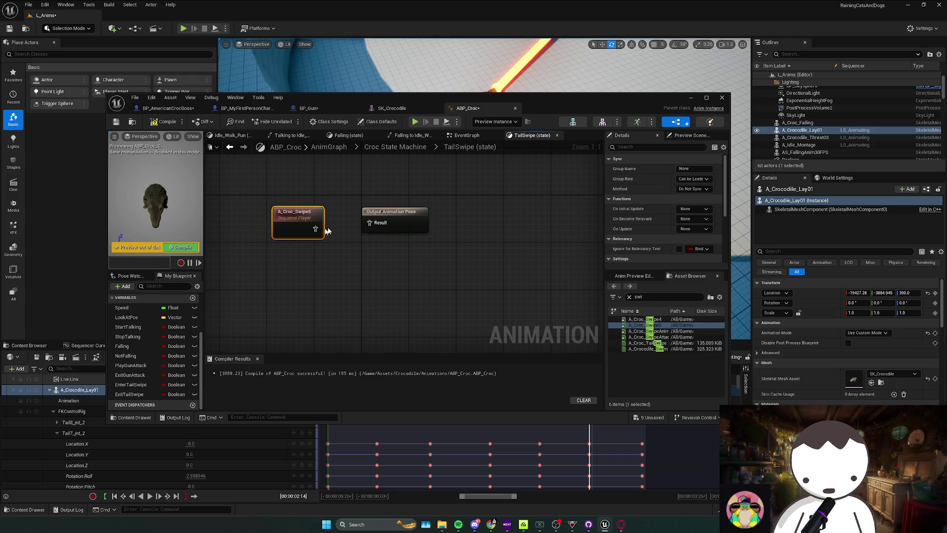
left_click_drag(393, 223, 393, 223)
left_click(379, 261)
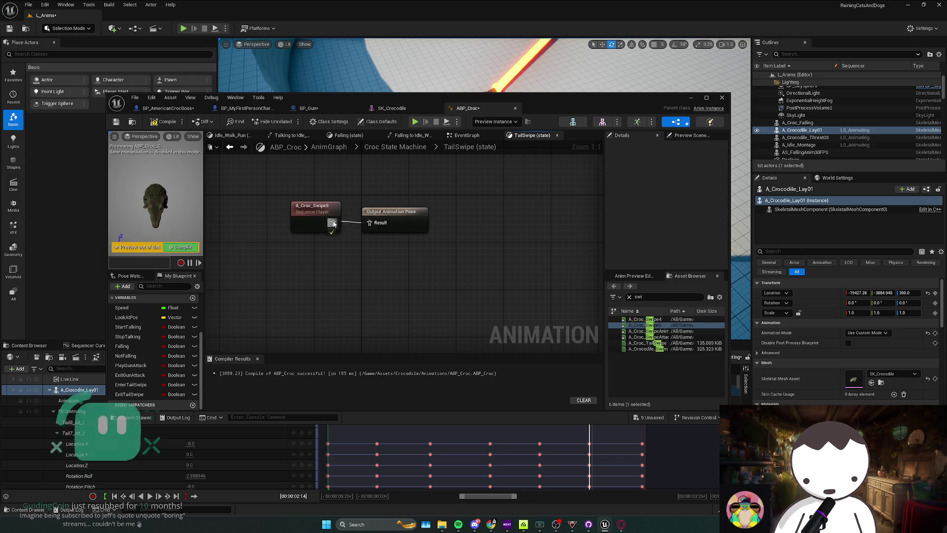
left_click(166, 121)
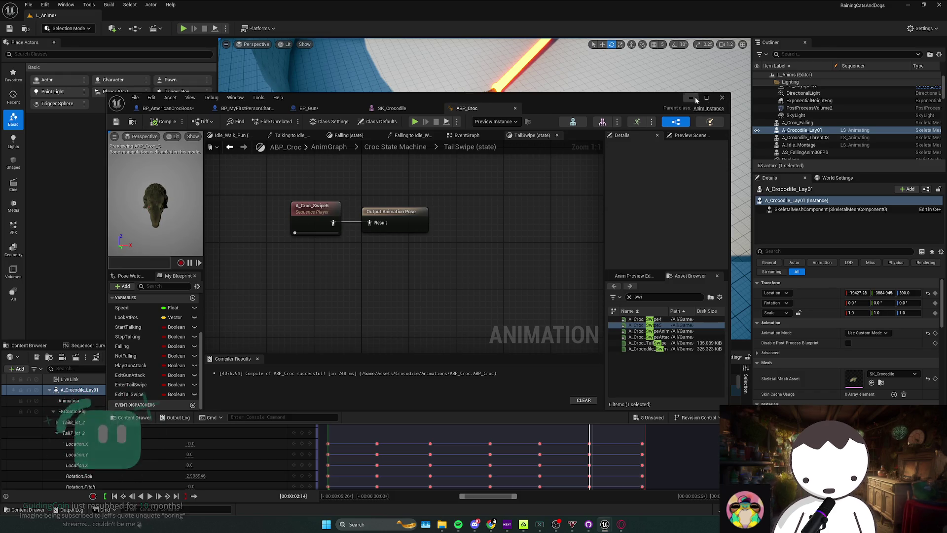
left_click(91, 107)
key("alt+p")
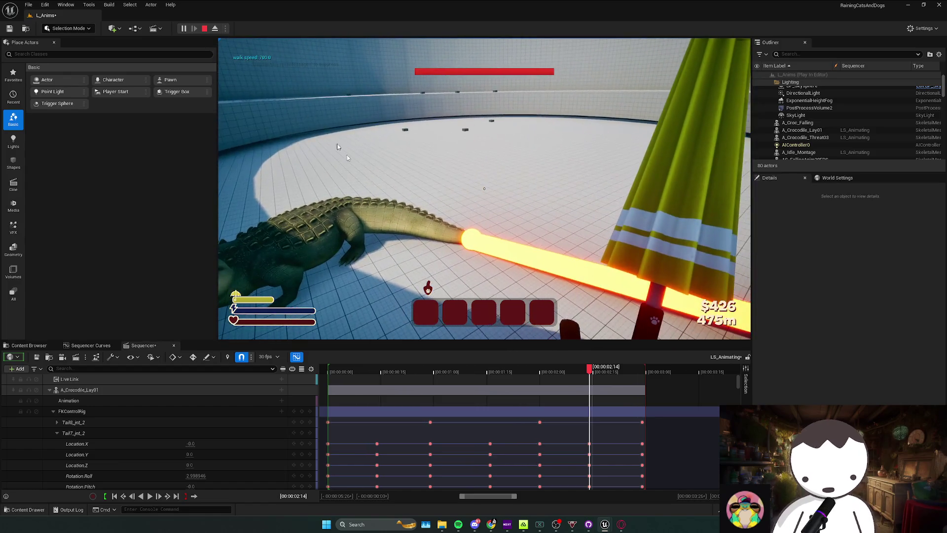
Stop the play-test, move the viewport toward the crocodile, and show the editor modes list
key("Escape")
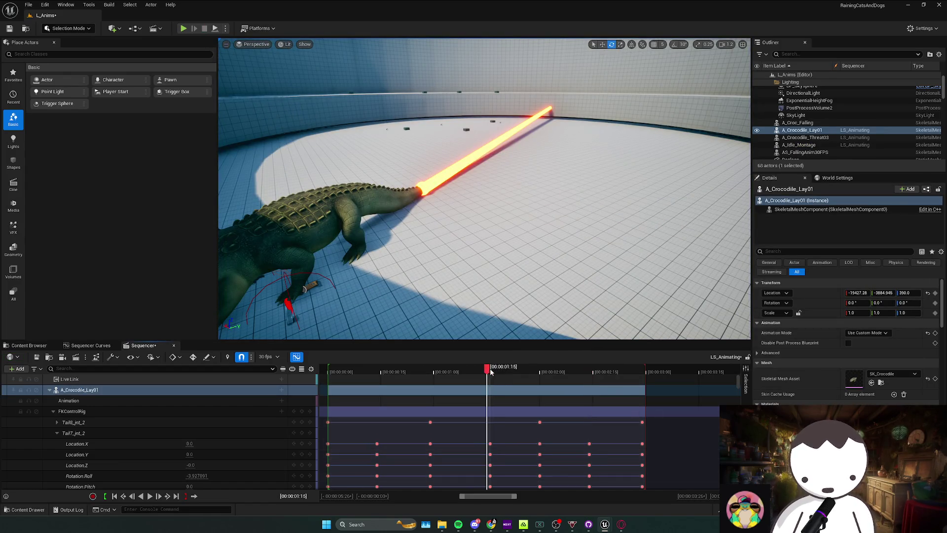
scroll(484, 188, "up", 1)
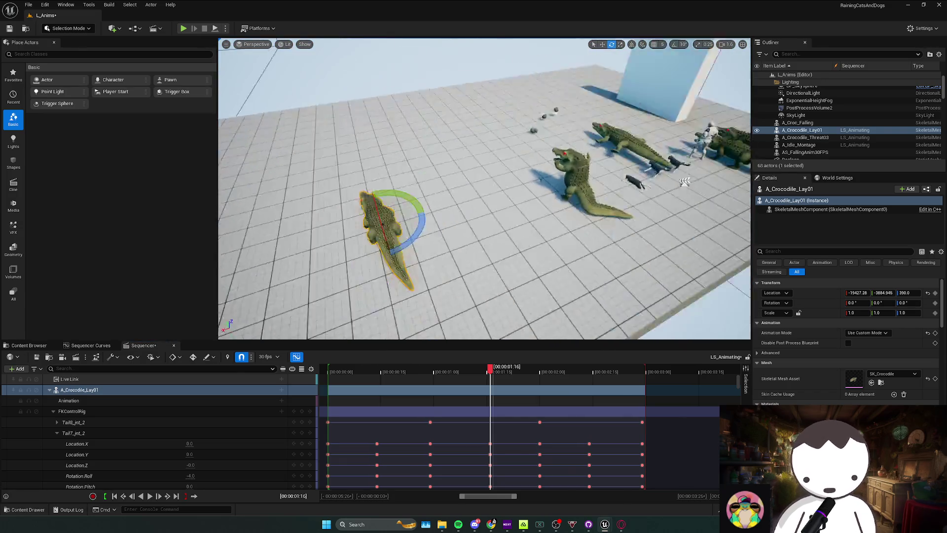
left_click_drag(501, 186, 198, 83)
left_click(67, 28)
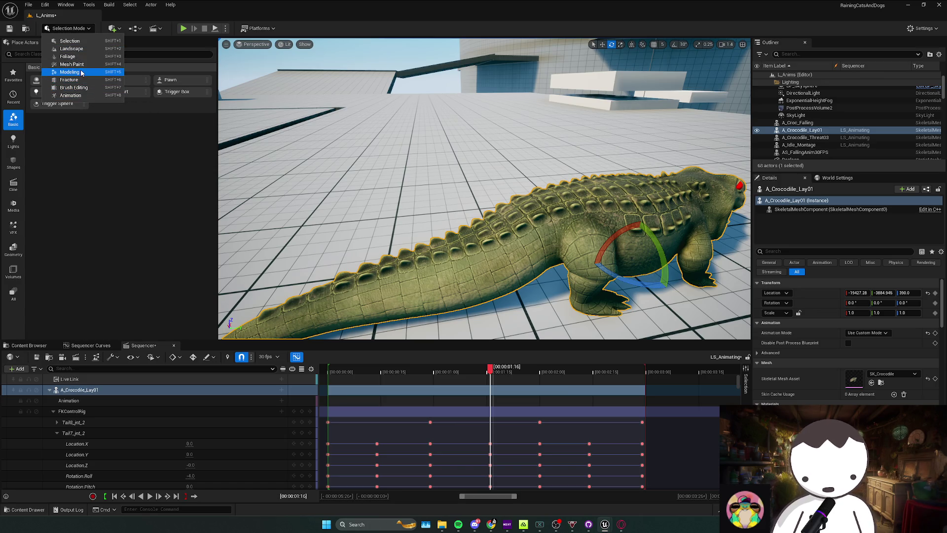
Switch to Animation mode and scrub the timeline to review the tail motion
left_click(70, 95)
scroll(455, 210, "down", 5)
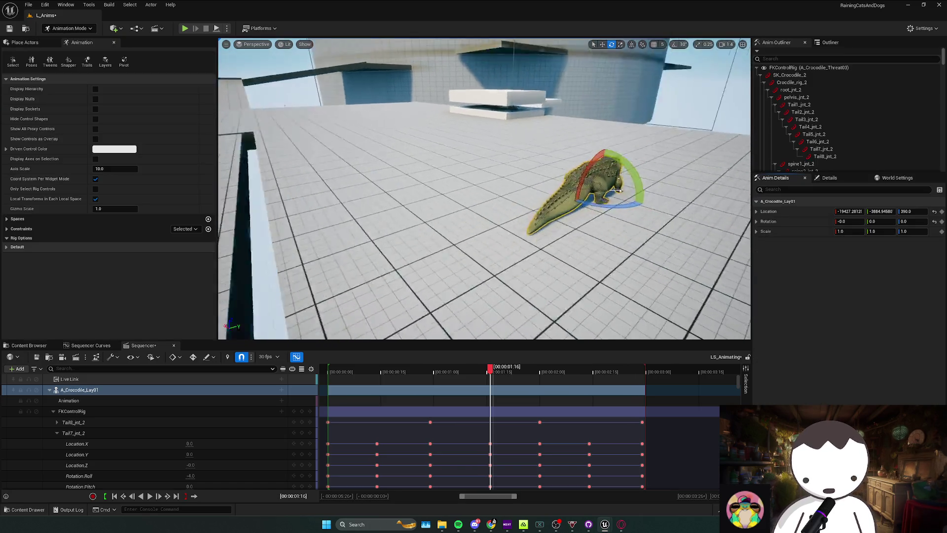
scroll(454, 209, "up", 5)
mouse_move(491, 375)
left_mouse_down()
mouse_move(443, 375)
mouse_move(492, 376)
left_mouse_up()
scroll(484, 198, "up", 5)
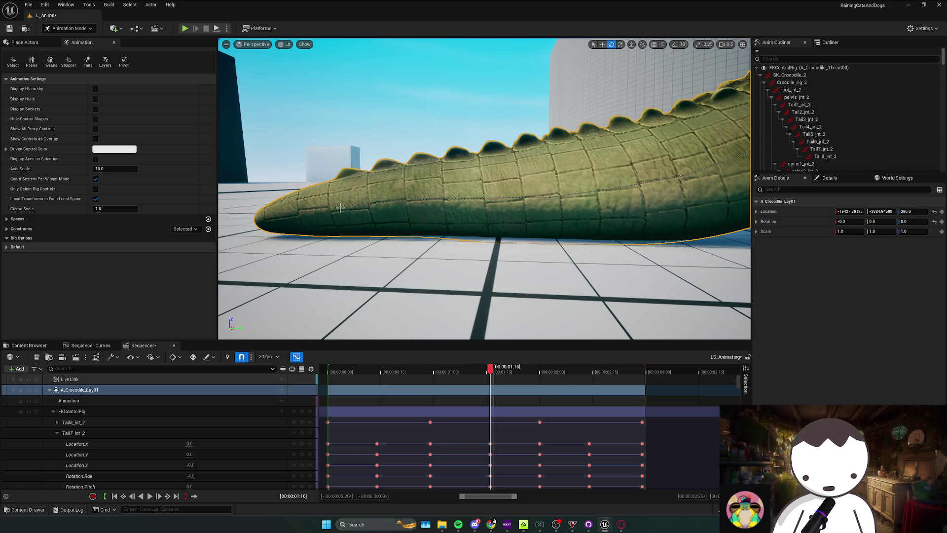
Set the Tail7_jnt_2 roll at 1:16 to -2, then bring up the A_Crocodile_Lay01 track's actions
left_click(73, 432)
left_click_drag(448, 169, 451, 183)
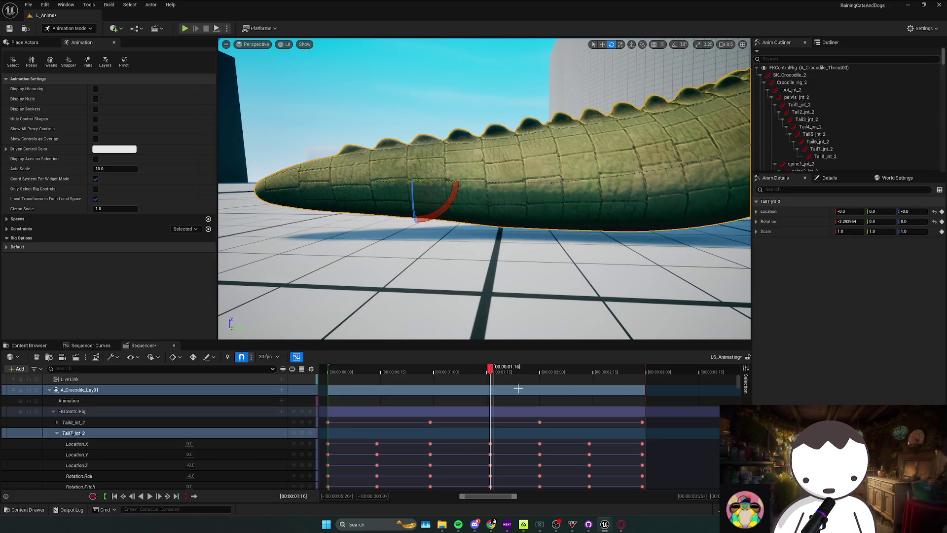
key("ctrl+z")
scroll(191, 454, "down", 2)
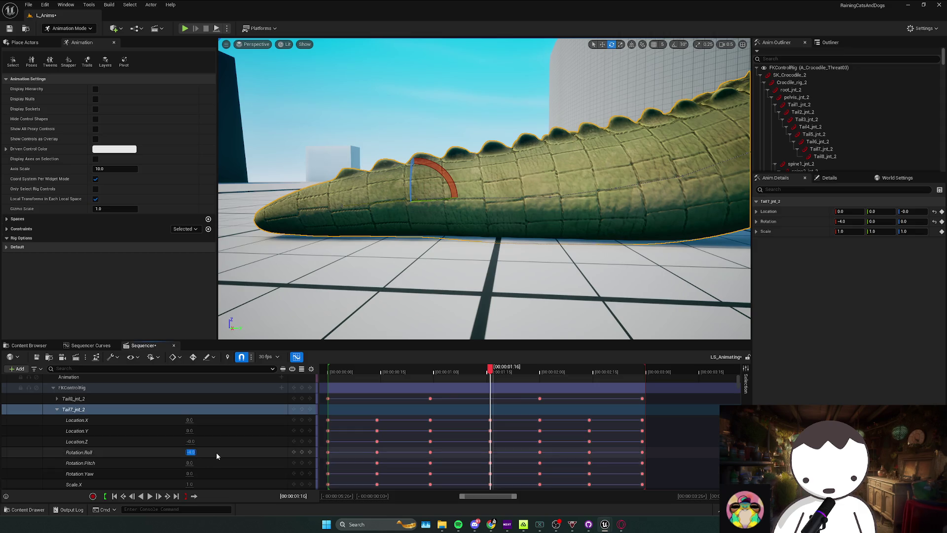
type("-2")
key("Return")
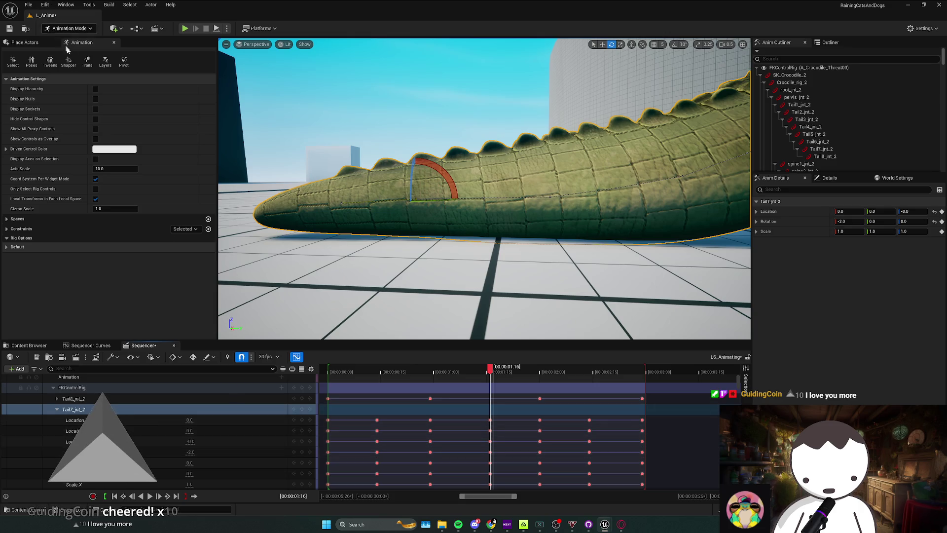
scroll(128, 412, "up", 2)
left_click(118, 389)
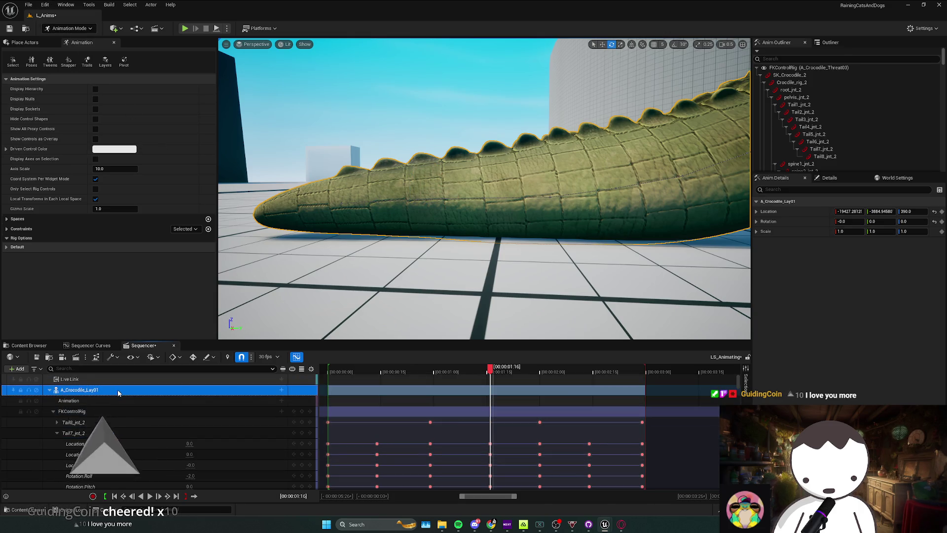
right_click(119, 389)
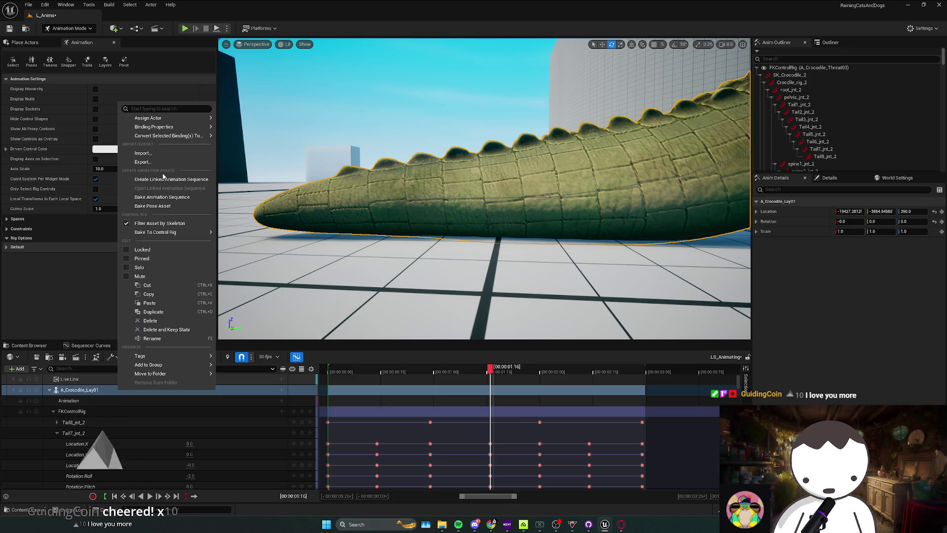
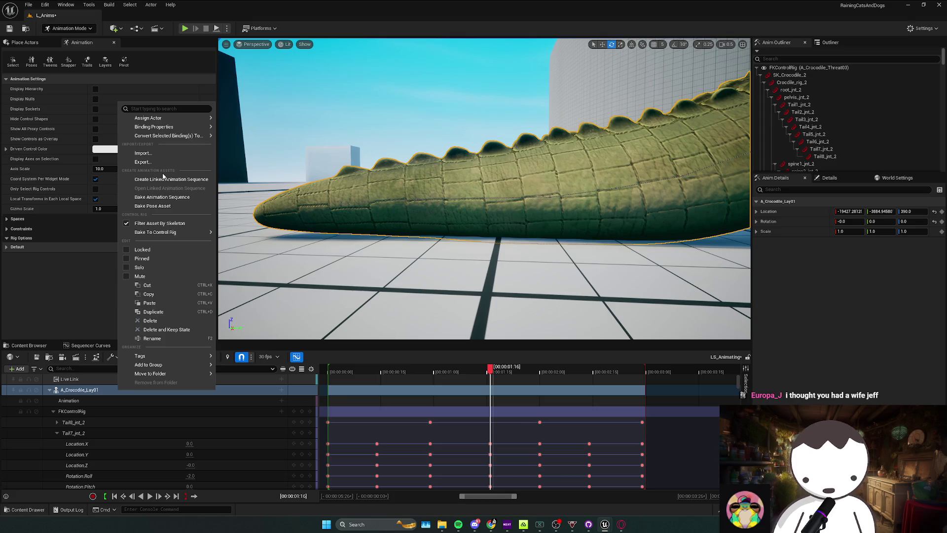
Bake the A_Crocodile_Lay01 Sequencer track into A_Croc_Swipe6 under Crocodile/Animations
left_click(174, 197)
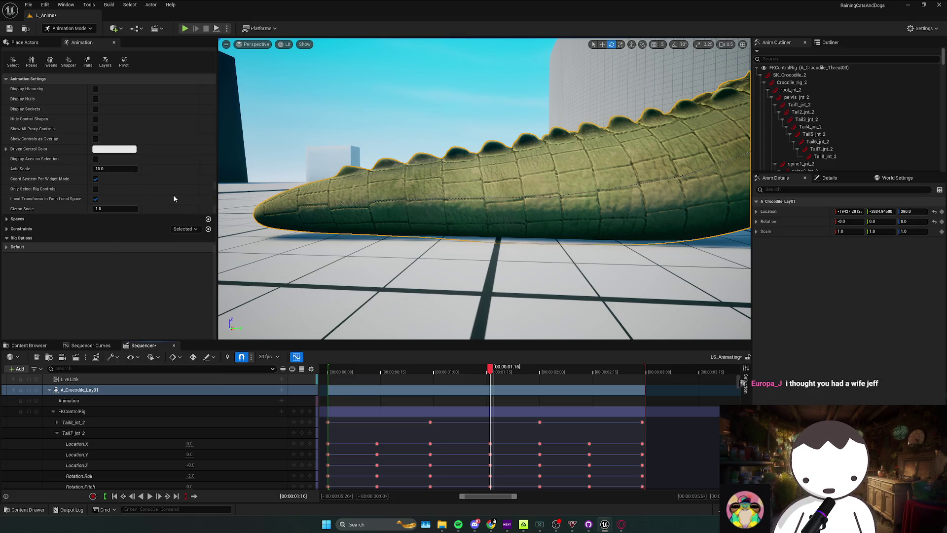
left_click(432, 254)
left_click_drag(512, 328, 469, 328)
type("A_Croc_Swipe6")
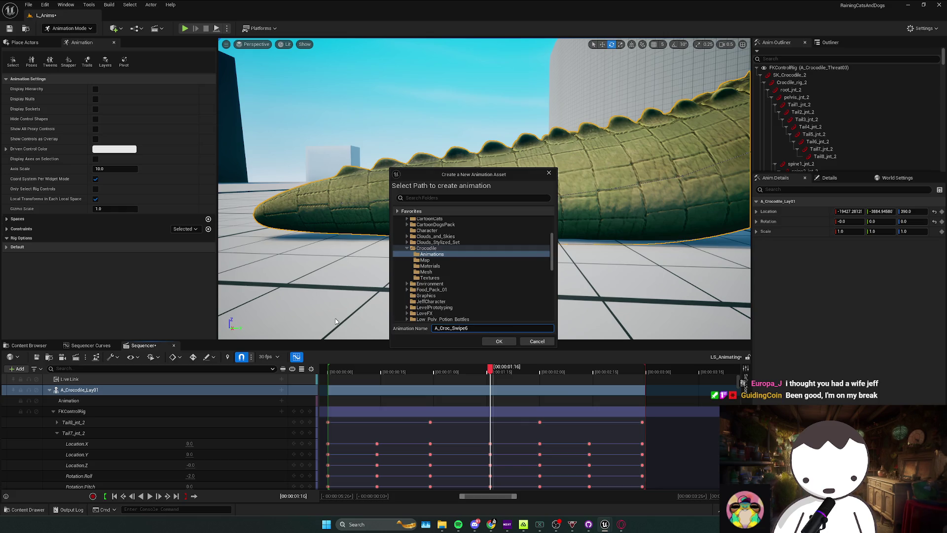
left_click(493, 342)
left_click(493, 343)
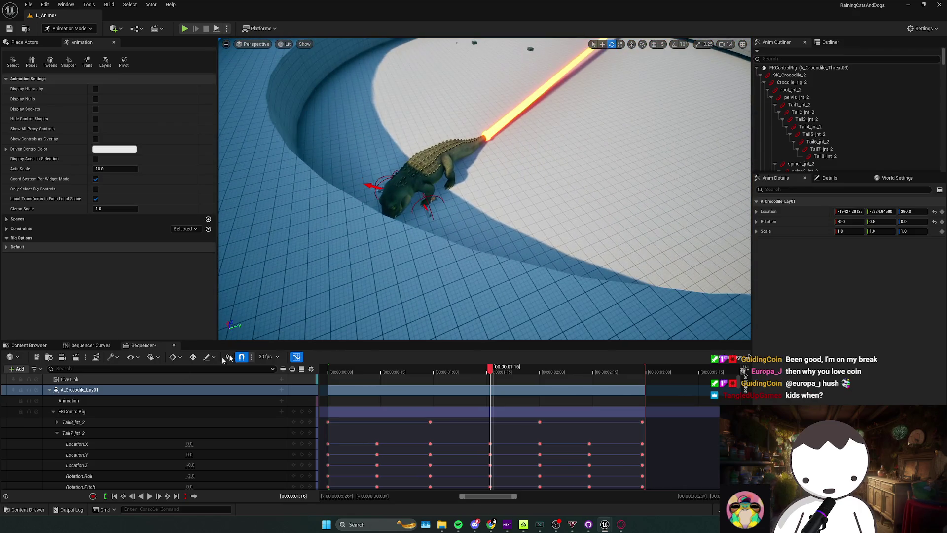
Swap A_Croc_Swipe5 for A_Croc_Swipe6 in ABP_Croc's TailSwipe state and start a play test
left_click(643, 481)
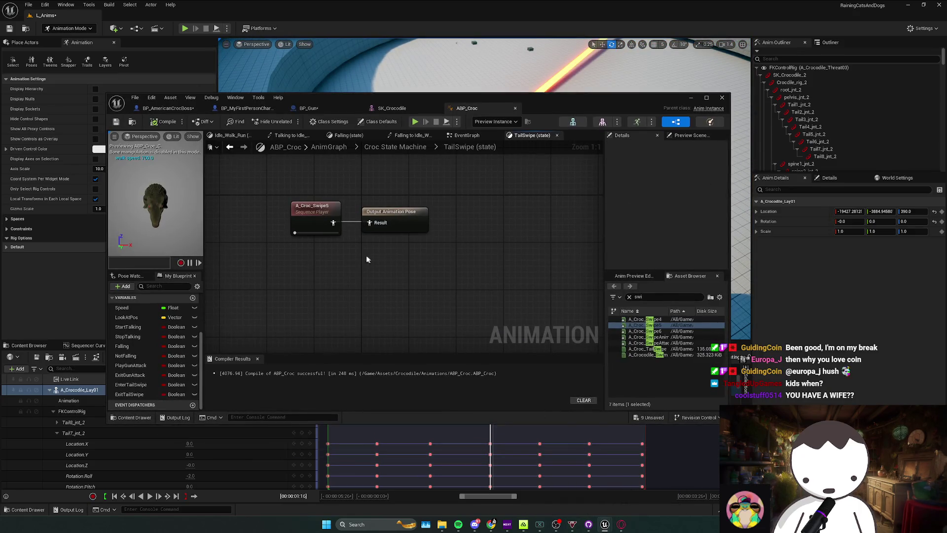
key("Delete")
mouse_move(646, 331)
left_mouse_down()
mouse_move(276, 203)
mouse_move(368, 226)
left_mouse_up()
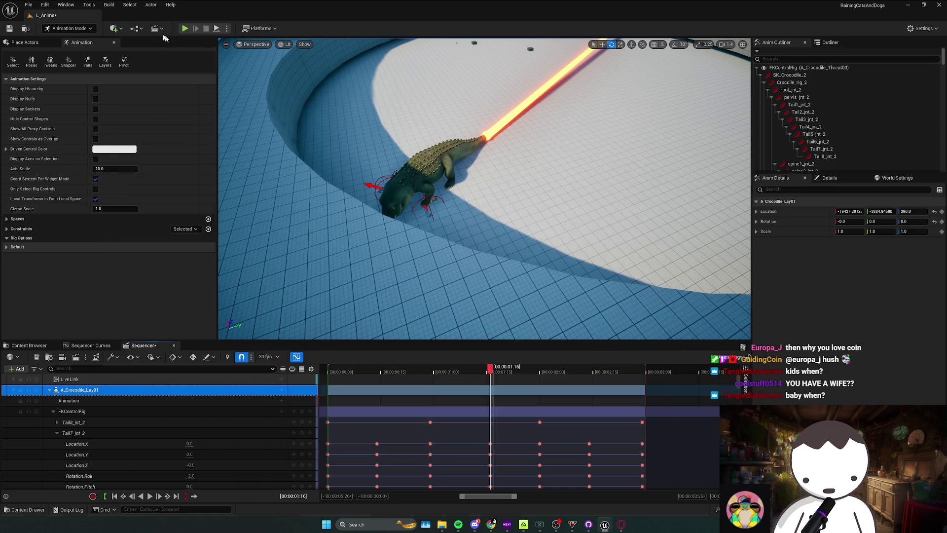
left_click(184, 28)
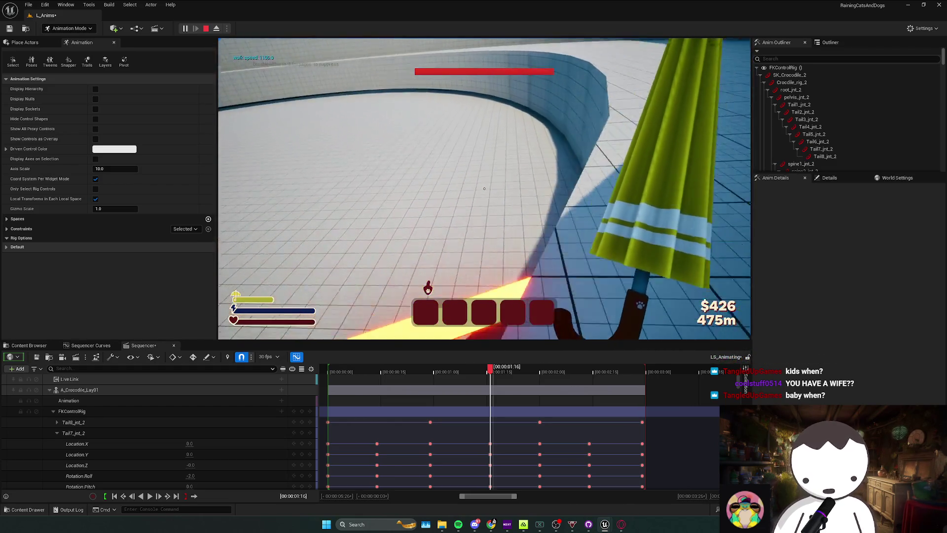
Run three more play tests of the tail laser attack, then return to the ABP_Croc editor
key("Escape")
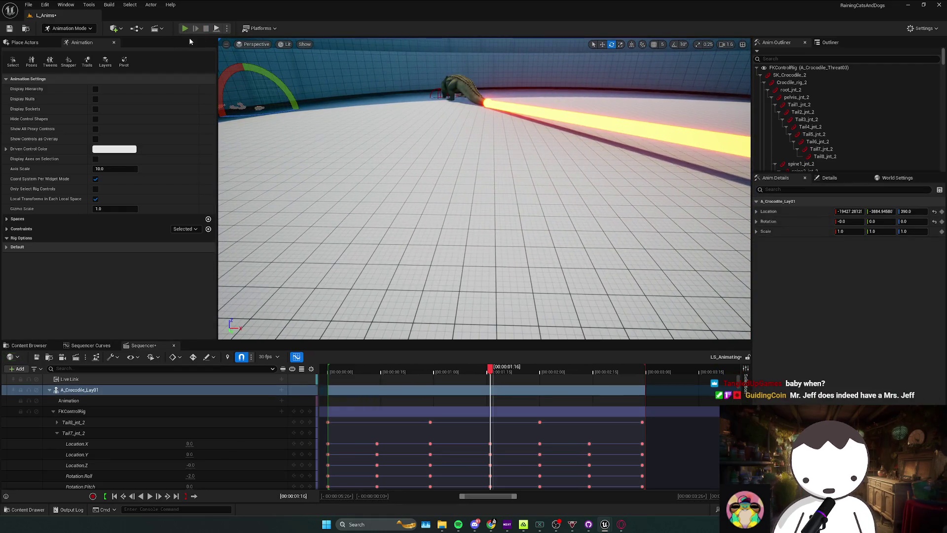
left_click(185, 28)
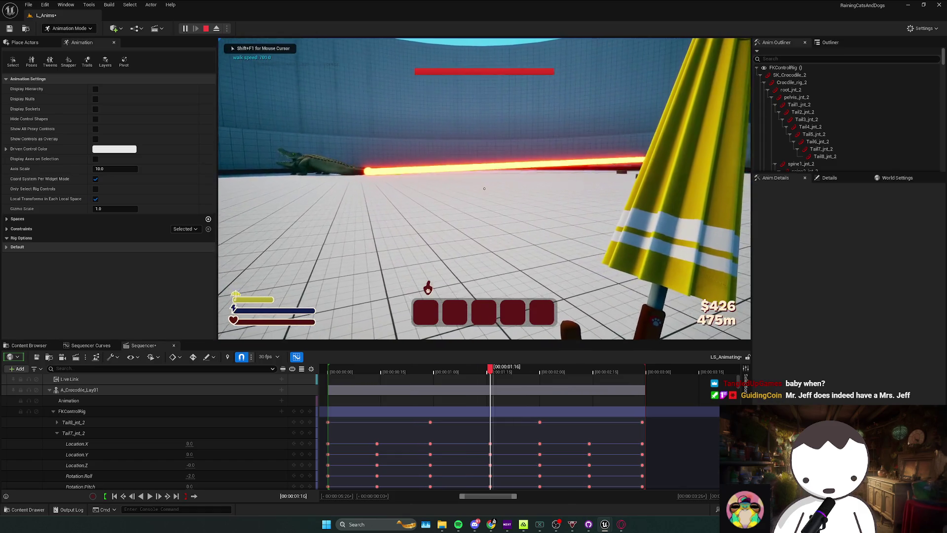
key("Escape")
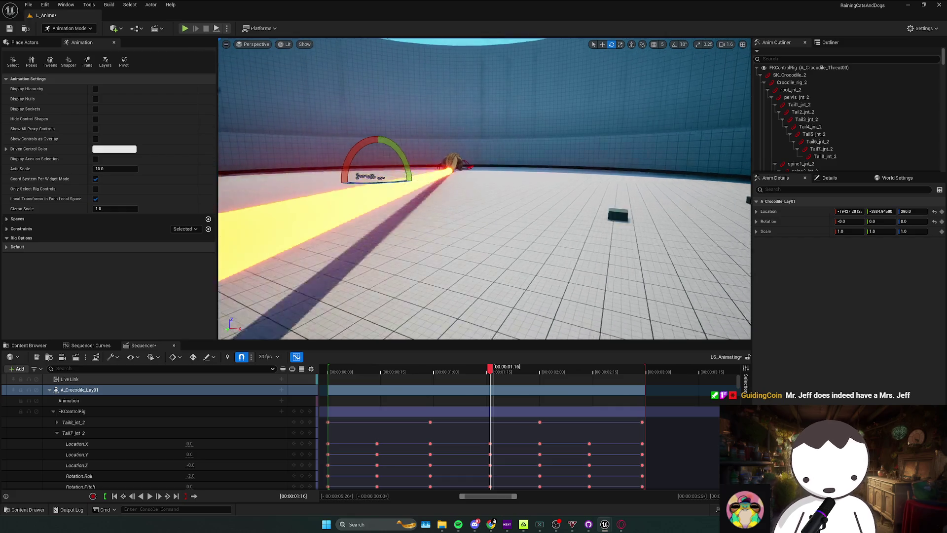
left_click(186, 28)
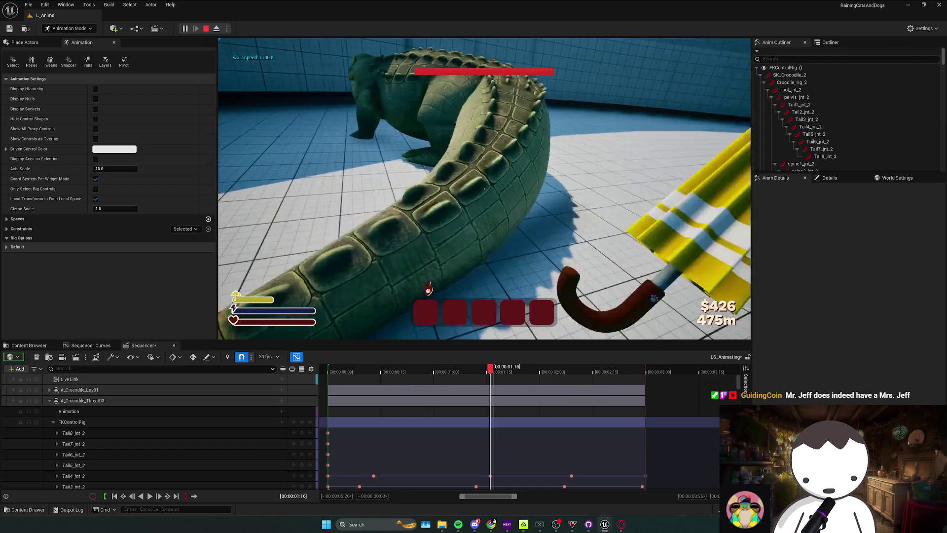
key("Escape")
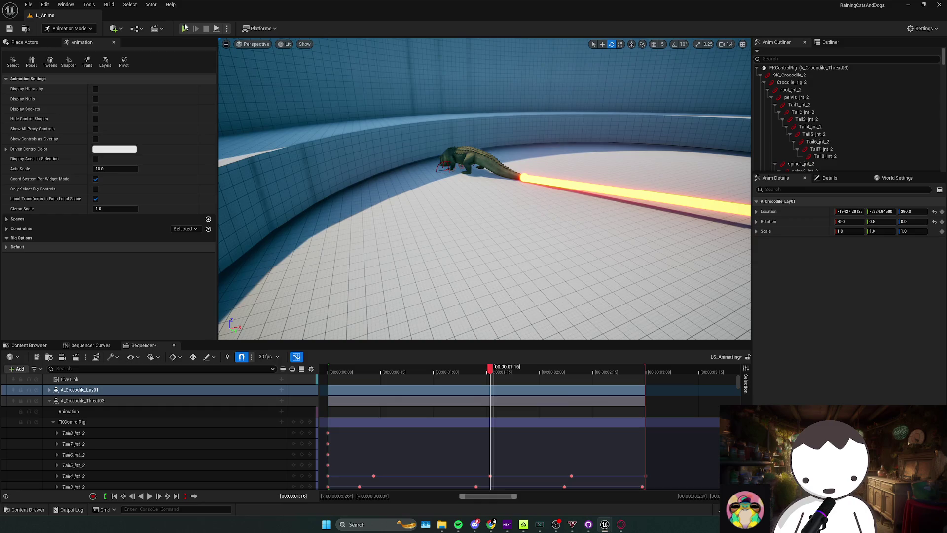
left_click(185, 29)
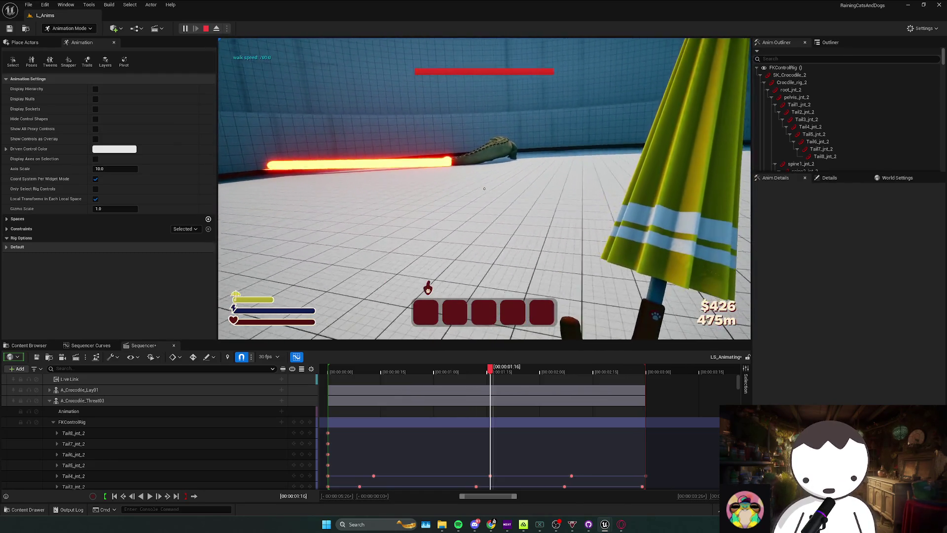
key("Escape")
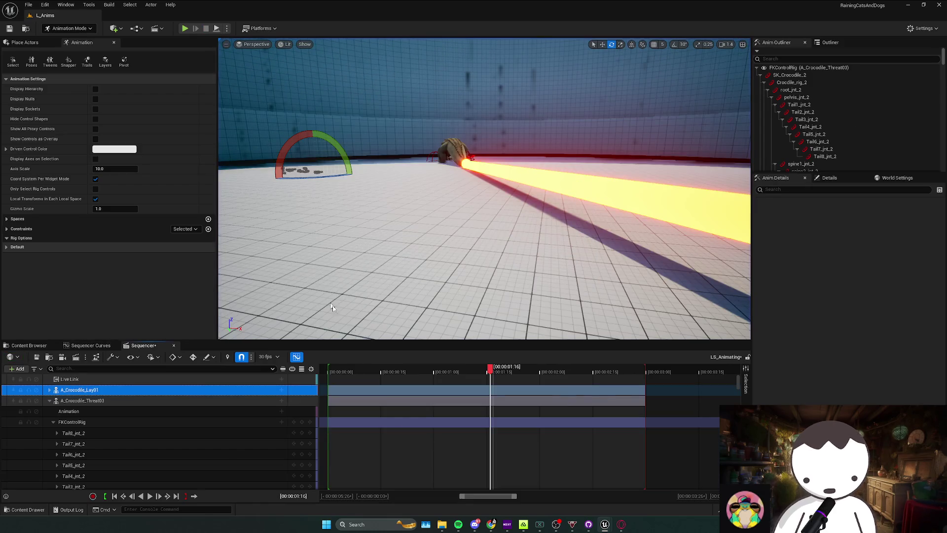
mouse_move(604, 523)
left_click(641, 485)
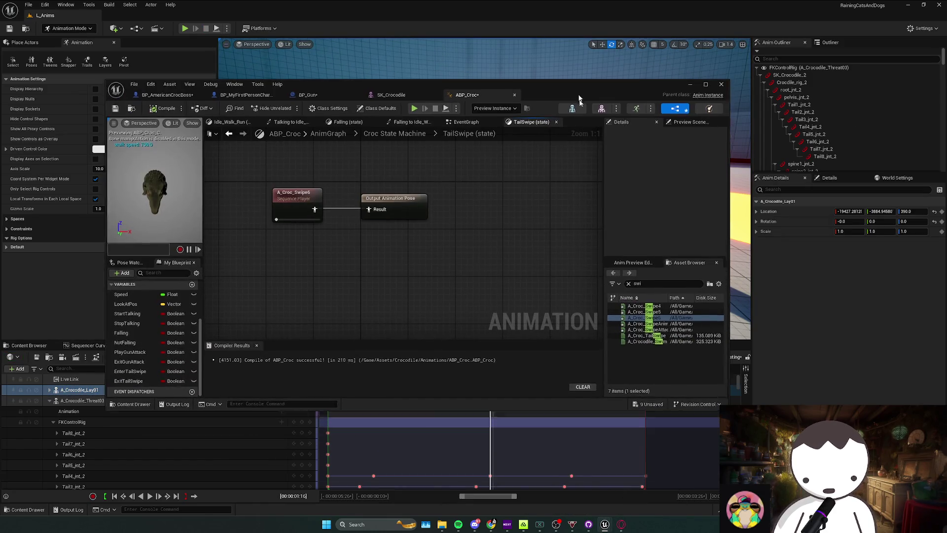
Select the old crocodile swipe animations in the Content Browser and preview A_Croc_TailSwipe
double_click(151, 74)
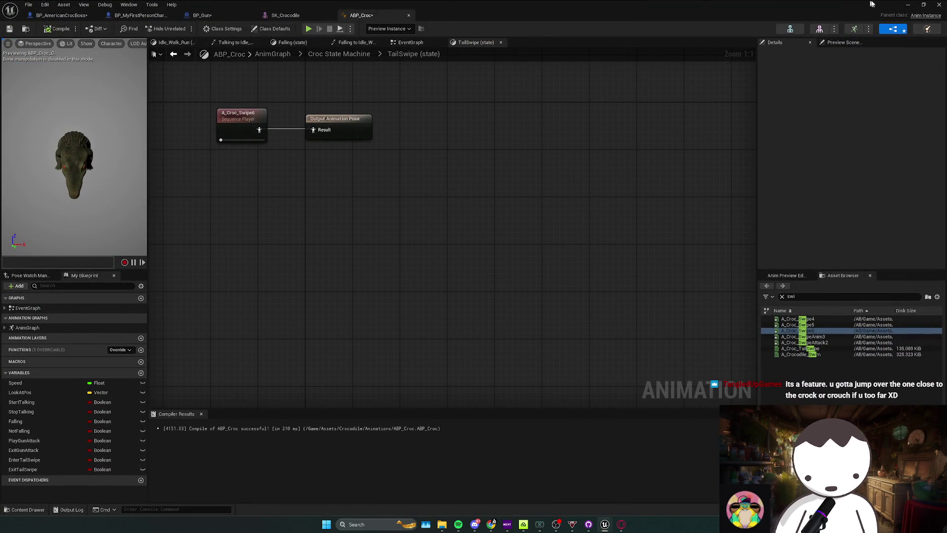
left_click(907, 5)
scroll(246, 434, "up", 2)
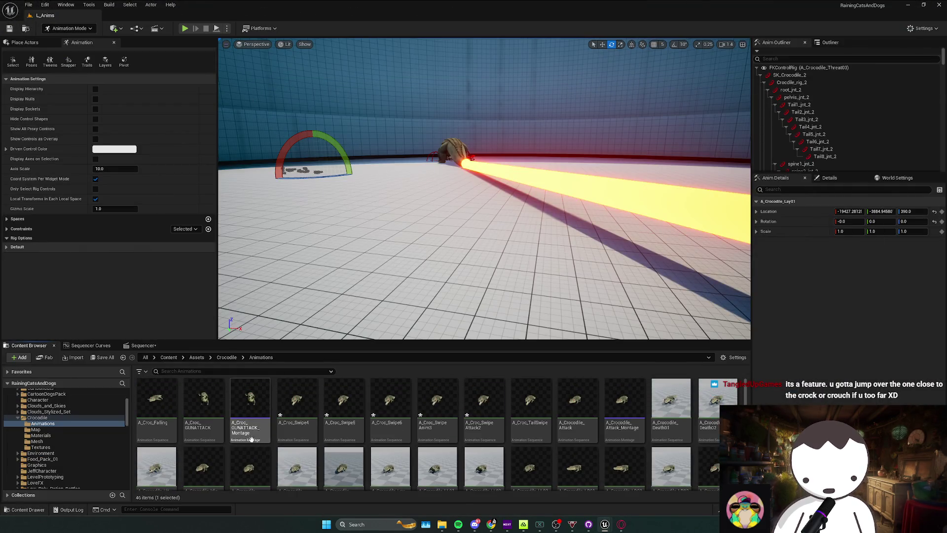
left_click(296, 429)
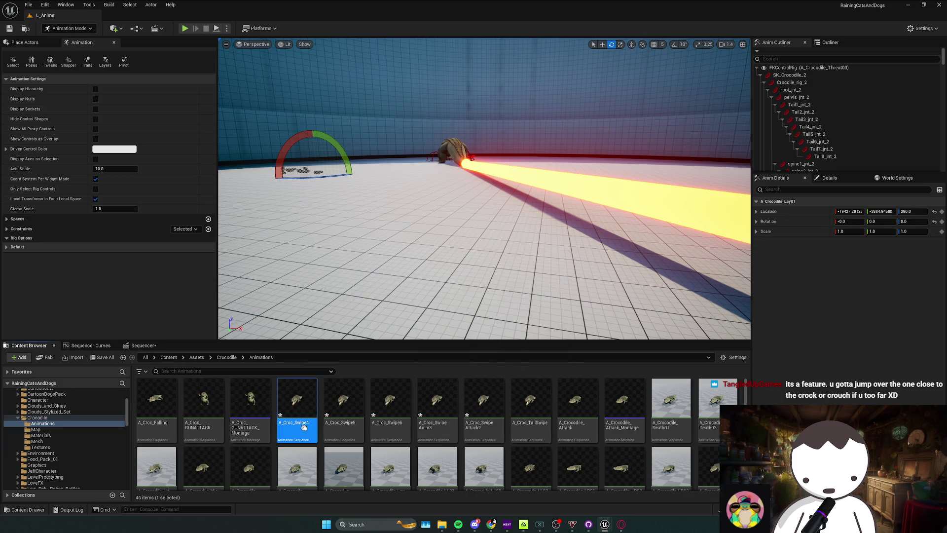
left_click(341, 429, "ctrl")
scroll(302, 432, "down", 1)
scroll(301, 428, "up", 2)
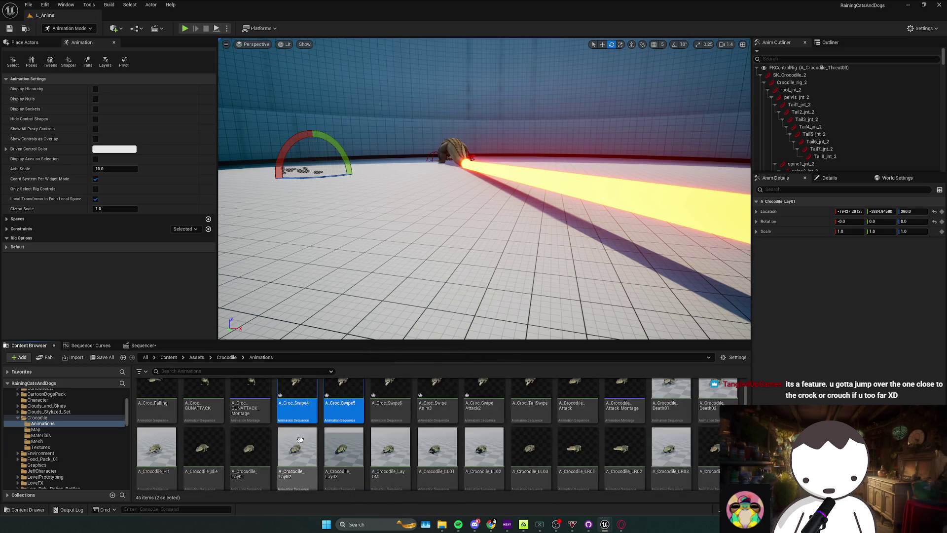
right_click(300, 425)
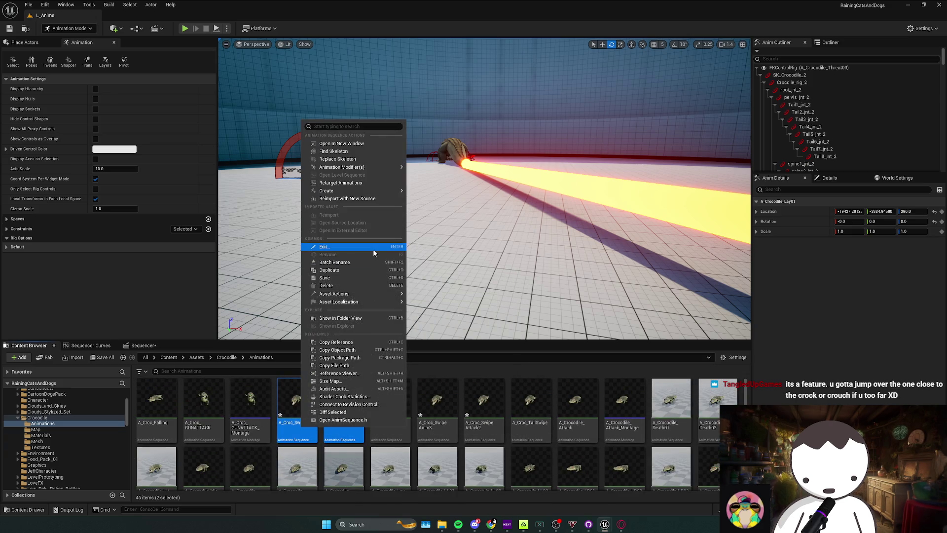
left_click(454, 428, "ctrl")
left_click(495, 433, "ctrl")
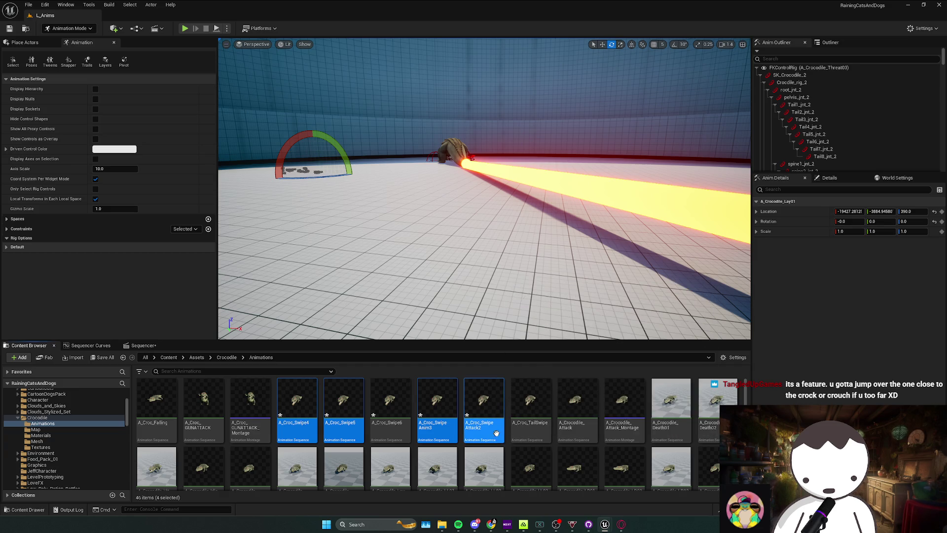
double_click(536, 436)
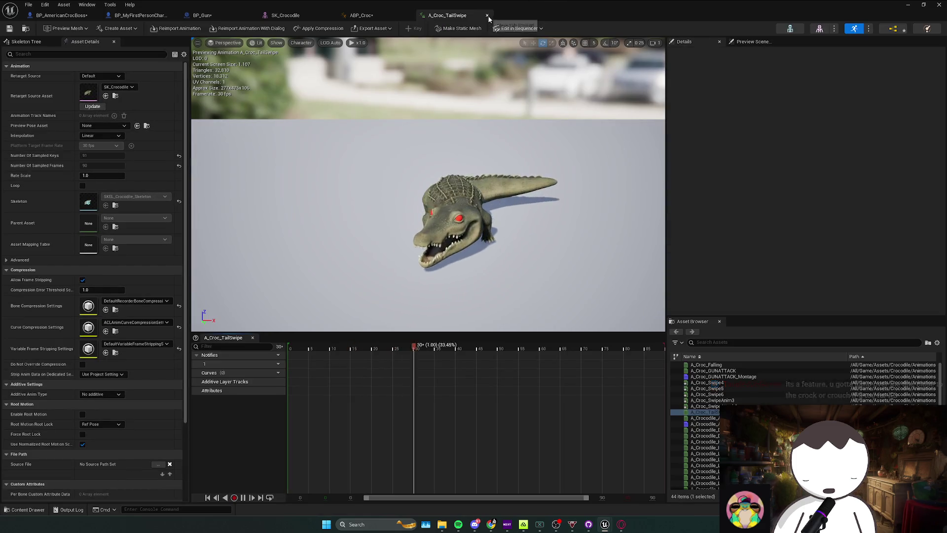
left_click(490, 15)
left_click(908, 5)
Cancel deleting the selected swipe animations and save them instead
right_click(510, 429)
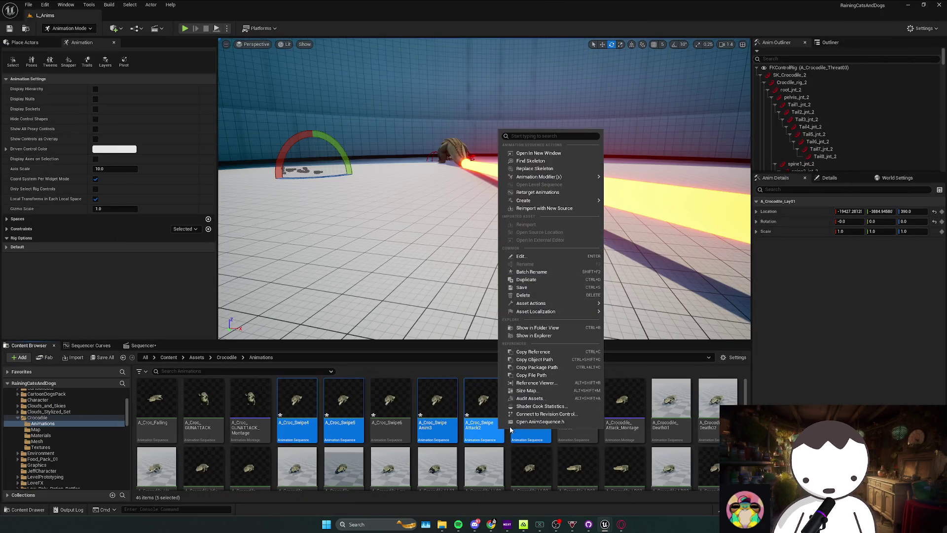
left_click(523, 295)
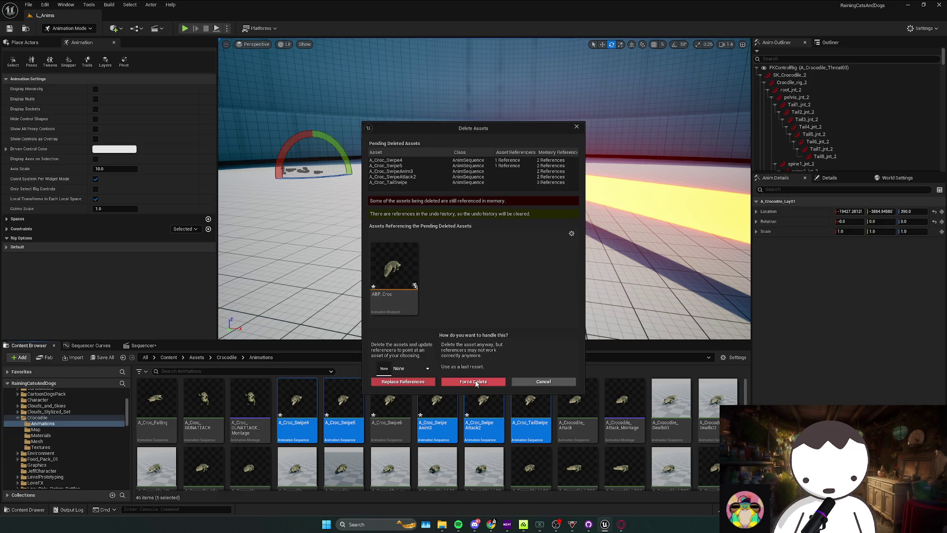
left_click(544, 384)
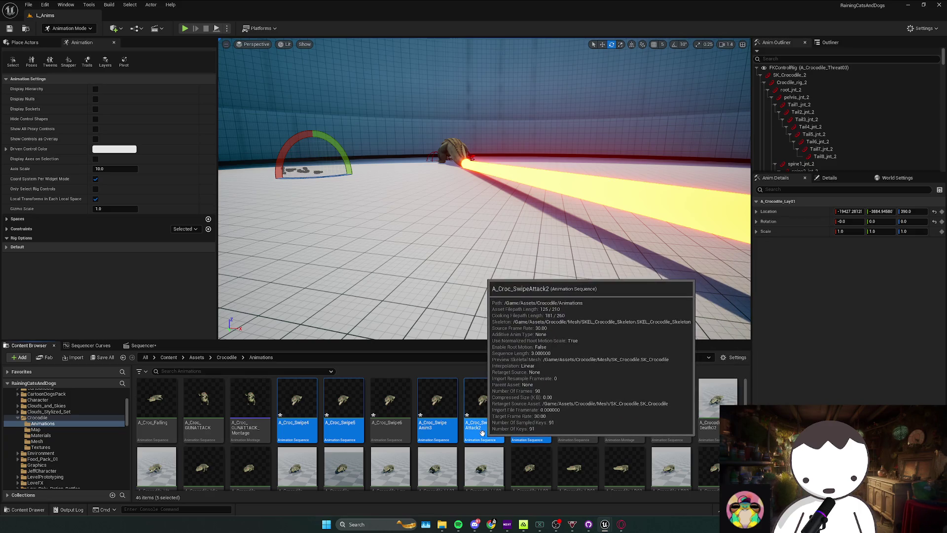
right_click(523, 420)
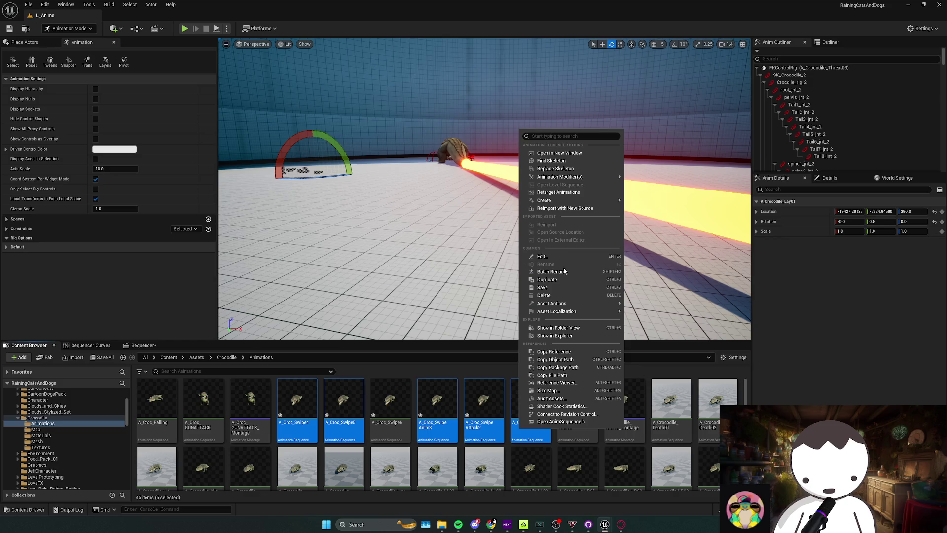
left_click(569, 294)
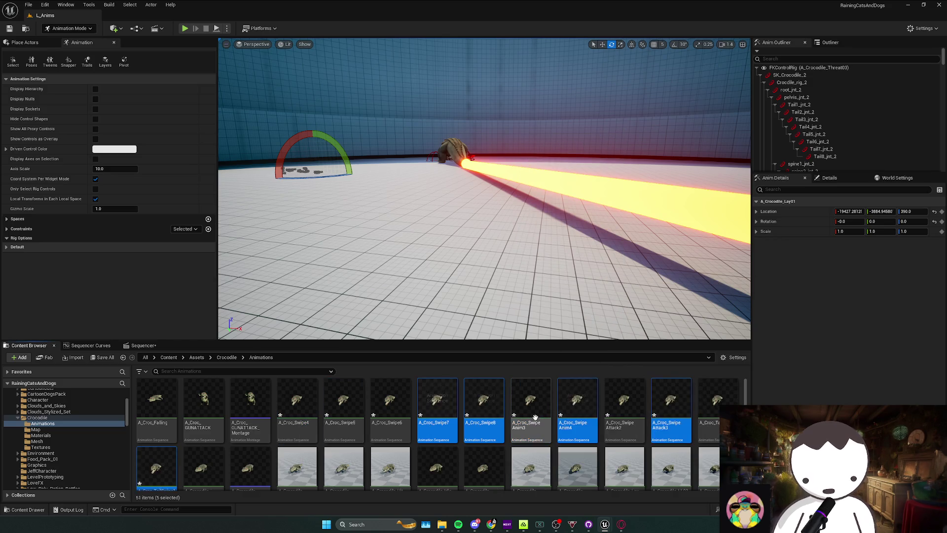
right_click(488, 418)
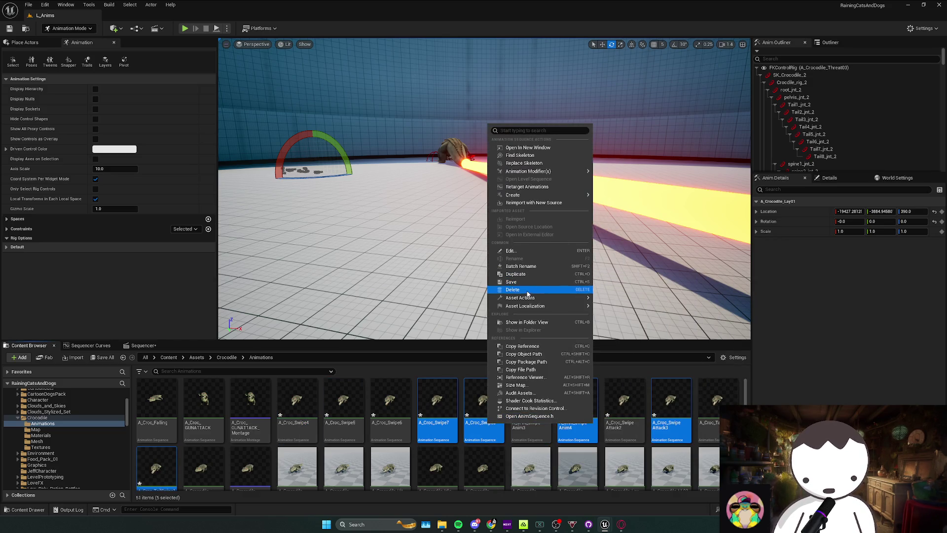
left_click(534, 281)
left_click(461, 388)
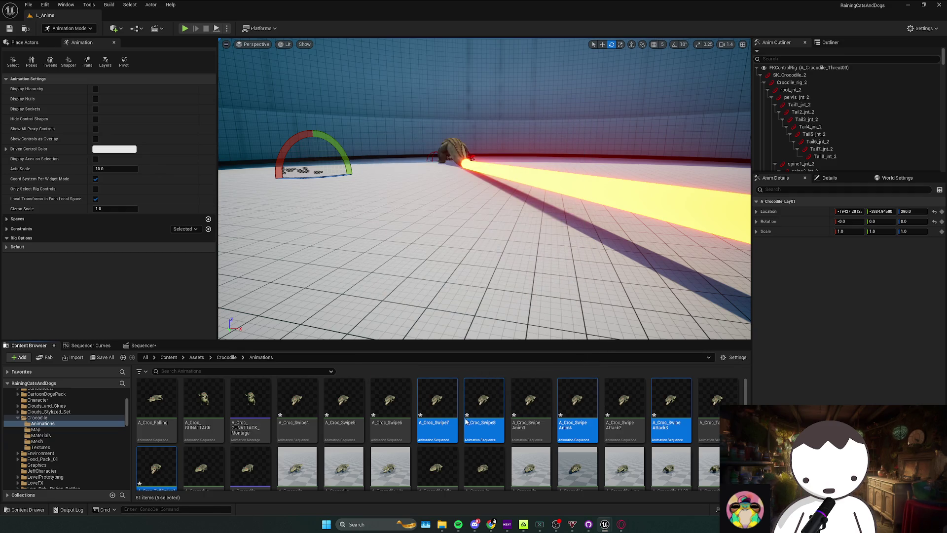
Cancel deleting the still-referenced A_Croc_Swipe4 and A_Croc_Swipe5, then reopen ABP_Croc
left_click(339, 433, "ctrl")
right_click(338, 433)
left_click(376, 285)
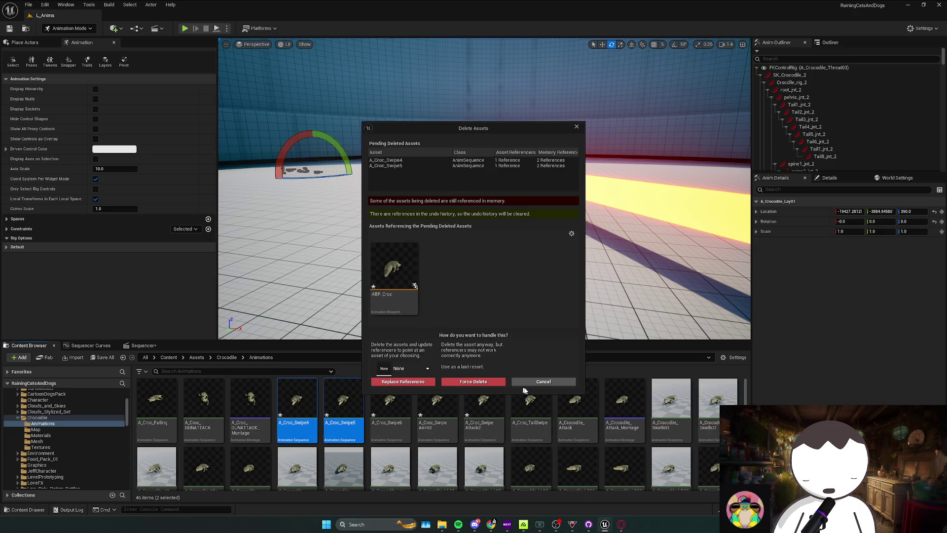
left_click(533, 381)
mouse_move(604, 524)
left_click(646, 485)
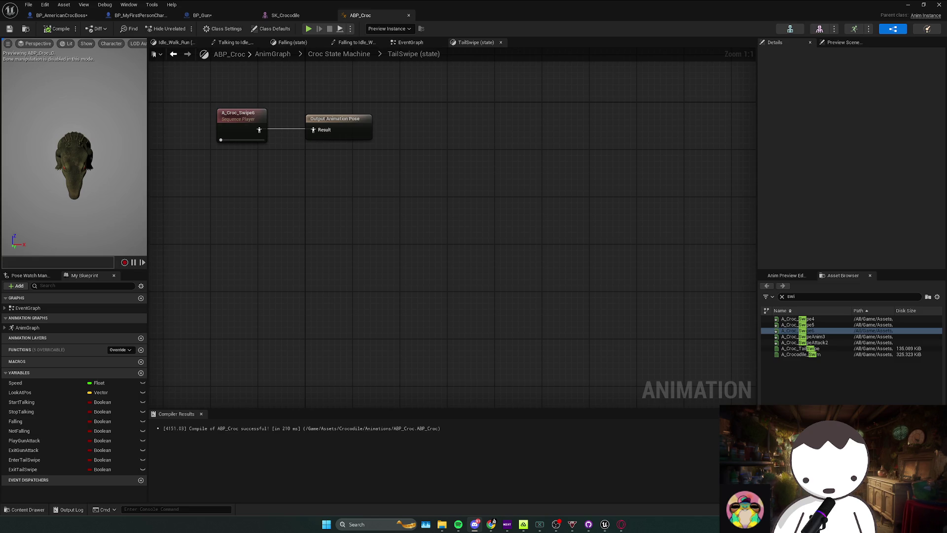
Review the two nodes in the TailSwipe state, then switch to BP_AmericanCrocBoss's EventGraph
mouse_move(276, 219)
left_mouse_down()
mouse_move(313, 211)
mouse_move(358, 259)
left_mouse_up()
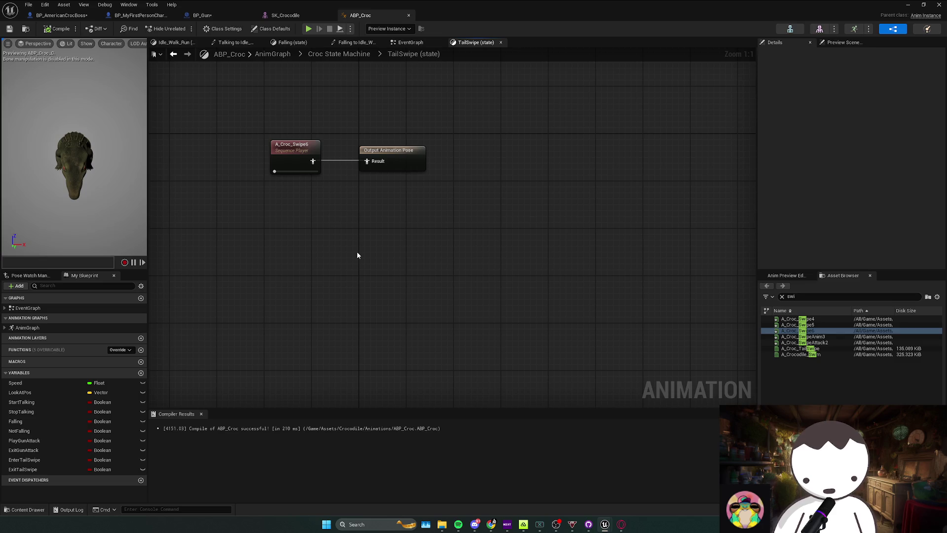
scroll(353, 253, "up", 1)
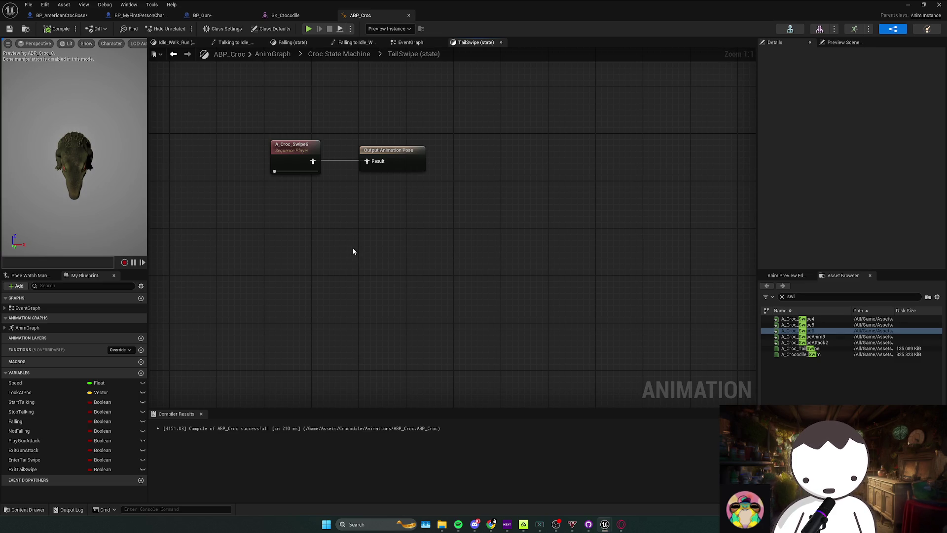
left_click_drag(353, 251, 346, 260)
mouse_move(497, 141)
left_mouse_down()
mouse_move(330, 264)
mouse_move(351, 276)
left_mouse_up()
left_click(517, 146)
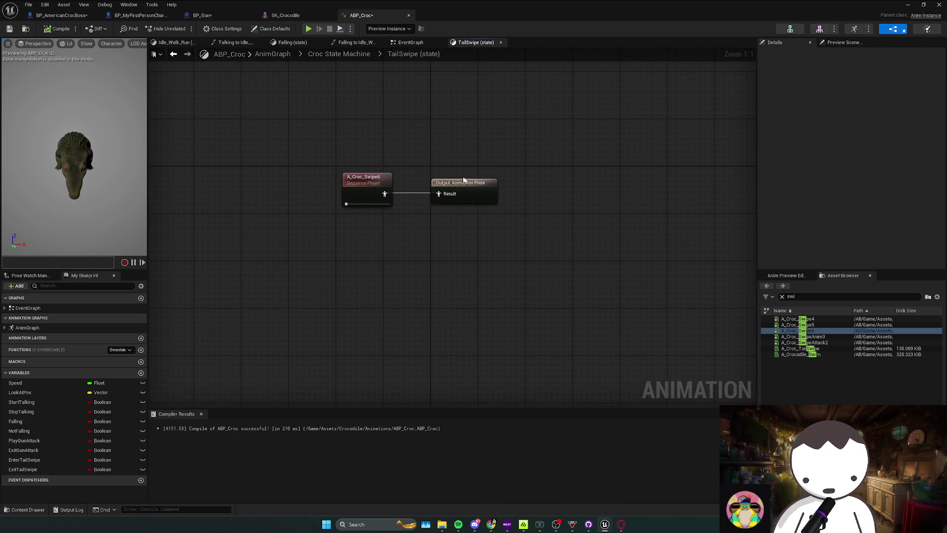
left_click(203, 15)
left_click(61, 15)
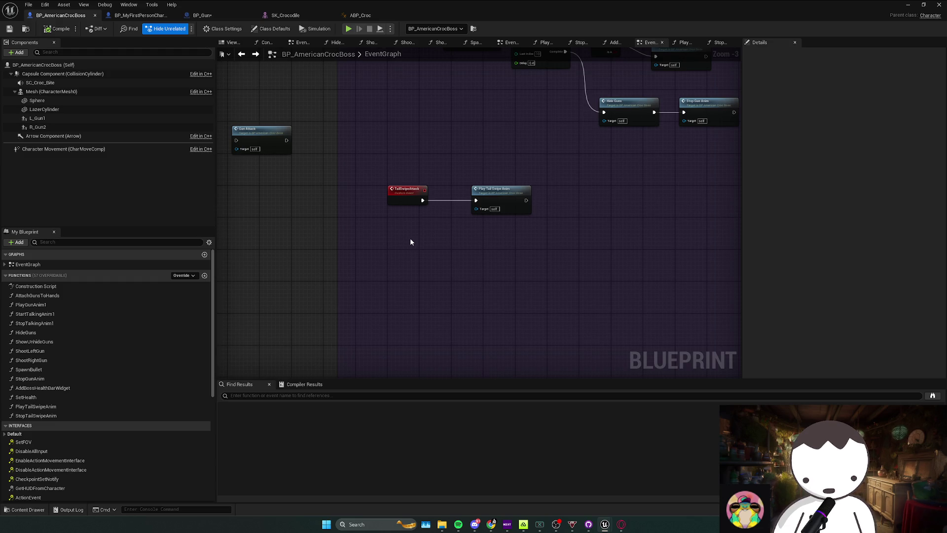
Select the Play Tail Swipe Anim node, then switch to the GrowLazer timeline
left_click_drag(383, 236, 525, 172)
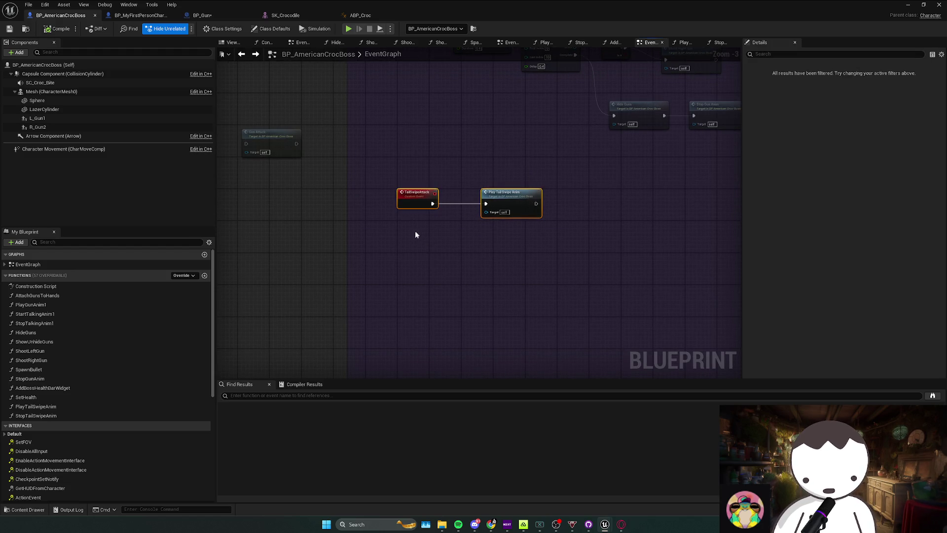
left_click(380, 254)
left_click_drag(476, 183, 474, 184)
left_click(466, 186)
left_click(456, 212)
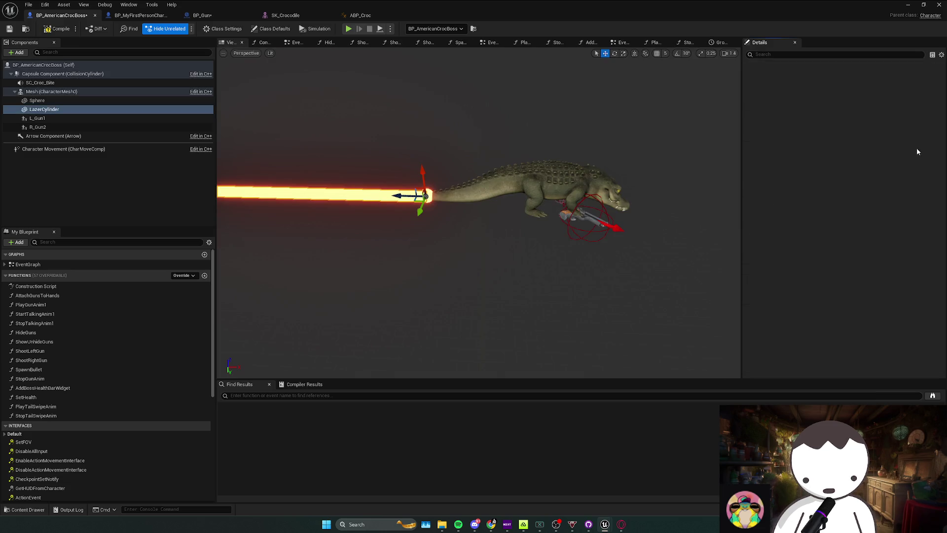
left_click(719, 42)
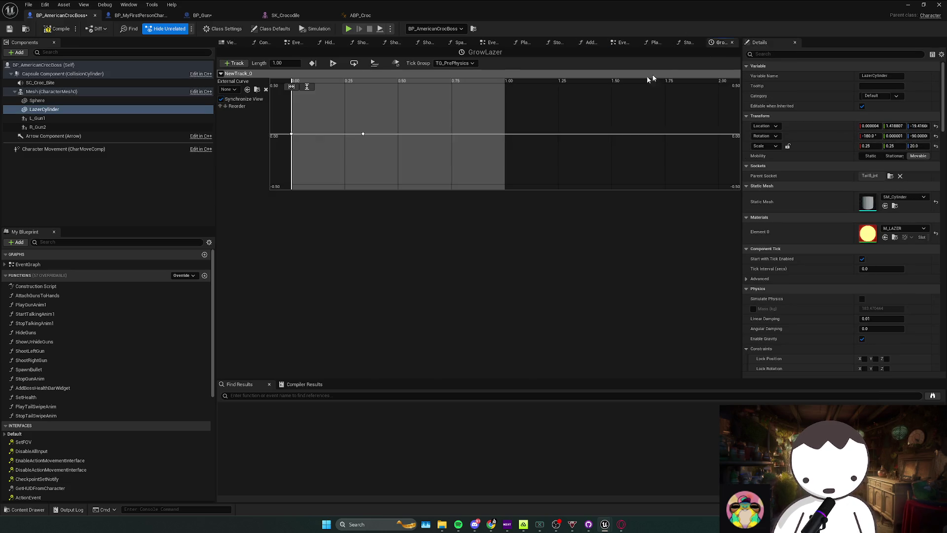
Set GrowLazer's end key to value 20 at 1.0 seconds, save, and return to the EventGraph
left_click_drag(387, 145, 388, 145)
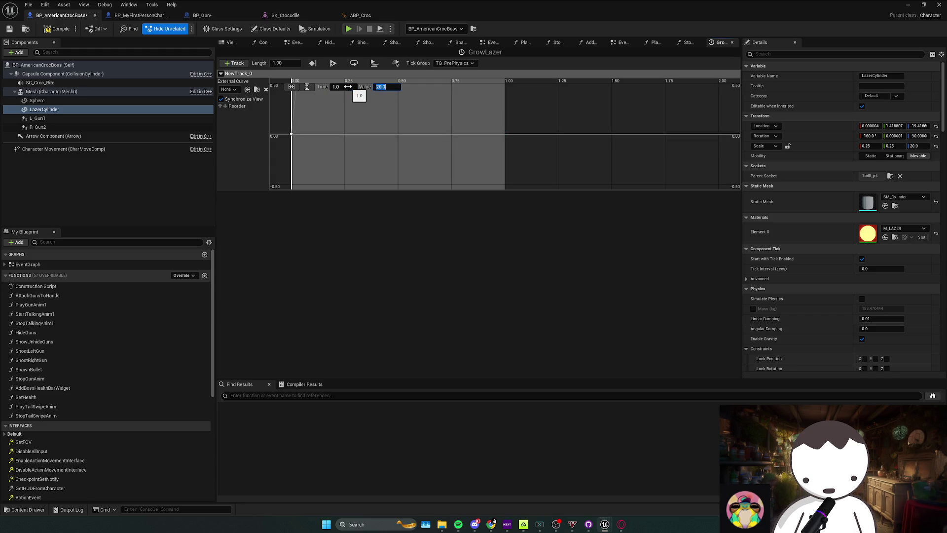
left_click(307, 87)
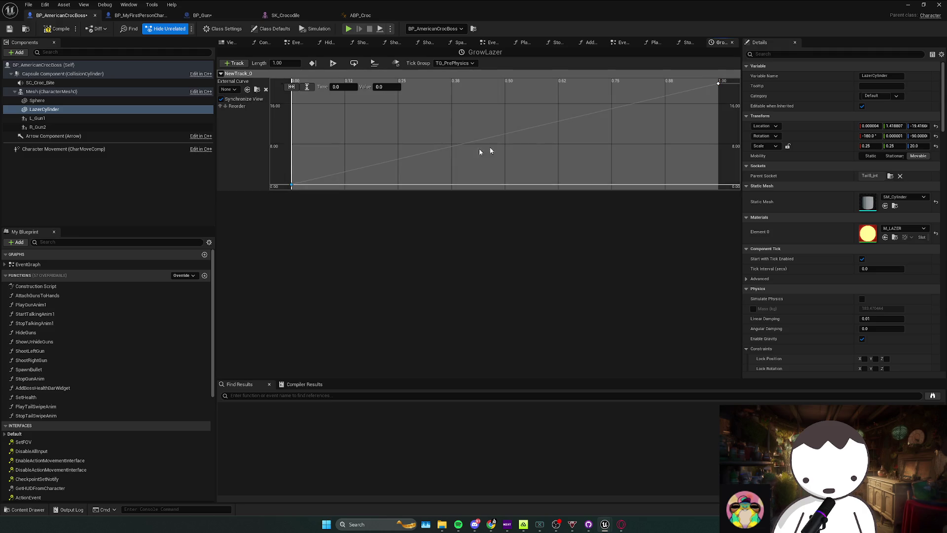
left_click(535, 125)
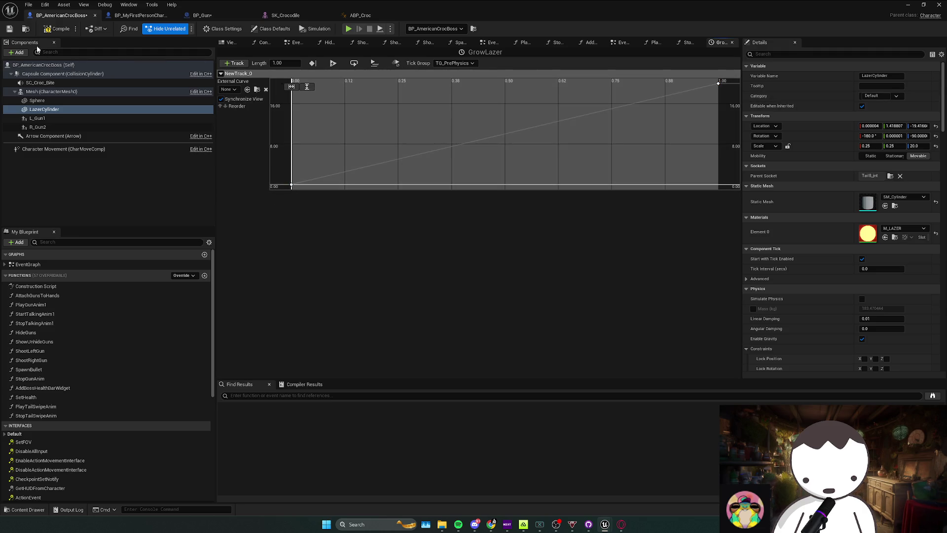
key("ctrl+s")
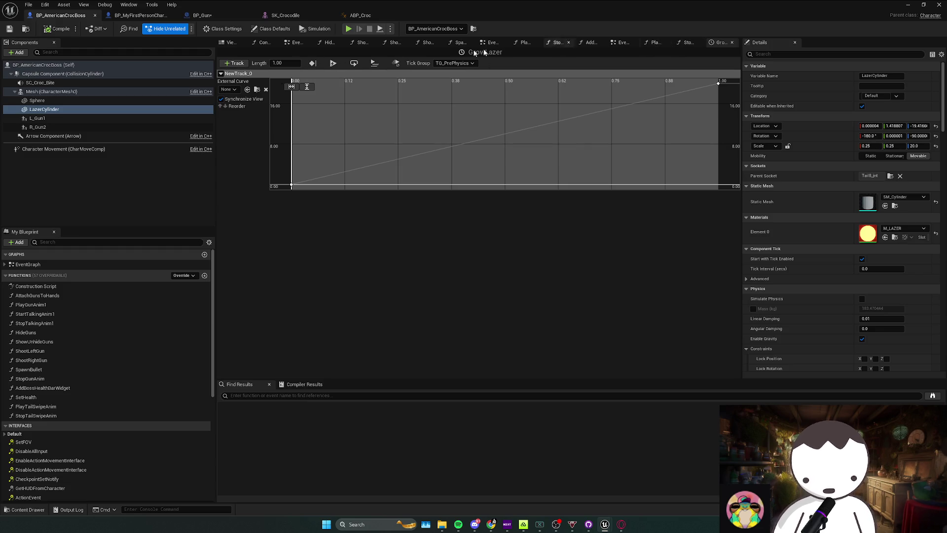
left_click(27, 265)
double_click(54, 267)
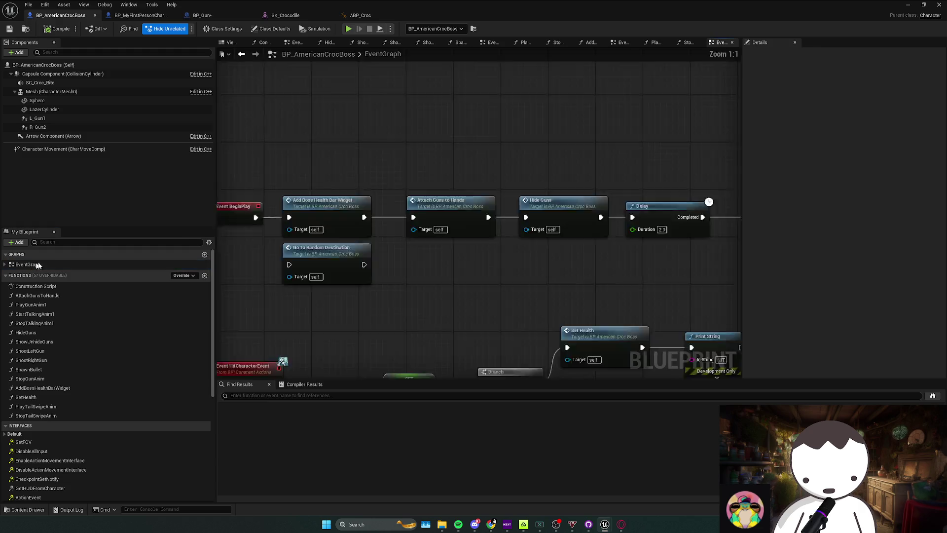
Add a Lazer Cylinder reference and a Set World Scale 3D node to the event graph
scroll(410, 189, "down", 5)
scroll(410, 188, "up", 5)
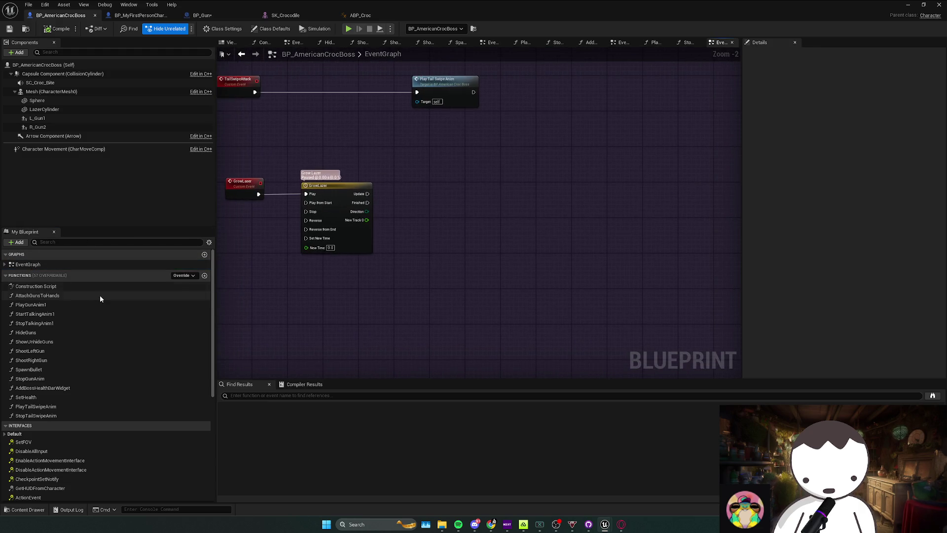
left_click_drag(45, 109, 447, 193)
type("set world scale")
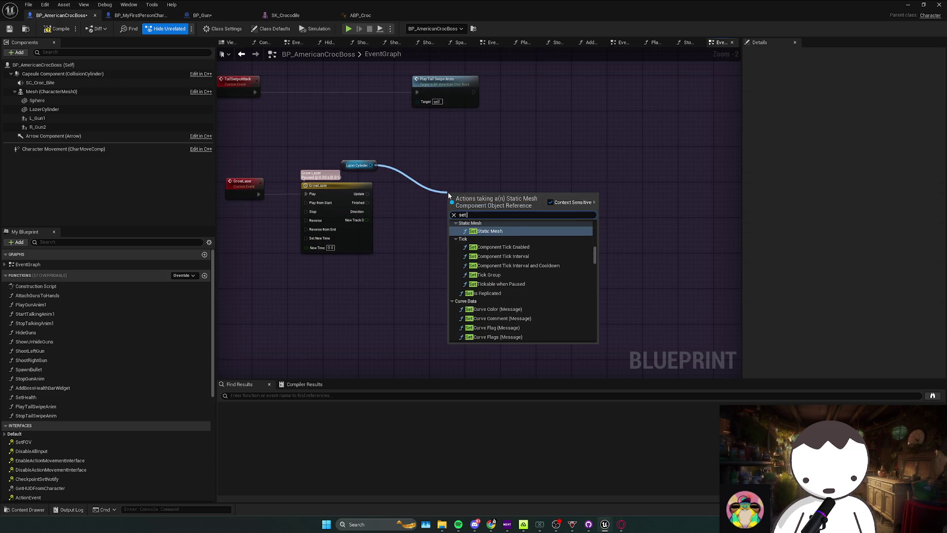
key("Return")
mouse_move(499, 212)
left_mouse_down()
mouse_move(517, 206)
mouse_move(359, 194)
mouse_move(367, 194)
left_mouse_up()
Run Set World Scale 3D on timeline Update, split New Scale with X/Y 0.25, and drive Z from New Track 0
left_click(51, 110)
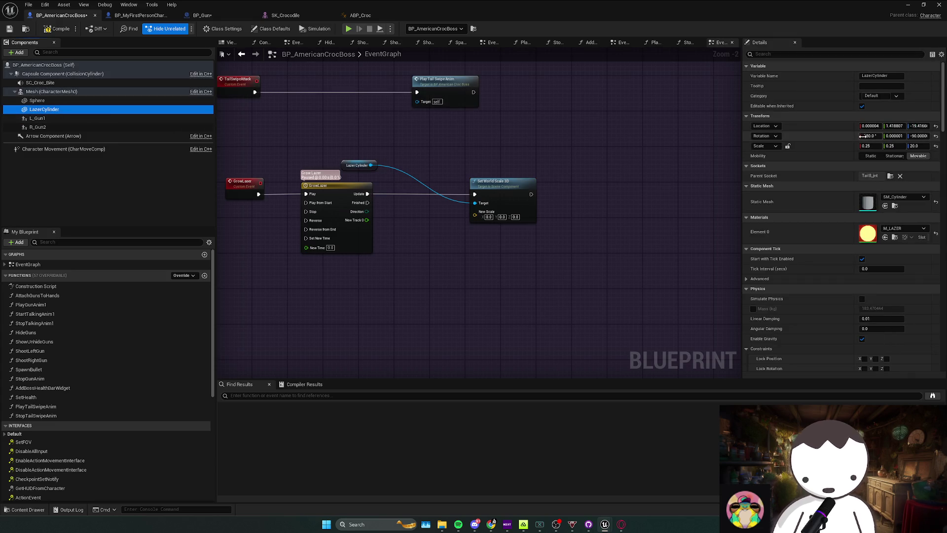
left_click(488, 217)
right_click(472, 217)
key("Escape")
right_click(474, 218)
key("Escape")
right_click(477, 217)
left_click(502, 246)
left_click(504, 212)
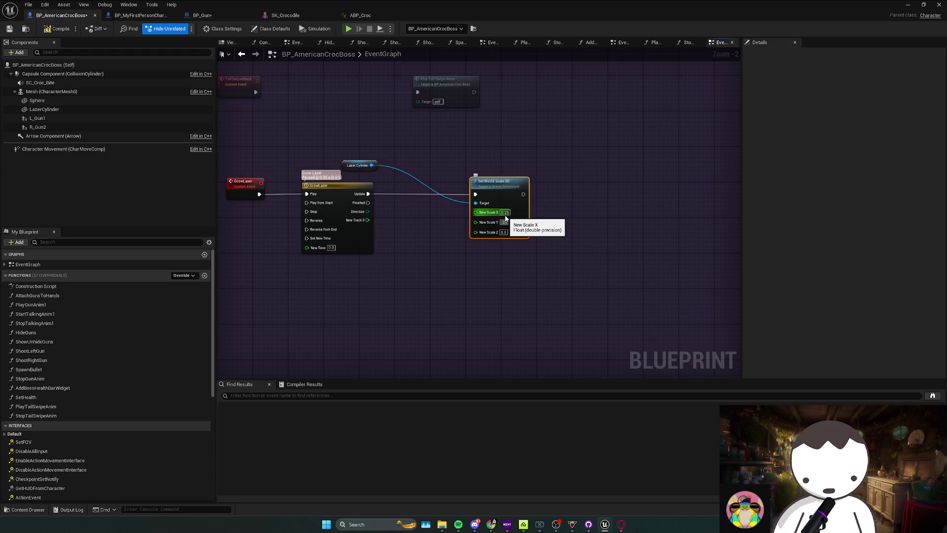
left_click_drag(475, 231, 367, 220)
Tidy the scale nodes and set the LazerCylinder component's Z scale to 0
mouse_move(347, 165)
left_mouse_down()
mouse_move(408, 207)
mouse_move(425, 208)
left_mouse_up()
left_click(436, 206)
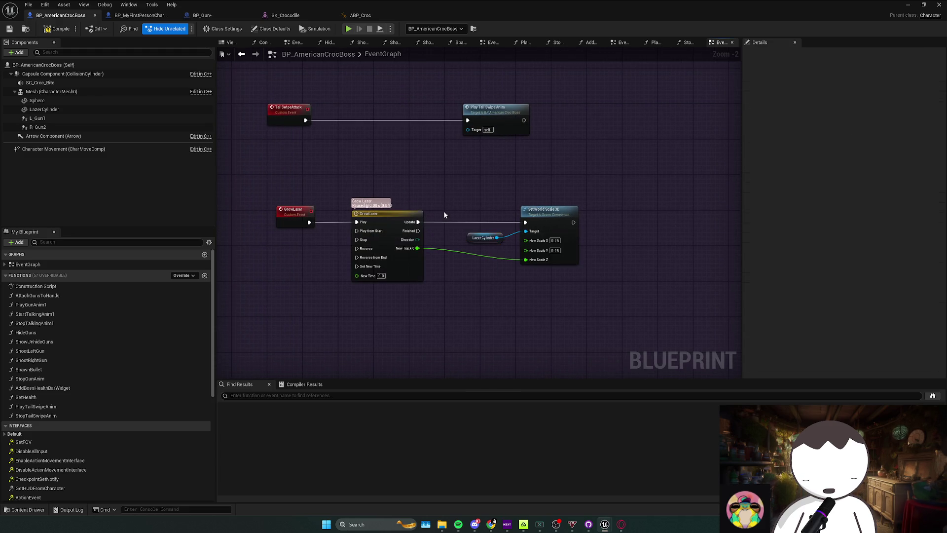
left_click(52, 111)
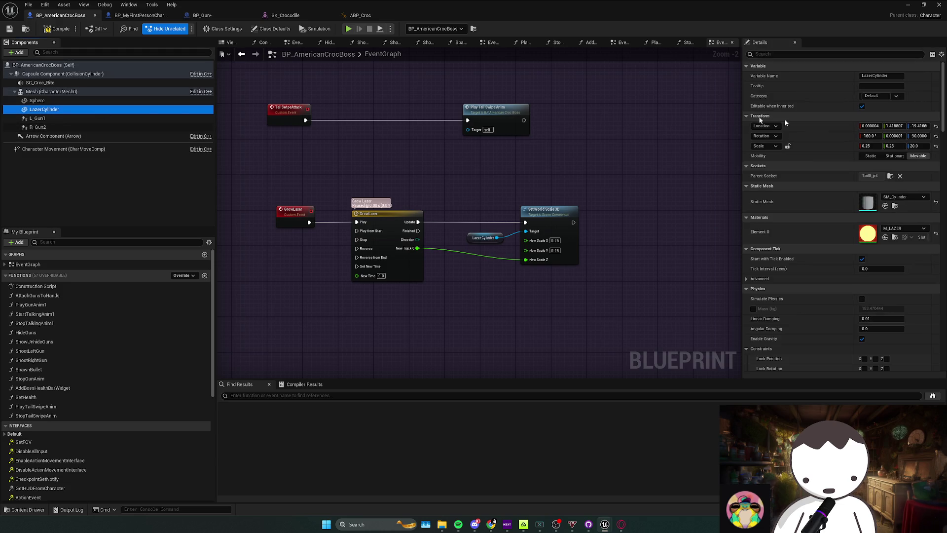
left_click_drag(921, 146, 868, 146)
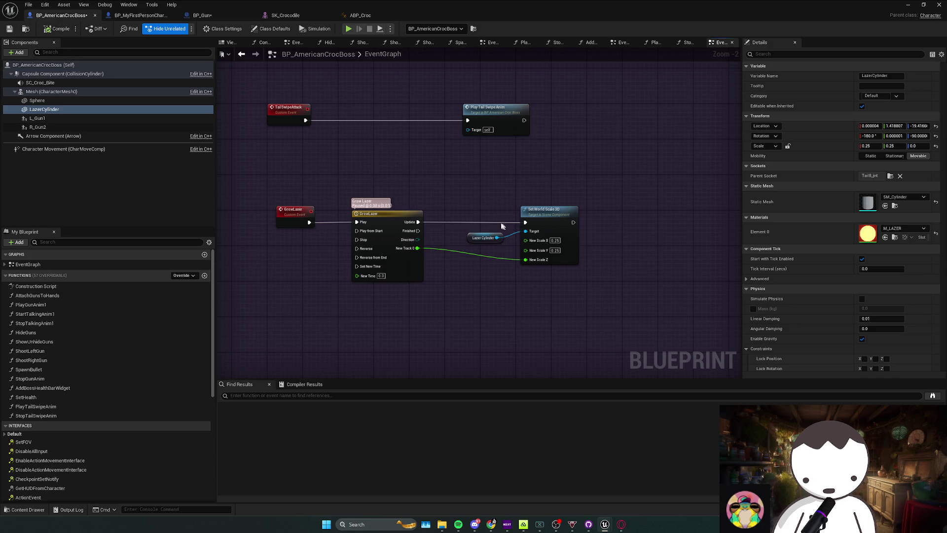
left_click(561, 212)
right_click(577, 183)
left_click(339, 128)
Call Grow Laser right after Play Tail Swipe Anim in TailSwipeAttack
left_click_drag(416, 155, 389, 187)
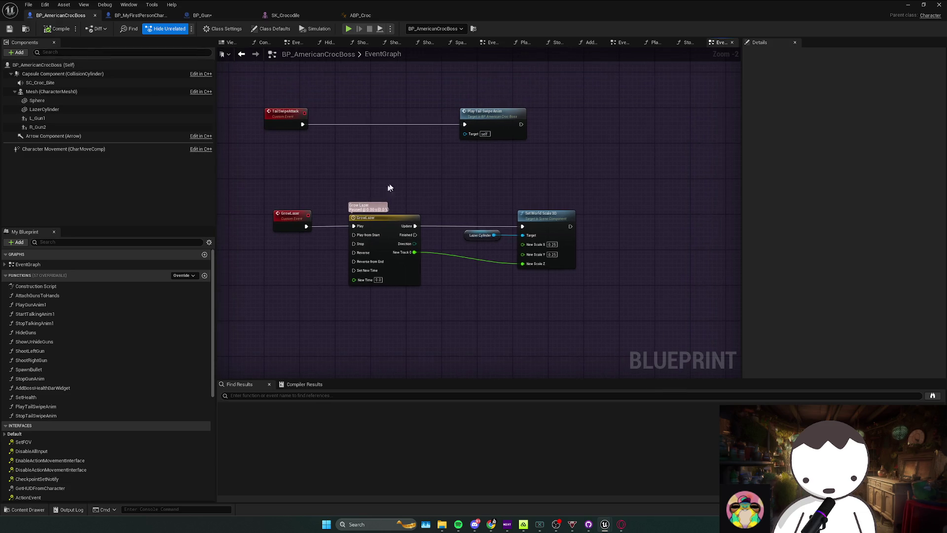
left_click(513, 117)
left_click_drag(482, 116, 392, 117)
left_click_drag(463, 124, 425, 141)
type("grow")
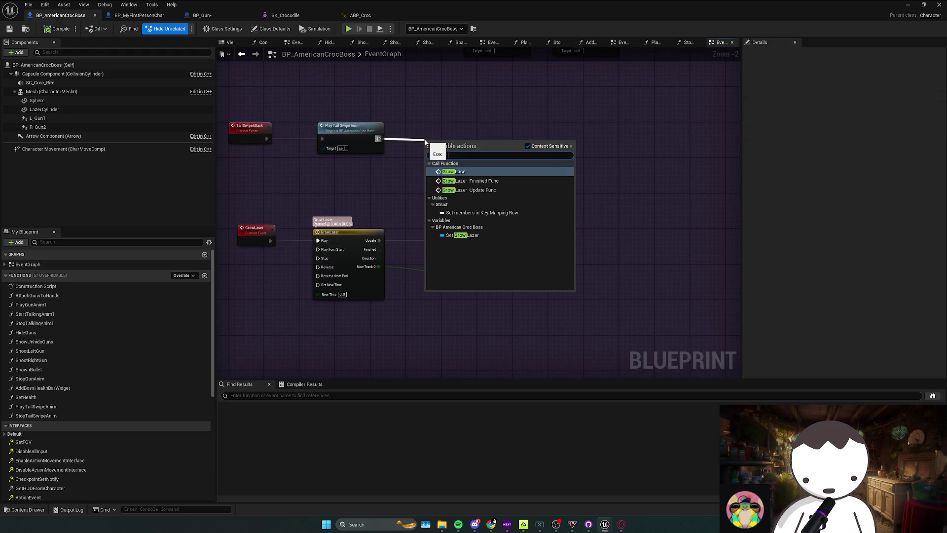
key("Return")
left_click(436, 170)
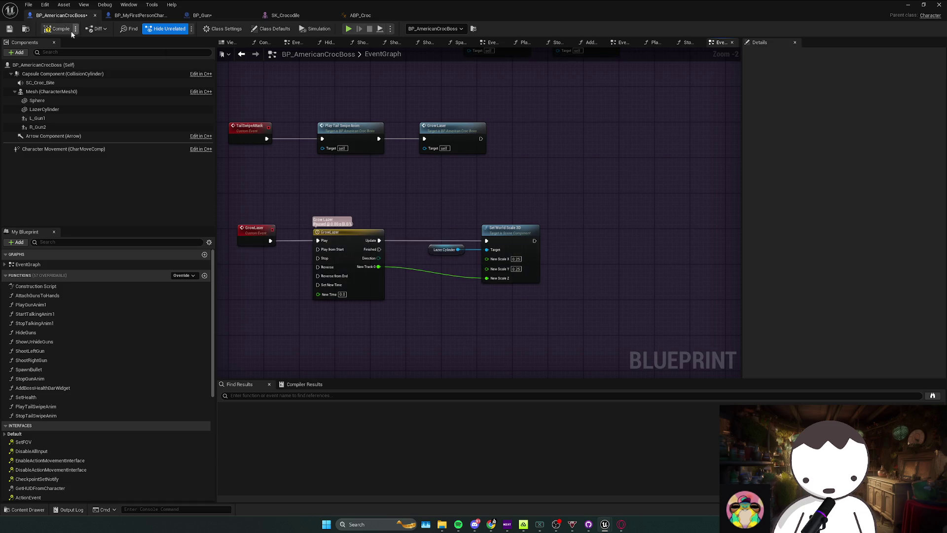
key("alt+Tab")
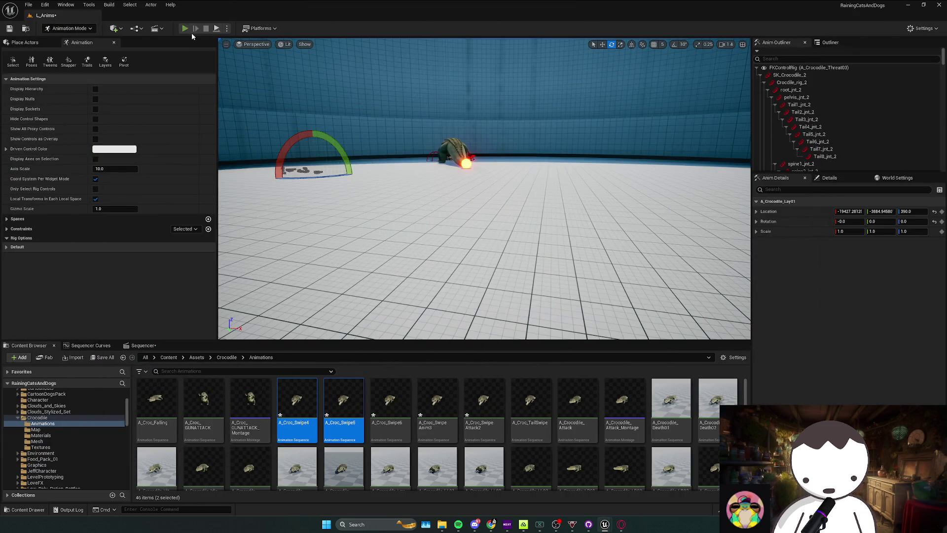
left_click(185, 29)
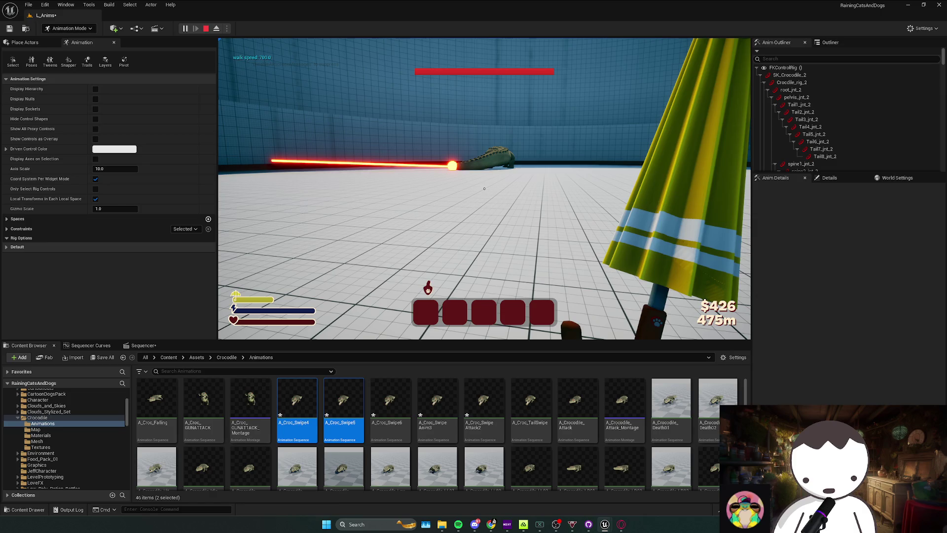
key("Escape")
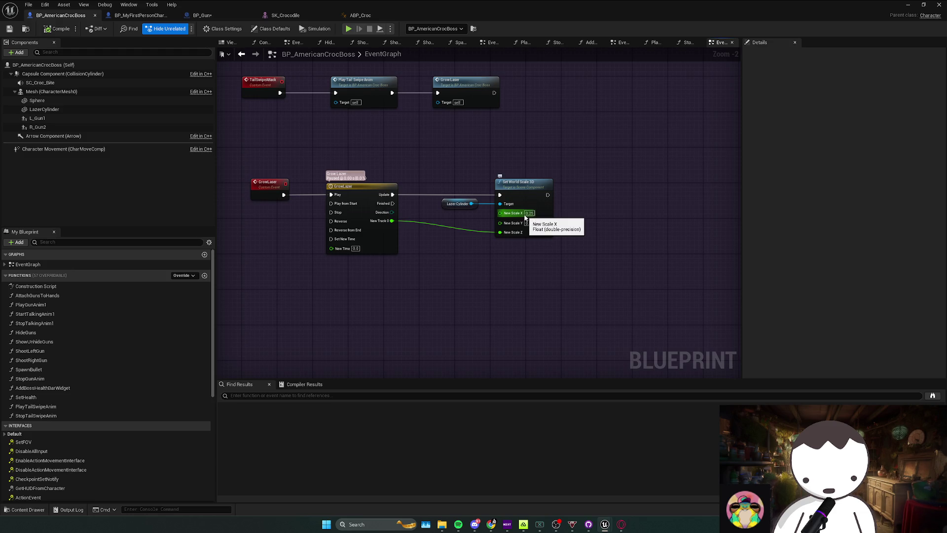
Inspect the GrowLazer curve's first key and the LazerCylinder component
double_click(389, 196)
left_click(292, 185)
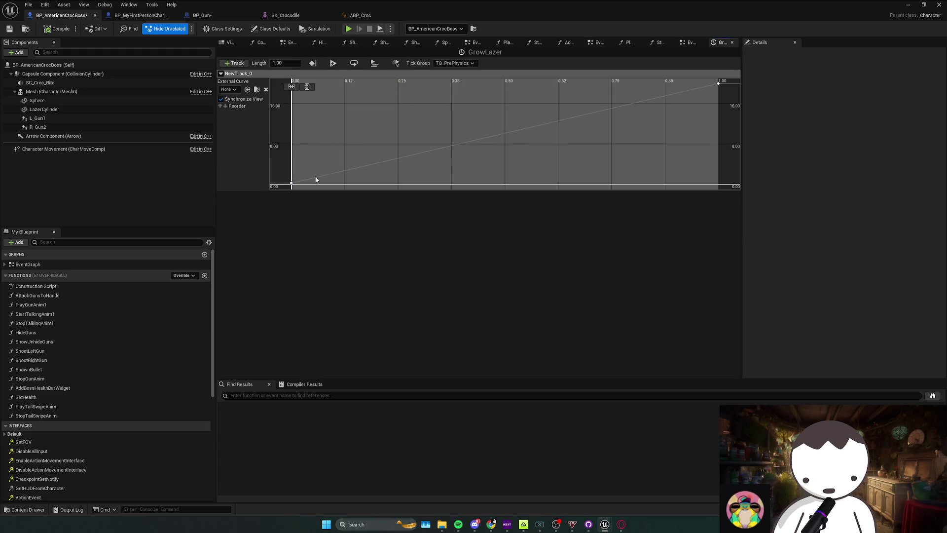
left_click(64, 110)
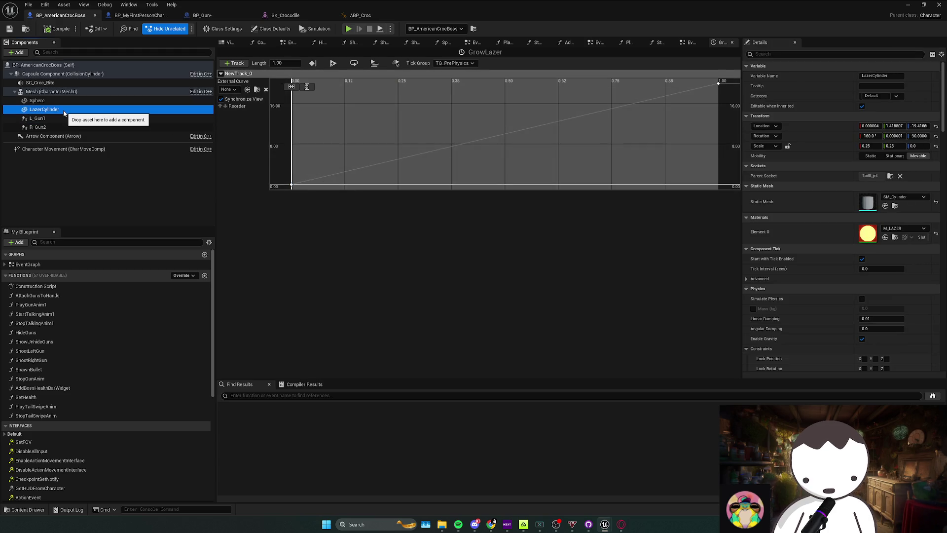
left_click(705, 105)
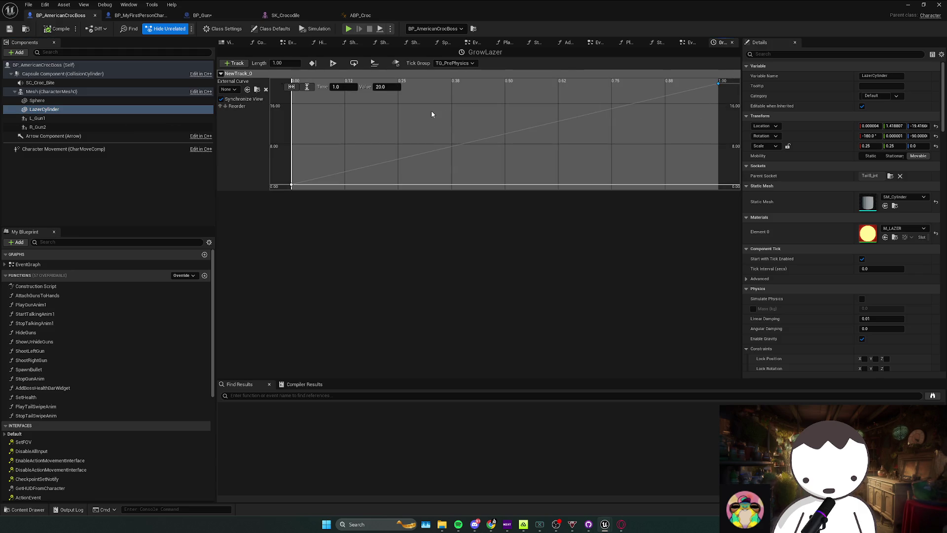
left_click(690, 42)
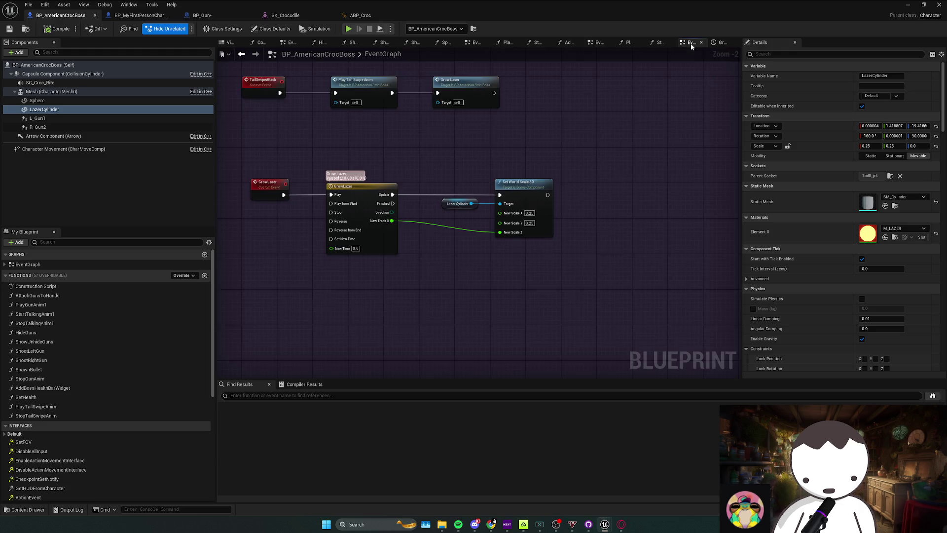
Preview LazerCylinder at Z scale 20 in the Viewport, then return it to 0
left_click(229, 43)
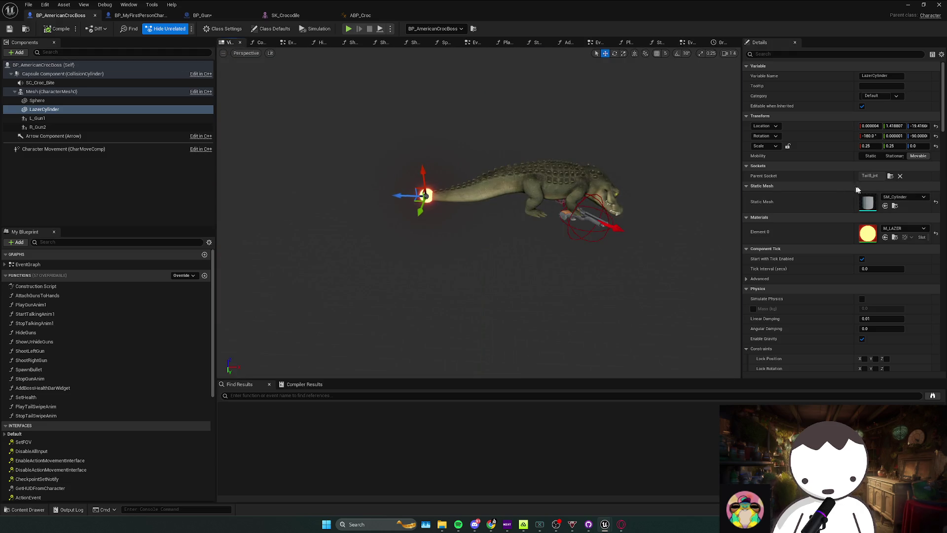
type("20")
key("Return")
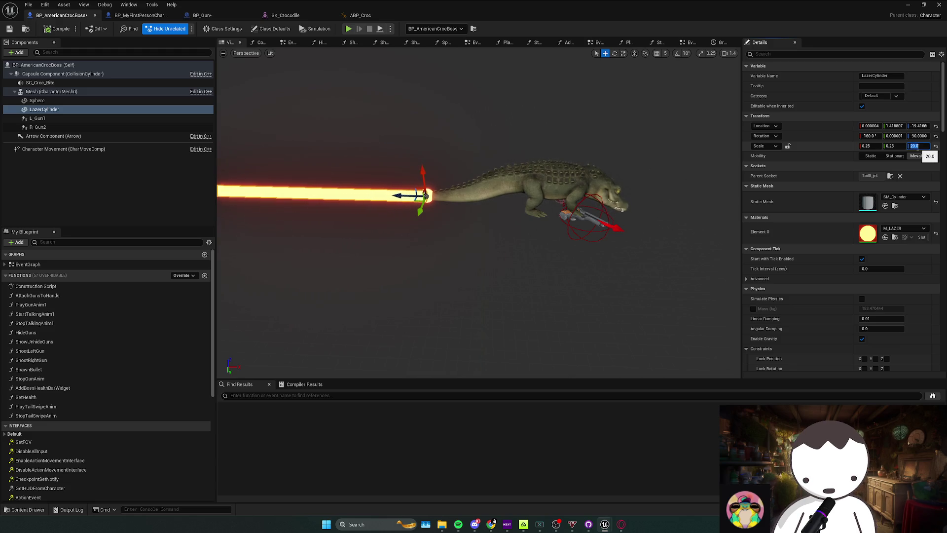
key("ctrl+z")
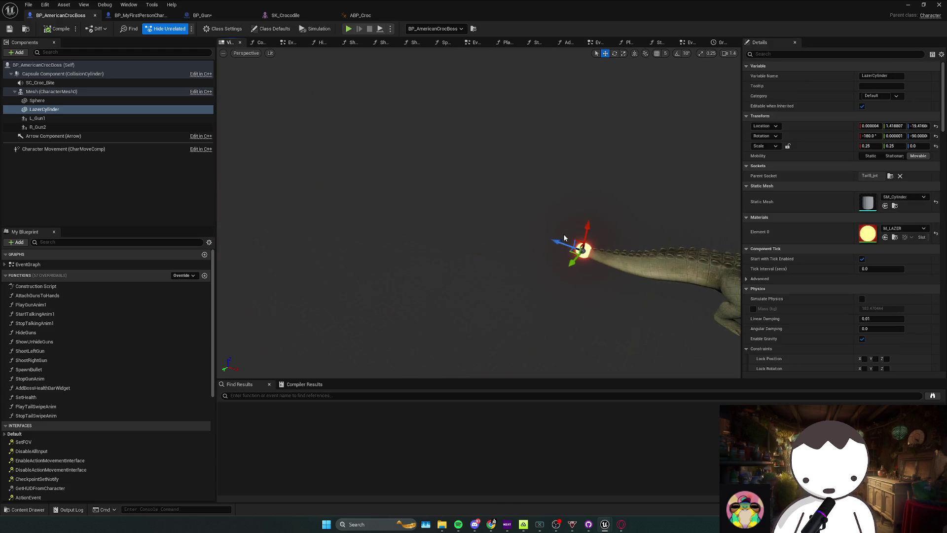
key("f")
left_click(721, 42)
left_click(688, 43)
left_click(508, 184)
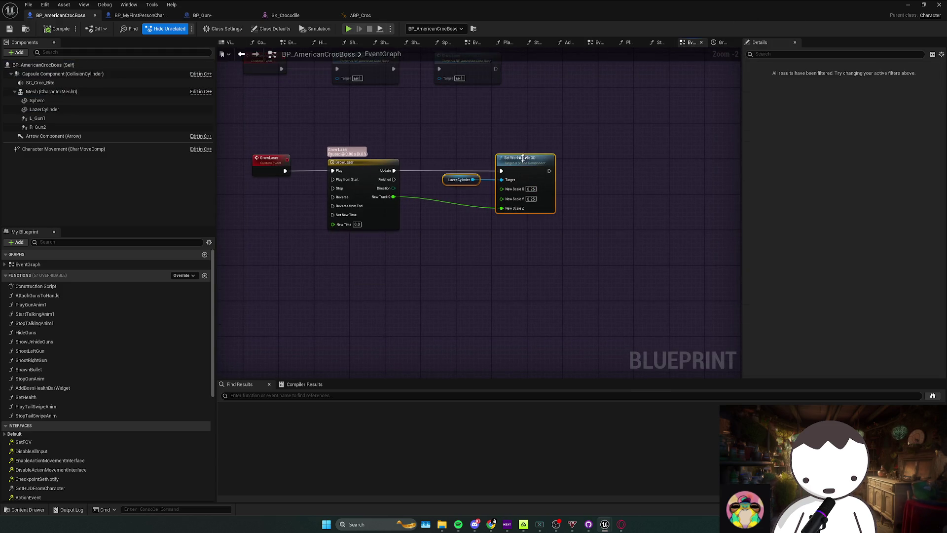
Replace Set World Scale 3D with a Set Relative Scale 3D node on Lazer Cylinder
key("Delete")
left_click_drag(454, 187, 486, 186)
type("set relatv")
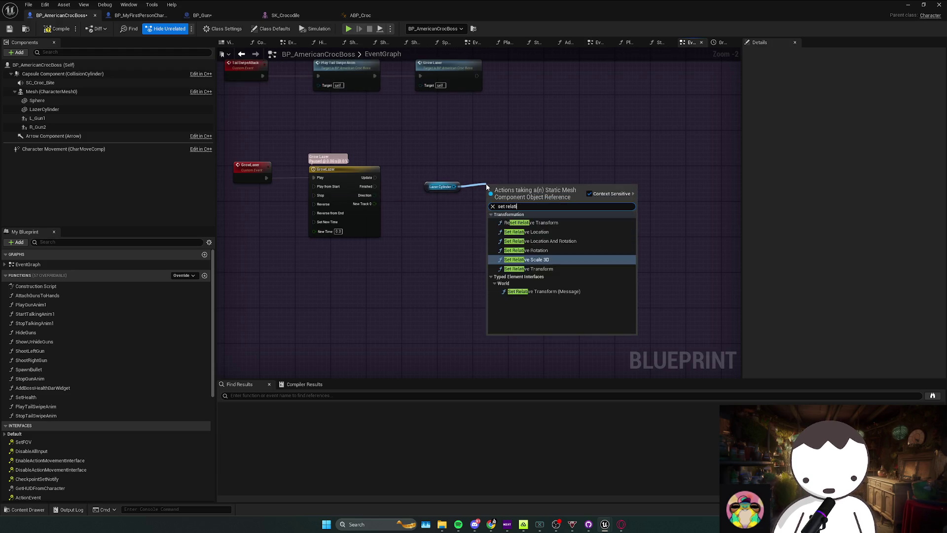
key("BackSpace")
type("ive scale")
key("Return")
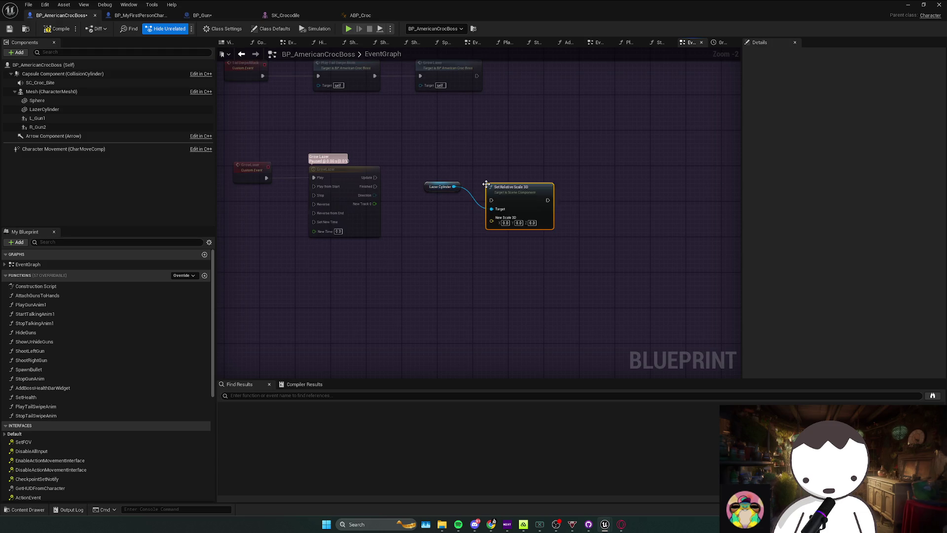
mouse_move(517, 190)
left_mouse_down()
mouse_move(521, 173)
mouse_move(375, 178)
left_mouse_up()
Split New Scale 3D, set X and Y to 0.25, and wire New Track 0 into Z
right_click(495, 199)
left_click(526, 236)
left_click(529, 216)
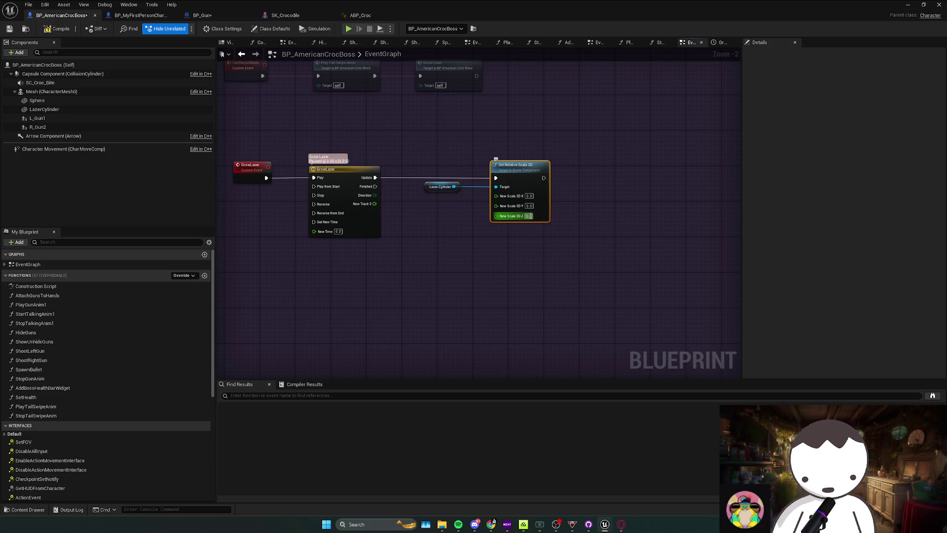
left_click(529, 205)
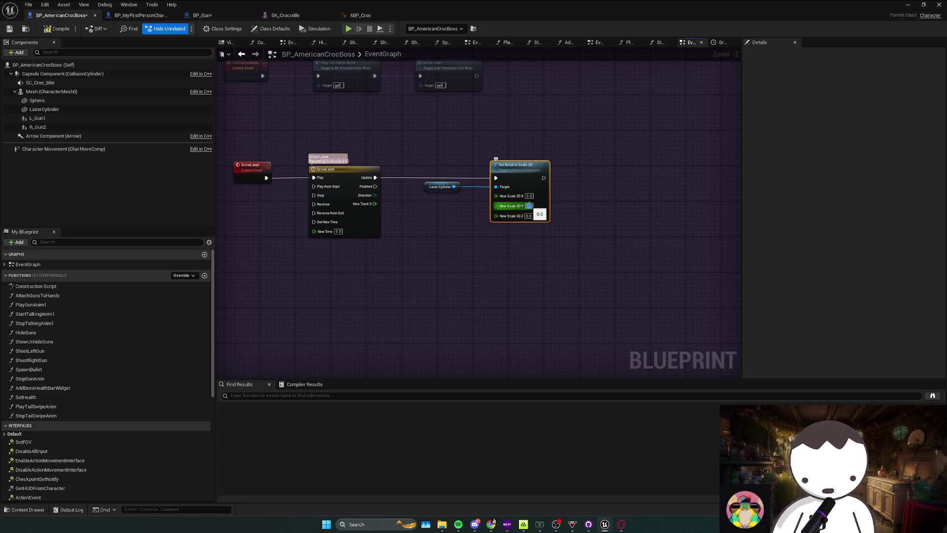
type("0.25")
key("Tab")
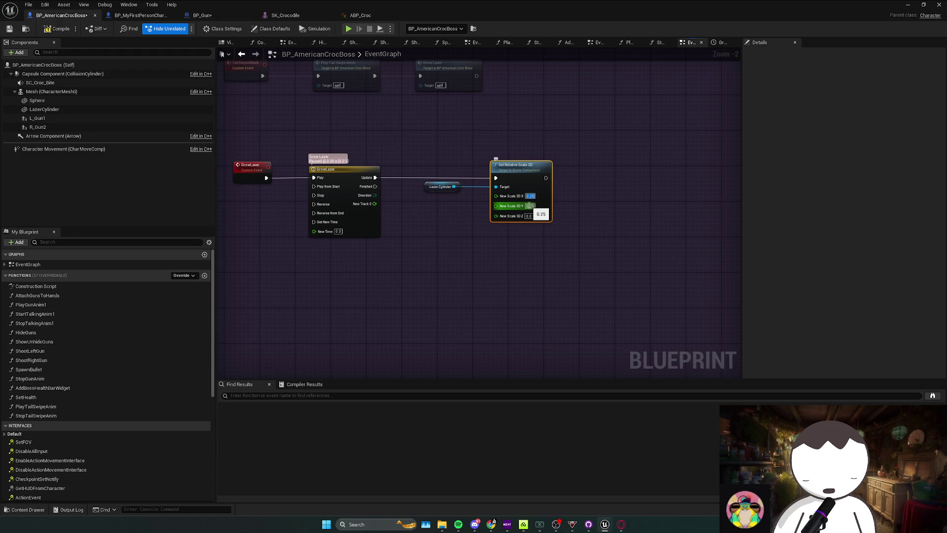
left_click(512, 237)
left_click_drag(496, 215, 375, 204)
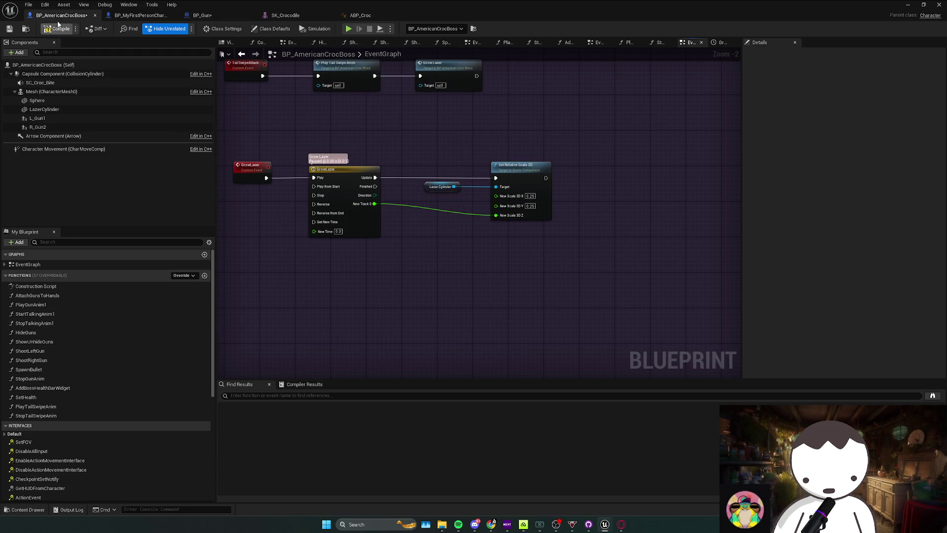
left_click_drag(474, 212, 458, 229)
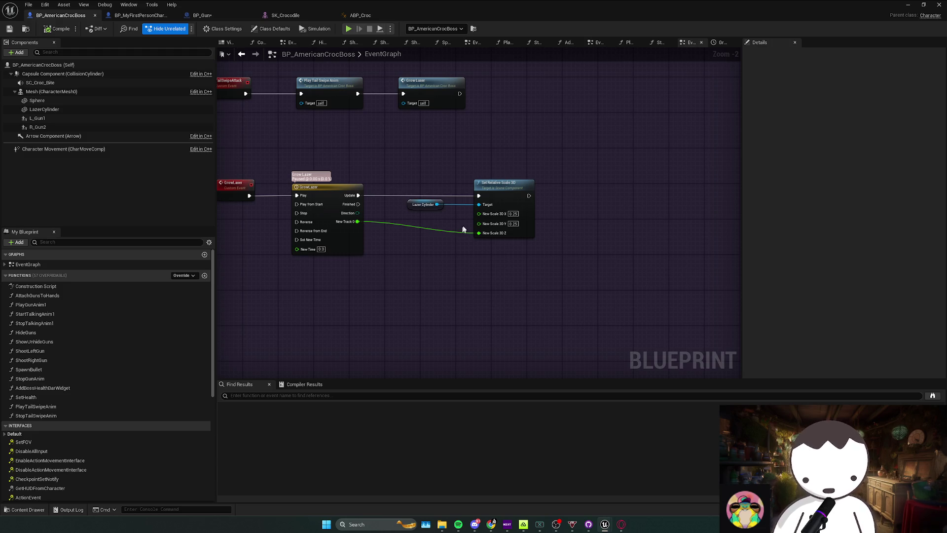
Playtest the level, walking toward the crocodile to watch its tail laser grow
left_click(908, 5)
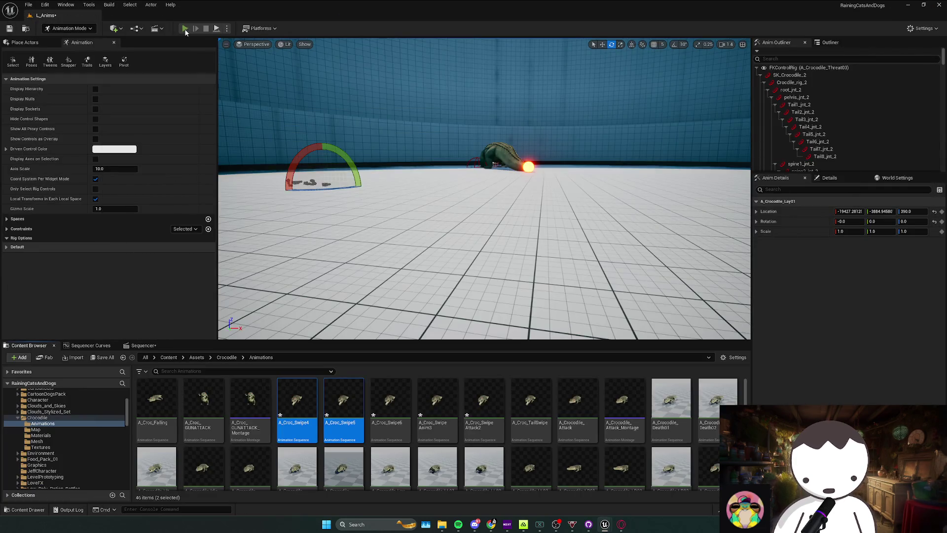
left_click(184, 28)
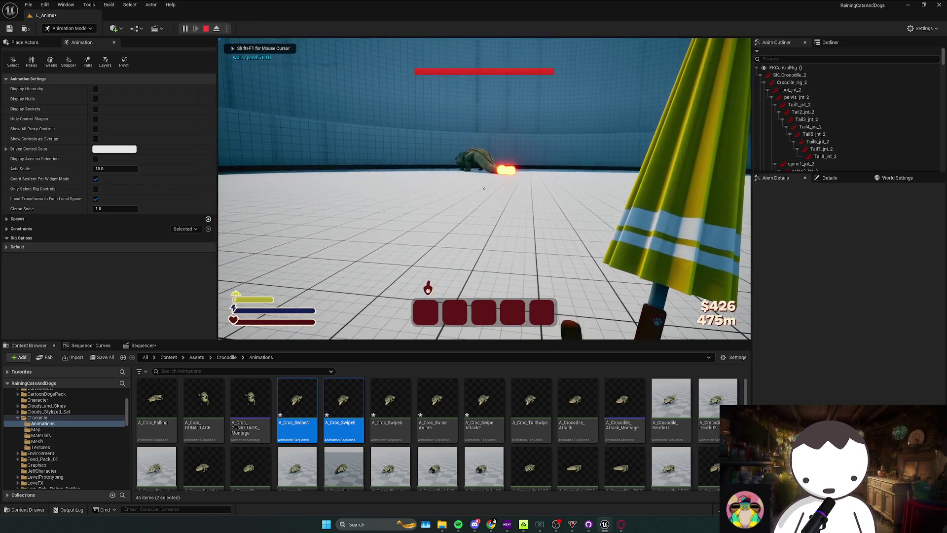
key("shift+w")
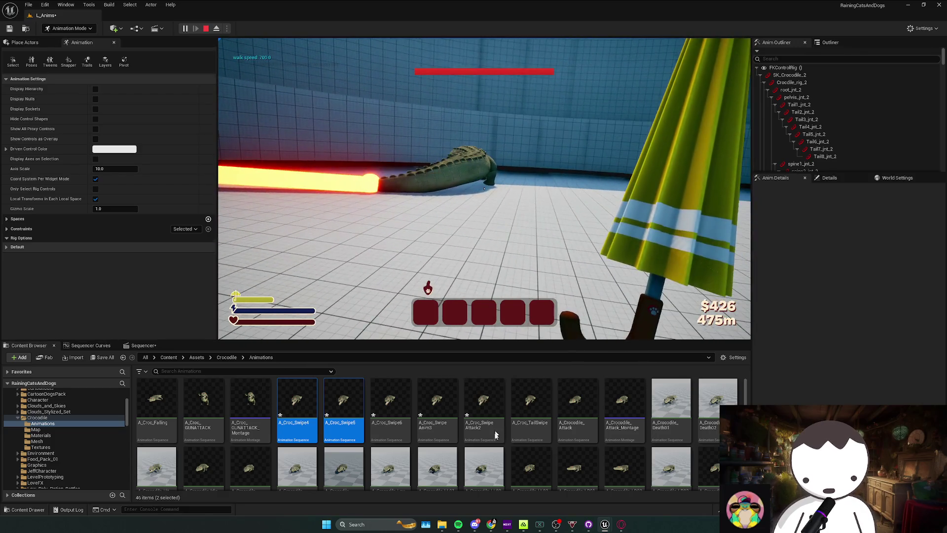
key("F8")
Back in the boss blueprint, select LazerCylinder, search its Details, and move the window aside
key("alt+Tab")
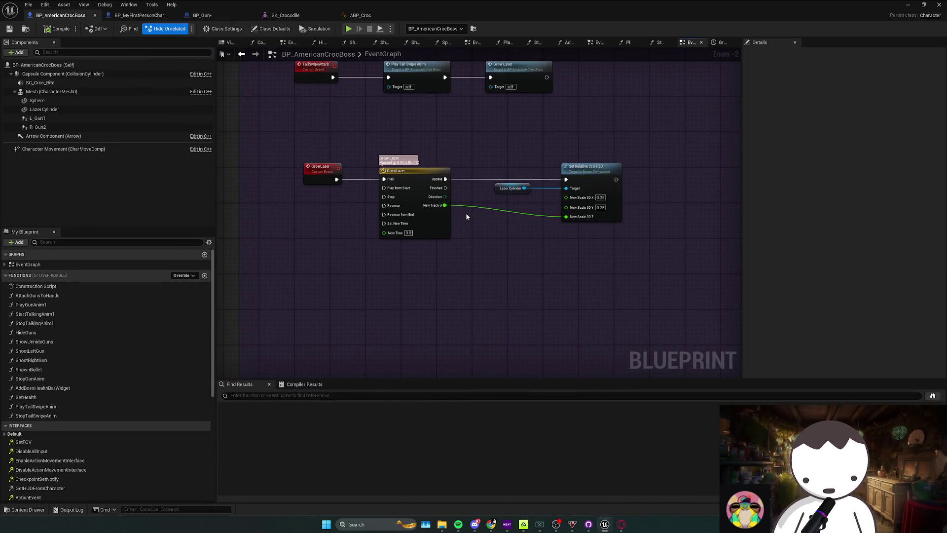
left_click(75, 109)
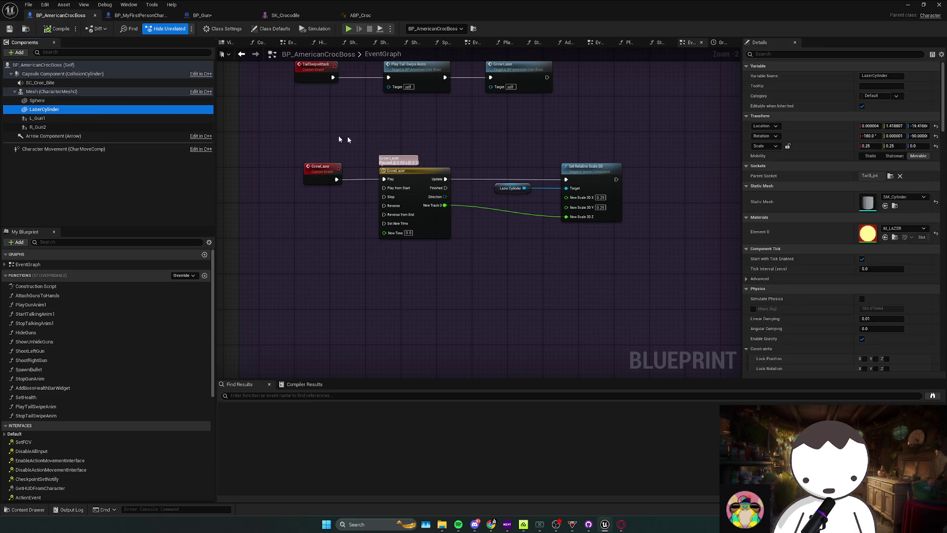
left_click(776, 55)
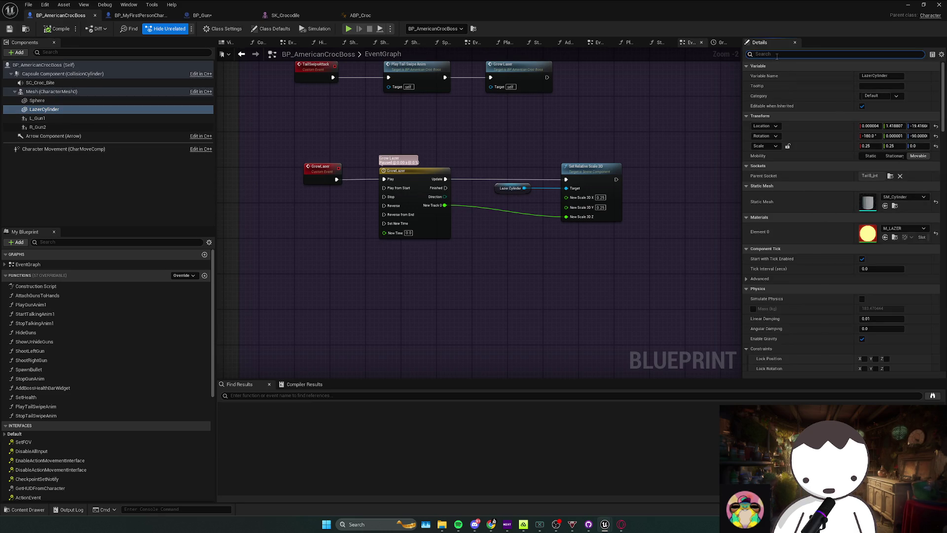
mouse_move(520, 6)
left_mouse_down()
mouse_move(433, 91)
mouse_move(0, 246)
left_mouse_up()
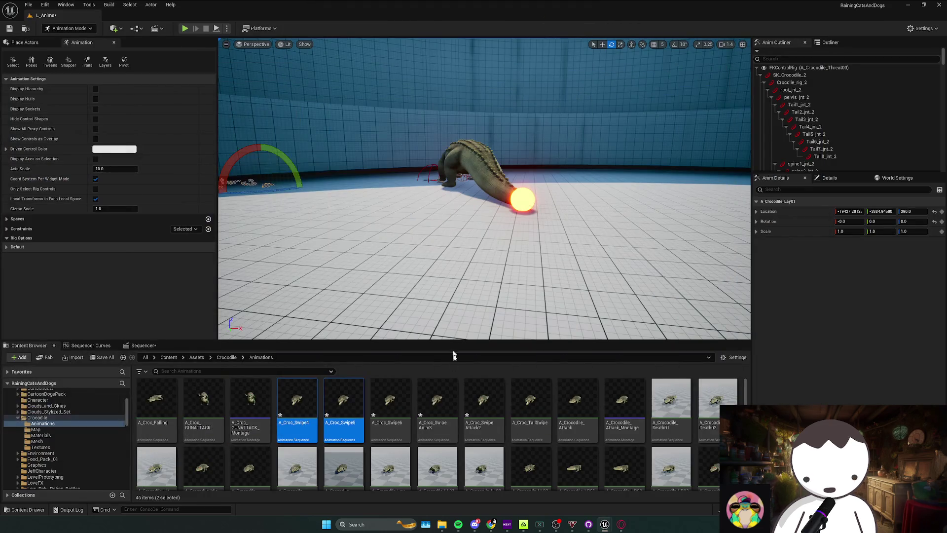
Open Blueprints > Gameplay and look through the Comments, CutScenes, Items and Spawners folders
double_click(345, 398)
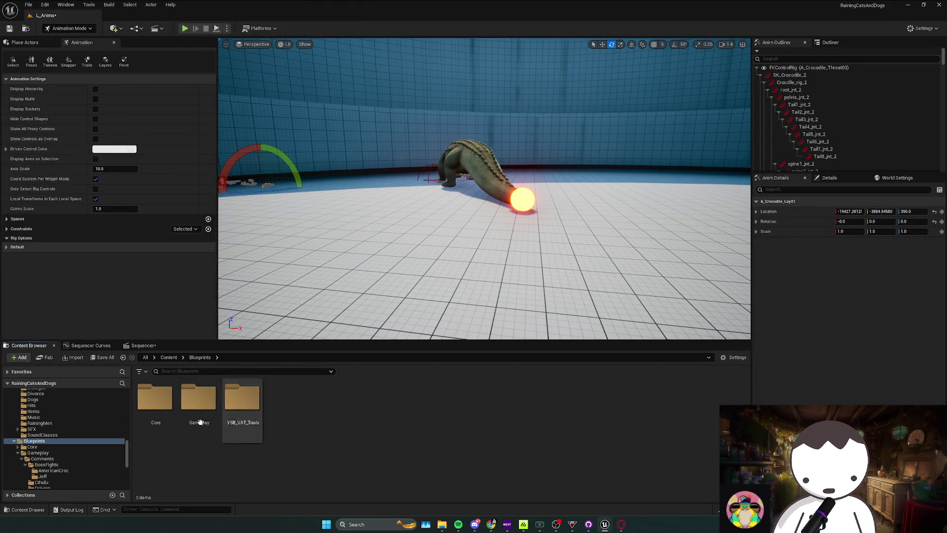
double_click(198, 398)
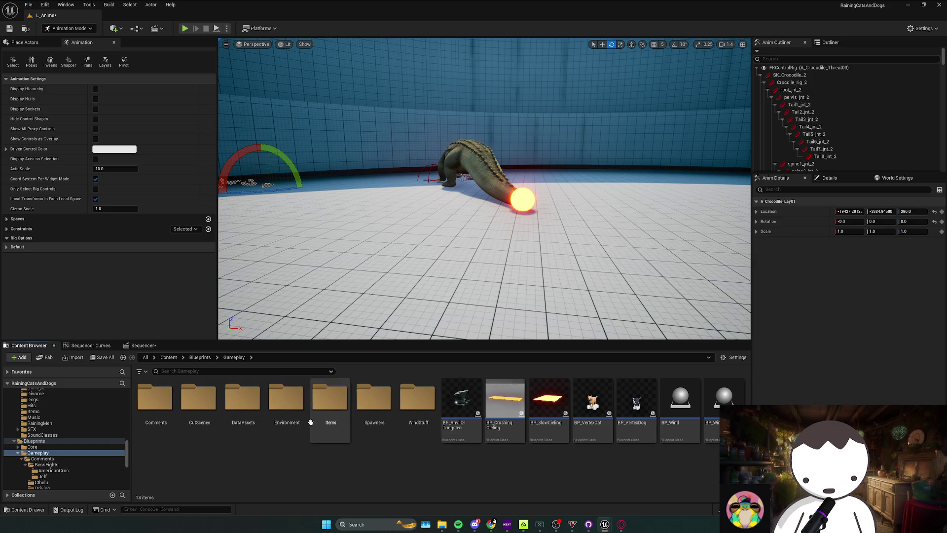
left_click(155, 409)
left_click(202, 409)
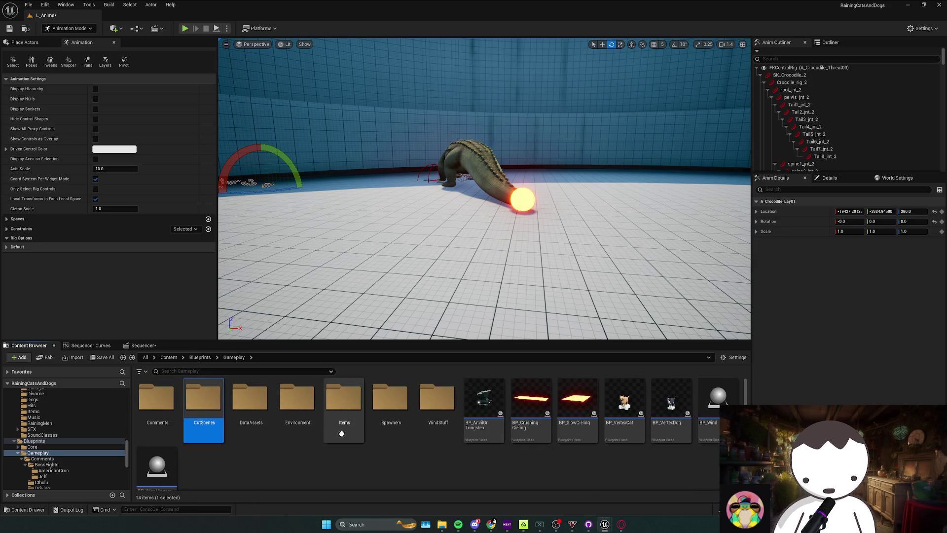
left_click(345, 409)
left_click(391, 409)
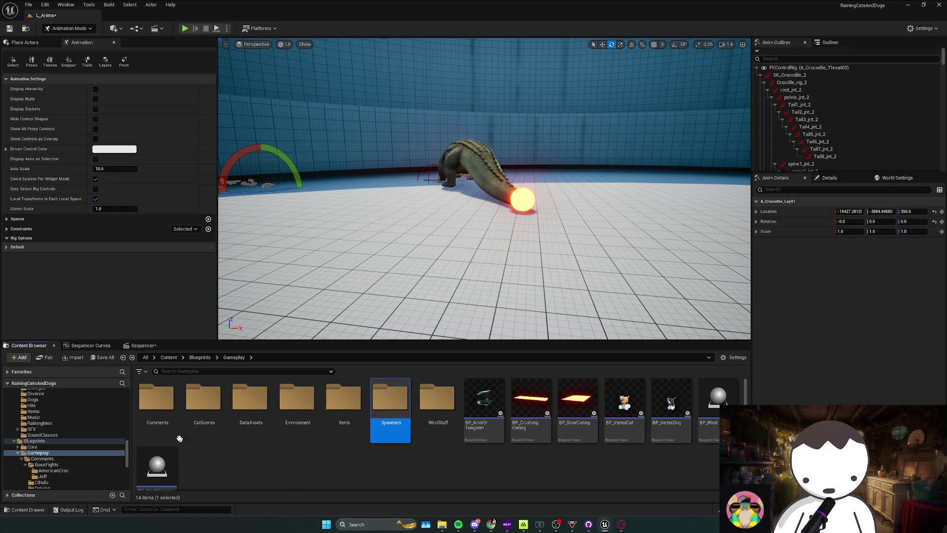
double_click(170, 424)
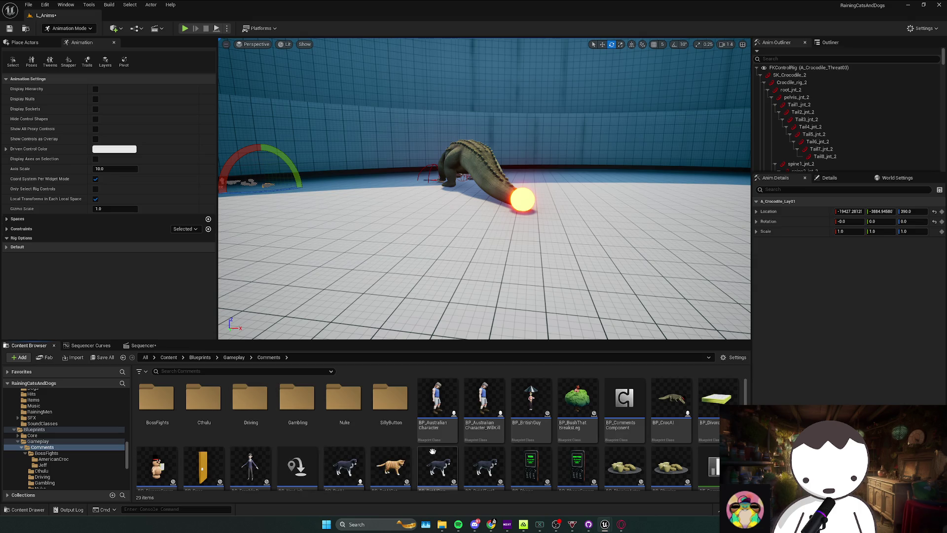
key("alt+Left")
Open the Environment folder to browse its assets, including BP_LaserFan, then pan the boss EventGraph
left_click(300, 429)
double_click(300, 429)
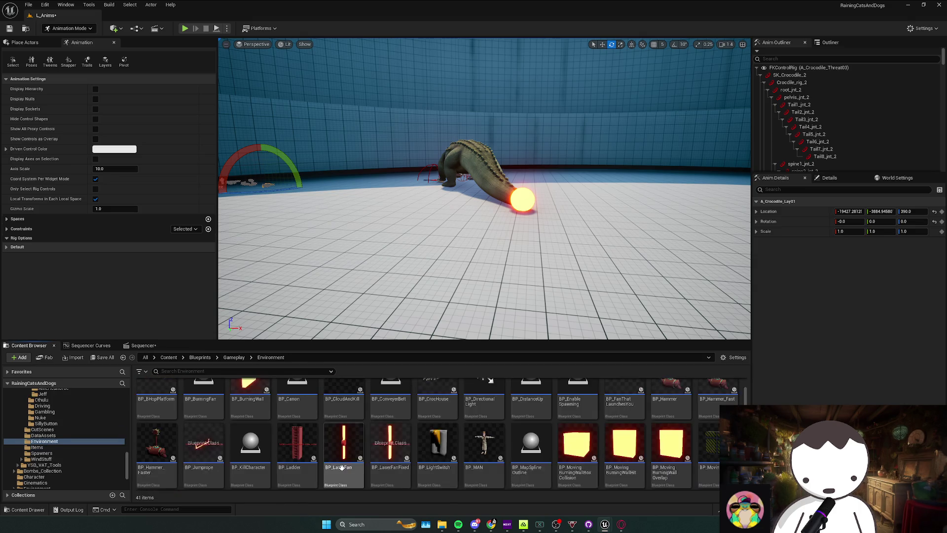
scroll(574, 428, "down", 2)
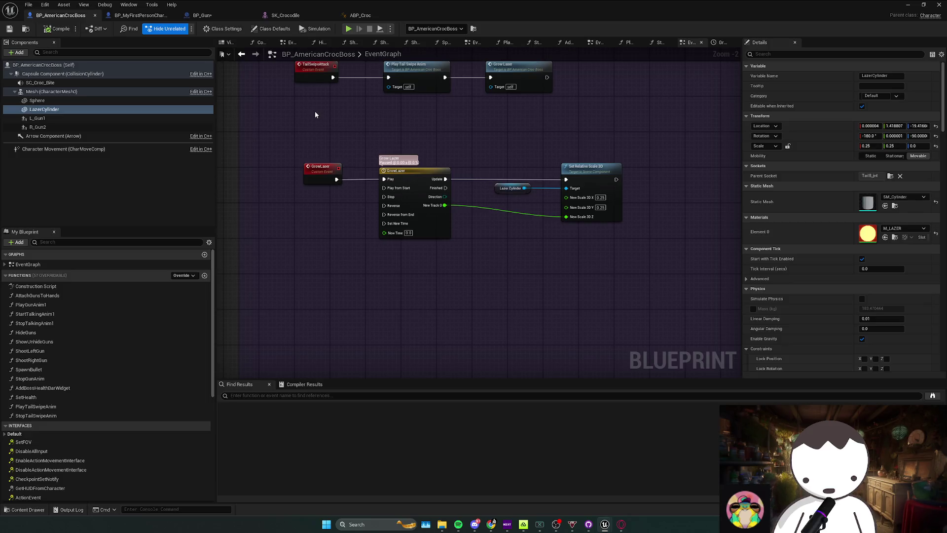
left_click(390, 254)
left_click_drag(620, 174, 520, 178)
mouse_move(490, 266)
left_mouse_down()
mouse_move(519, 260)
mouse_move(507, 253)
left_mouse_up()
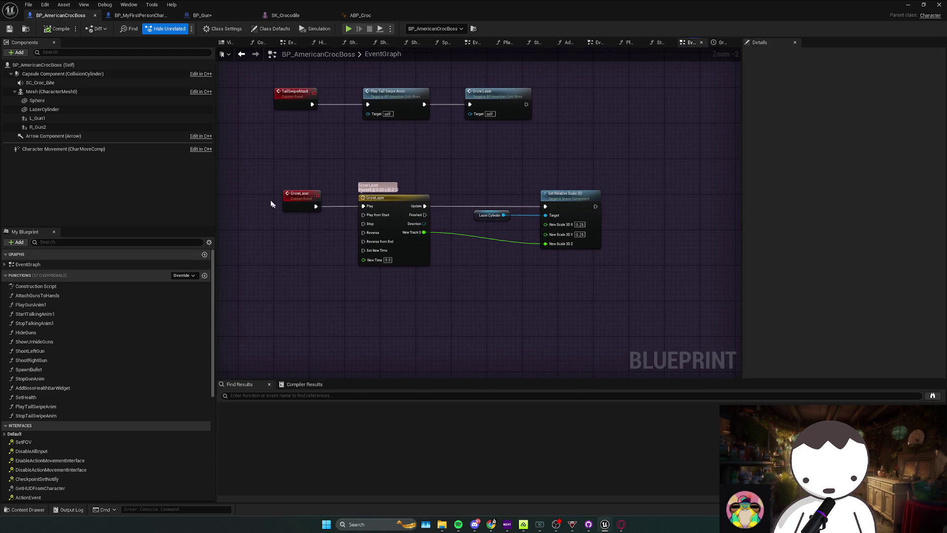
double_click(395, 15)
Open BP_PingPongLava full screen and filter StaticMesh1's Details by 'coll'
scroll(349, 446, "up", 3)
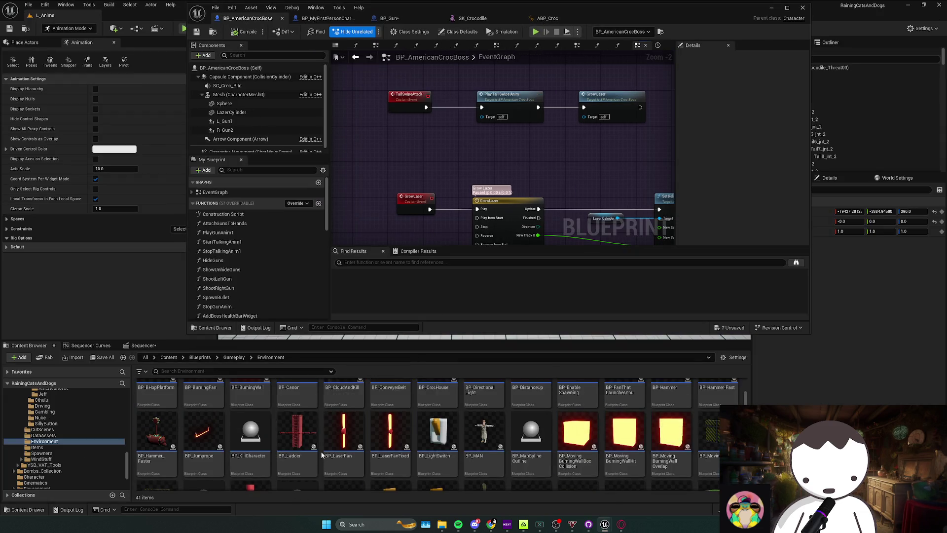
scroll(349, 445, "down", 2)
double_click(254, 465)
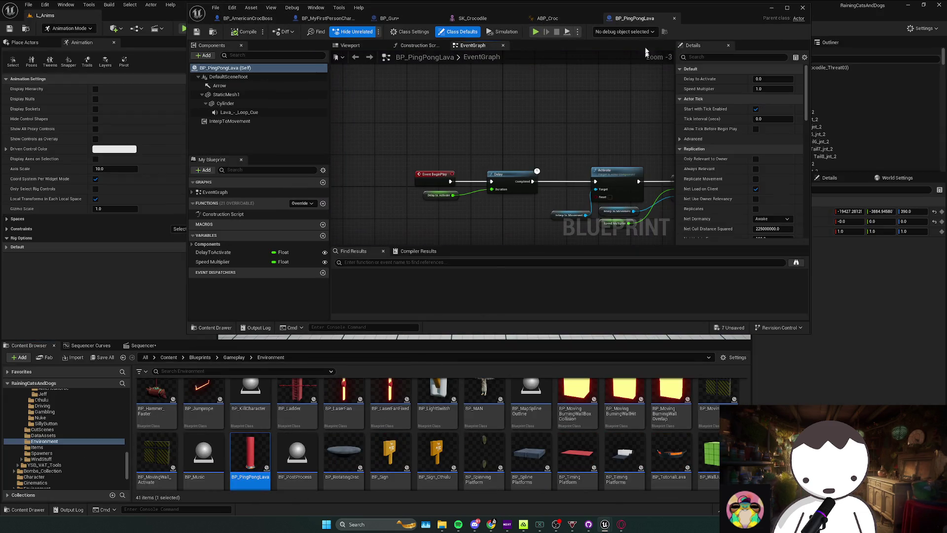
double_click(718, 18)
left_click(50, 92)
left_click(850, 55)
type("coll")
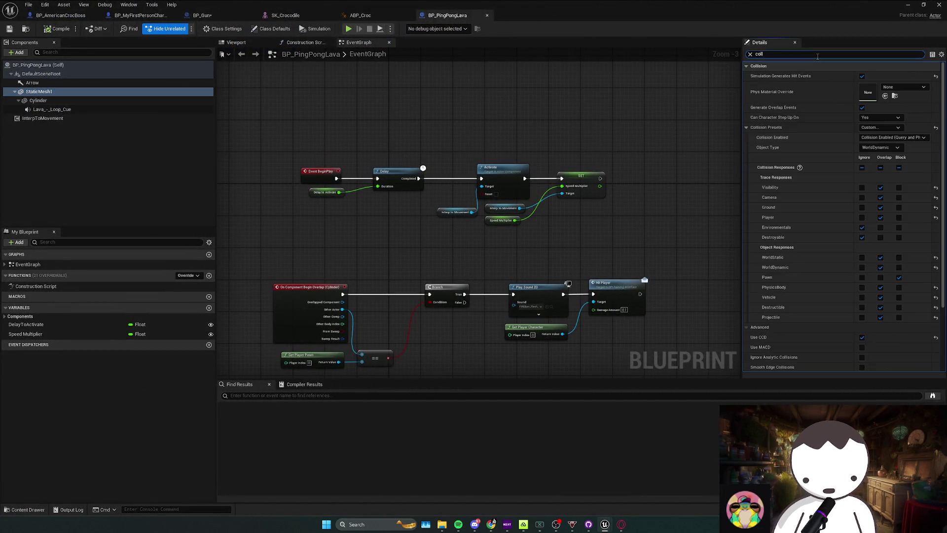
left_click_drag(239, 186, 280, 144)
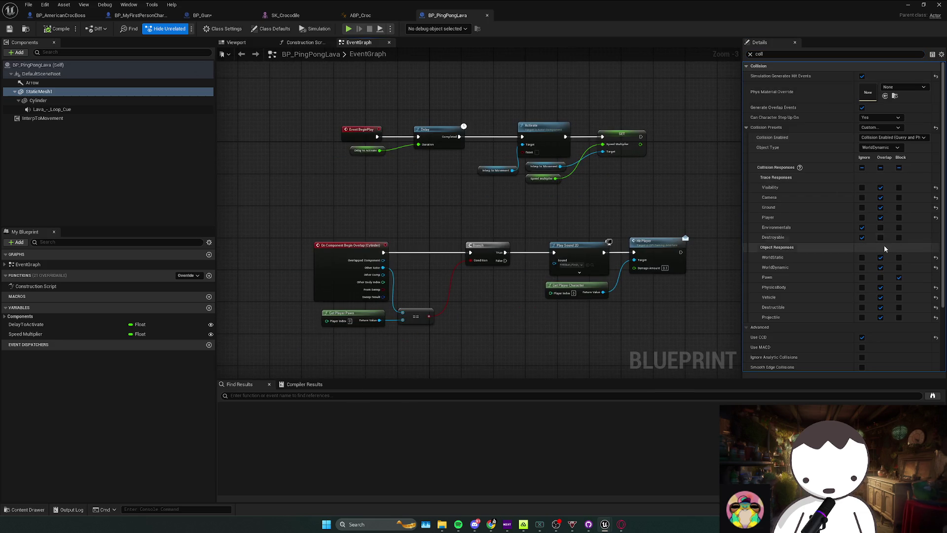
key("BackSpace")
key("BackSpace")
key("BackSpace")
scroll(840, 252, "down", 2)
scroll(840, 252, "down", 10)
Select the lava Cylinder, filter its Details by 'coll', and inspect its OverlapAll Collision Presets
left_click(38, 100)
scroll(832, 285, "down", 6)
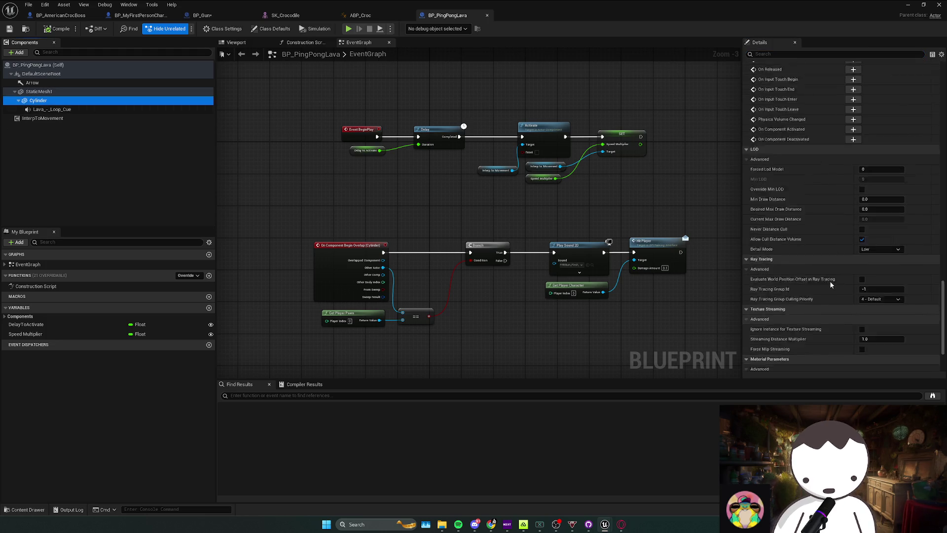
left_click(104, 137)
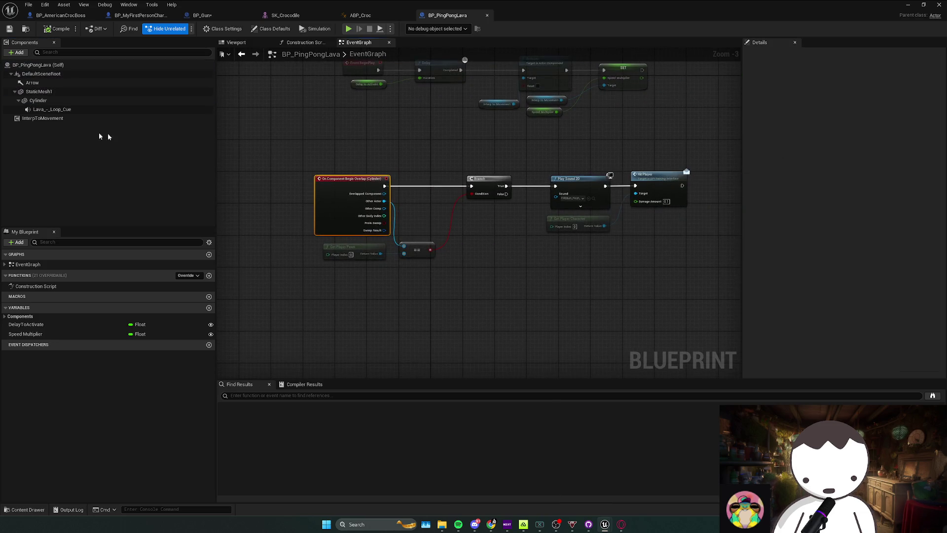
left_click(69, 100)
left_click(799, 54)
type("coll")
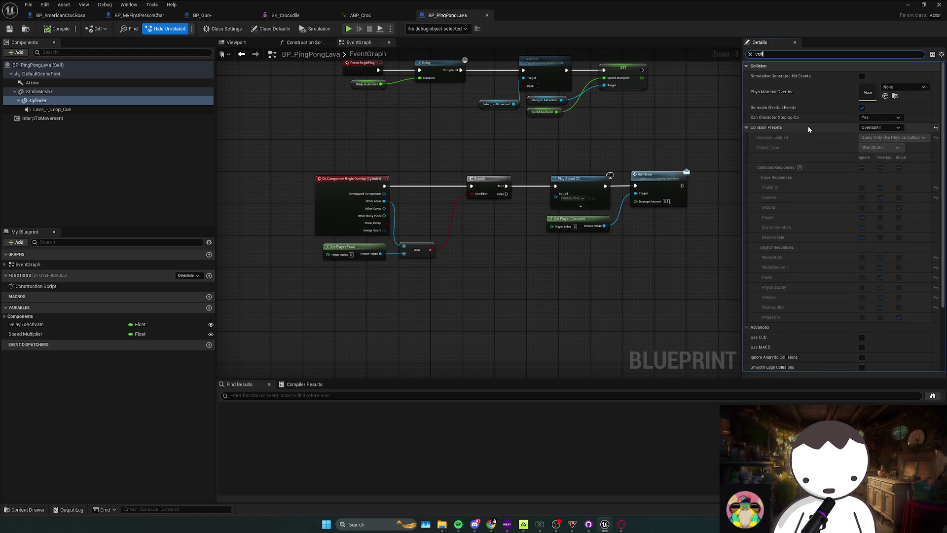
right_click(813, 132)
left_click(843, 183)
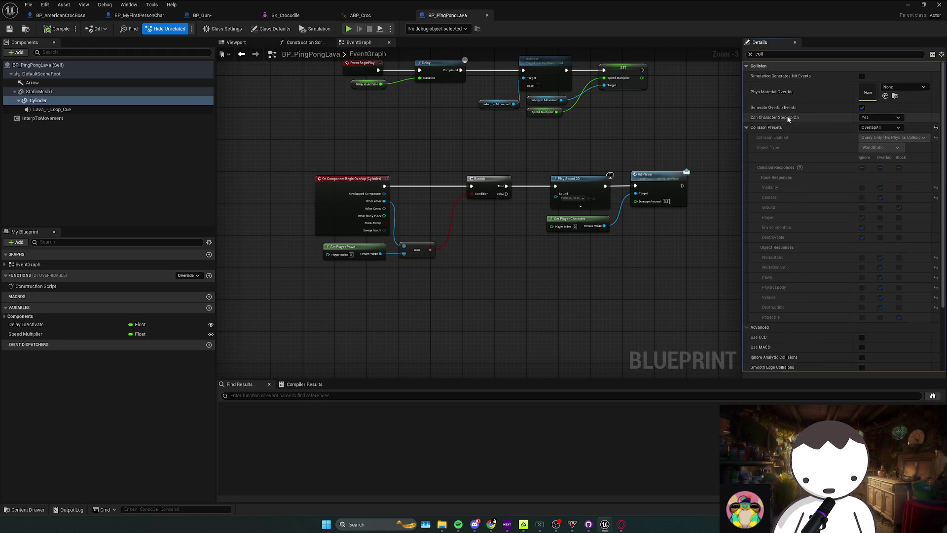
right_click(771, 129)
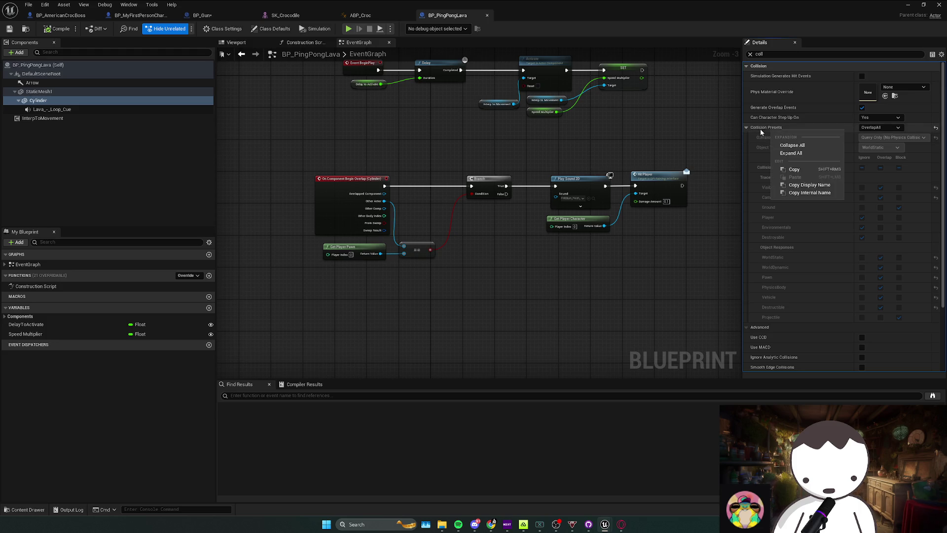
left_click(757, 147)
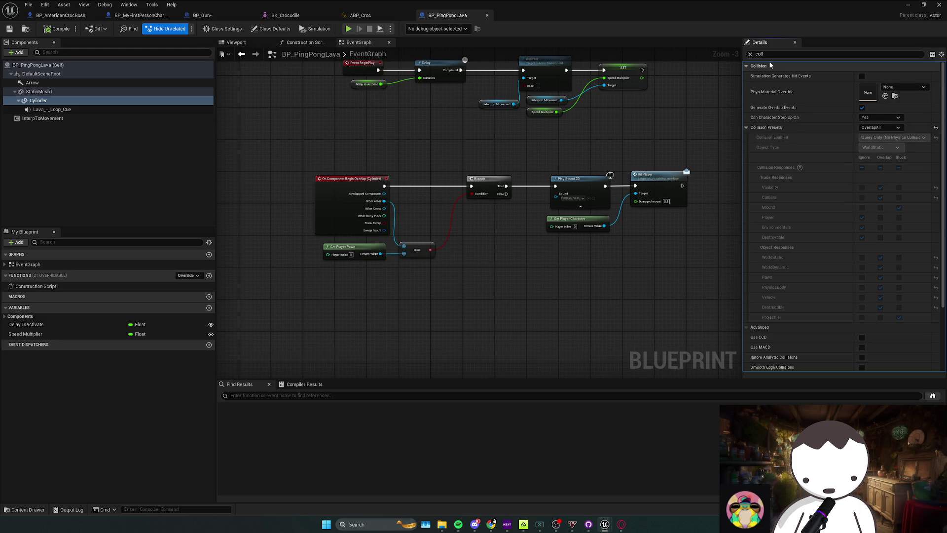
Clear the filter and copy all properties of the Cylinder's Collision category
left_click(750, 53)
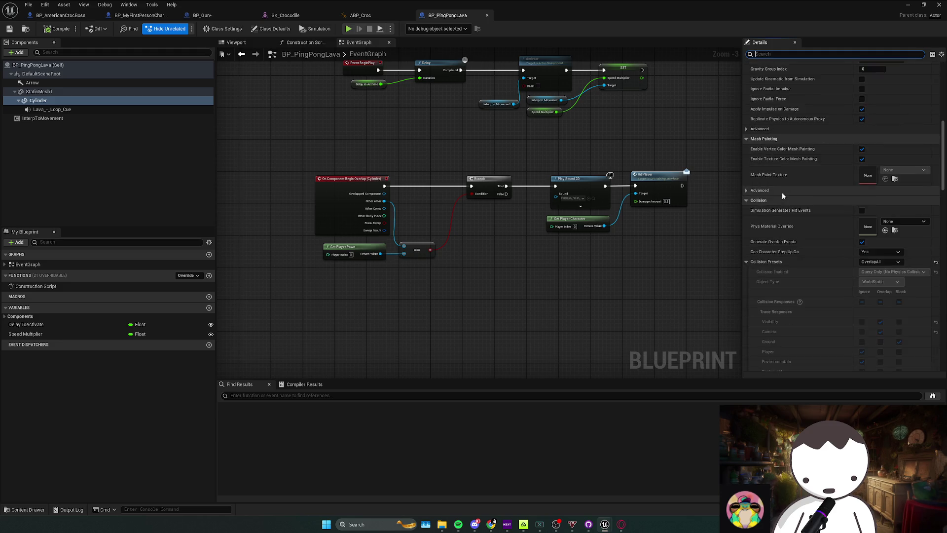
scroll(779, 191, "up", 3)
right_click(776, 150)
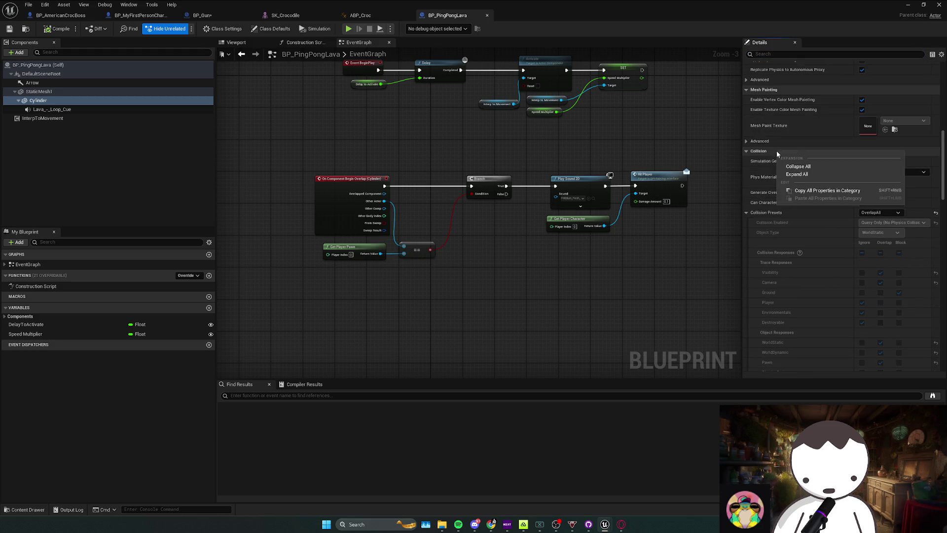
left_click(802, 190)
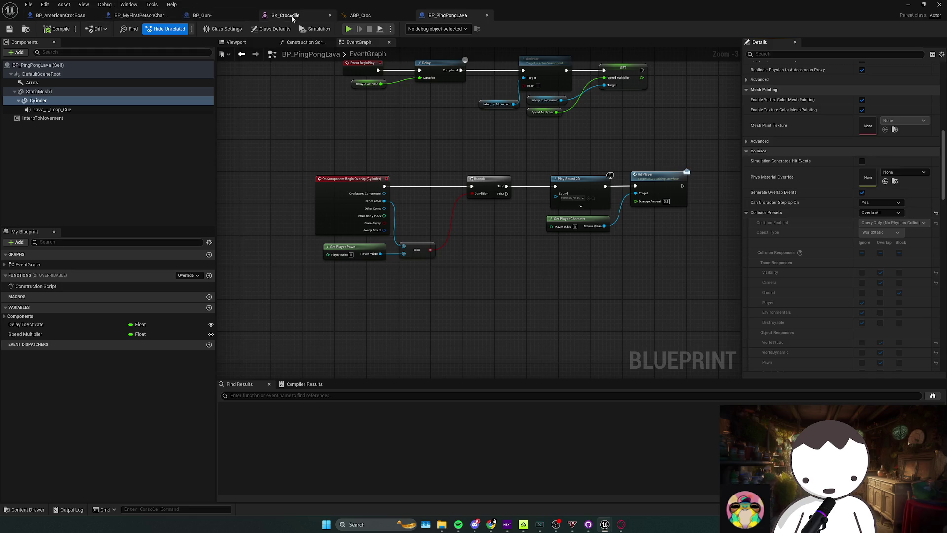
left_click(59, 15)
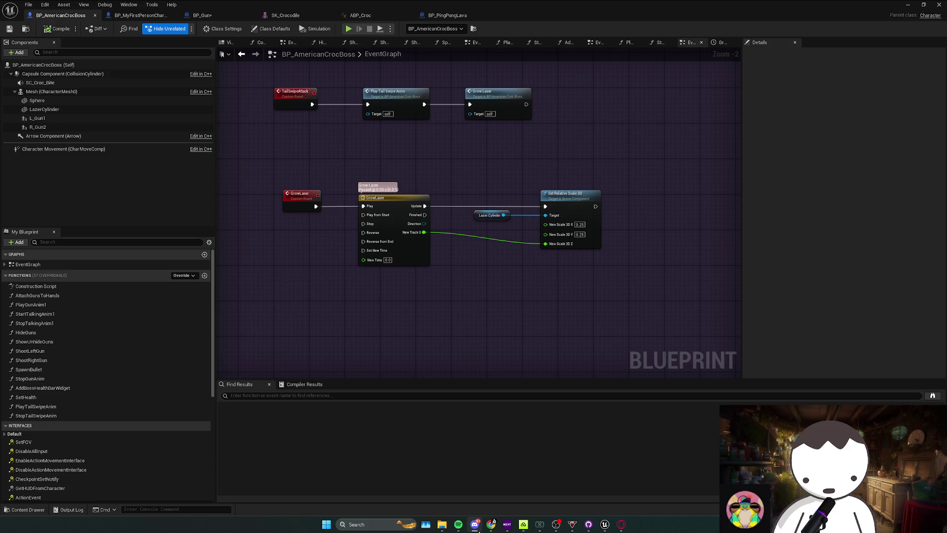
Set the LazerCylinder's Collision Presets to OverlapAll
left_click_drag(453, 182, 466, 185)
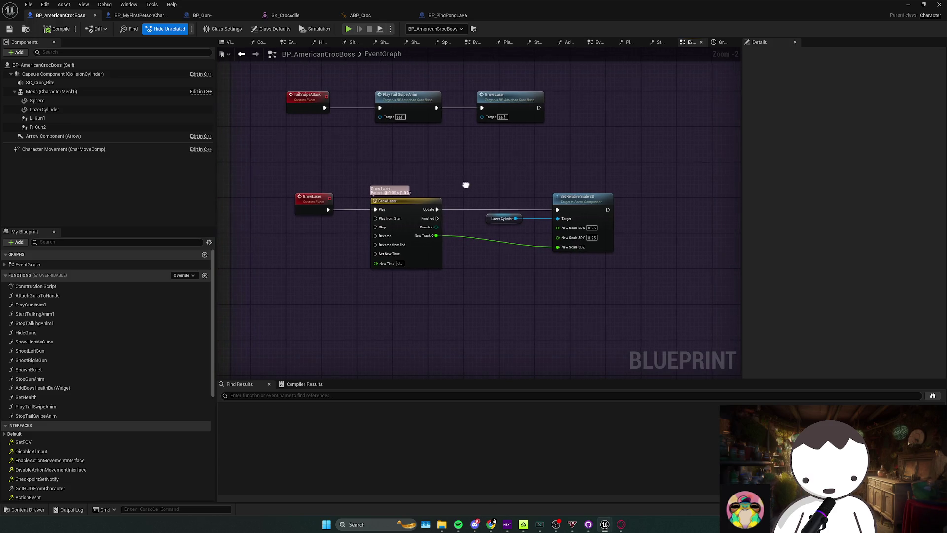
left_click(84, 109)
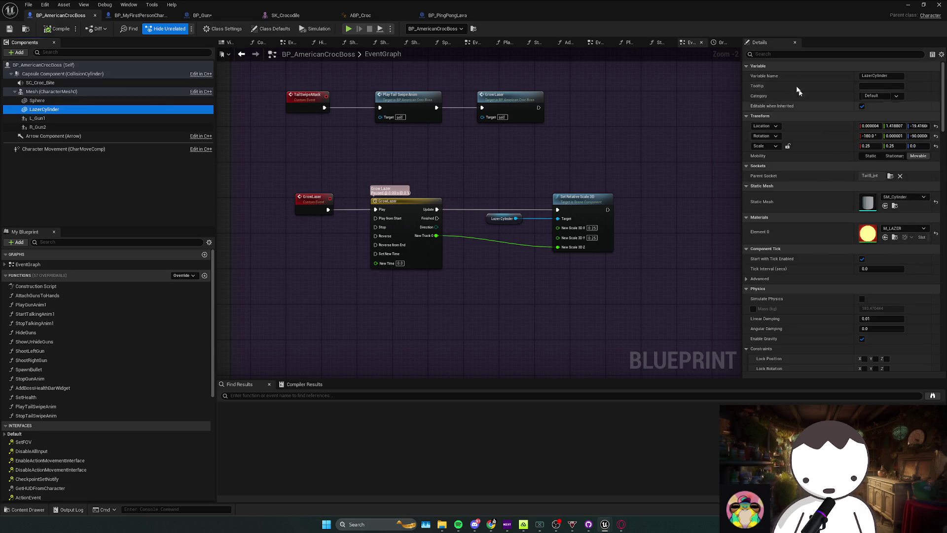
left_click(784, 54)
scroll(803, 239, "down", 10)
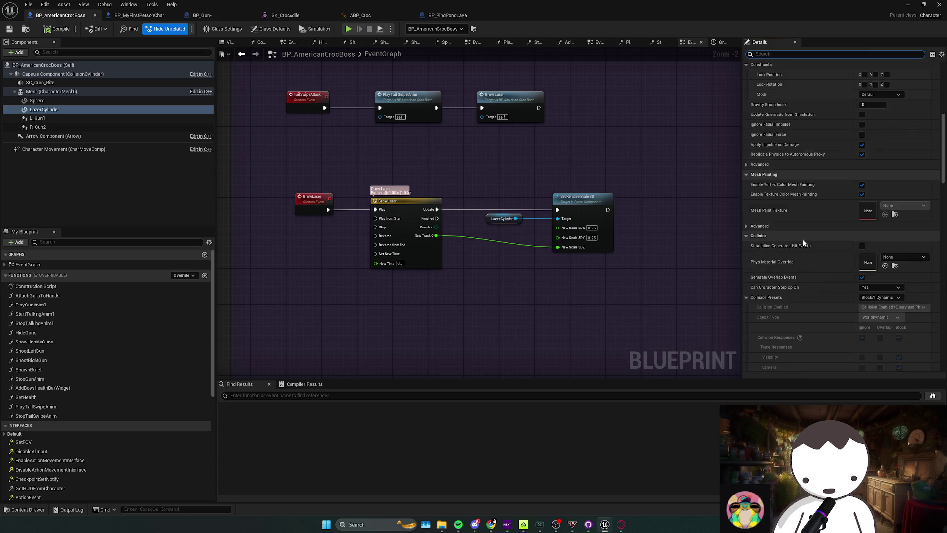
scroll(784, 192, "down", 2)
left_click(880, 265)
left_click(816, 274)
Add an On Component Begin Overlap event for LazerCylinder to the boss graph
scroll(819, 293, "down", 10)
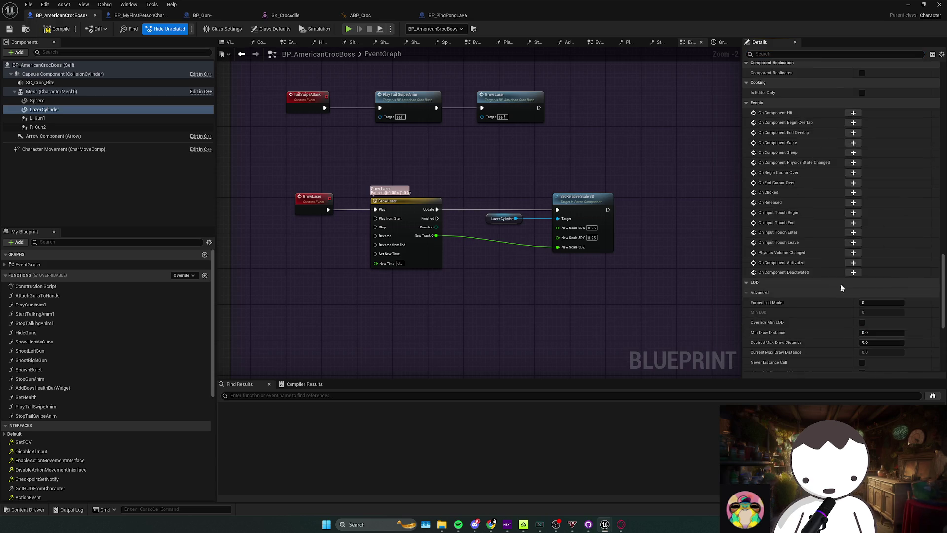
left_click(853, 132)
scroll(368, 268, "down", 6)
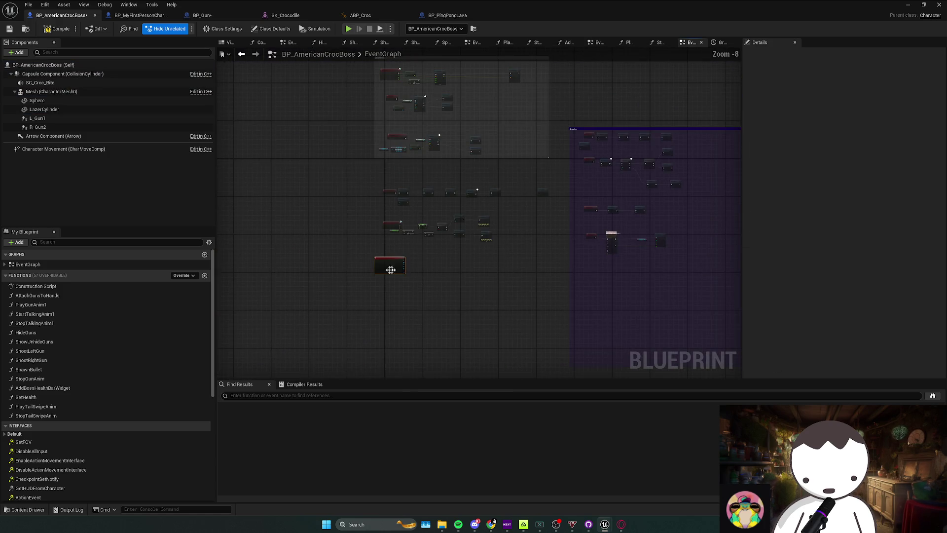
scroll(578, 269, "up", 5)
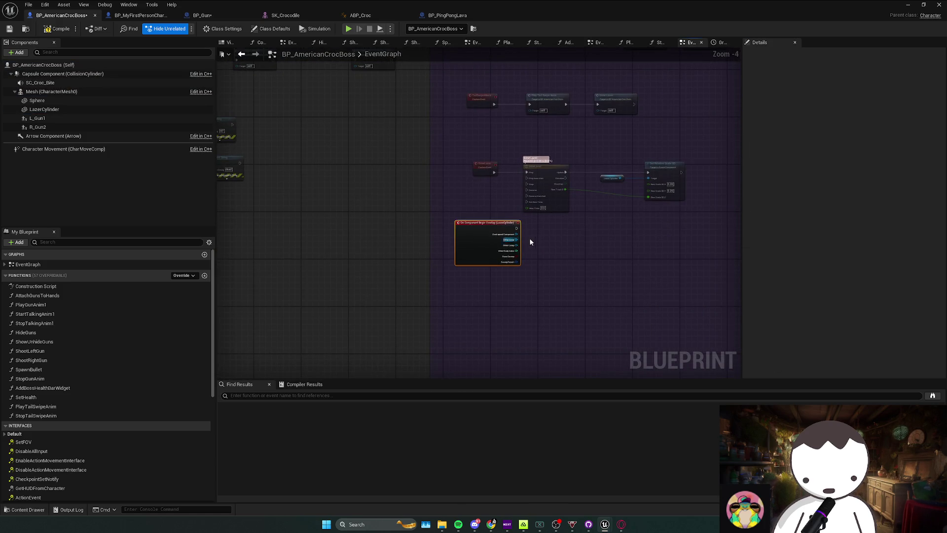
left_click(446, 16)
Copy the lava's Get Player Pawn, ==, Branch, Play Sound 2D and Hit Player nodes into the boss graph
left_click_drag(487, 200, 446, 197)
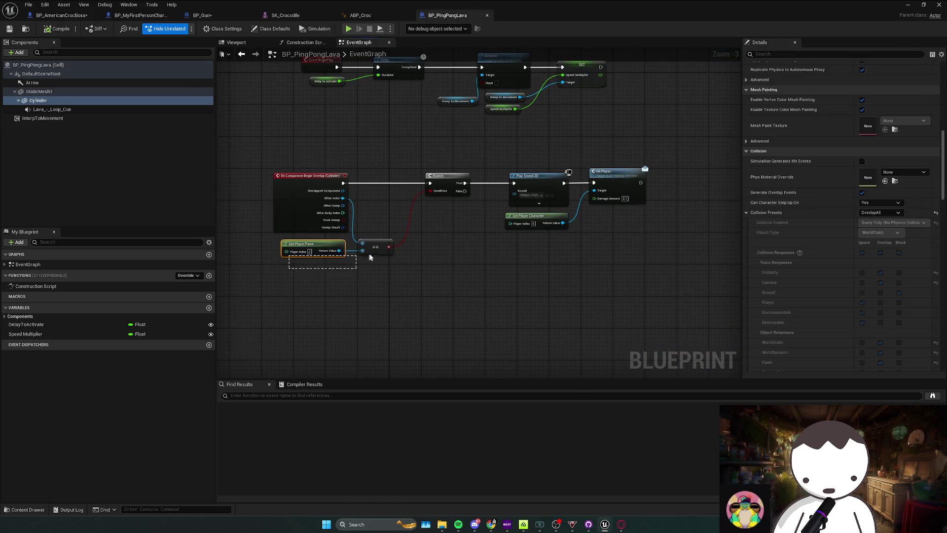
left_click_drag(370, 257, 372, 256)
left_click_drag(414, 207, 636, 196)
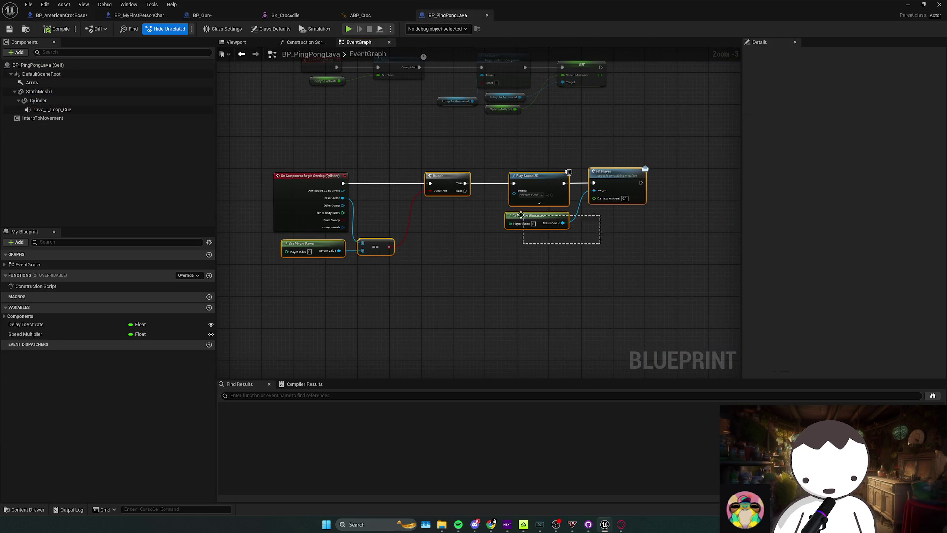
left_click(59, 15)
key("ctrl+v")
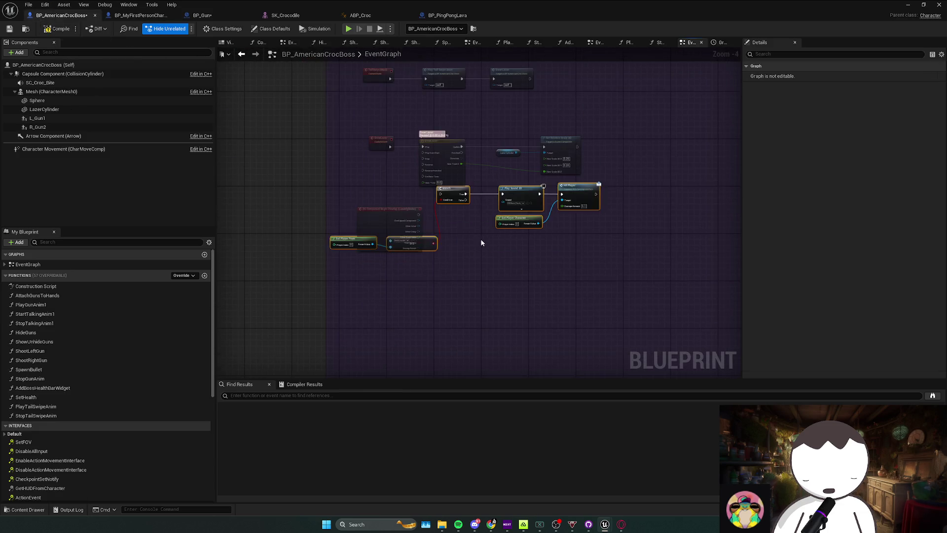
Arrange the pasted damage nodes beside the laser's overlap event and start a playtest
scroll(438, 169, "up", 2)
mouse_move(438, 170)
left_mouse_down()
mouse_move(463, 227)
mouse_move(464, 211)
mouse_move(378, 198)
left_mouse_up()
left_click_drag(582, 244, 592, 239)
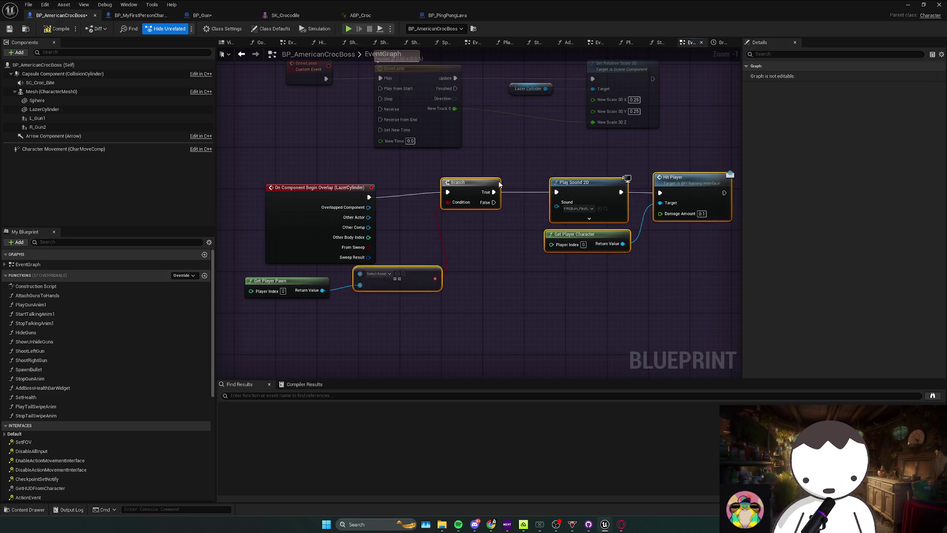
mouse_move(279, 322)
left_mouse_down()
mouse_move(404, 274)
mouse_move(382, 204)
left_mouse_up()
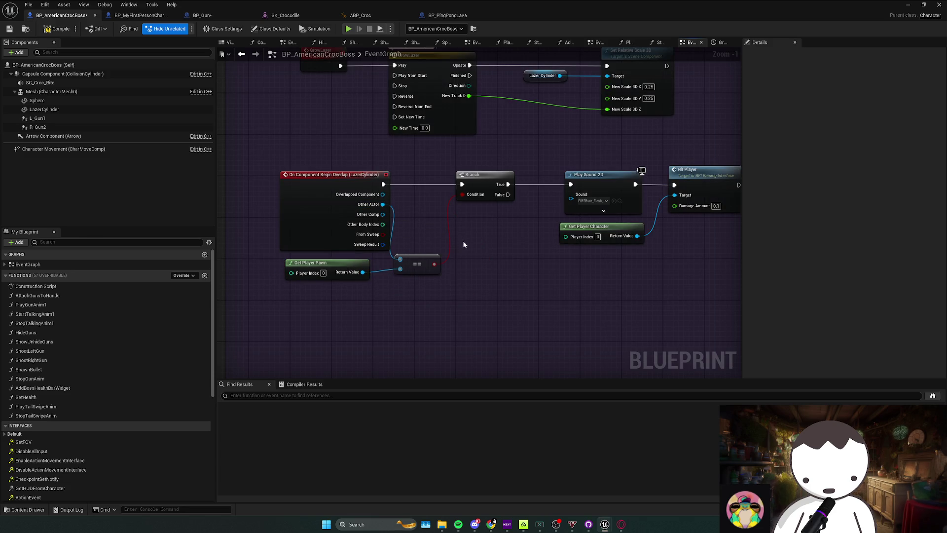
left_click(911, 6)
left_click(184, 29)
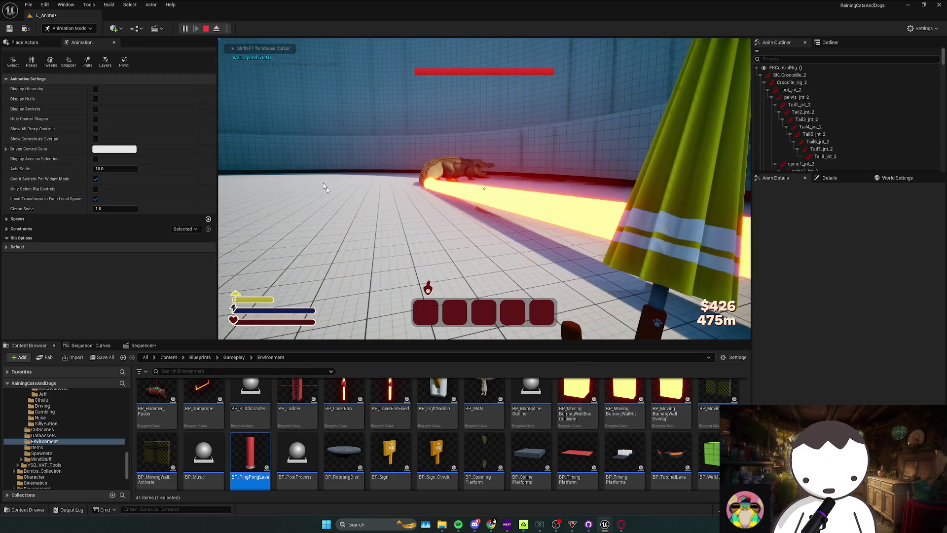
Stop the laser playtest and bring the BP_AmericanCrocBoss EventGraph back into view
key("Escape")
left_click(604, 523)
left_click_drag(490, 216, 410, 220)
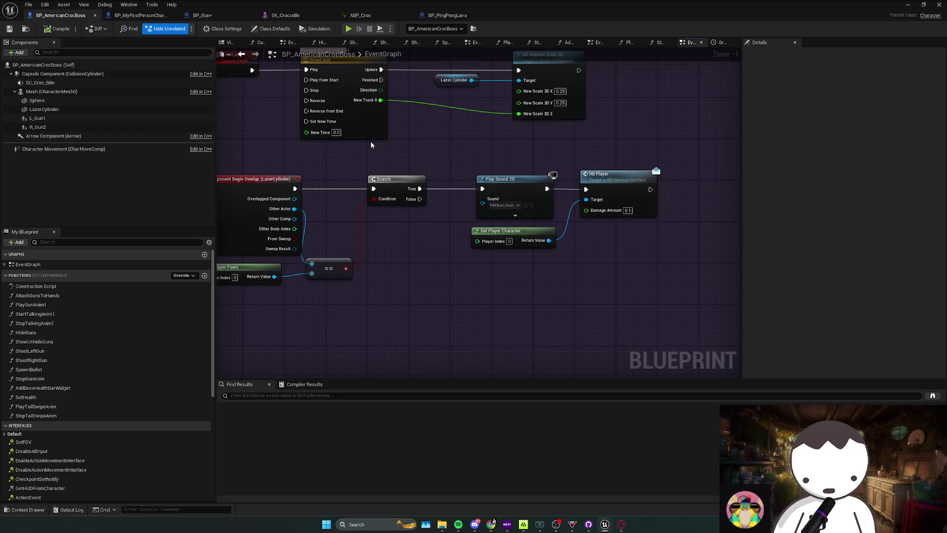
Compare the lava Cylinder's collision settings with LazerCylinder's across both blueprints
left_click(454, 16)
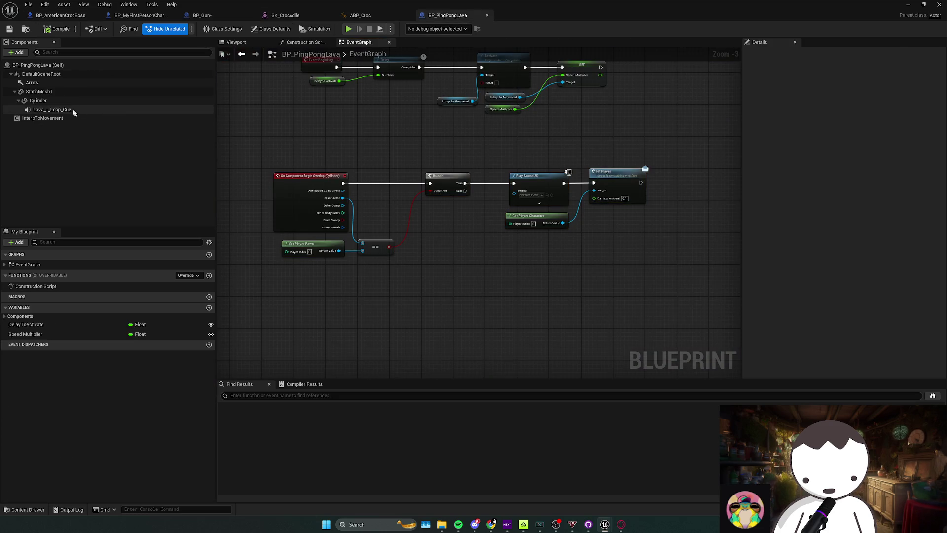
left_click(40, 101)
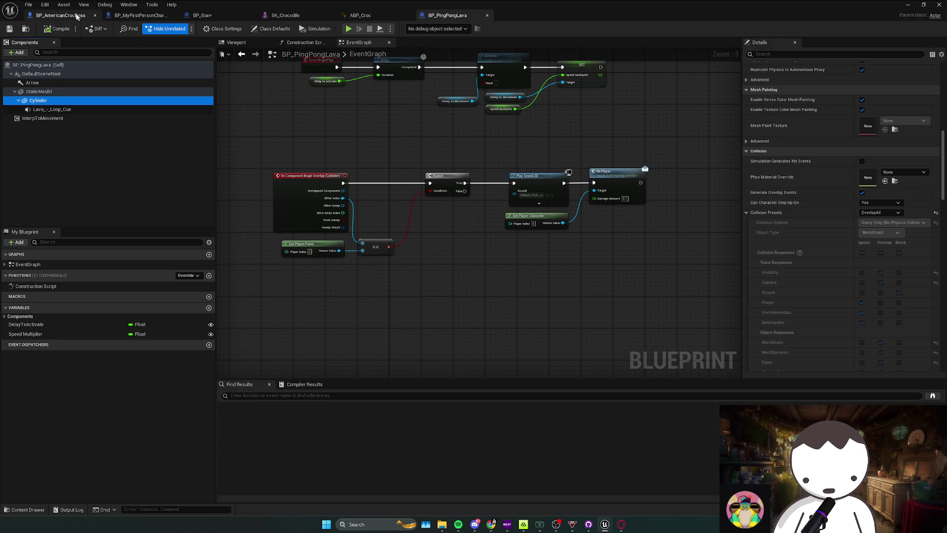
left_click(66, 15)
left_click(138, 109)
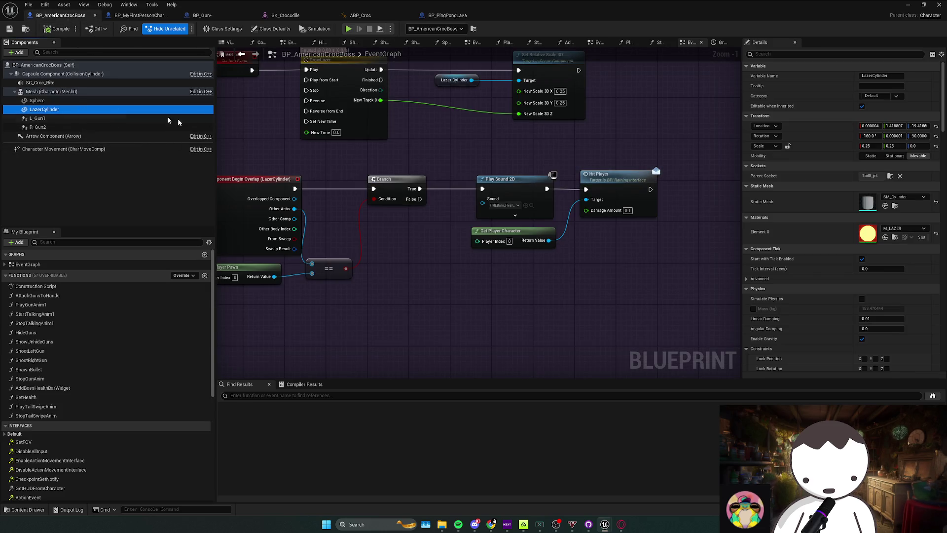
scroll(870, 192, "down", 10)
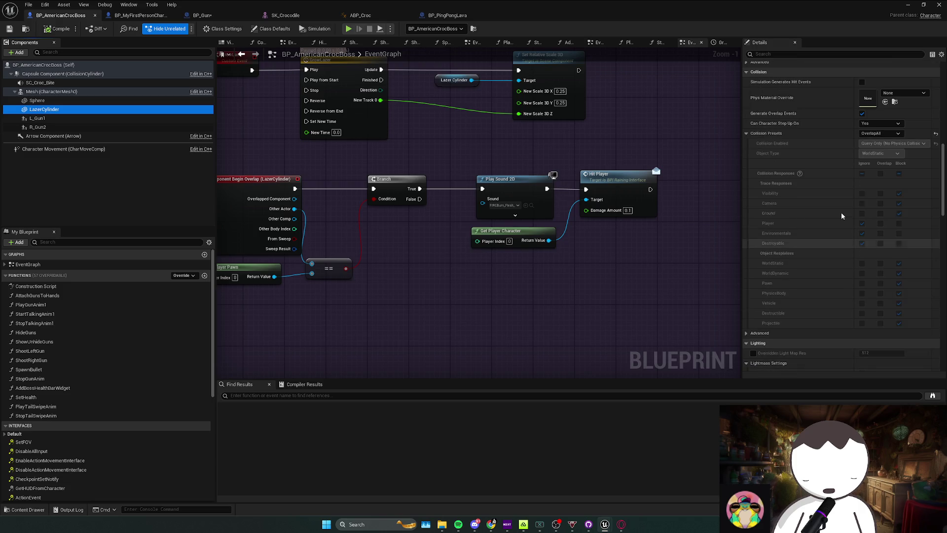
scroll(841, 216, "down", 8)
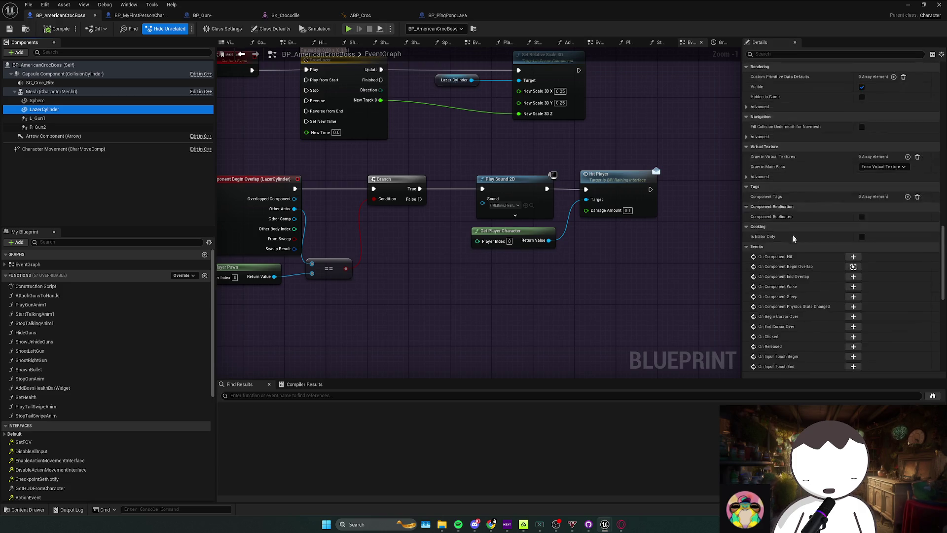
scroll(806, 228, "up", 8)
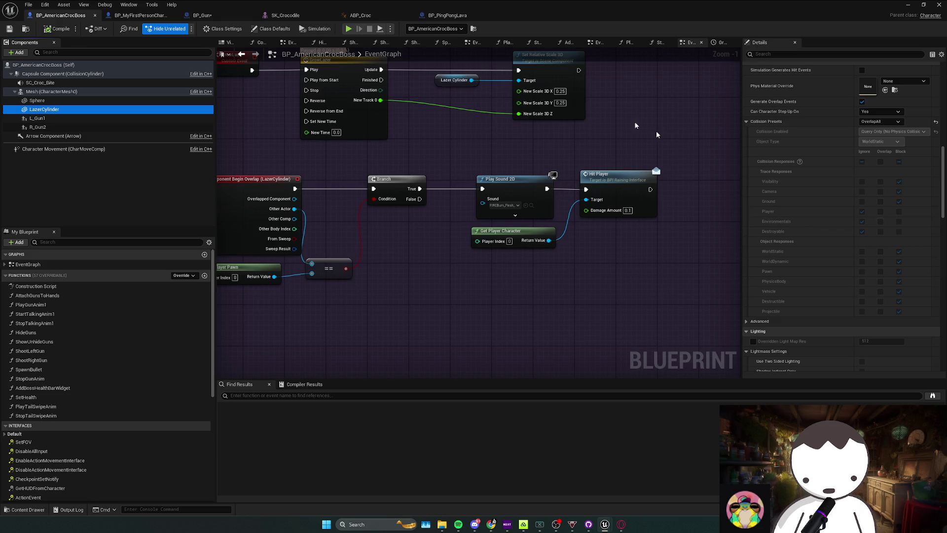
left_click(447, 16)
scroll(779, 173, "down", 2)
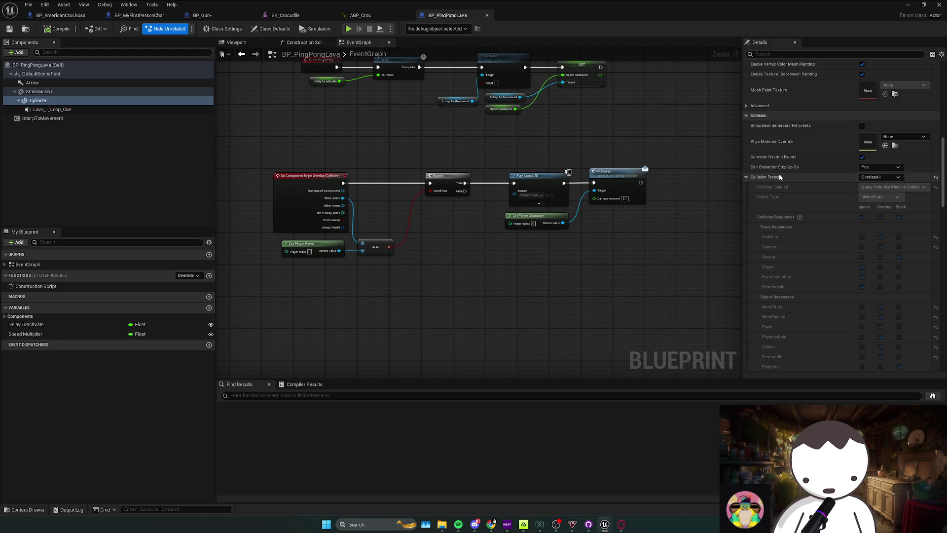
left_click(60, 15)
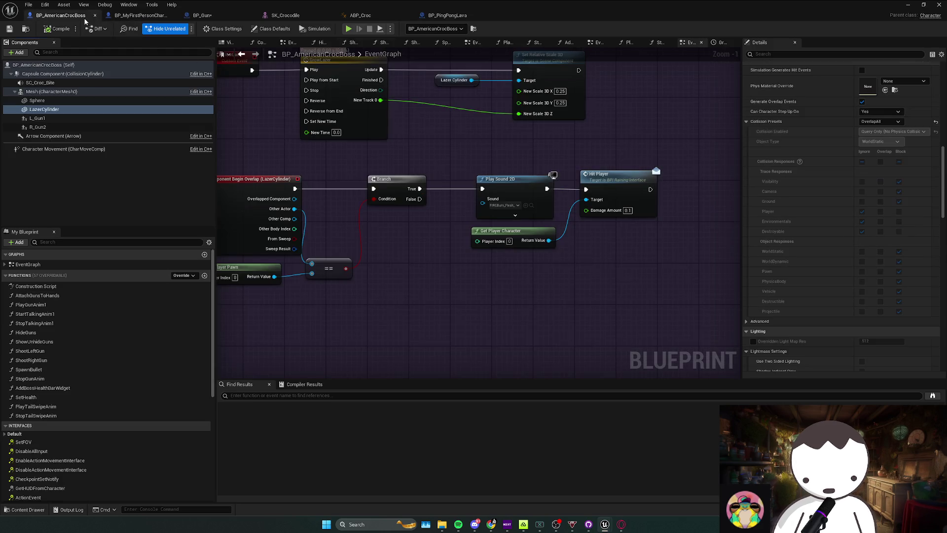
left_click(470, 16)
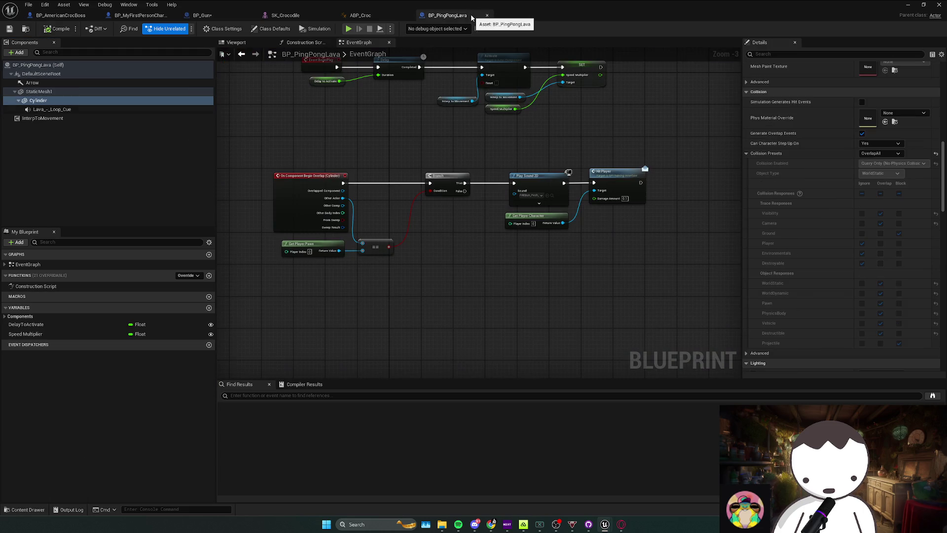
left_click(72, 17)
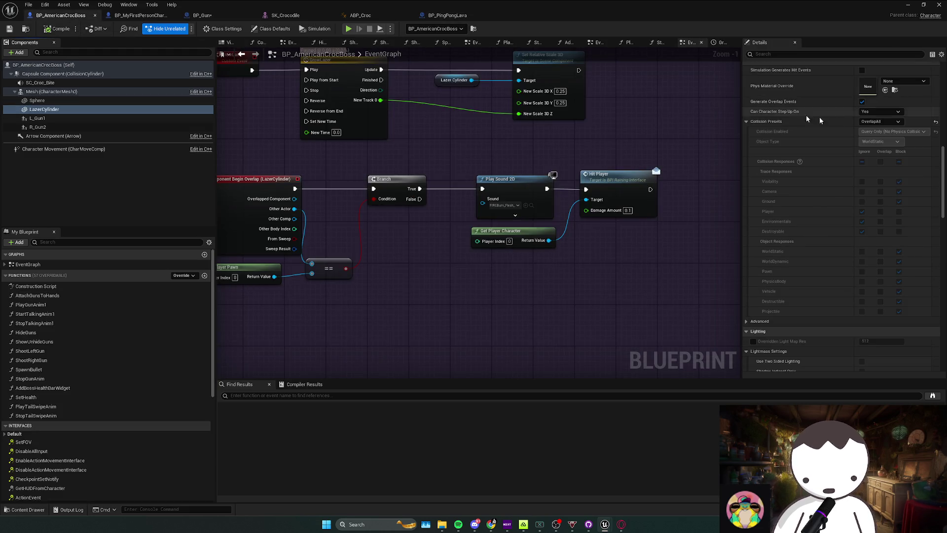
Make LazerCylinder Custom, overlapping WorldStatic, WorldDynamic, Pawn, PhysicsBody, Vehicle, Destructible and Projectile
left_click(873, 122)
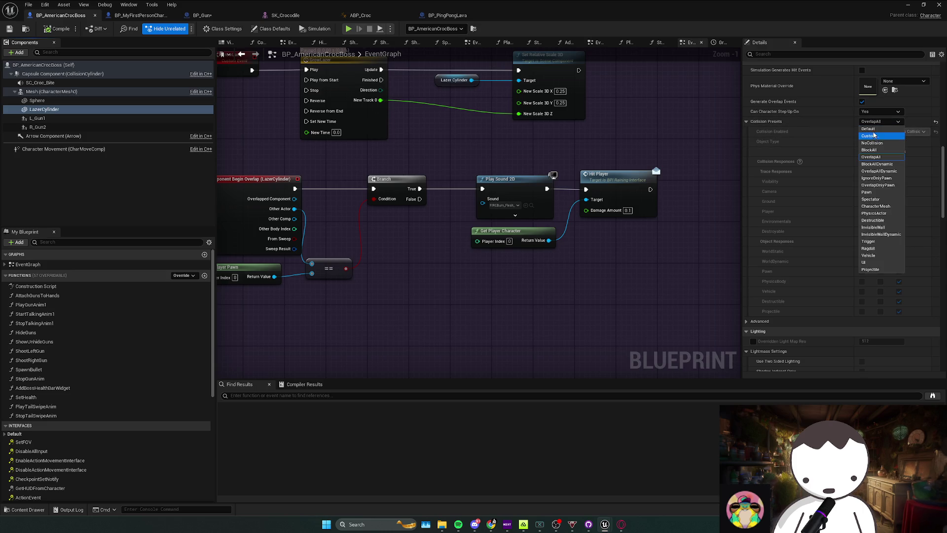
left_click(876, 136)
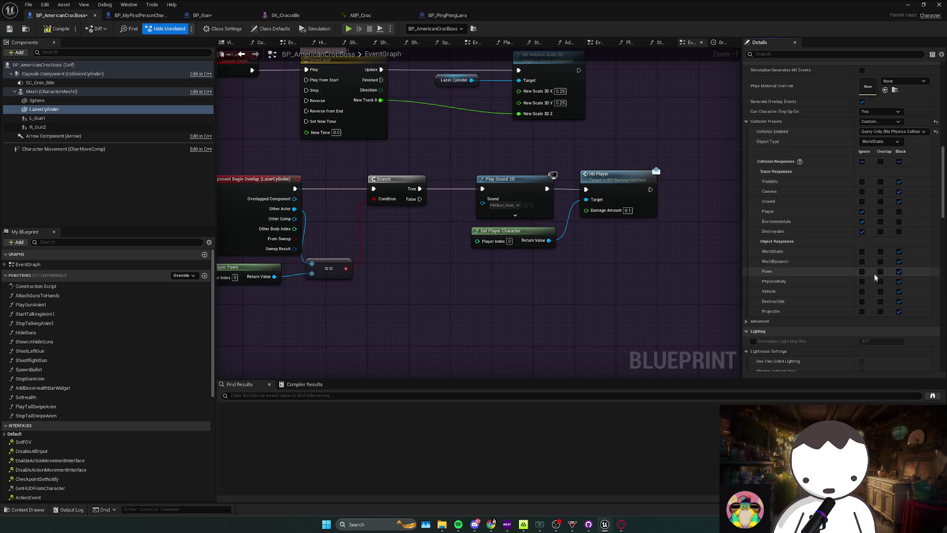
left_click(880, 251)
left_click(880, 261)
left_click(880, 271)
left_click(880, 281)
left_click(880, 291)
left_click(880, 301)
left_click(881, 311)
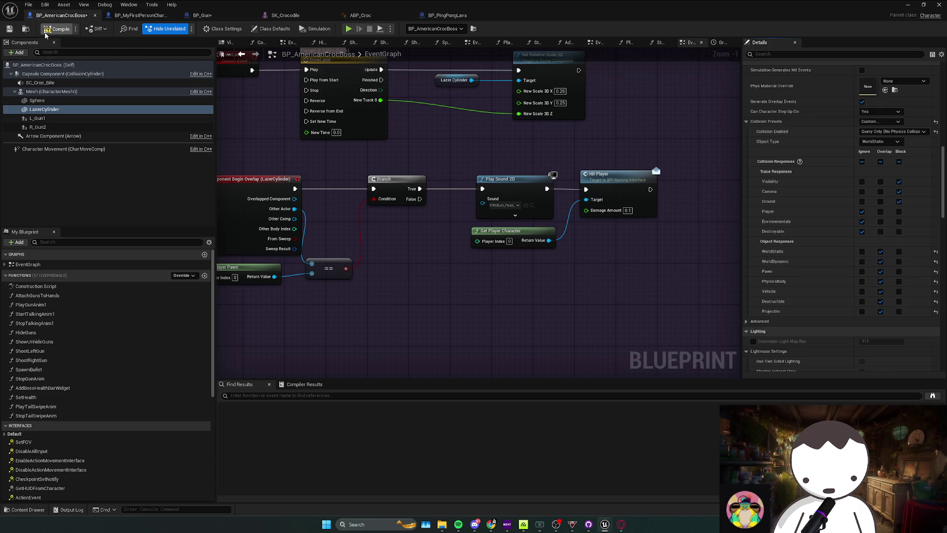
left_click(908, 5)
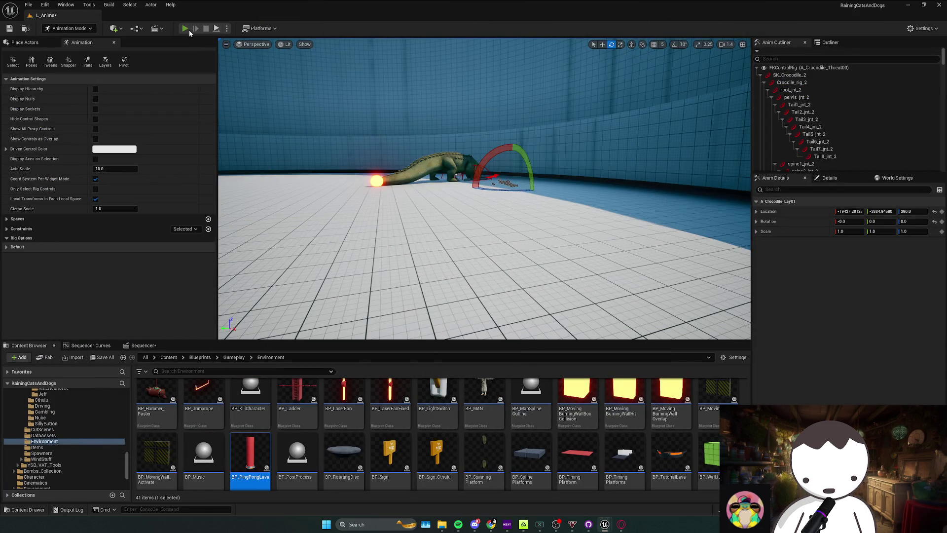
Playtest twice to watch the laser sweep at the player, then return to the boss blueprint
left_click(187, 30)
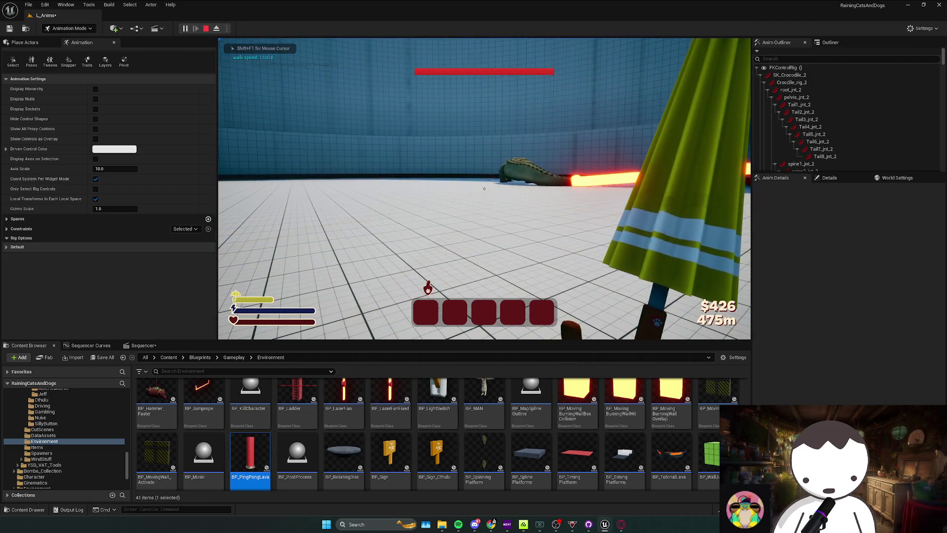
key("Escape")
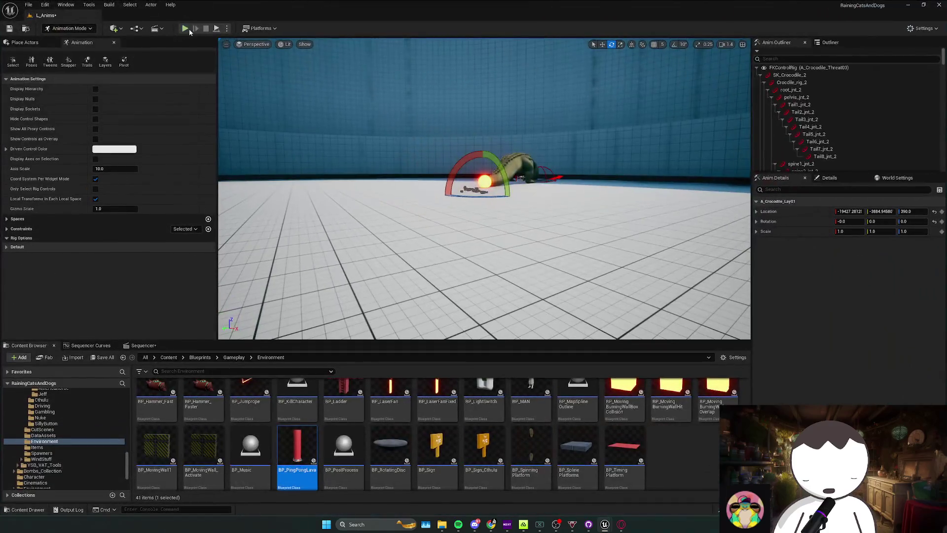
key("alt+p")
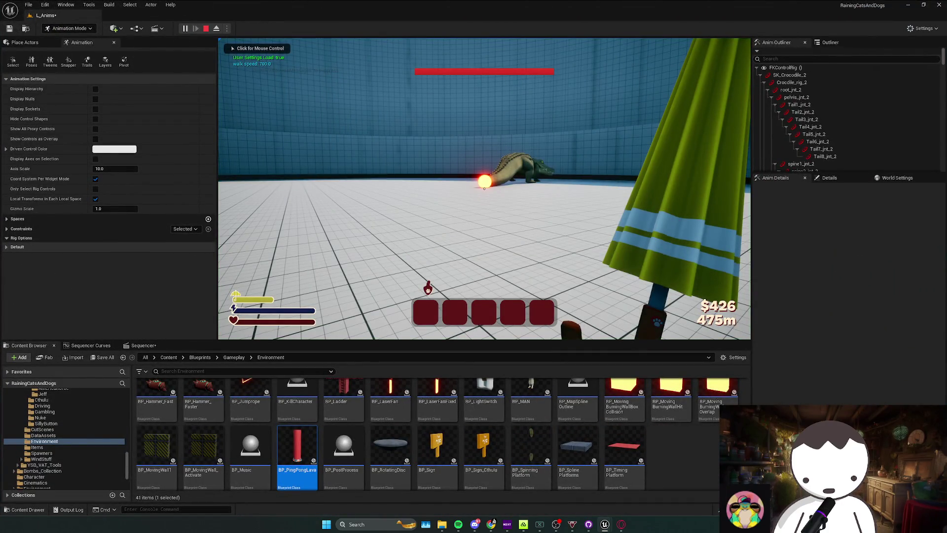
left_click(227, 177)
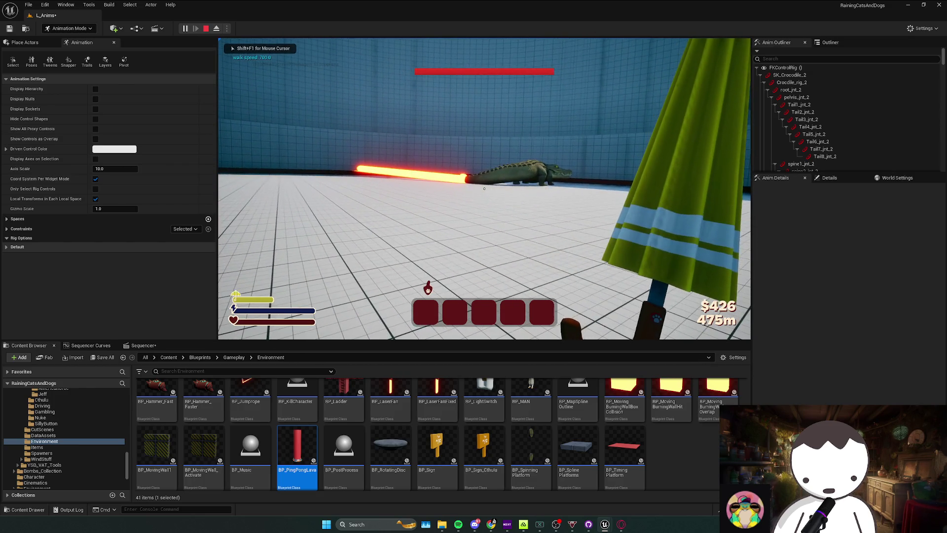
key("Escape")
left_click(507, 186)
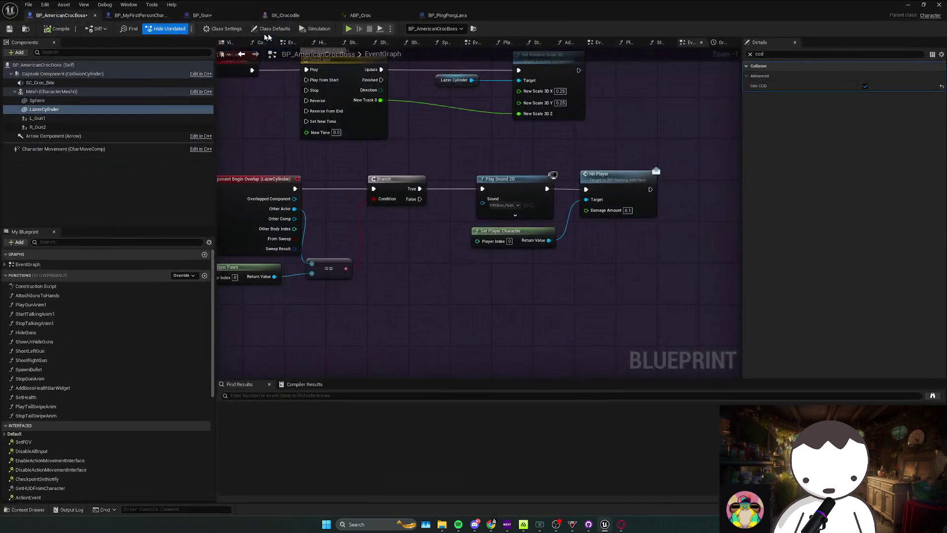
Switch back and forth between the lava and boss blueprints, comparing their collision responses
left_click(444, 15)
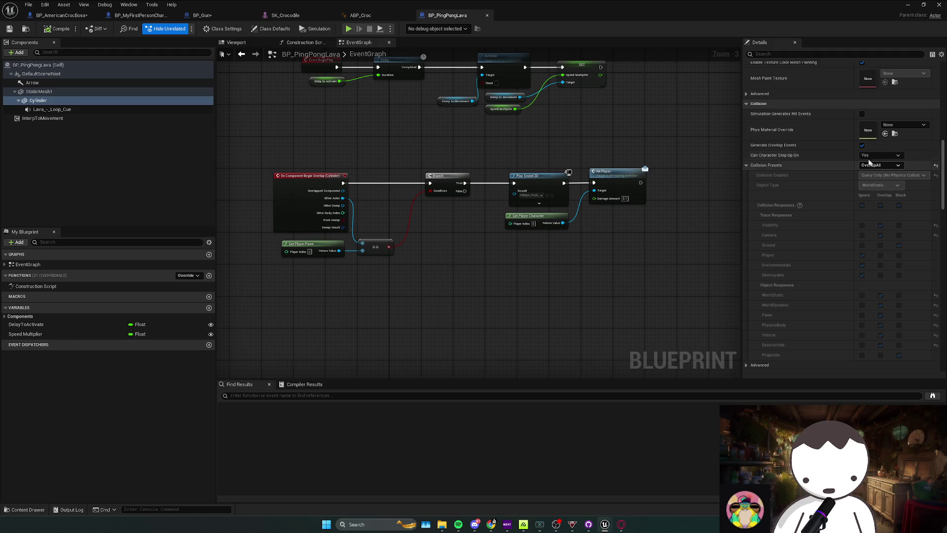
left_click(61, 15)
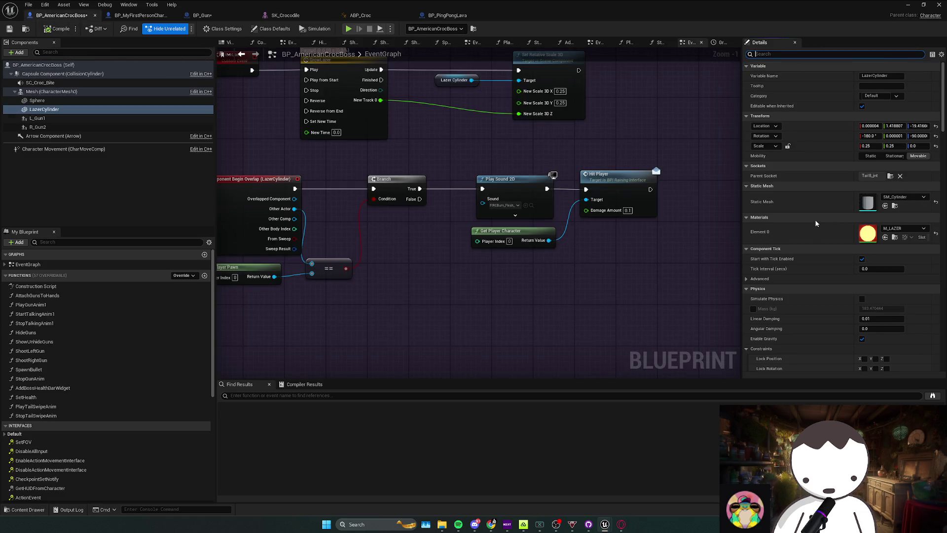
scroll(815, 223, "down", 10)
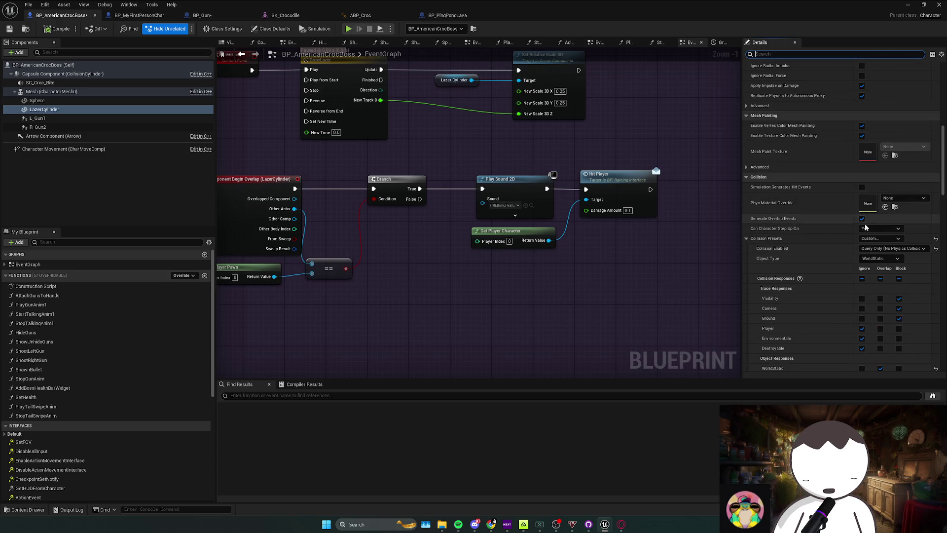
scroll(841, 260, "down", 1)
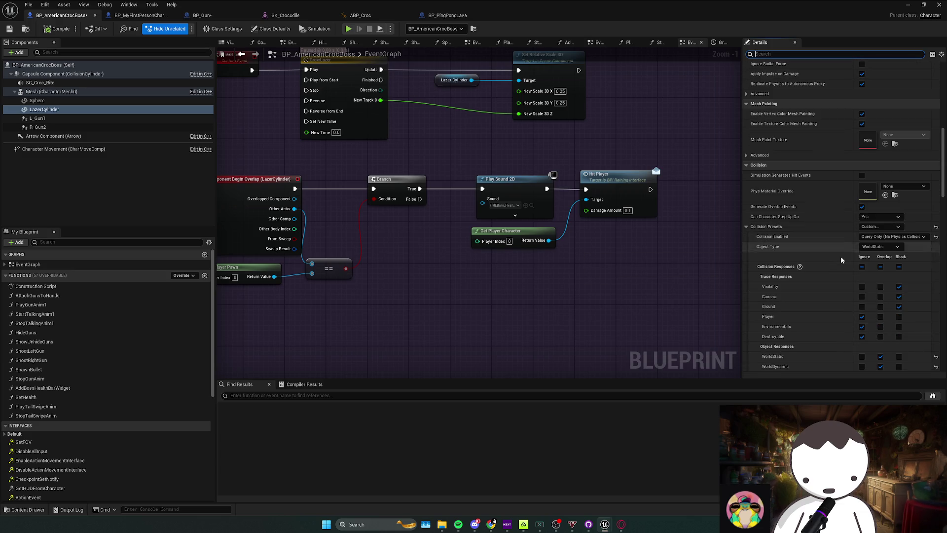
left_click(440, 16)
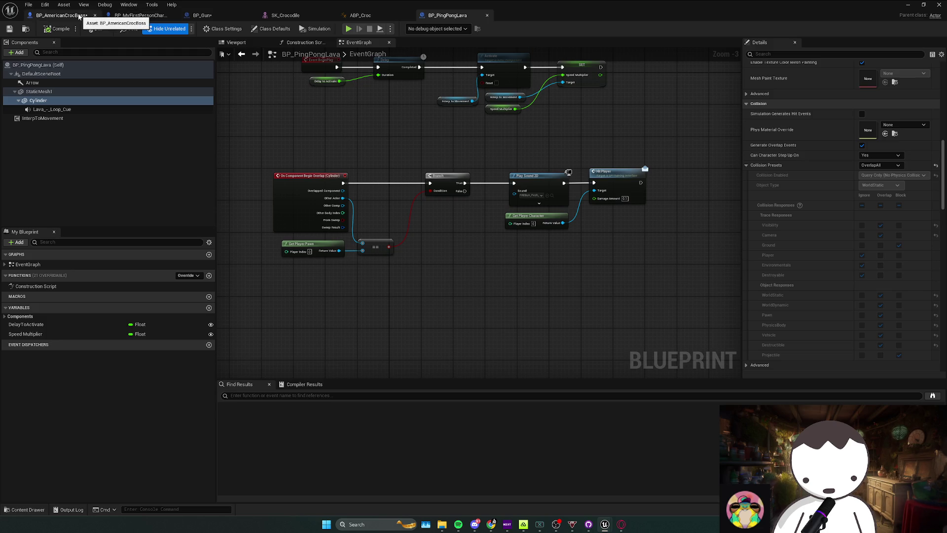
left_click(79, 17)
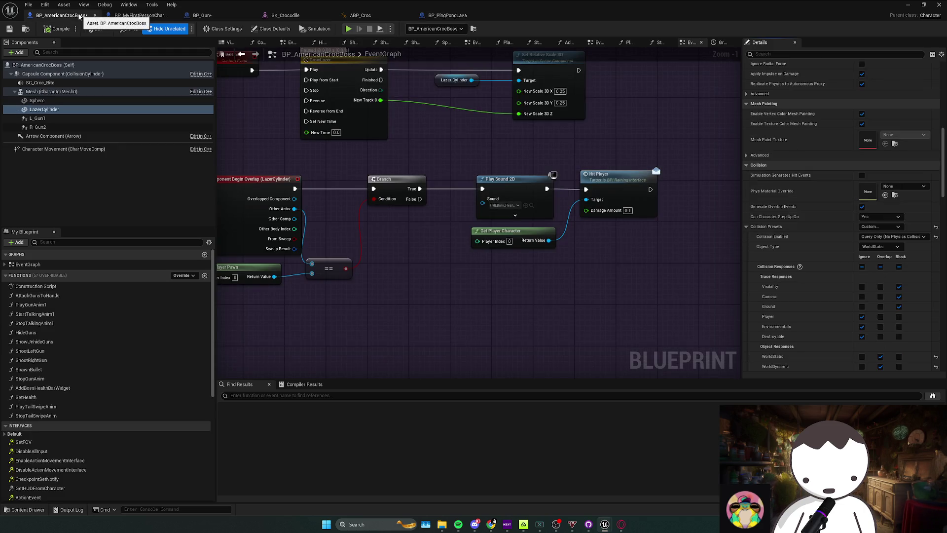
left_click(435, 15)
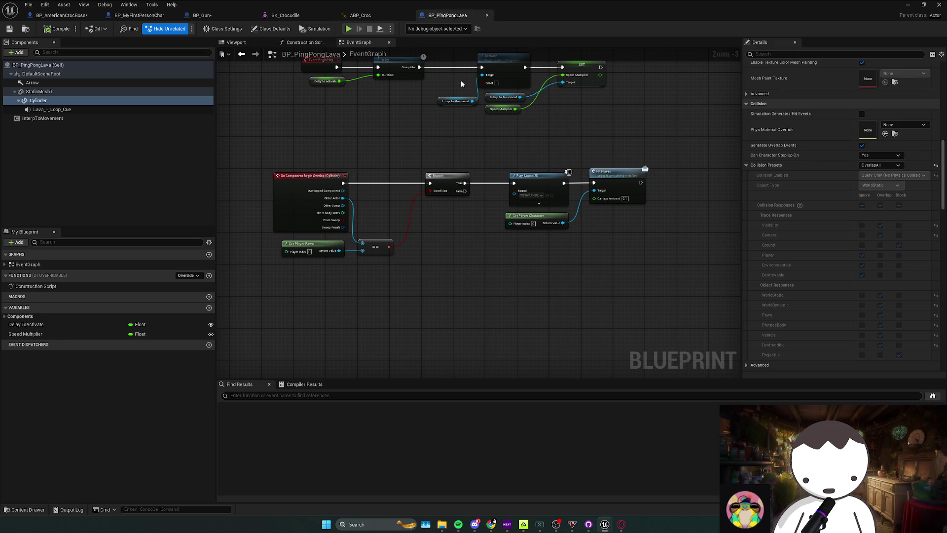
left_click(73, 19)
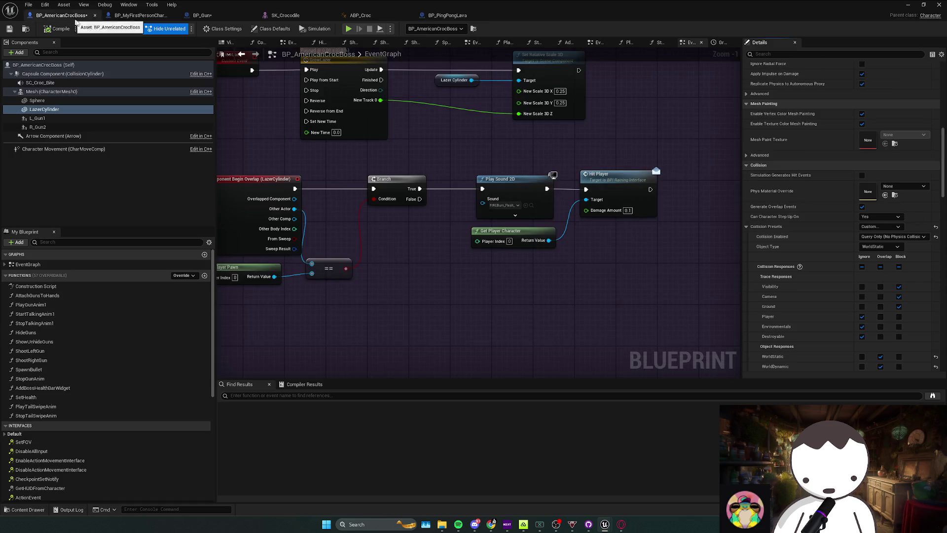
Set LazerCylinder's Projectile response to Block and view the boss in the Viewport tab
left_click(898, 345)
left_click(72, 109)
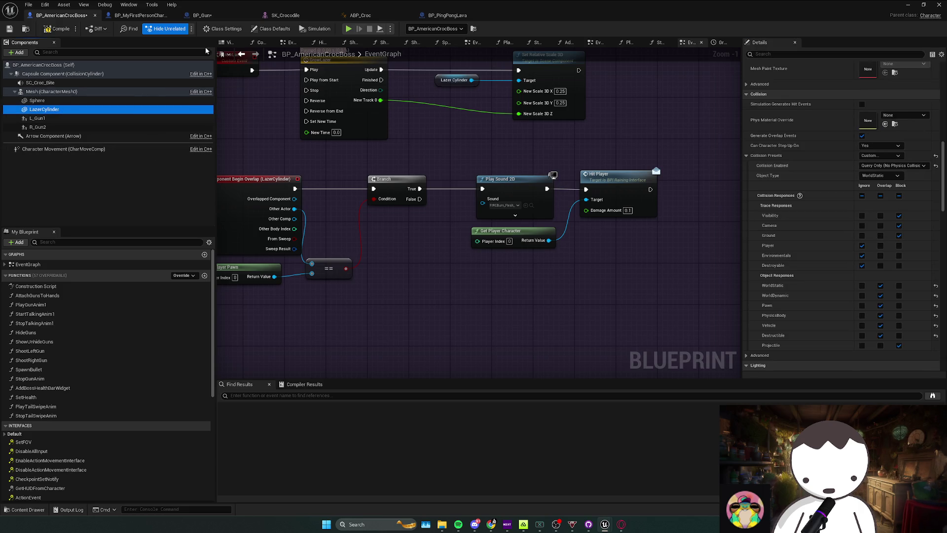
left_click(233, 43)
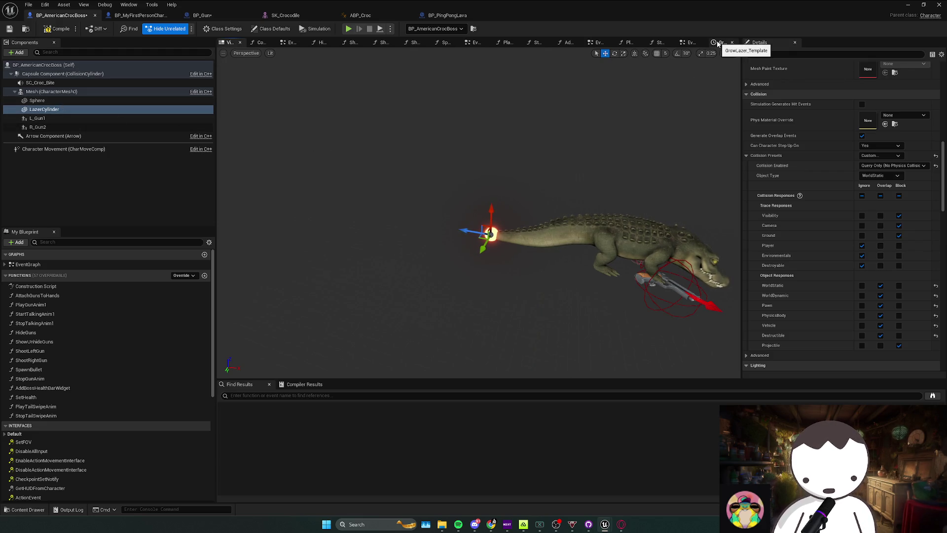
Review the Sphere and LazerCylinder components, the GrowLazer timeline, and the existing begin-overlap event
left_click(40, 100)
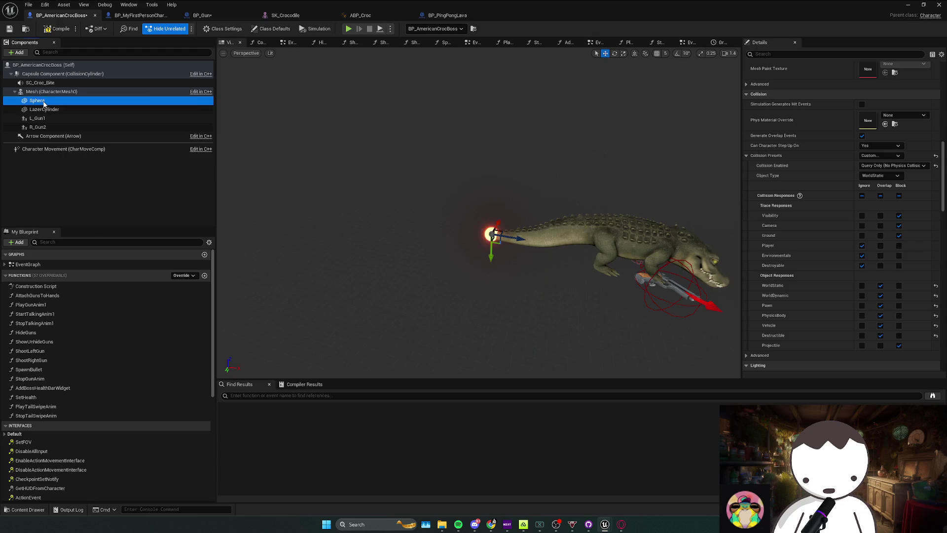
left_click(46, 109)
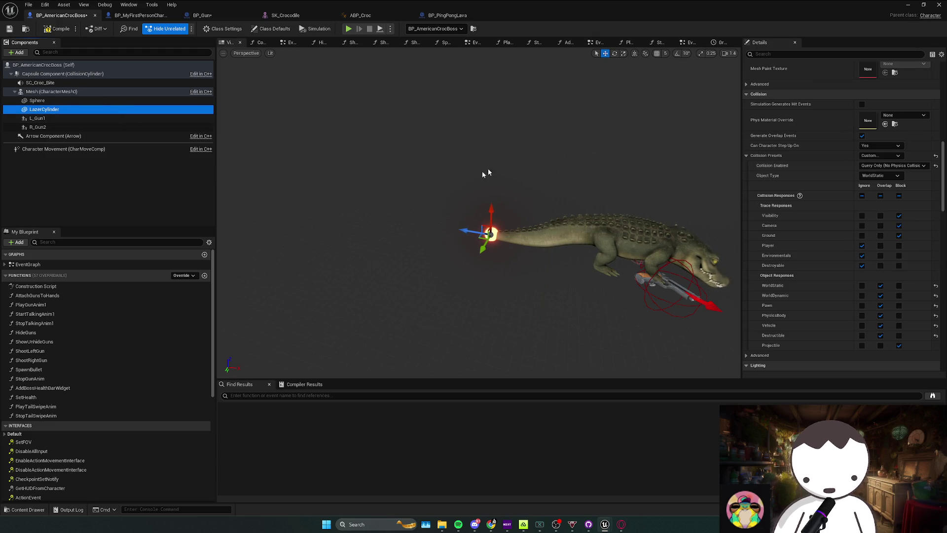
left_click(725, 45)
left_click(690, 43)
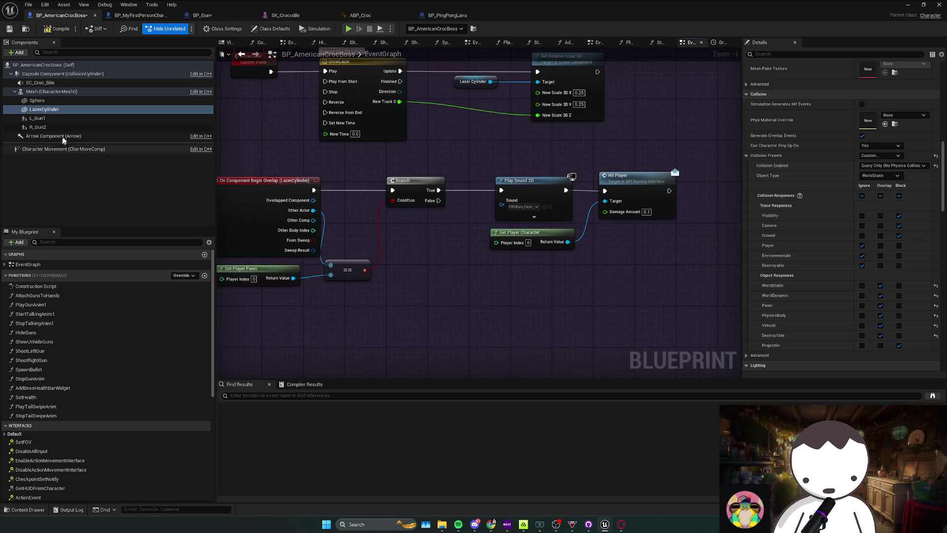
scroll(882, 296, "down", 10)
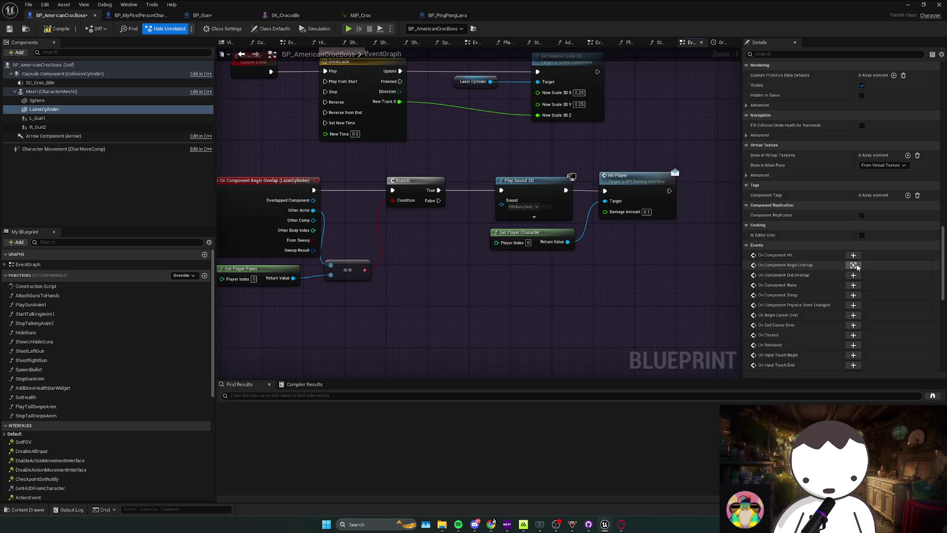
left_click(853, 265)
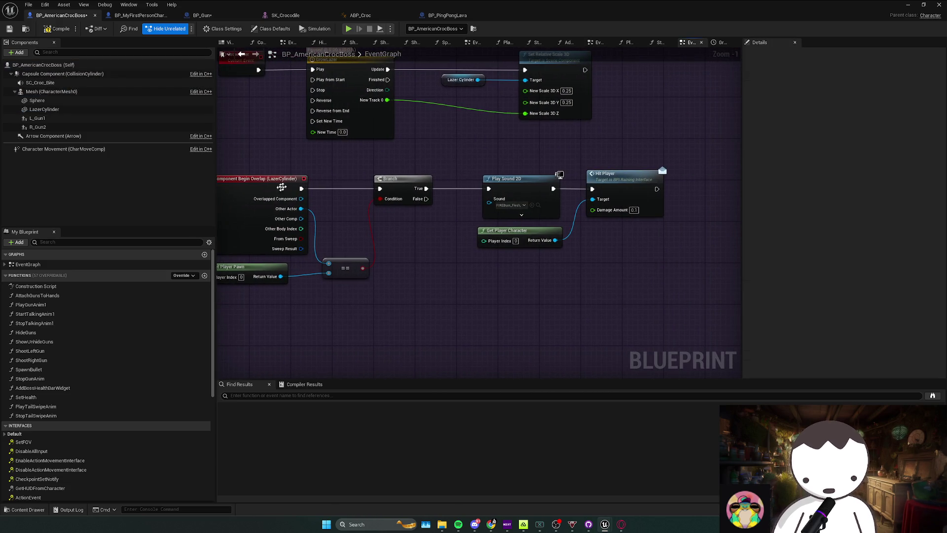
left_click(110, 102)
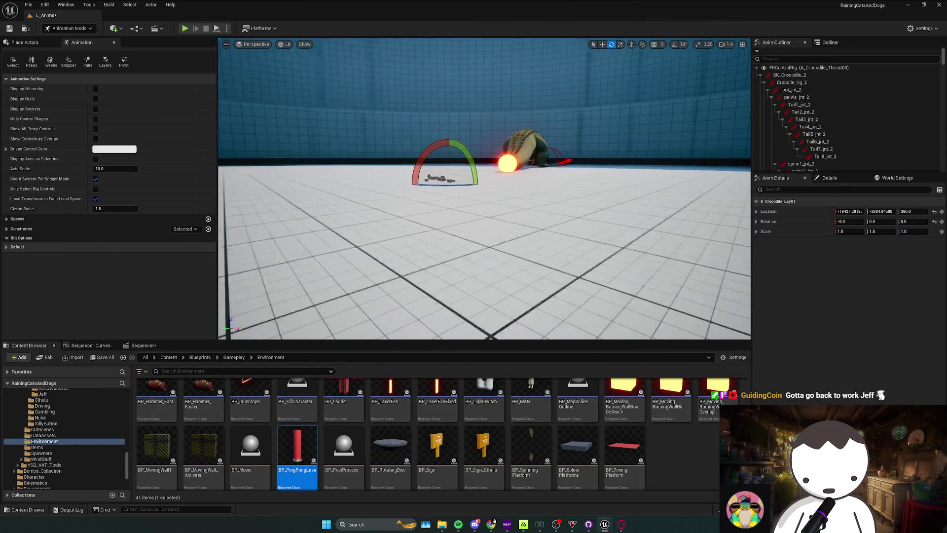
Playtest the croc's laser, select LazerCylinder in the boss blueprint, and stop the simulation
left_click(185, 29)
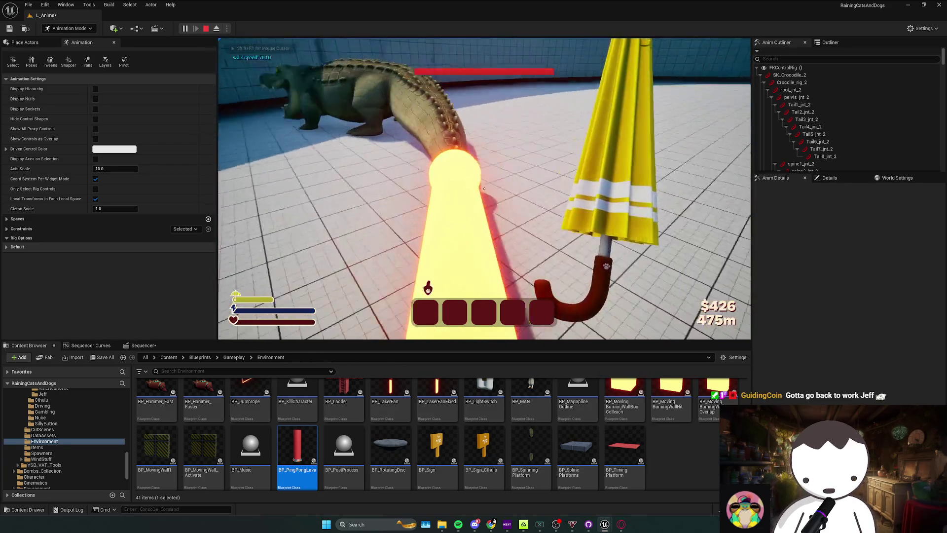
key("alt+Tab")
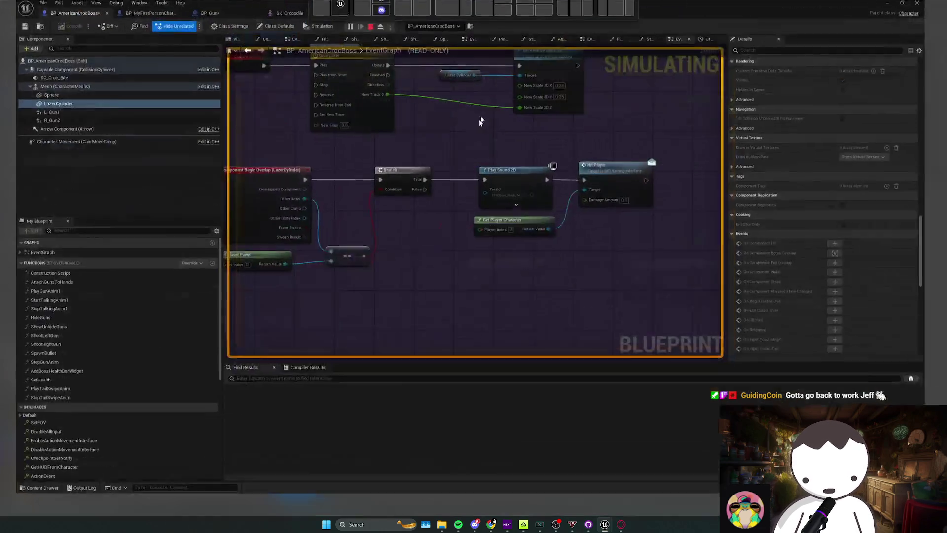
left_click(32, 110)
scroll(844, 234, "up", 10)
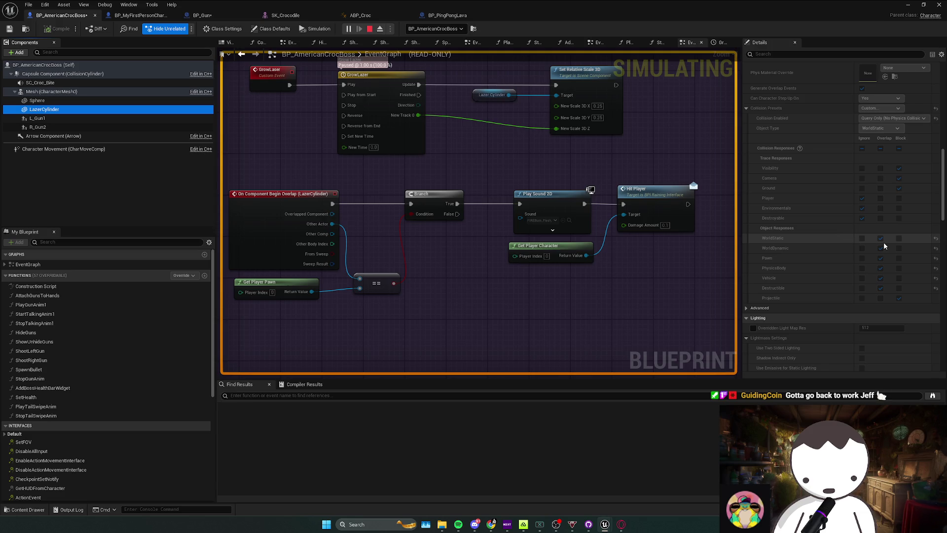
key("Escape")
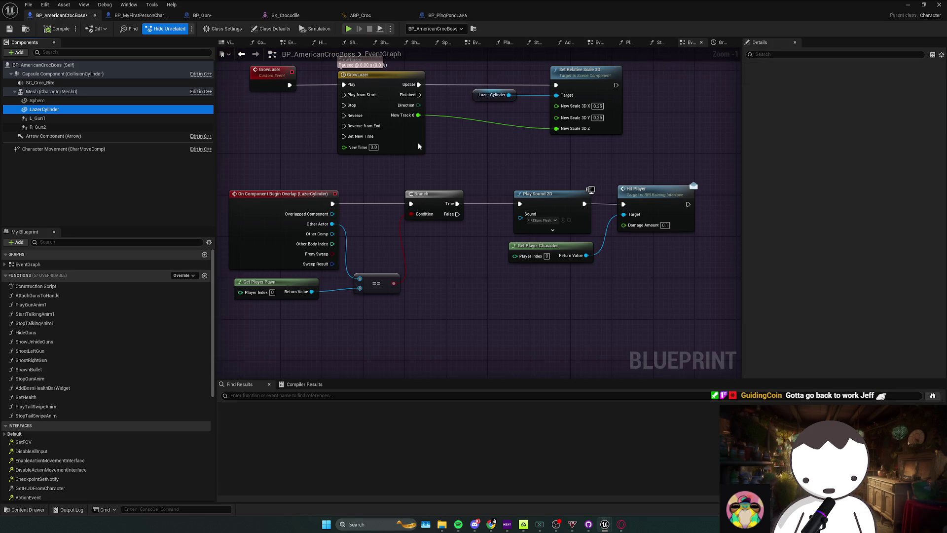
Set LazerCylinder to overlap Projectile, Visibility and Camera, keeping Query Only and WorldStatic
left_click(72, 110)
left_click(880, 298)
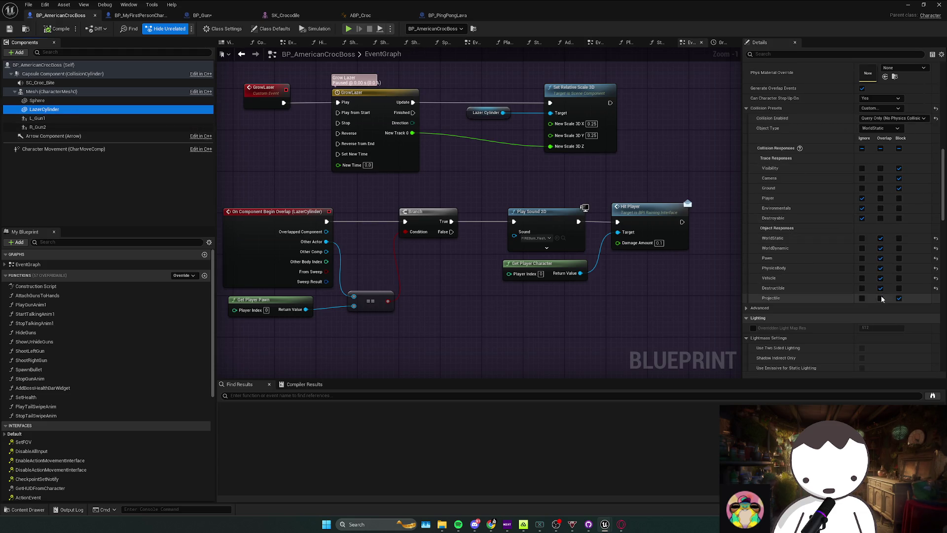
left_click(880, 169)
left_click(880, 178)
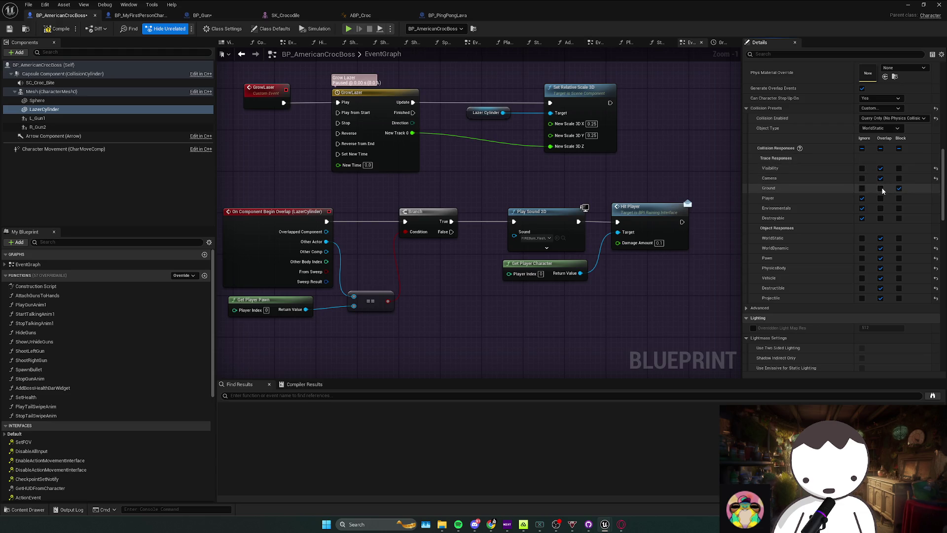
left_click(893, 118)
left_click(863, 118)
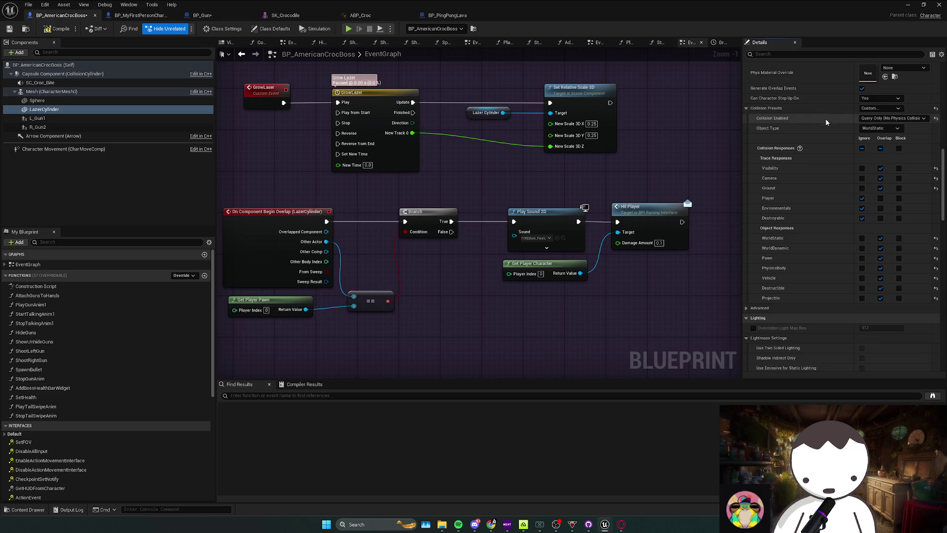
left_click(878, 130)
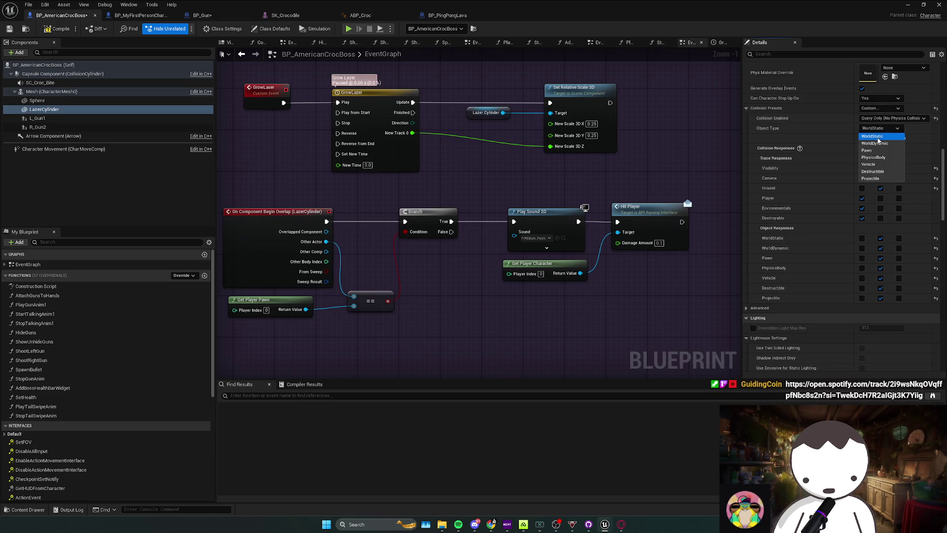
left_click(822, 129)
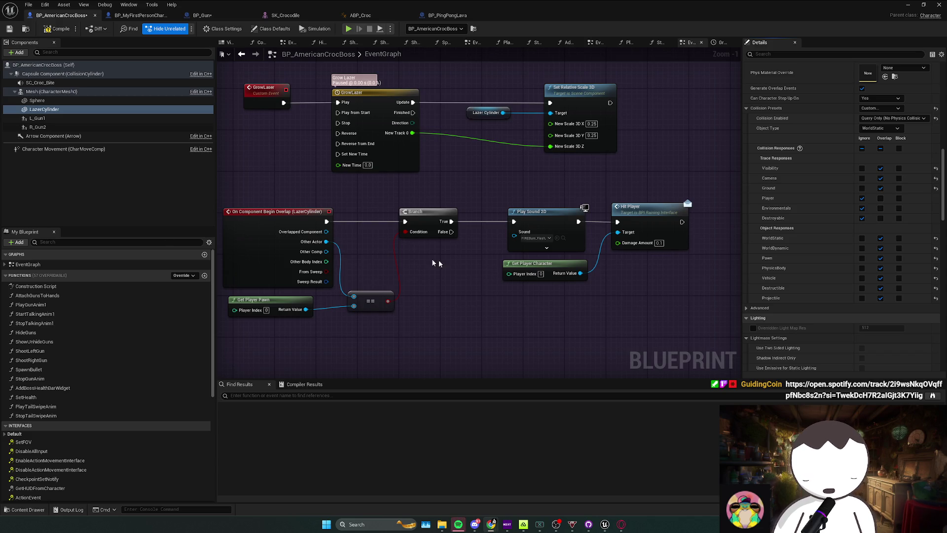
Queue the 'Fear of Sleep' track in the music player, then return to the blueprint editor
left_click(458, 523)
right_click(208, 217)
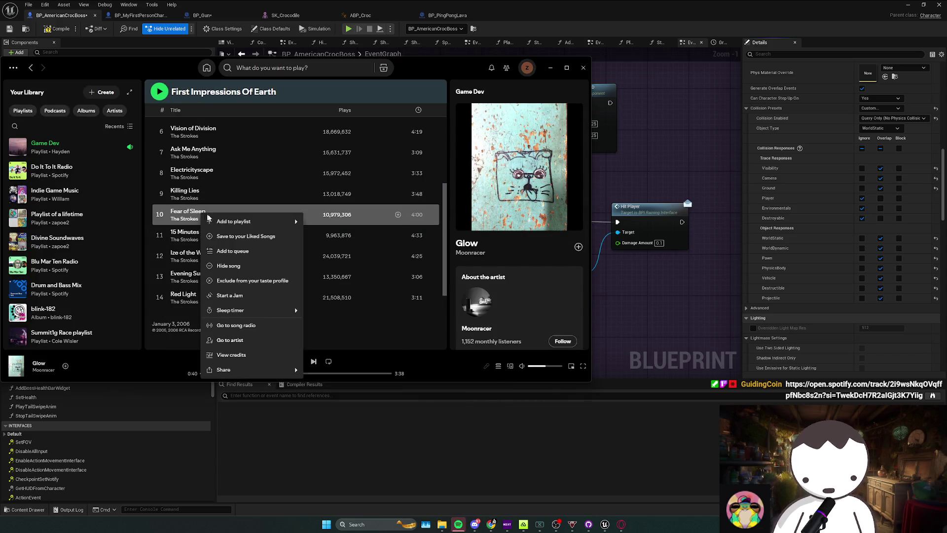
mouse_move(263, 311)
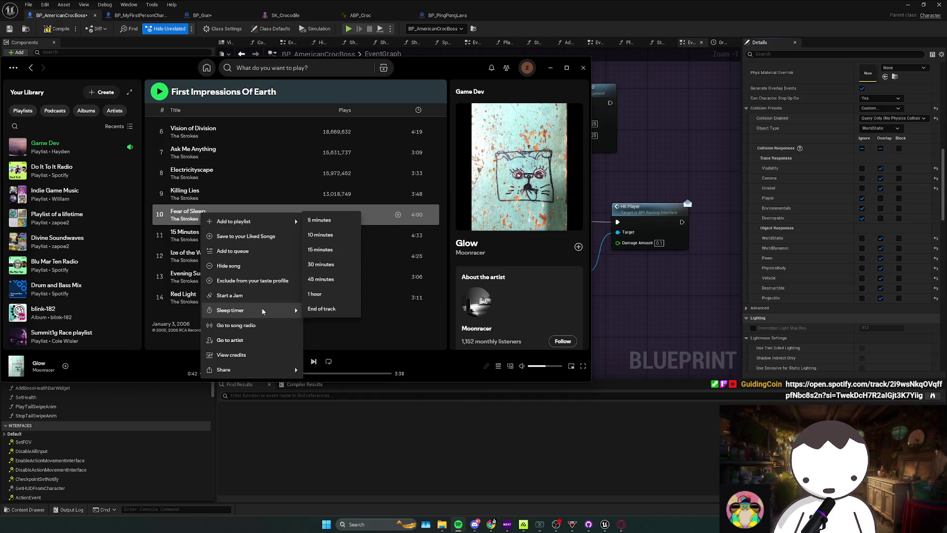
left_click(248, 256)
left_click(551, 9)
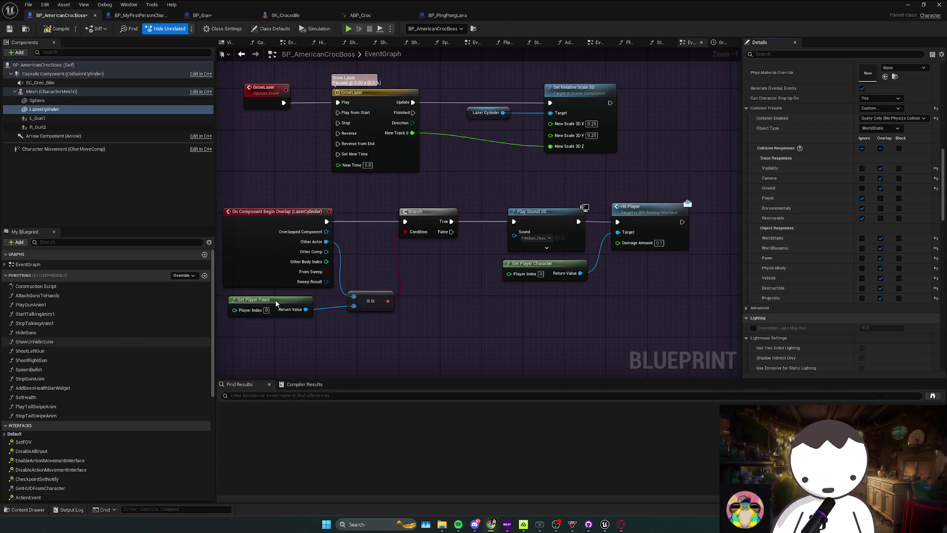
Reframe the event graph and reselect LazerCylinder to review its event settings
mouse_move(329, 276)
left_mouse_down()
mouse_move(369, 279)
mouse_move(406, 242)
mouse_move(363, 233)
mouse_move(477, 253)
mouse_move(505, 285)
left_mouse_up()
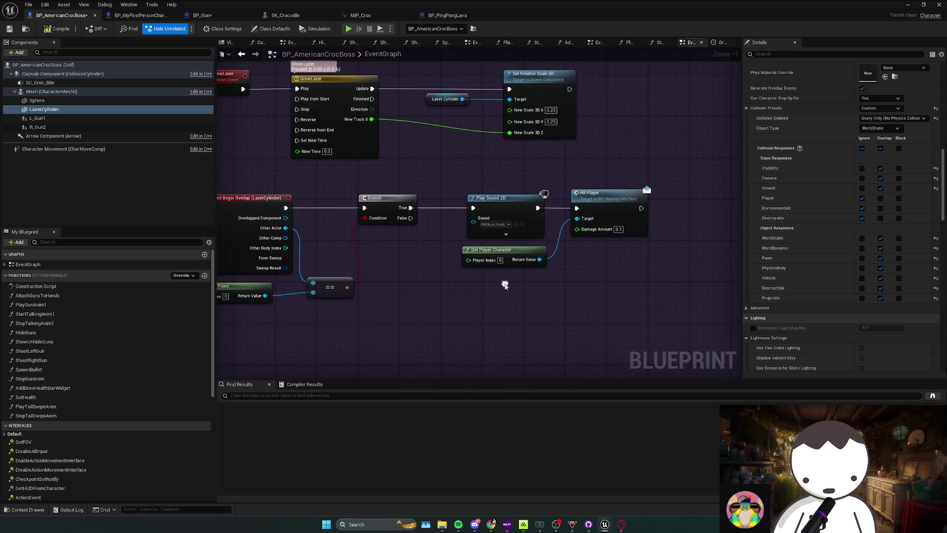
left_click(538, 277)
left_click(45, 110)
scroll(834, 271, "down", 5)
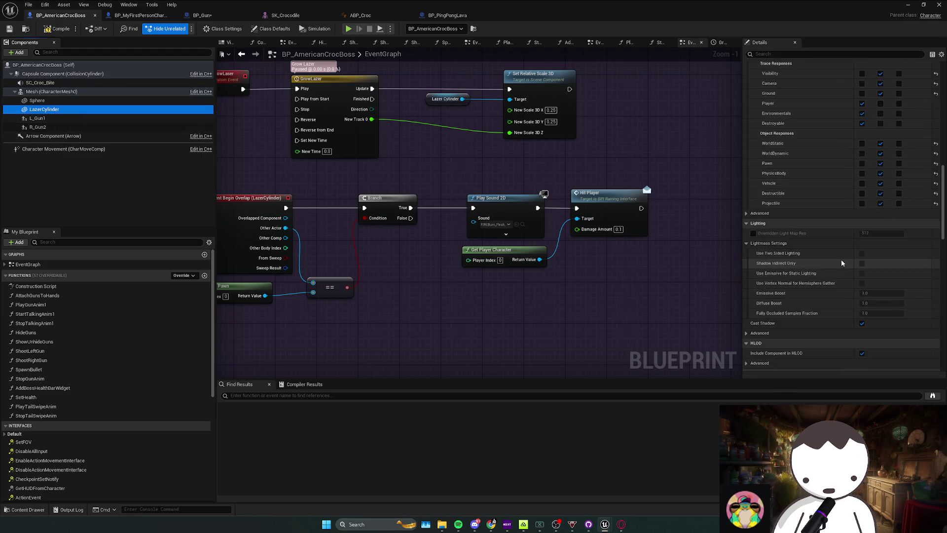
scroll(834, 271, "down", 3)
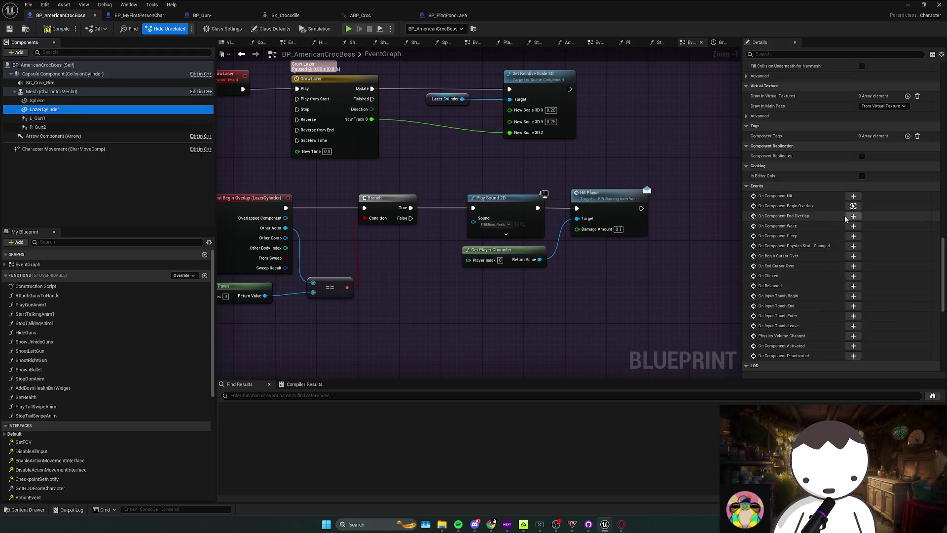
scroll(808, 292, "up", 10)
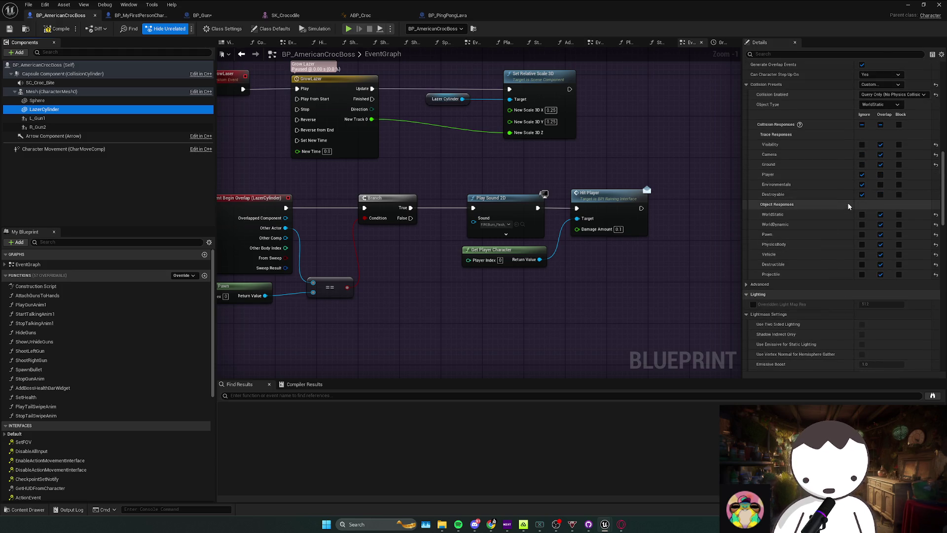
left_click_drag(355, 163, 374, 164)
left_click_drag(440, 230, 412, 266)
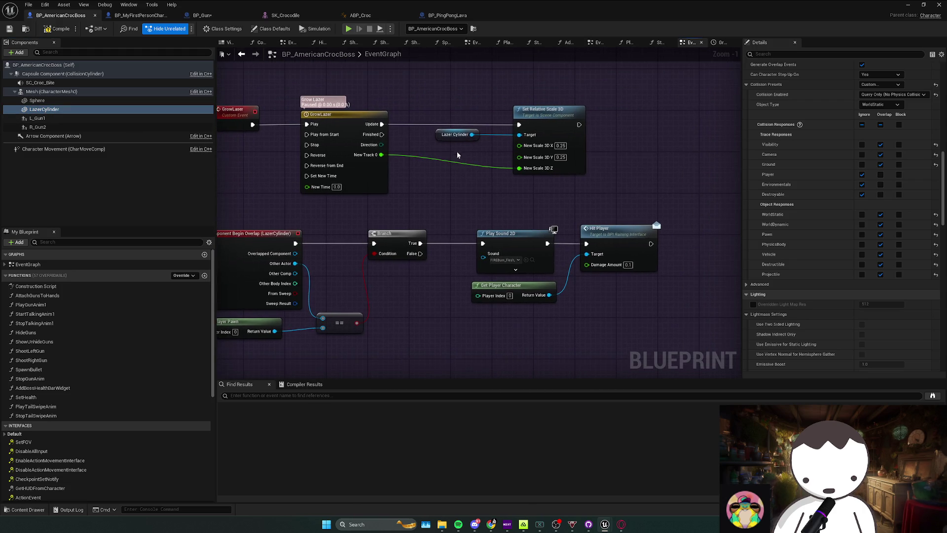
left_click(455, 133)
left_click_drag(487, 220, 466, 203)
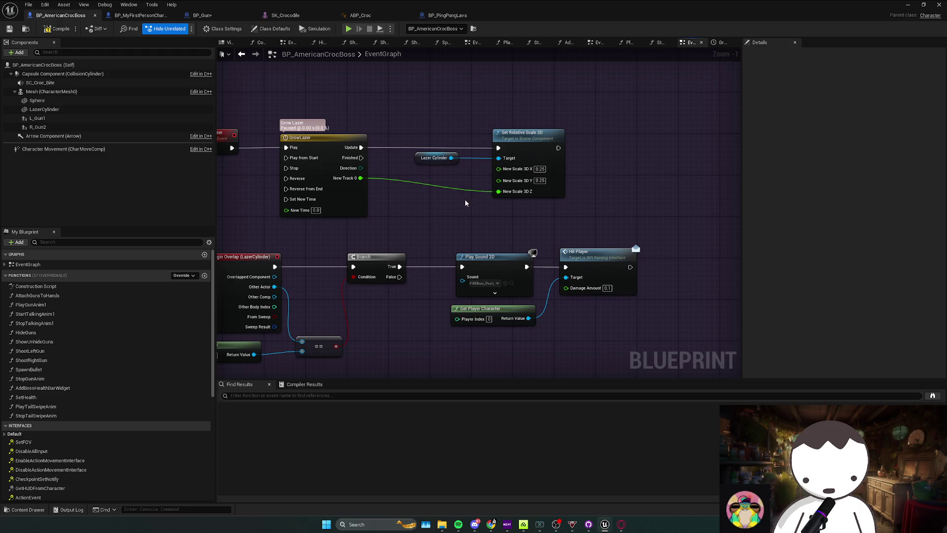
Scroll through LazerCylinder's collision responses, then switch to the BP_PingPongLava blueprint
left_click(45, 109)
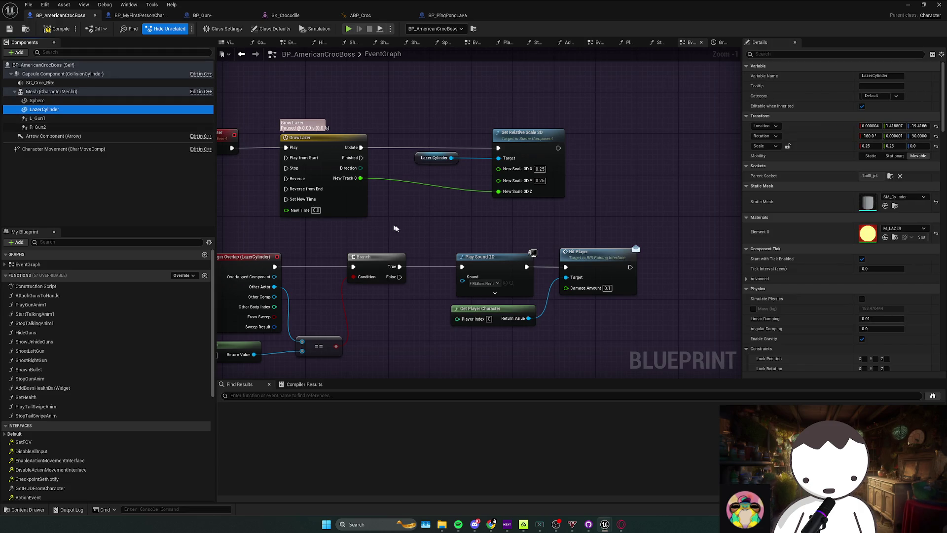
left_click_drag(393, 224, 426, 216)
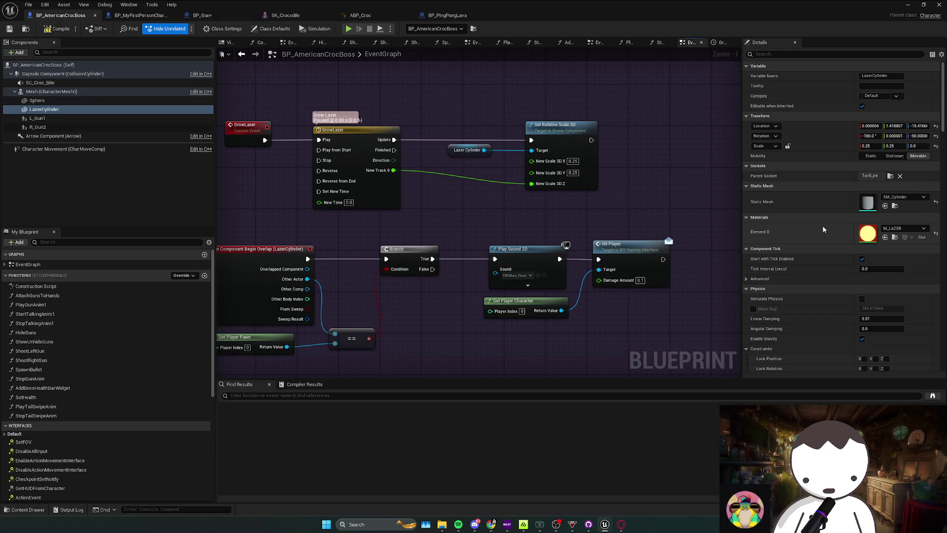
scroll(823, 229, "down", 10)
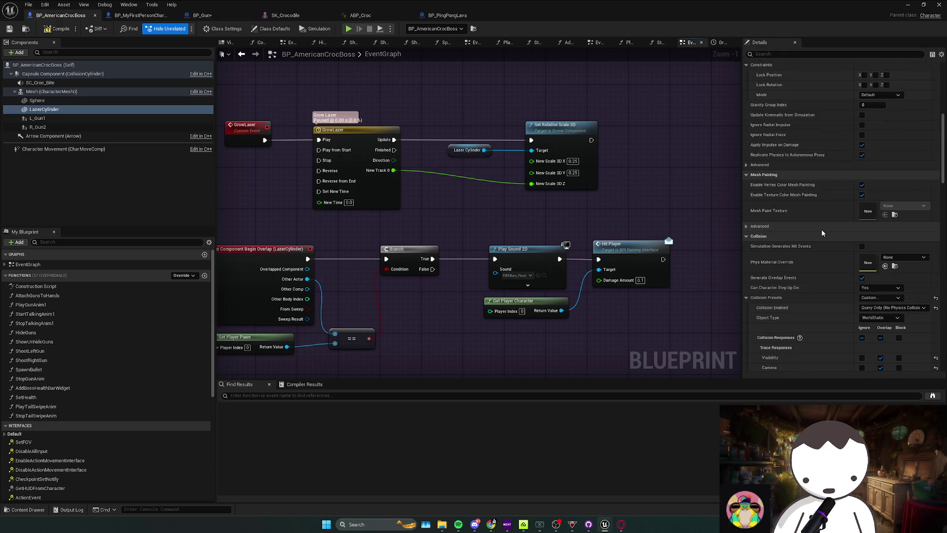
scroll(822, 232, "down", 3)
scroll(801, 234, "up", 10)
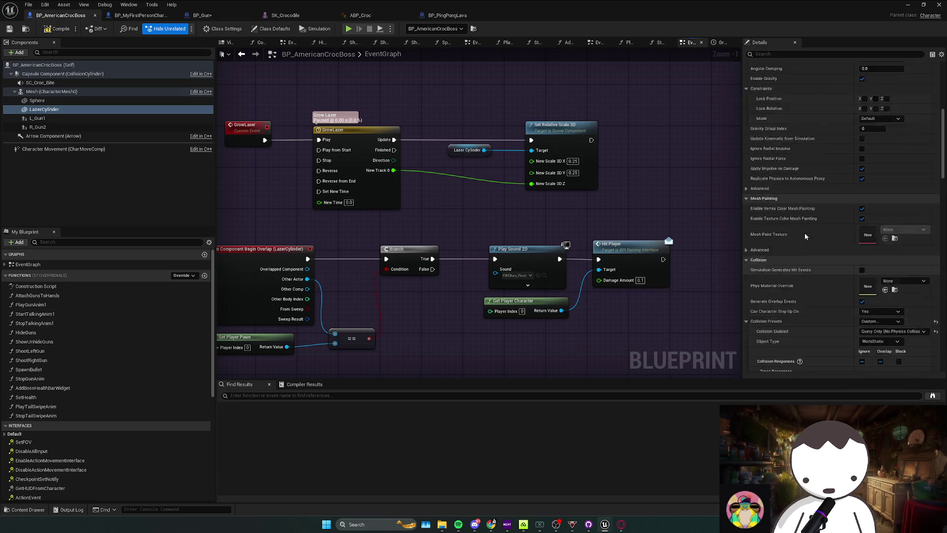
scroll(808, 227, "down", 8)
scroll(808, 226, "down", 6)
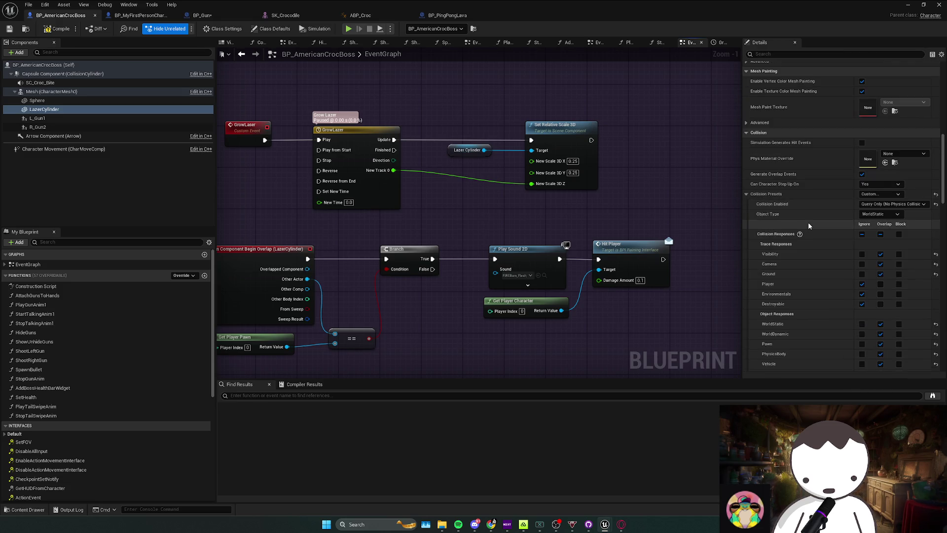
scroll(812, 232, "down", 2)
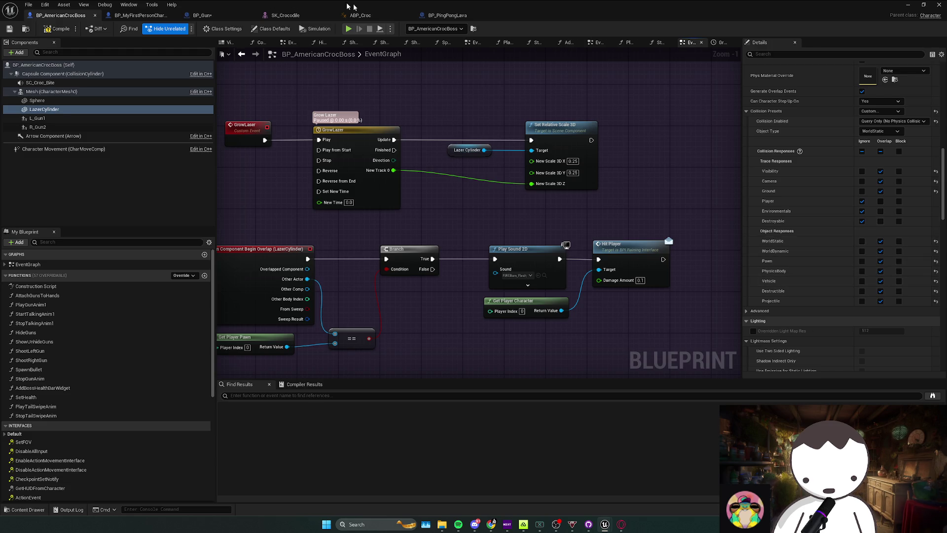
left_click(447, 16)
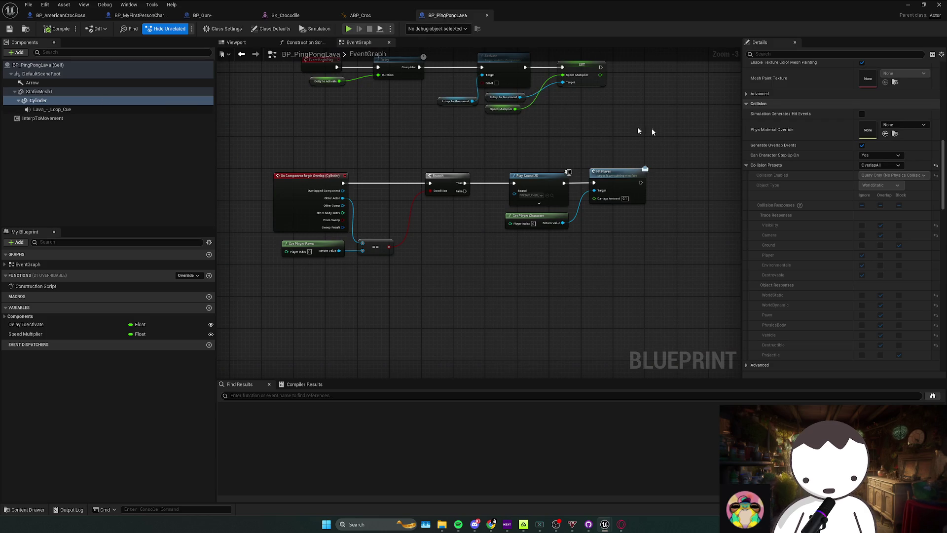
Inspect StaticMesh1 and the lava Cylinder's OverlapAll collision, then return to BP_AmericanCrocBoss
scroll(924, 234, "down", 2)
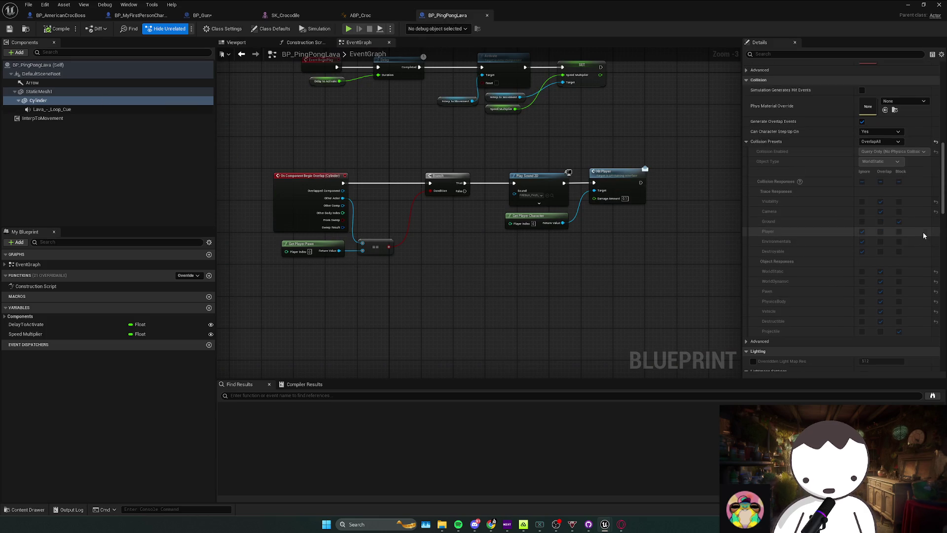
scroll(924, 235, "up", 1)
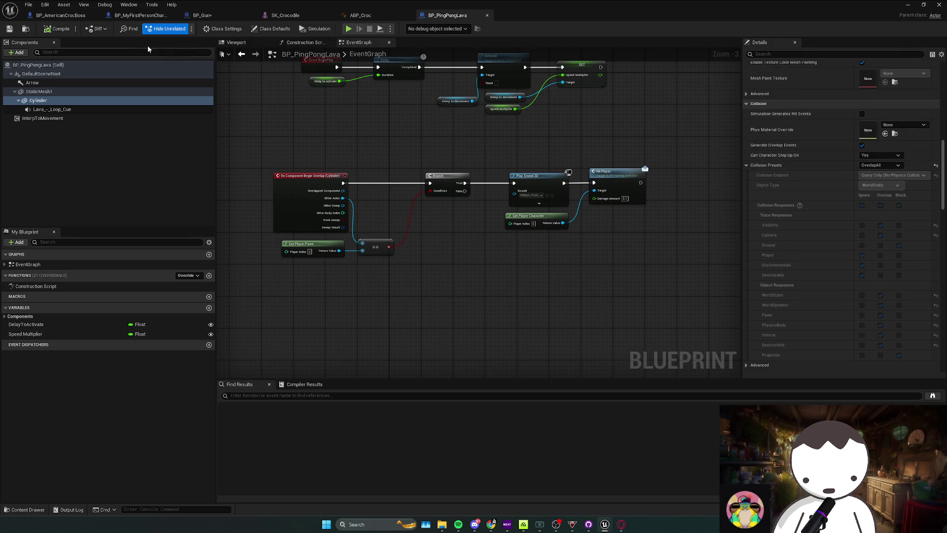
left_click(58, 93)
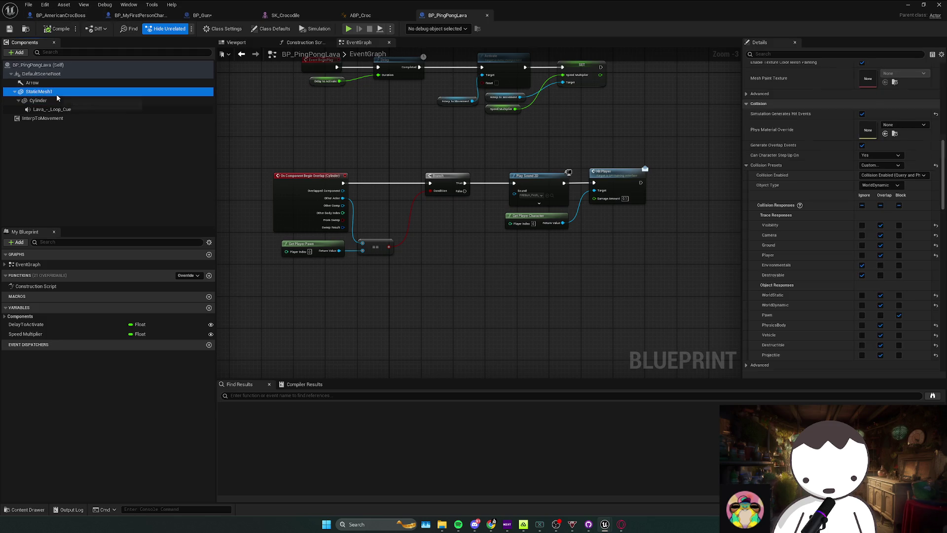
left_click(242, 43)
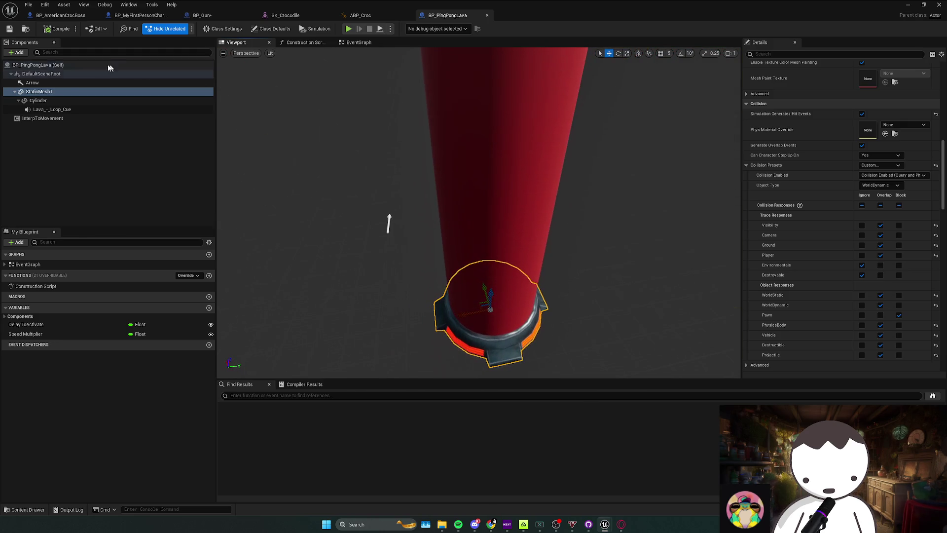
left_click(69, 100)
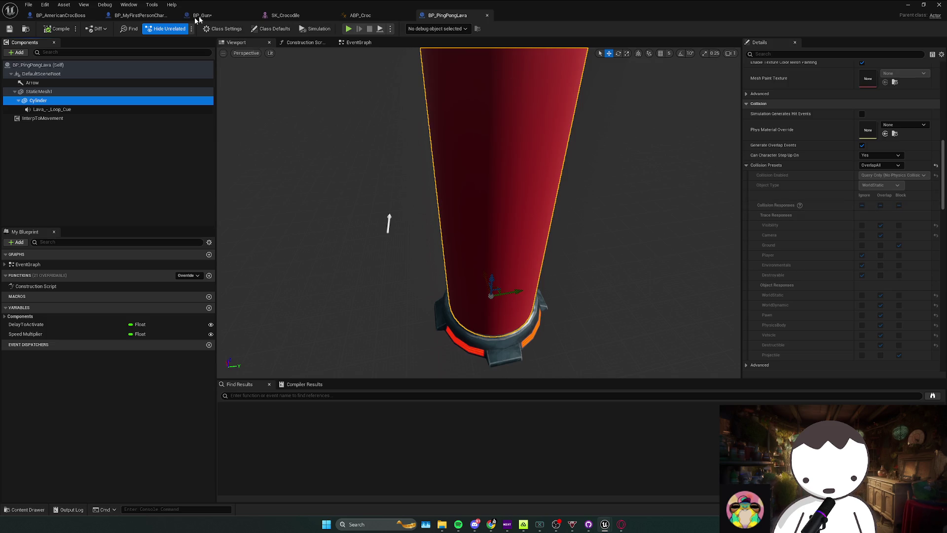
left_click(48, 15)
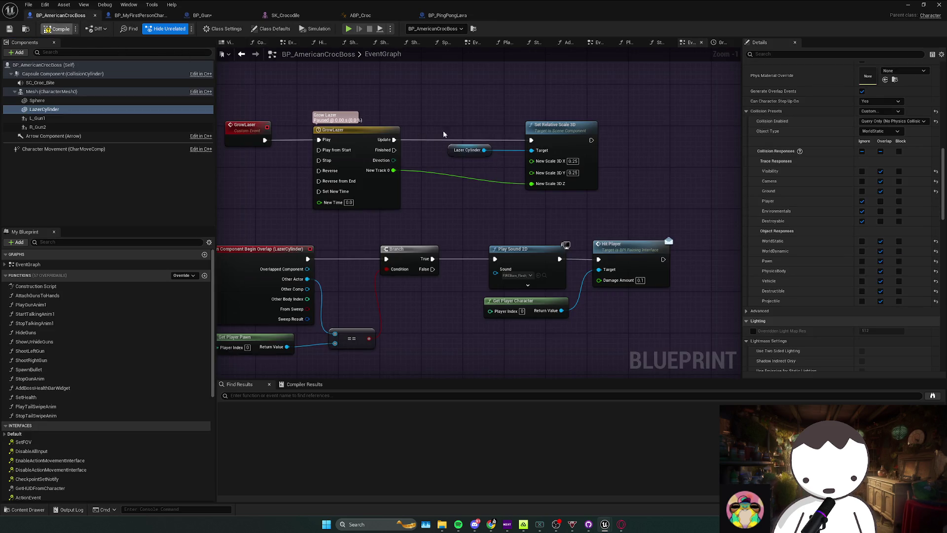
Wire the tail swipe attack straight into Grow Laser, playtest, and reselect LazerCylinder
mouse_move(442, 134)
left_mouse_down()
mouse_move(427, 127)
mouse_move(457, 168)
left_mouse_up()
left_click_drag(298, 164, 480, 165)
left_click(348, 29)
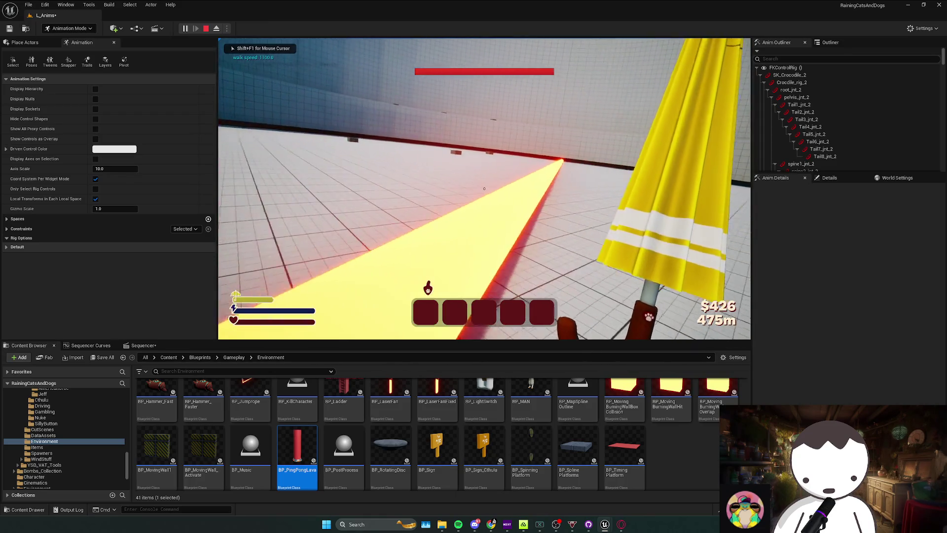
key("shift+F1")
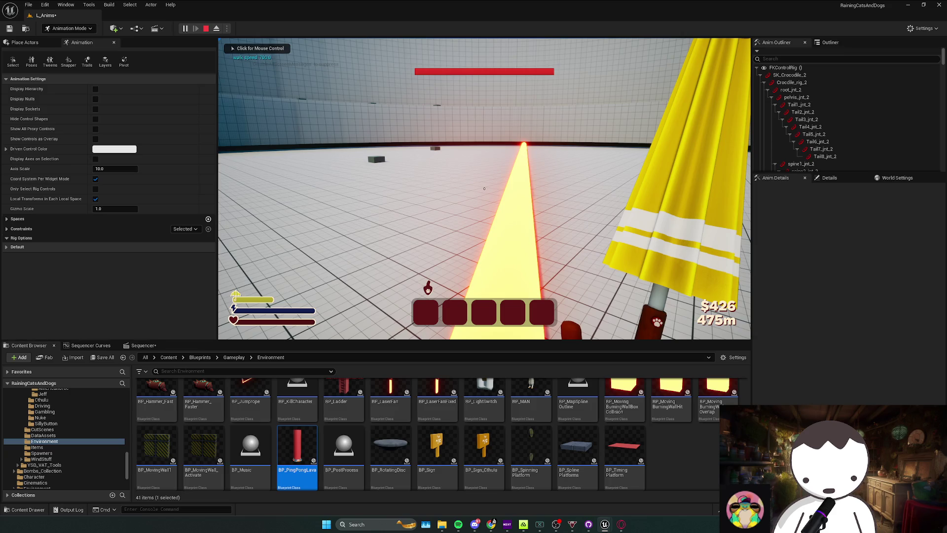
key("alt+Tab")
left_click(44, 108)
Make the LazerCylinder overlap WorldStatic objects
left_click(230, 42)
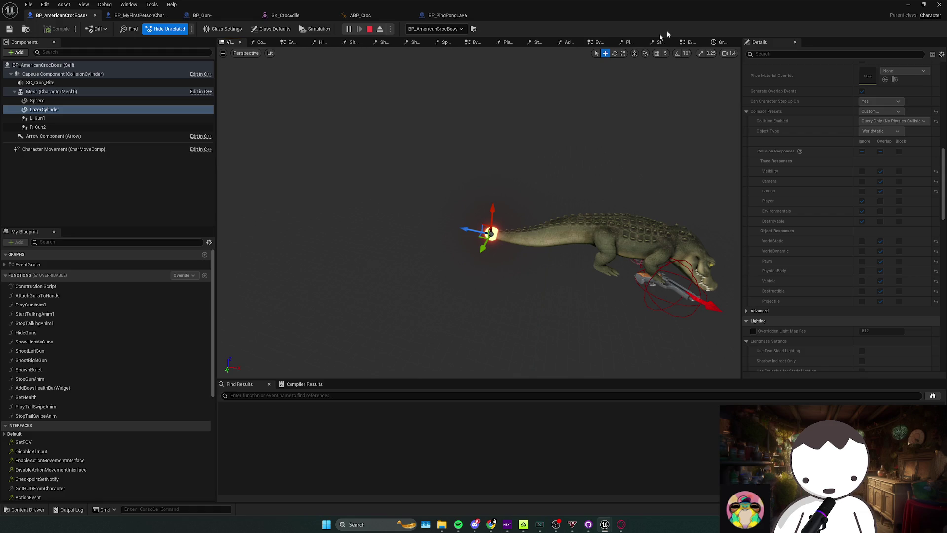
left_click(690, 43)
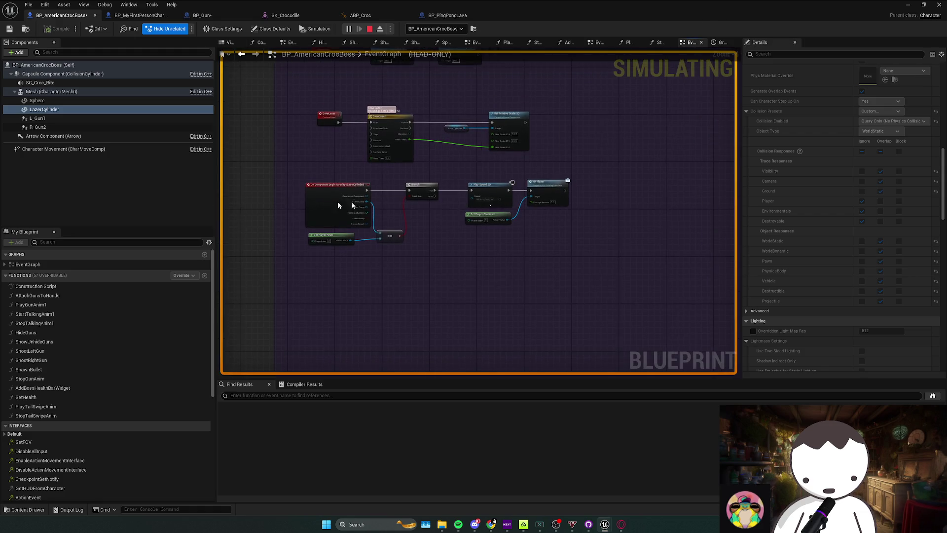
left_click(34, 108)
scroll(897, 254, "up", 1)
scroll(897, 254, "up", 1)
scroll(899, 256, "up", 1)
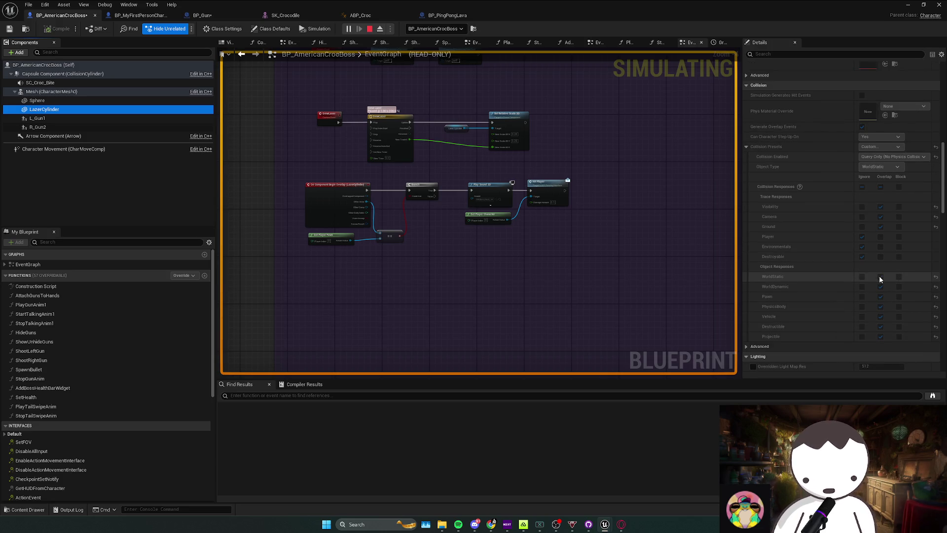
left_click(879, 276)
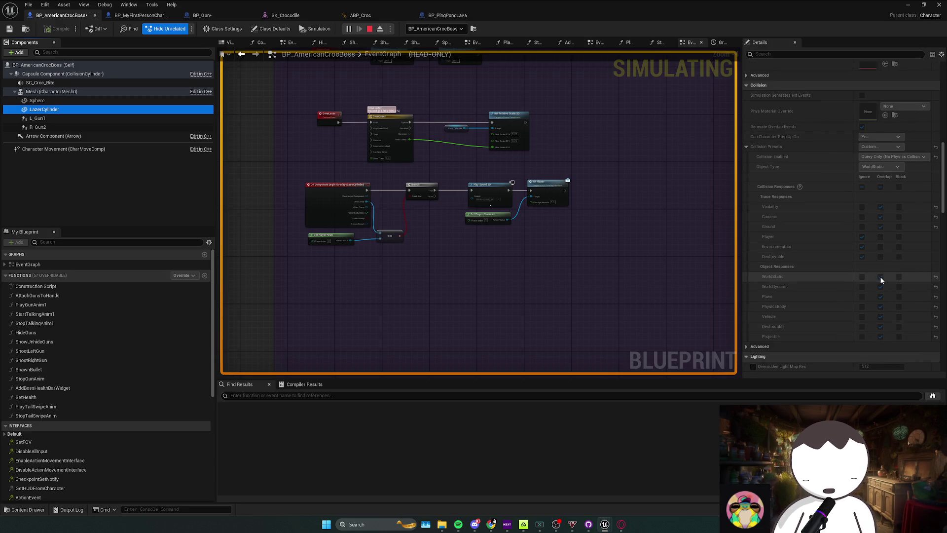
Stop the simulation, apply the OverlapAll collision preset, and test it in the running game
key("Escape")
left_click(883, 147)
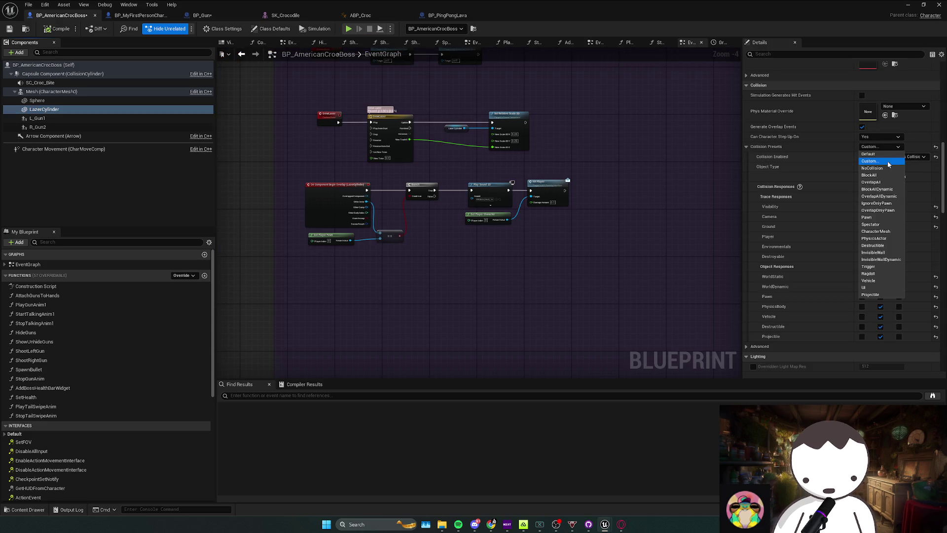
left_click(873, 182)
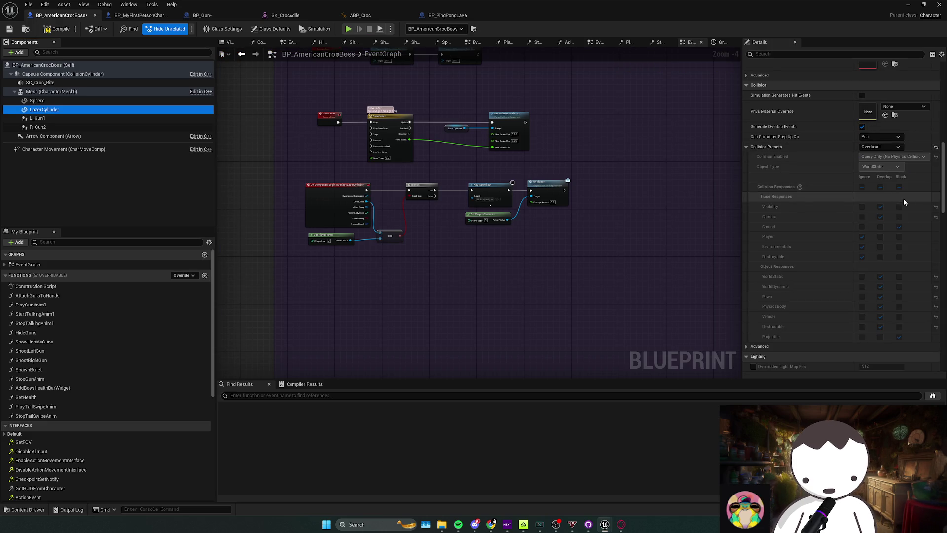
double_click(620, 4)
left_click(484, 368)
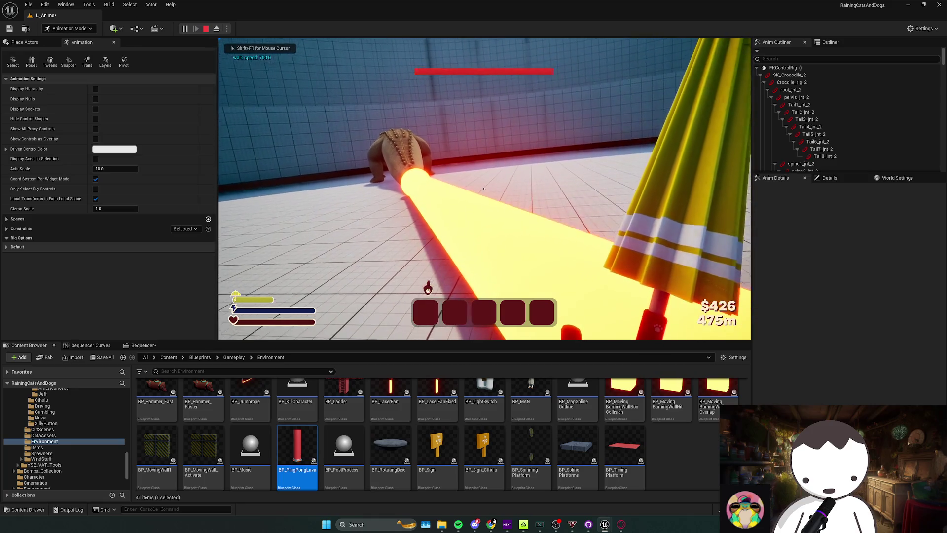
key("alt+Tab")
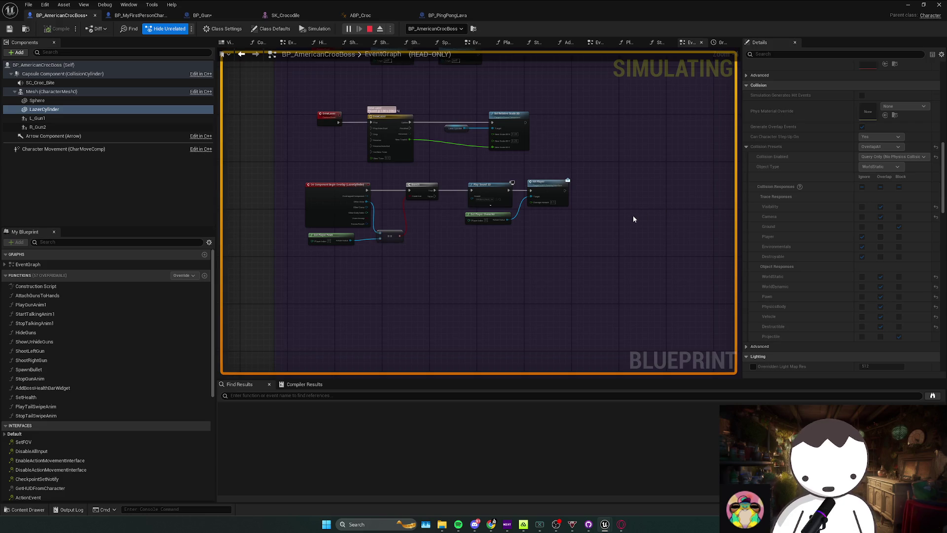
Compare the laser graph with BP_PingPongLava's overlap logic in its EventGraph
scroll(436, 240, "up", 2)
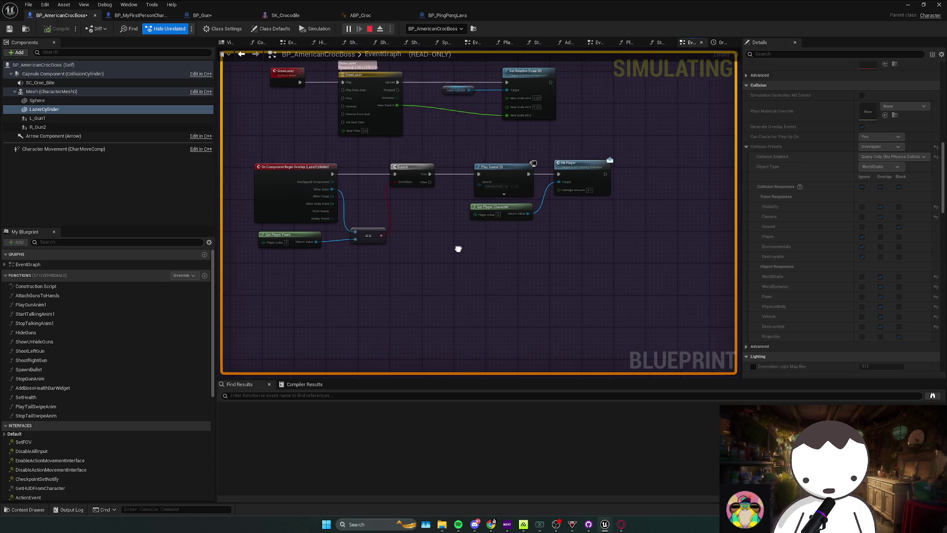
scroll(918, 330, "down", 5)
scroll(918, 330, "down", 10)
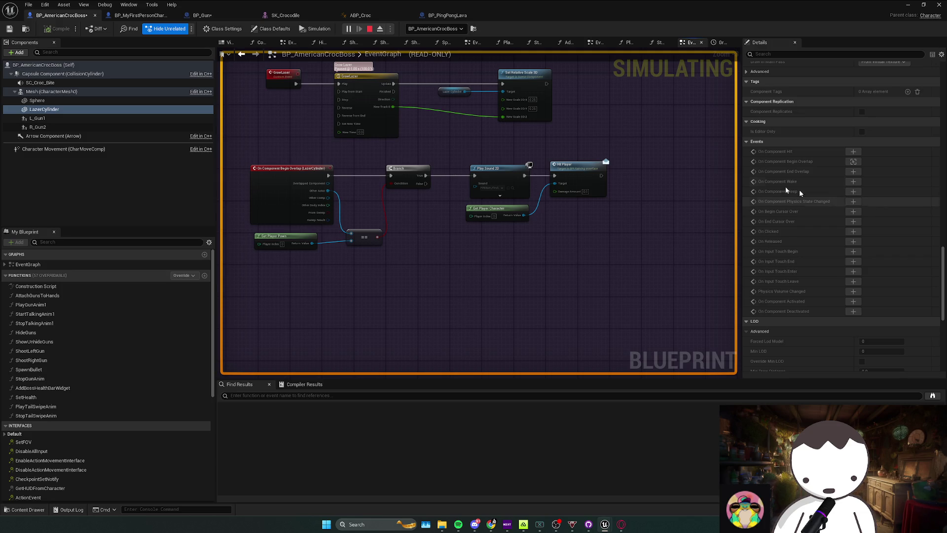
left_click(447, 15)
left_click(356, 42)
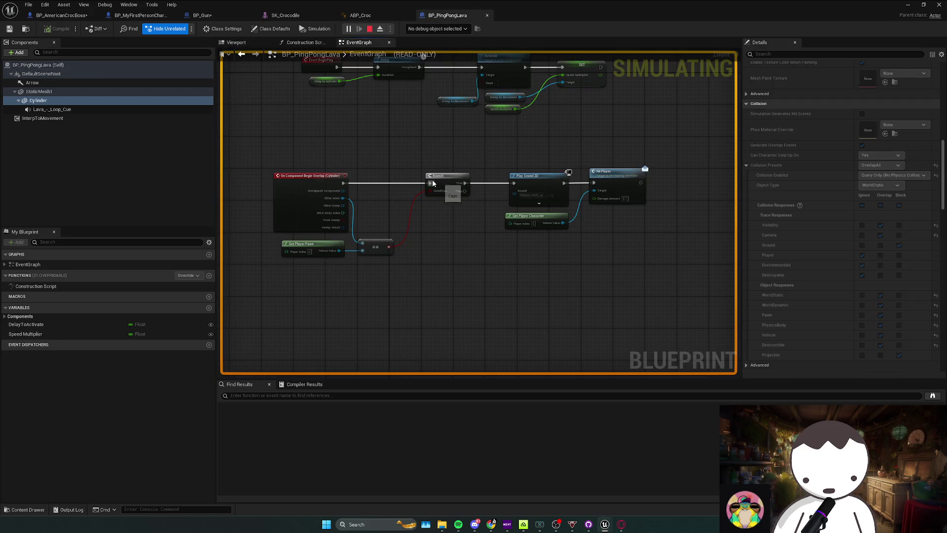
left_click(59, 16)
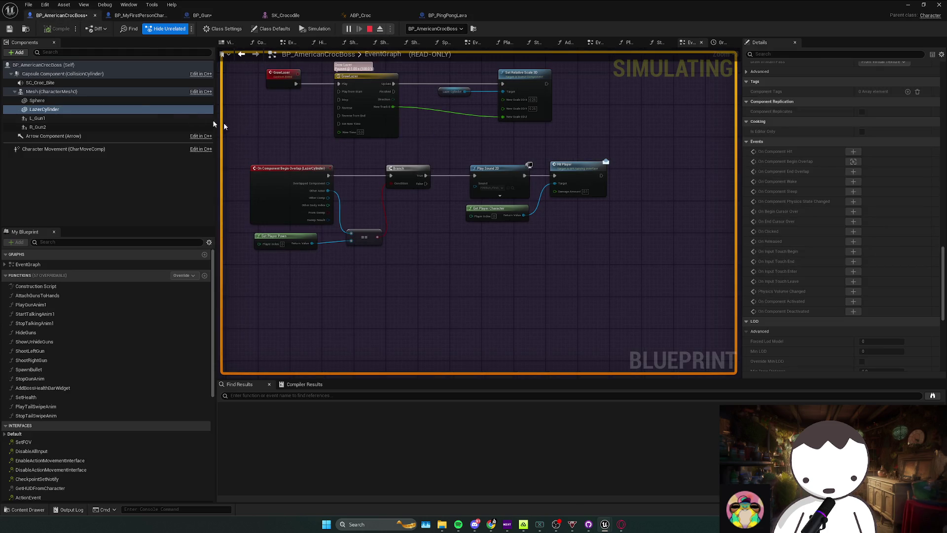
Reselect LazerCylinder in the croc boss blueprint and stop the simulation
left_click(98, 109)
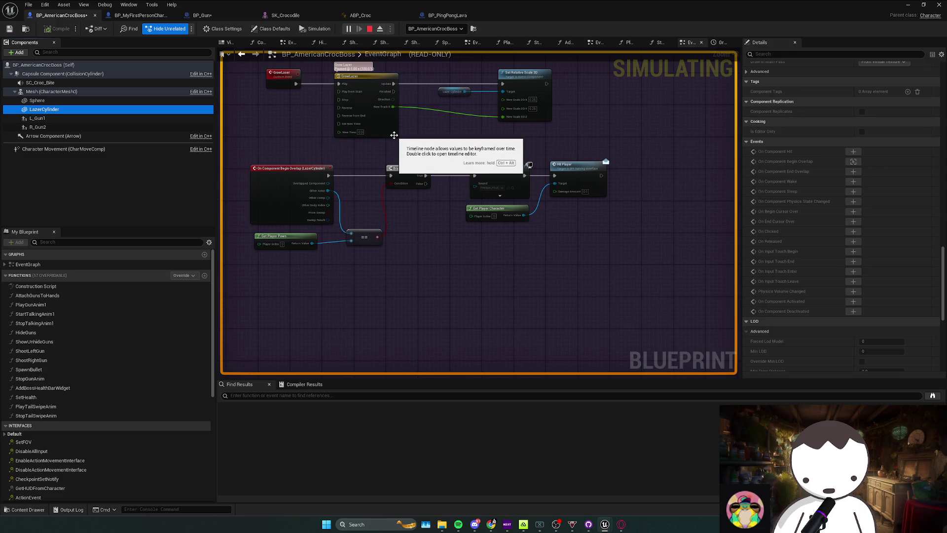
scroll(894, 240, "up", 2)
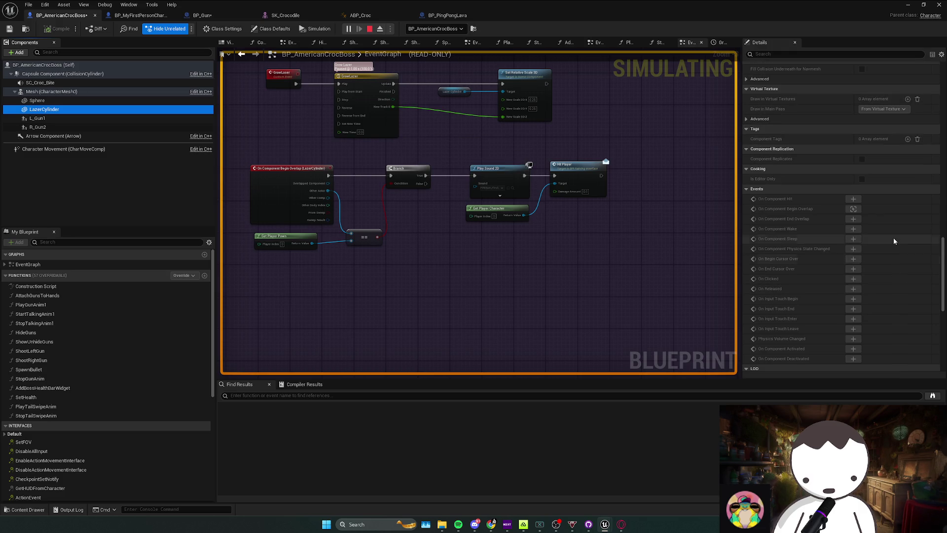
scroll(893, 240, "up", 2)
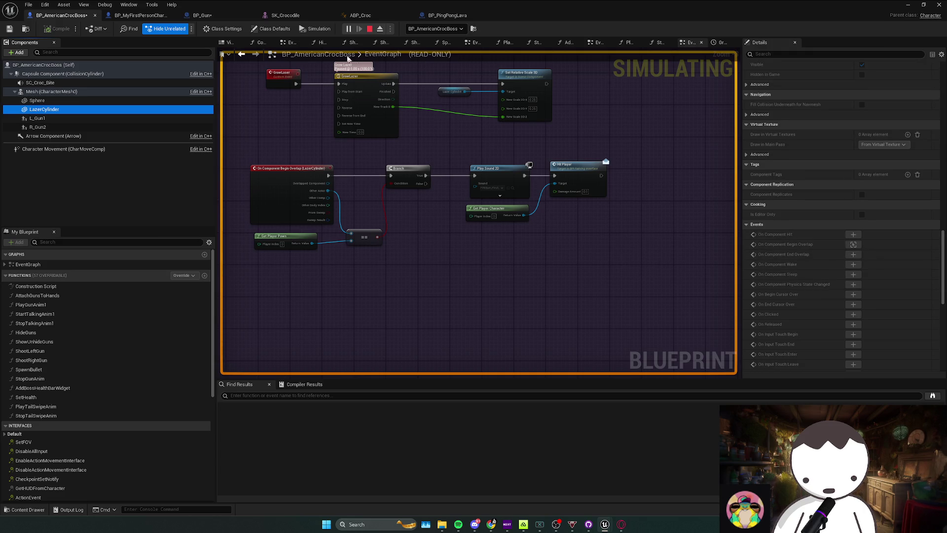
left_click(369, 30)
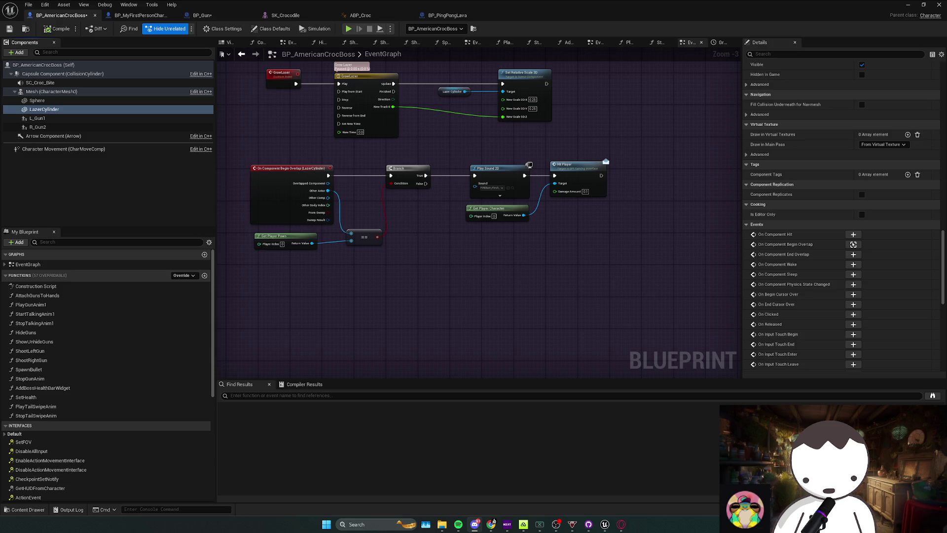
Inspect the Play Sound 2D and Get Player Character nodes in the laser's overlap graph
mouse_move(445, 242)
left_mouse_down()
mouse_move(425, 253)
mouse_move(515, 214)
left_mouse_up()
left_click_drag(446, 245, 397, 262)
left_click(459, 197)
left_click(458, 231)
left_click(510, 346)
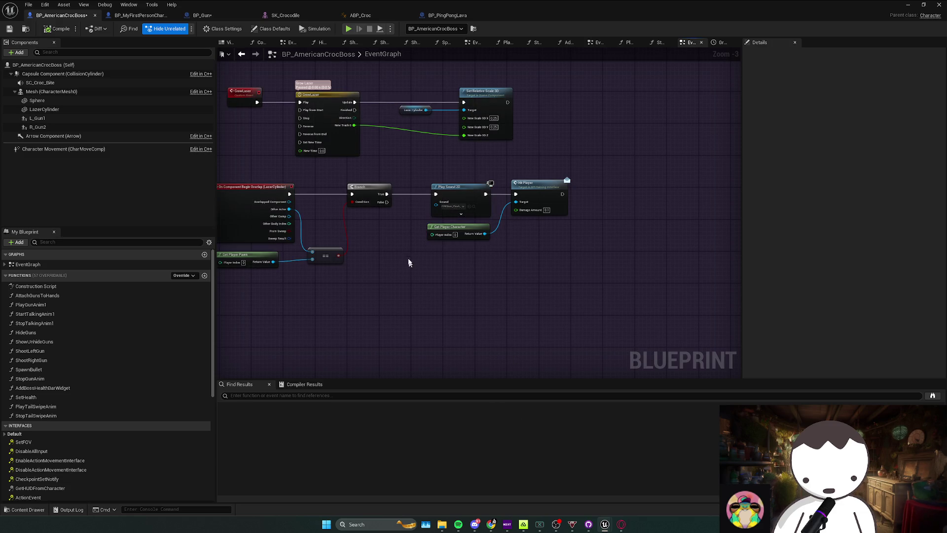
left_click_drag(489, 228, 475, 235)
left_click(446, 269)
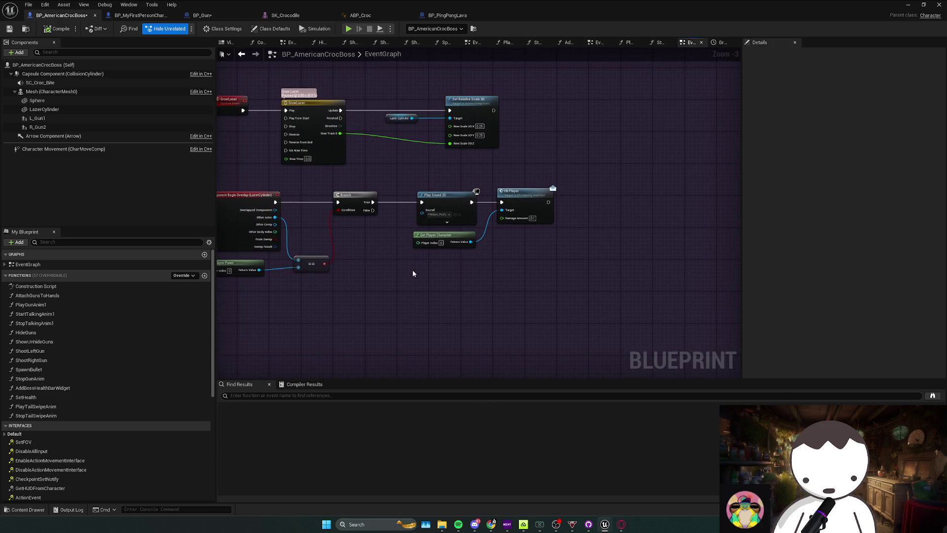
mouse_move(412, 270)
left_mouse_down()
mouse_move(384, 278)
mouse_move(236, 263)
left_mouse_up()
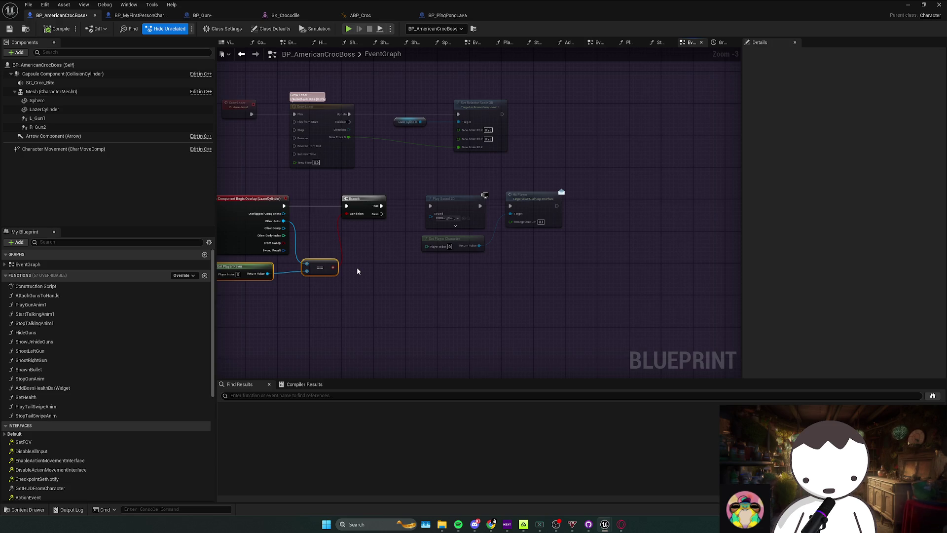
left_click(365, 266)
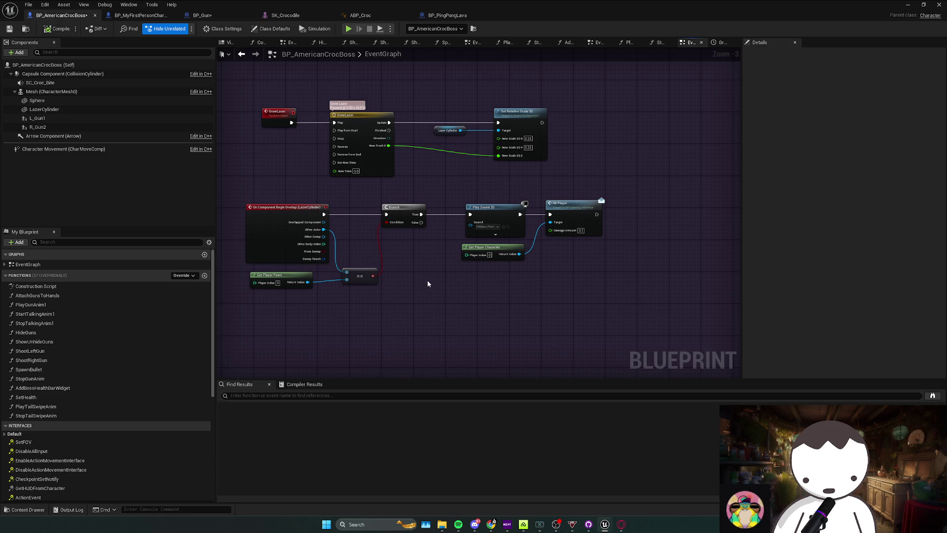
Set LazerCylinder's collision preset to OverlapAllDynamic
left_click(95, 109)
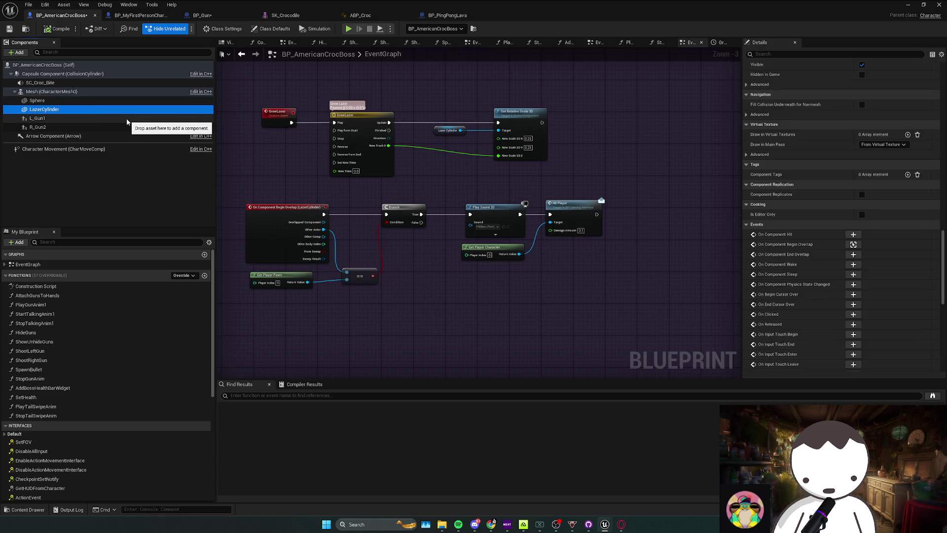
scroll(899, 230, "up", 10)
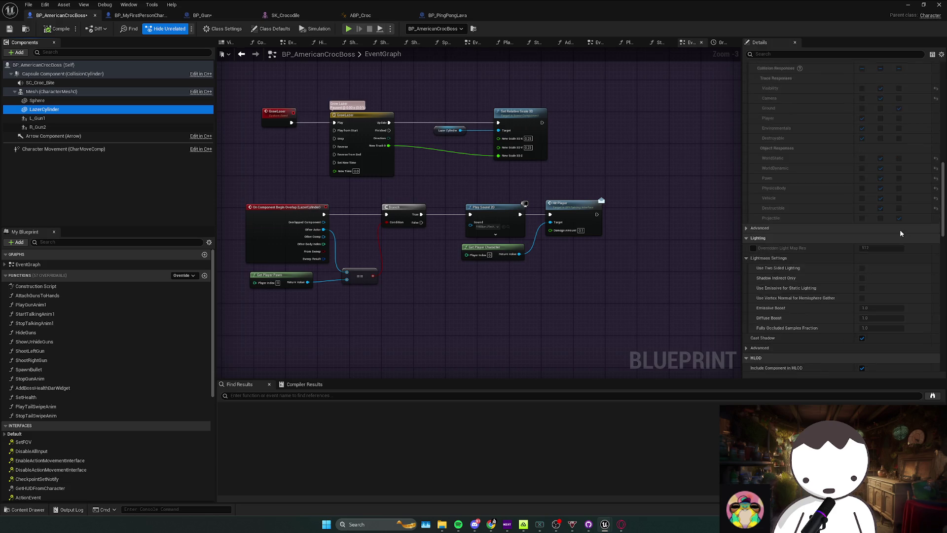
scroll(898, 232, "up", 2)
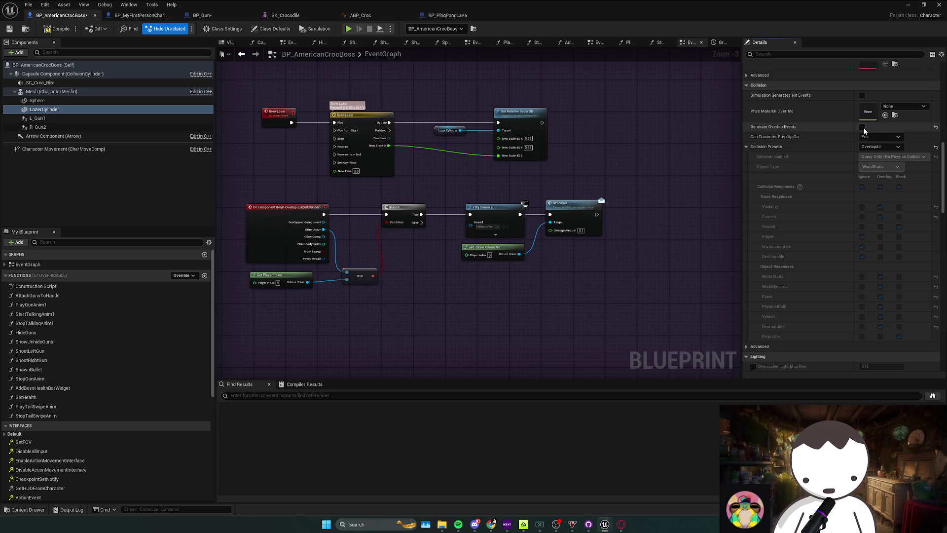
left_click(882, 146)
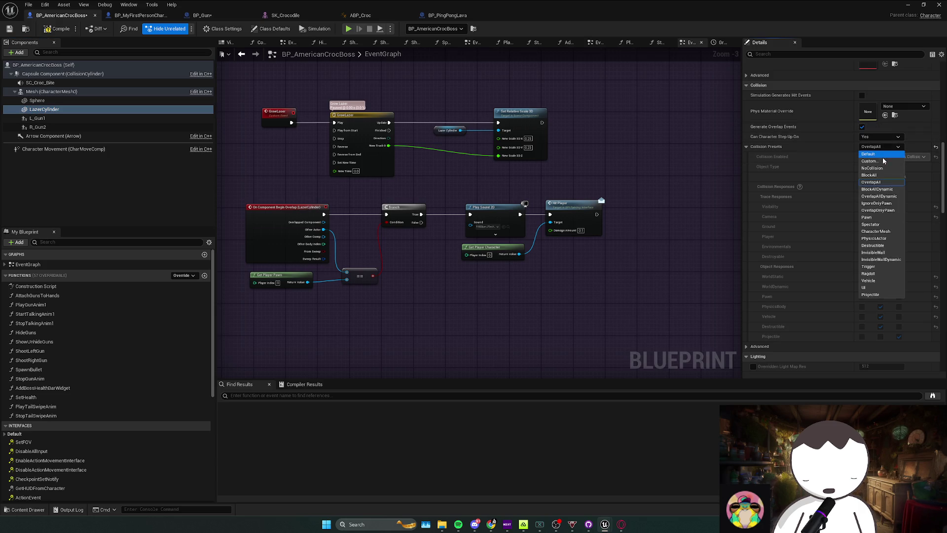
left_click(885, 196)
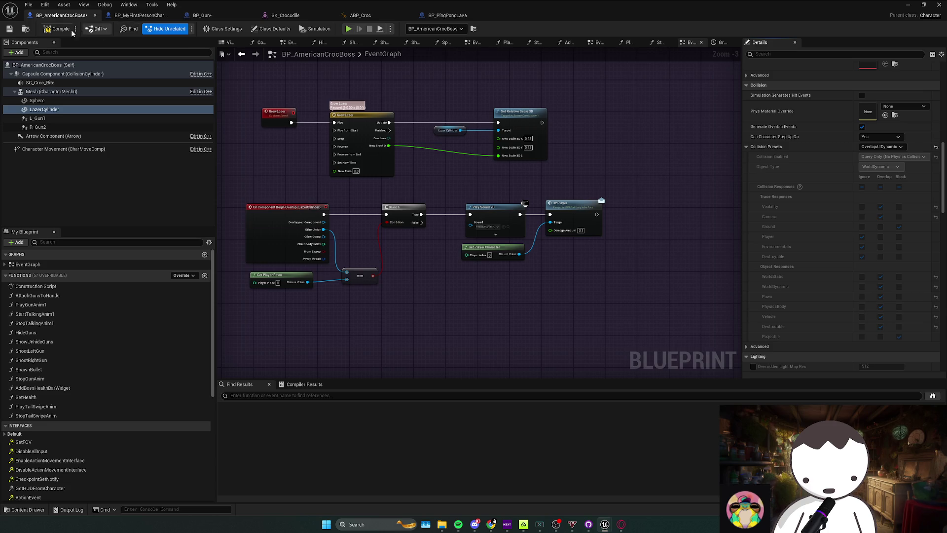
Playtest the laser, toggling wireframe (F1) and lit (F3) views to check collision
key("alt+Tab")
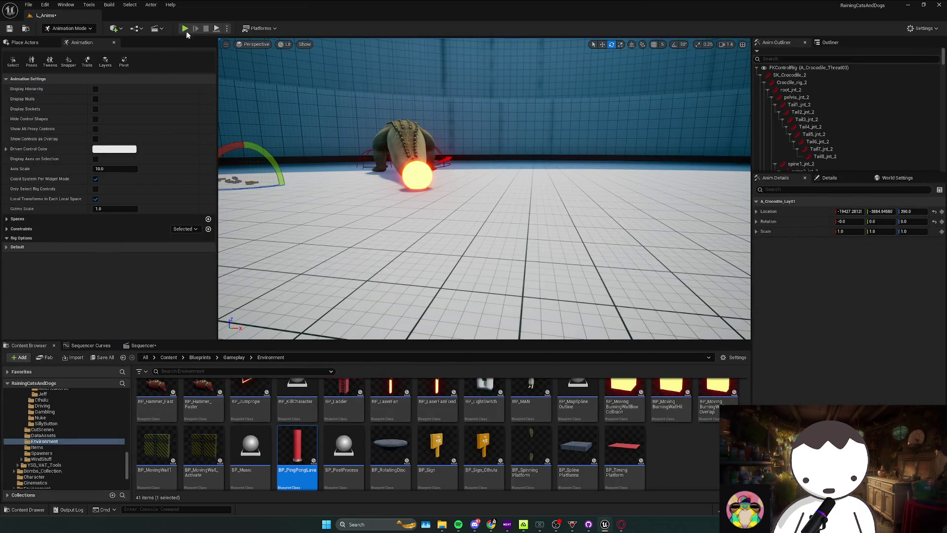
left_click(195, 24)
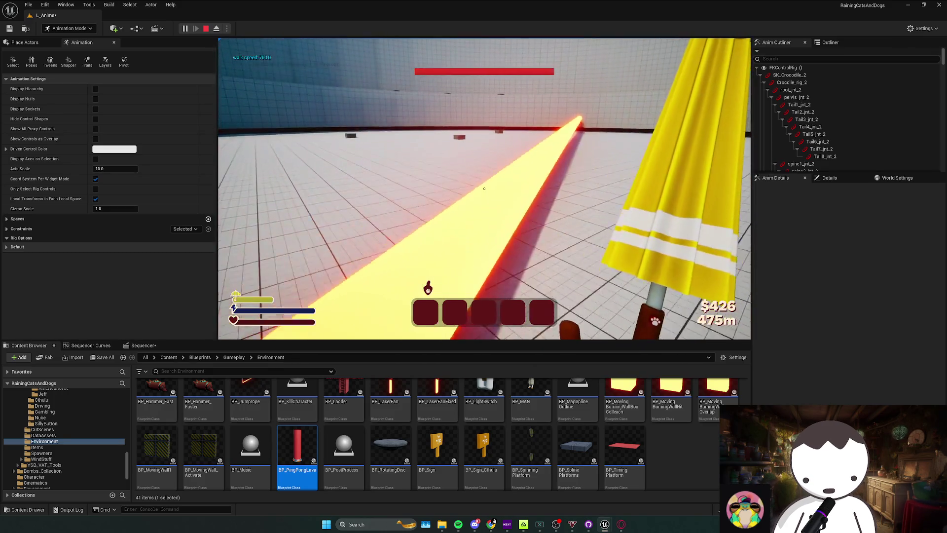
key("F1")
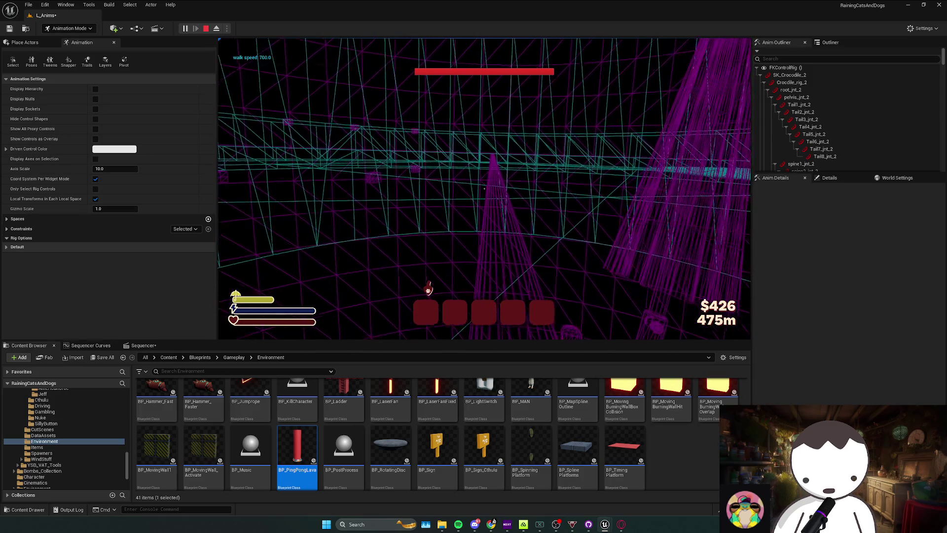
key("F3")
key("Escape")
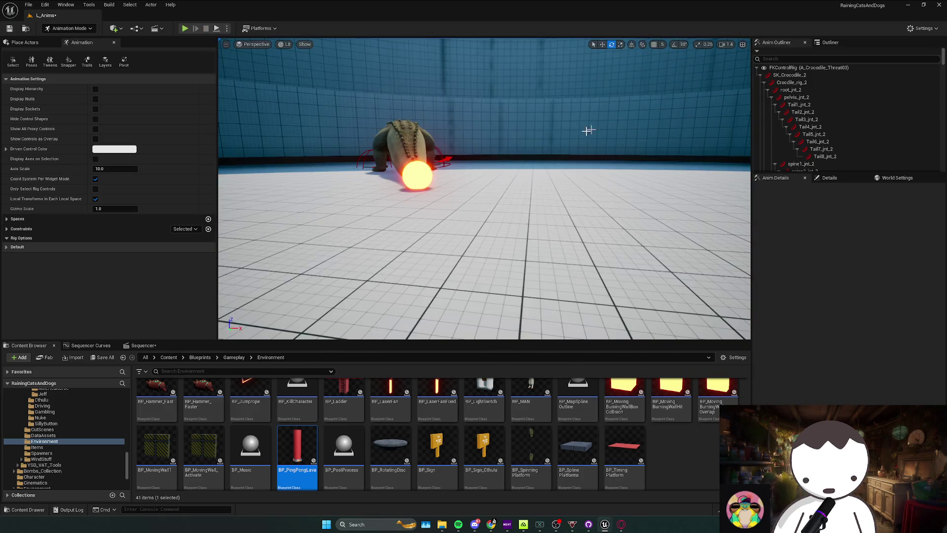
key("w")
scroll(484, 189, "down", 2)
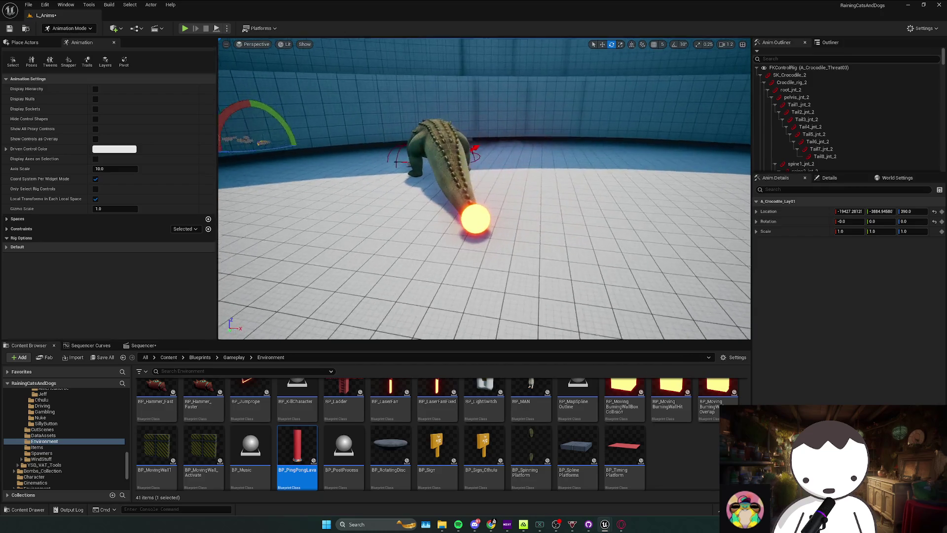
Close the croc boss blueprint and save the selected unsaved assets
key("alt+Tab")
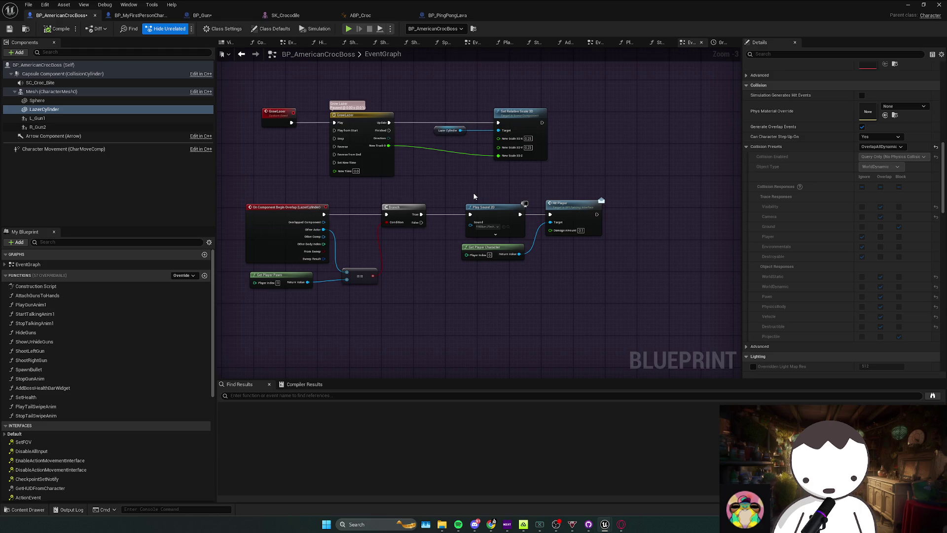
left_click(937, 6)
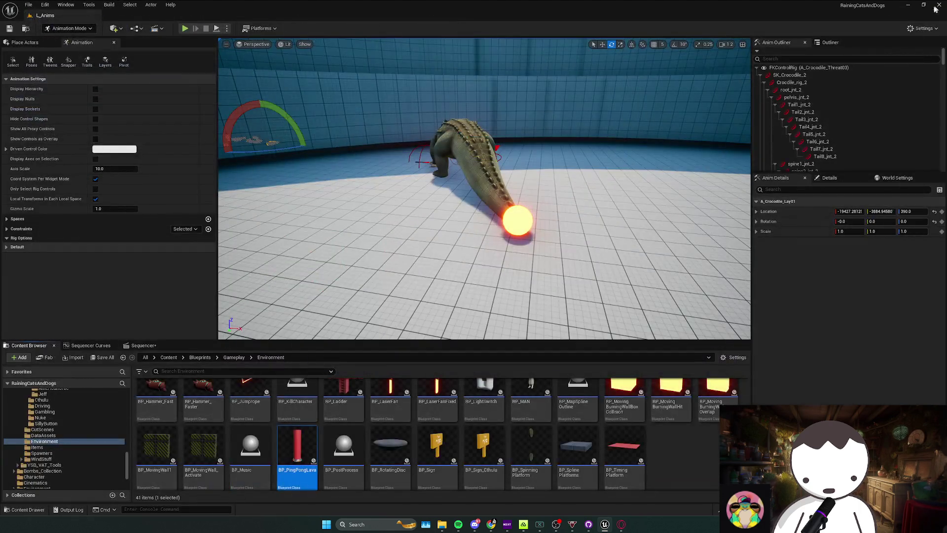
left_click(482, 347)
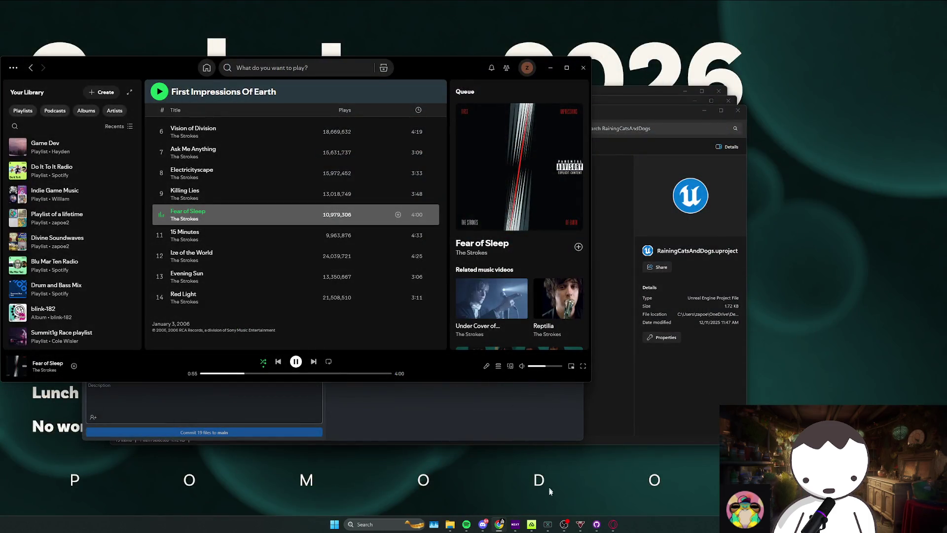
Show the repository in File Explorer and launch RainingCatsAndDogs.uproject from its subfolder
left_click(596, 523)
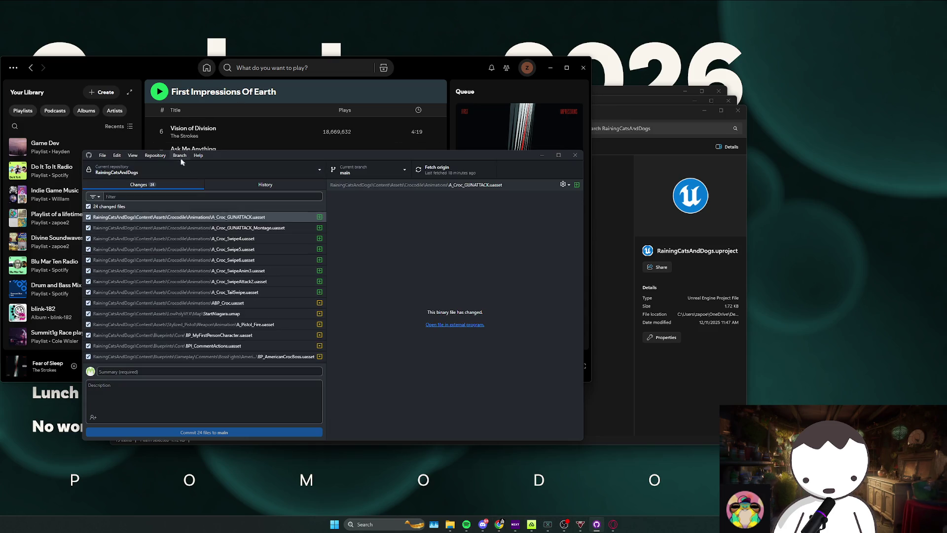
left_click(155, 155)
left_click(177, 236)
double_click(296, 192)
double_click(290, 326)
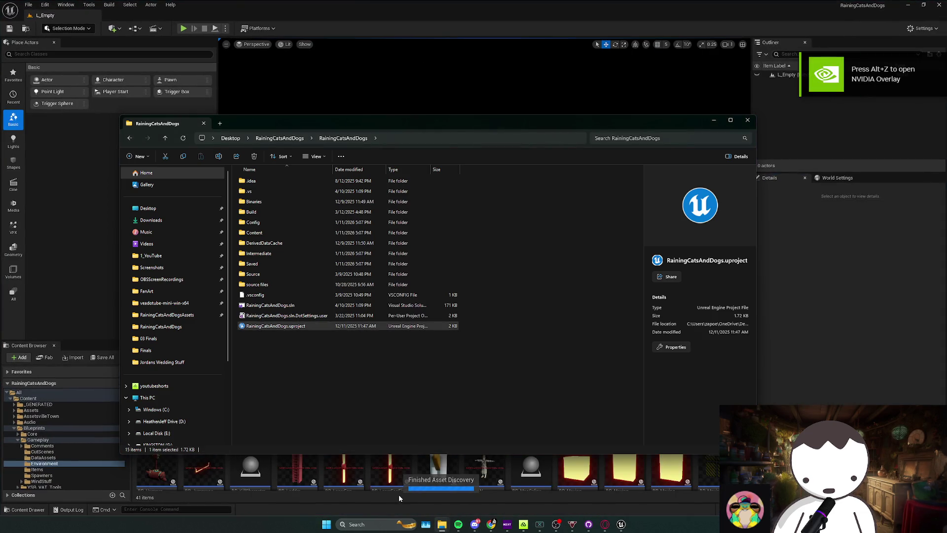
Load the L_Anims level from the Content folder
left_click(392, 493)
left_click(169, 357)
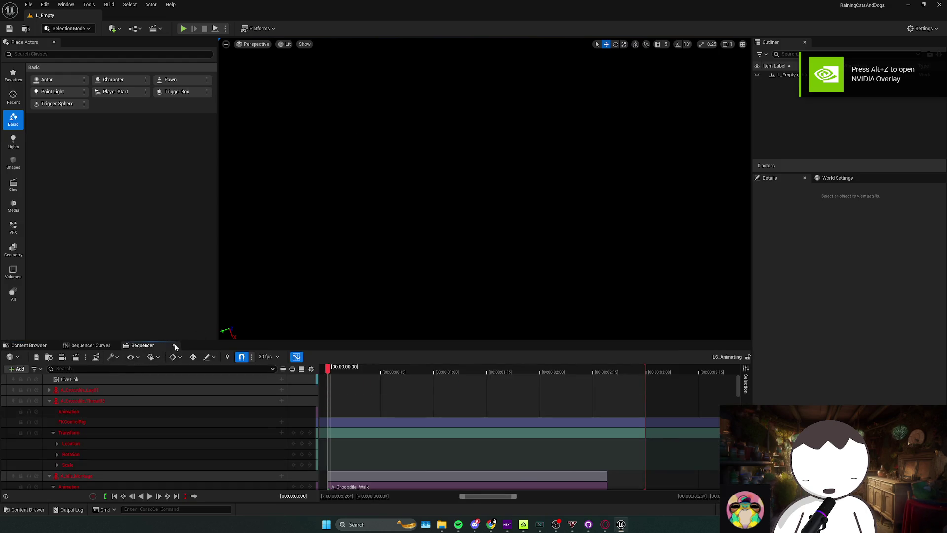
left_click(174, 346)
scroll(345, 444, "down", 2)
double_click(308, 483)
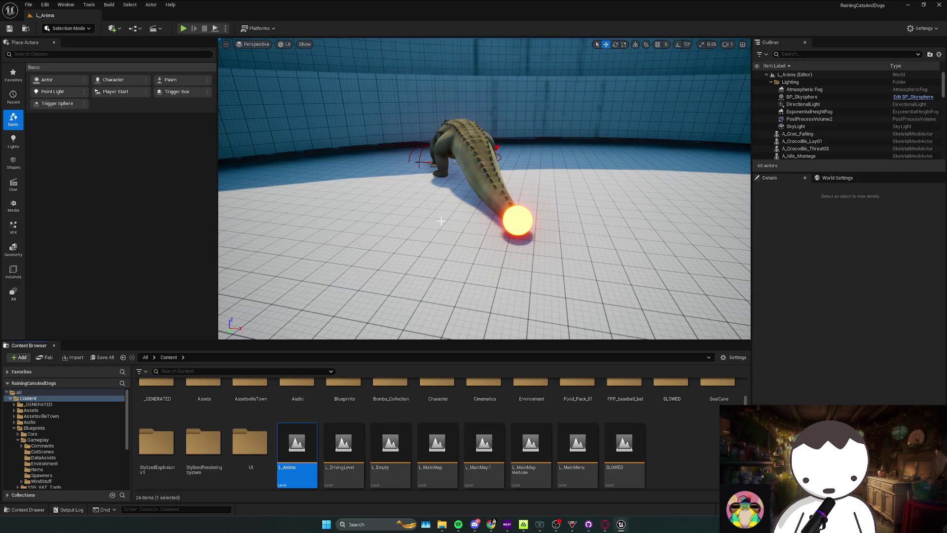
Open BP_AmericanCrocBoss for editing from the level, then run a quick playtest
right_click(476, 168)
left_click(507, 196)
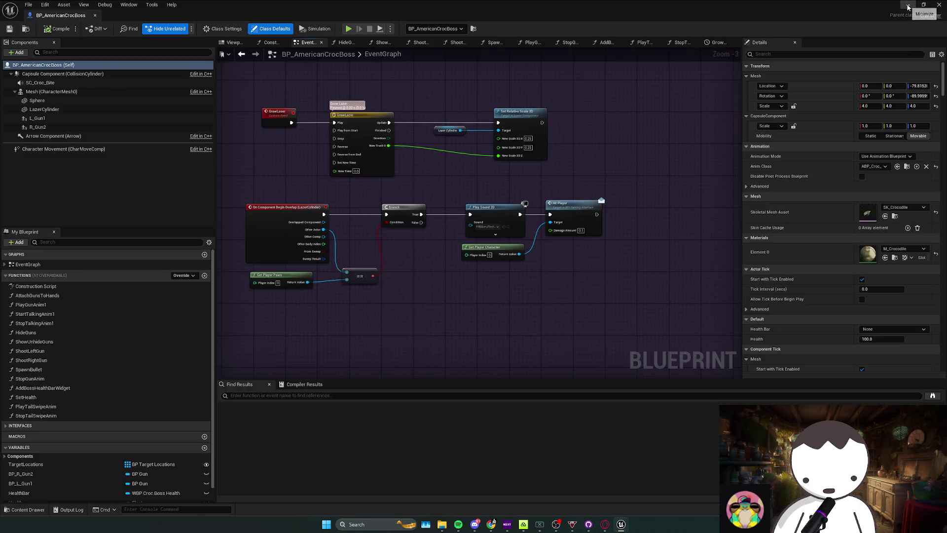
left_click(907, 5)
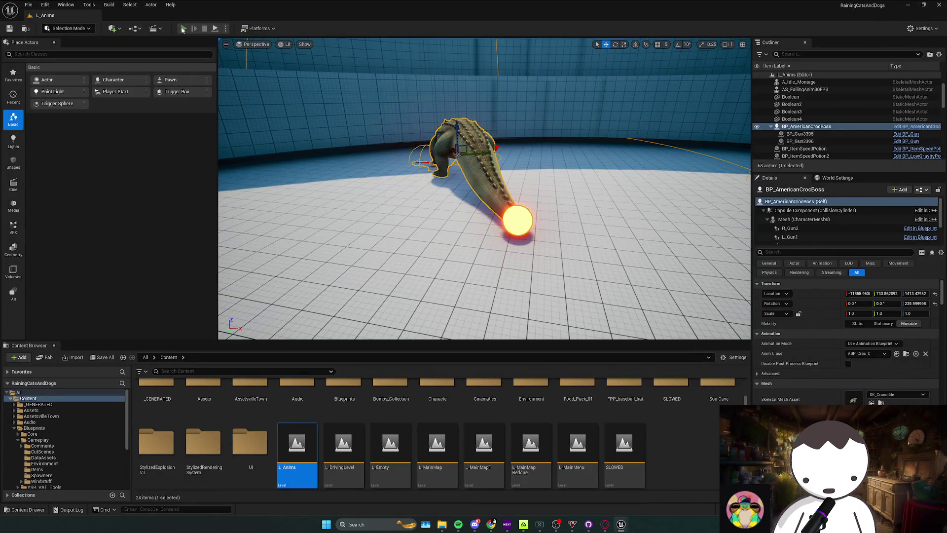
left_click(182, 28)
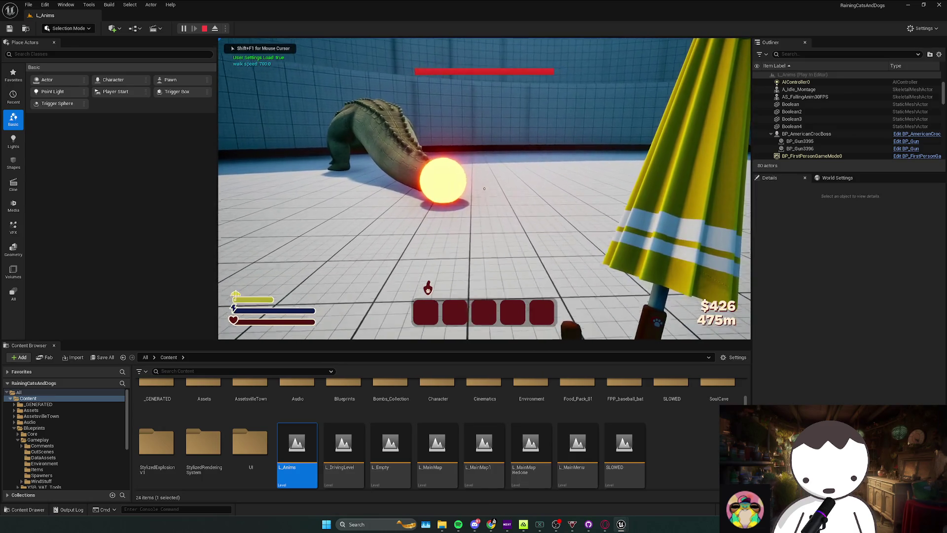
key("Escape")
Give LazerCylinder a Custom collision preset with every response set to Ignore
mouse_move(630, 522)
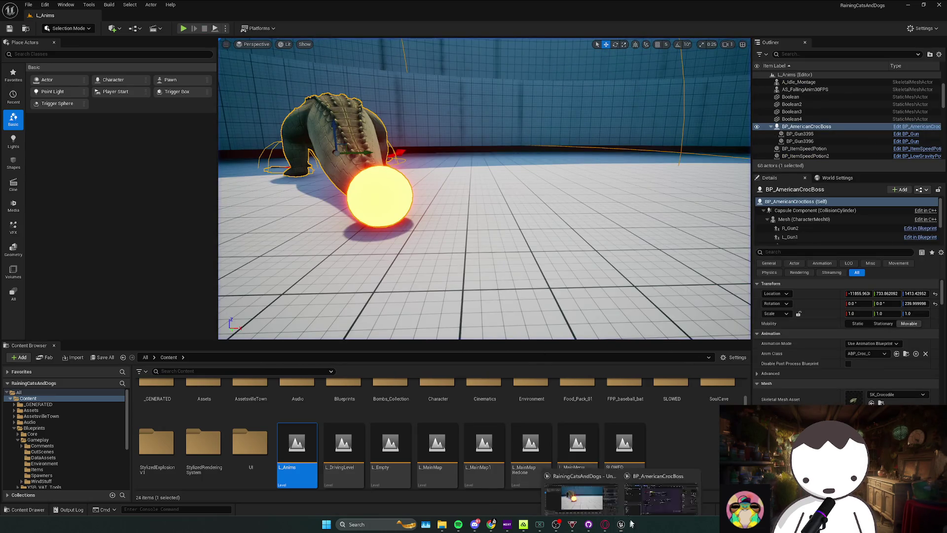
left_click(660, 500)
left_click(90, 100)
left_click(88, 111)
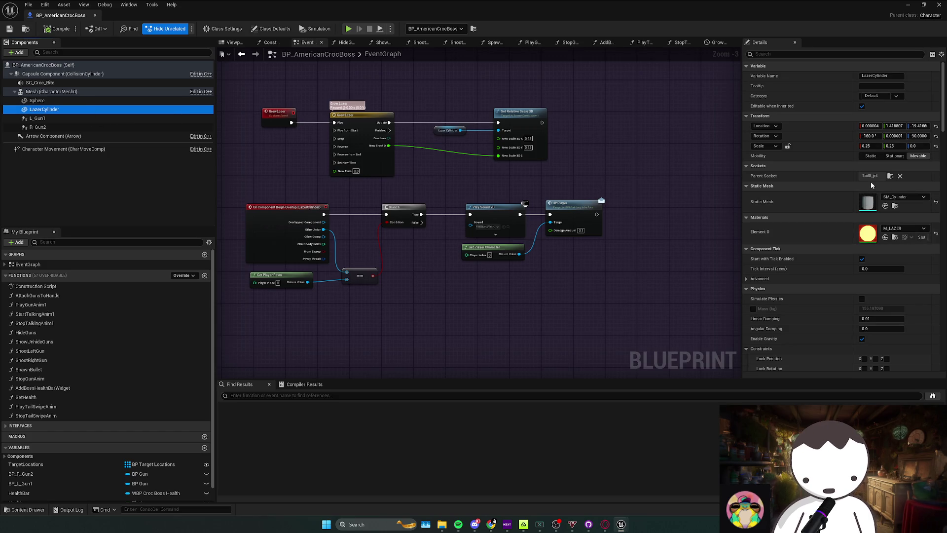
scroll(830, 238, "down", 5)
scroll(823, 242, "down", 5)
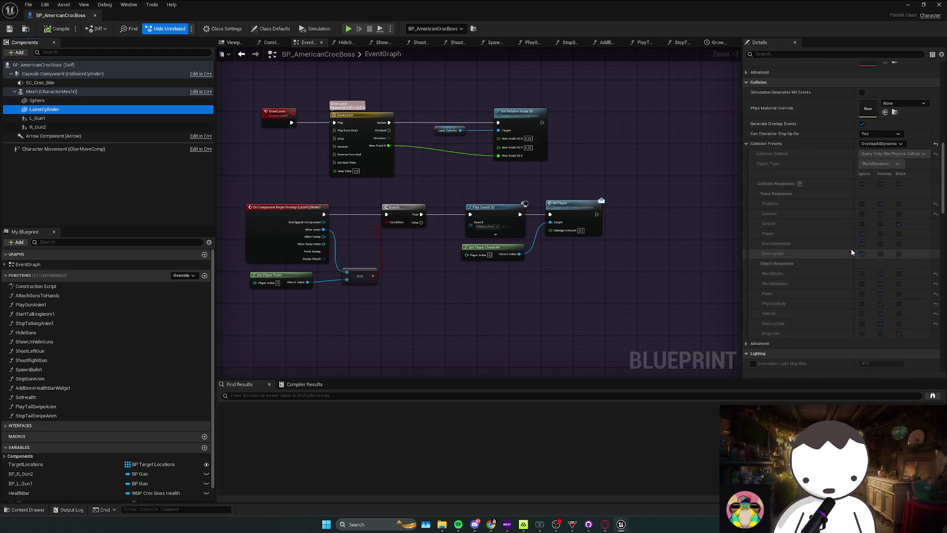
left_click(883, 144)
left_click(883, 152)
left_click(862, 183)
Playtest the laser with the ignore-all collision, then bring the boss blueprint back
key("alt+Tab")
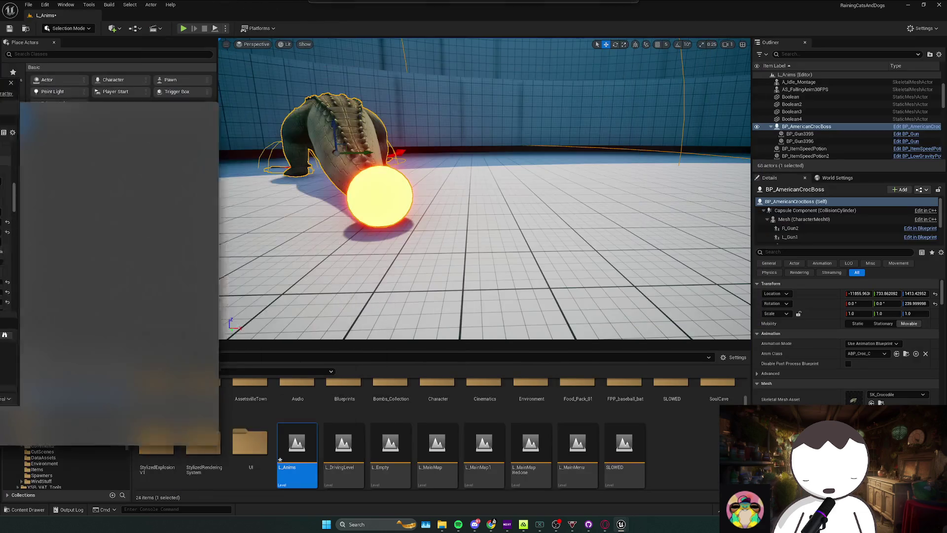
left_click(183, 28)
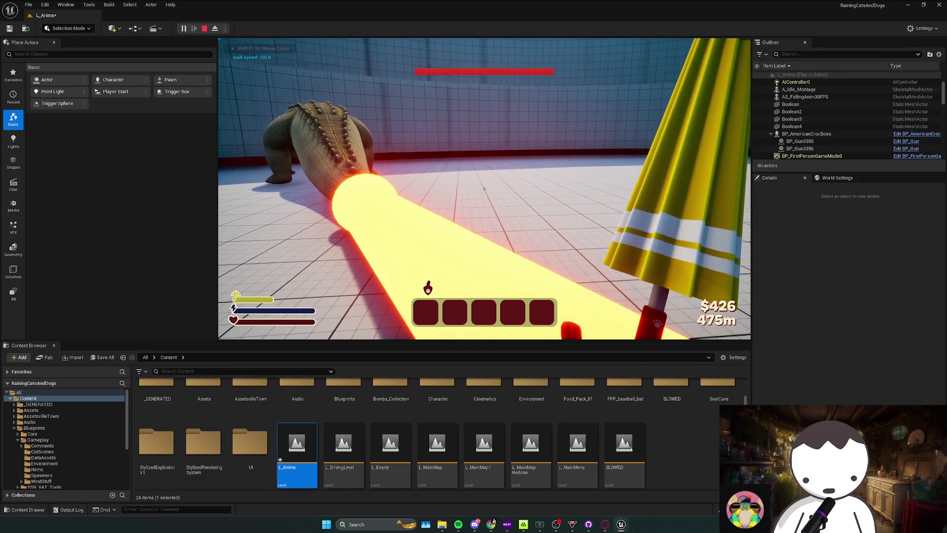
key("Escape")
left_click(916, 118)
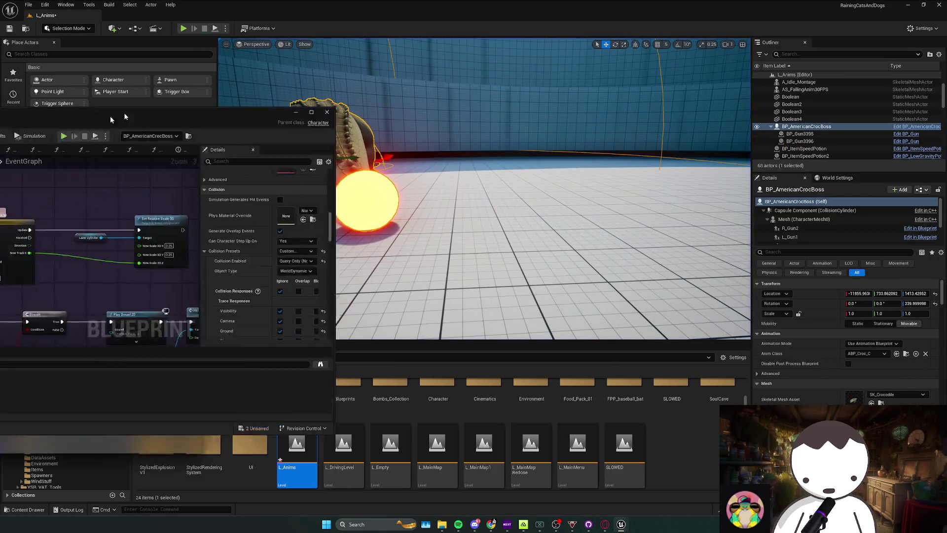
Select LazerCylinder and look over its reference node in the event graph
mouse_move(390, 124)
left_mouse_down()
mouse_move(449, 203)
mouse_move(436, 203)
left_mouse_up()
left_click(88, 109)
scroll(843, 235, "down", 10)
scroll(838, 238, "down", 5)
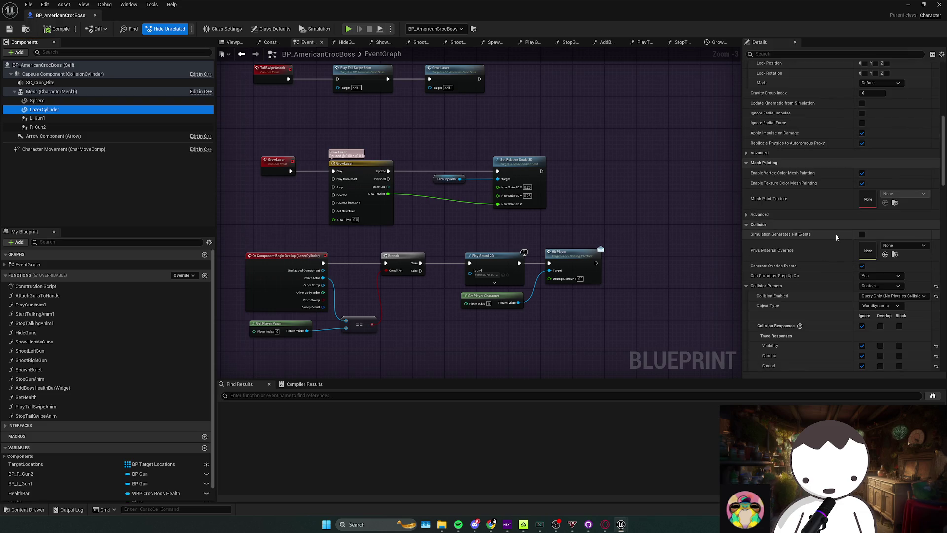
scroll(845, 241, "down", 2)
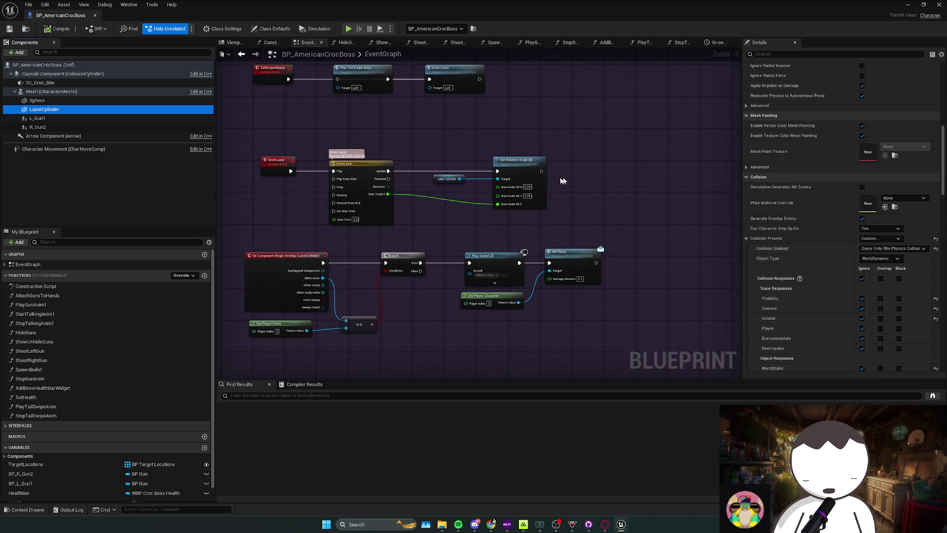
left_click(447, 178)
left_click(451, 206)
left_click_drag(452, 206, 411, 198)
Filter the Details panel by 'ccd' to show LazerCylinder's Use CCD setting
left_click(89, 129)
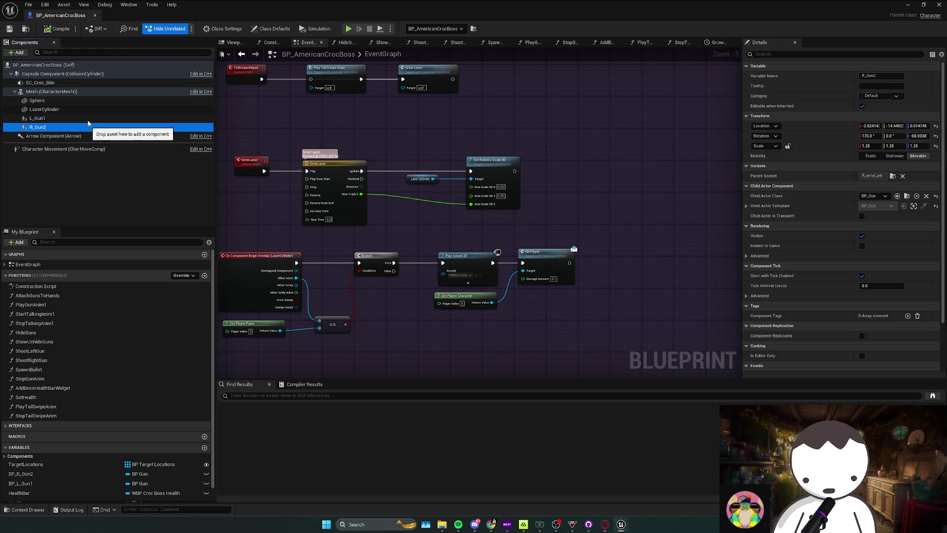
left_click(772, 54)
type("ccd")
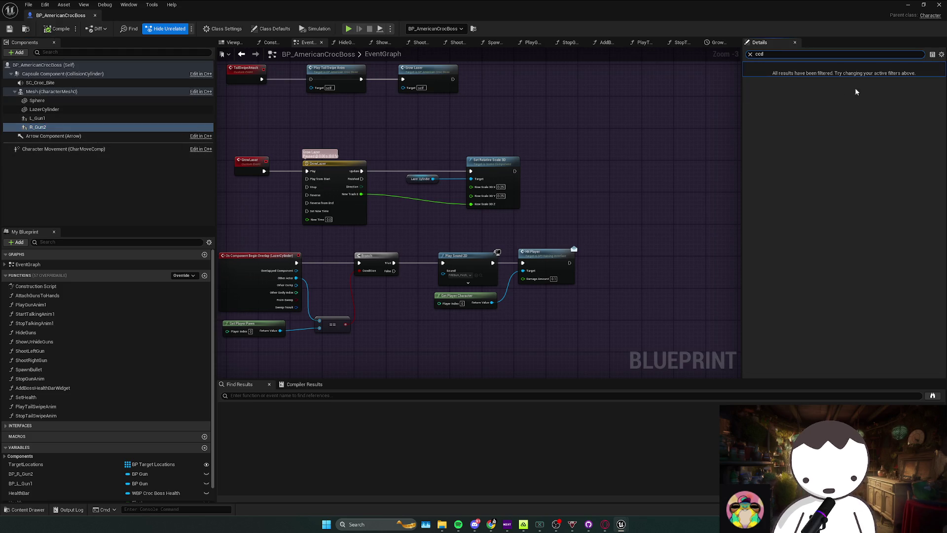
left_click(34, 109)
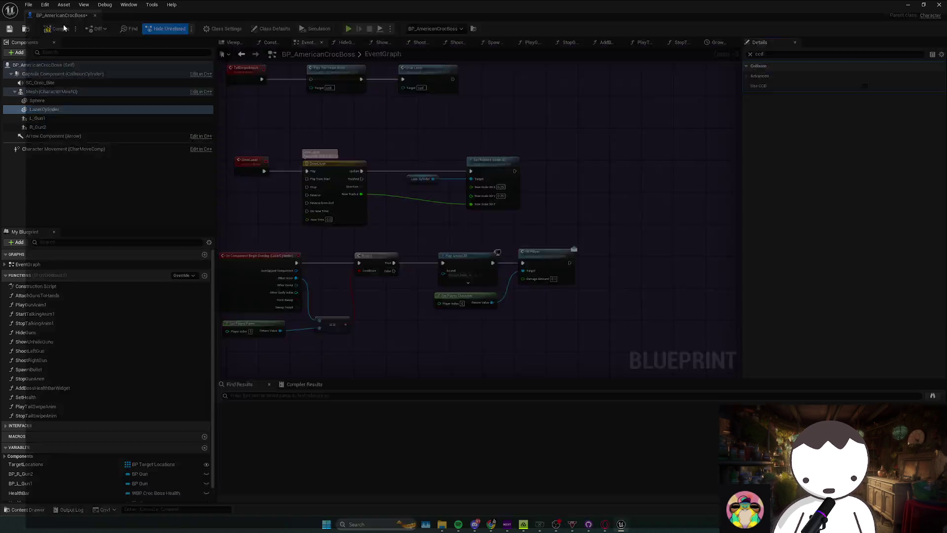
Minimize the blueprint editor and playtest the laser against the player
mouse_move(47, 15)
left_mouse_down()
mouse_move(73, 39)
mouse_move(118, 29)
mouse_move(221, 56)
mouse_move(276, 20)
mouse_move(575, 29)
mouse_move(345, 40)
mouse_move(621, 8)
mouse_move(491, 42)
mouse_move(868, 4)
left_mouse_up()
left_click(905, 6)
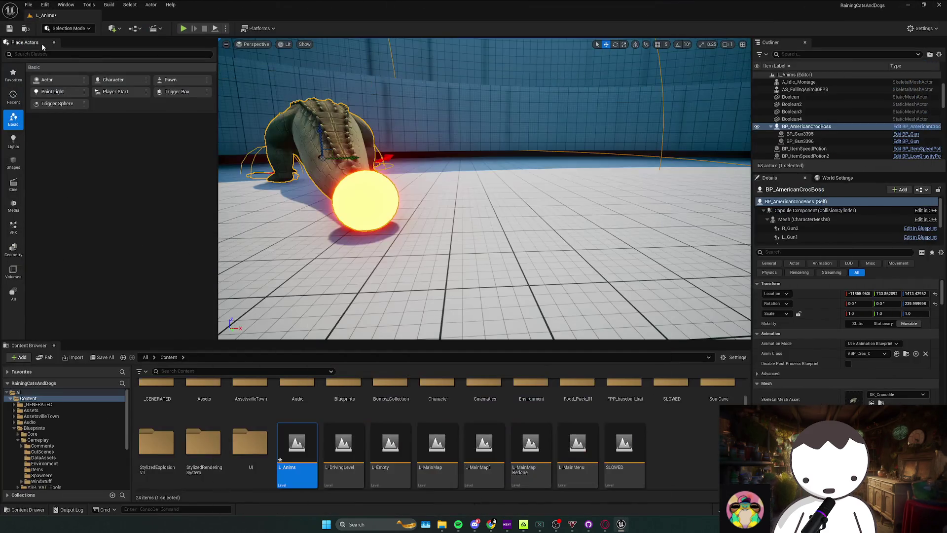
left_click(183, 28)
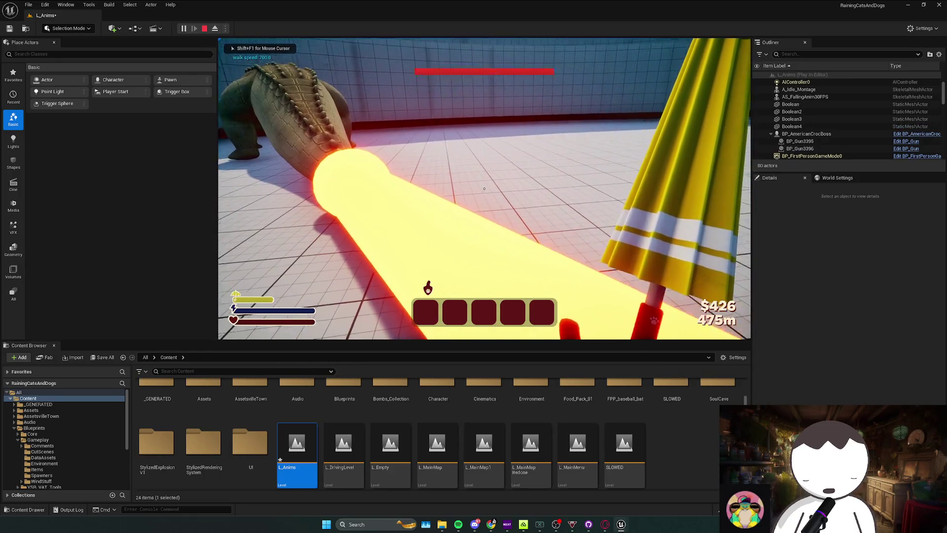
key("Escape")
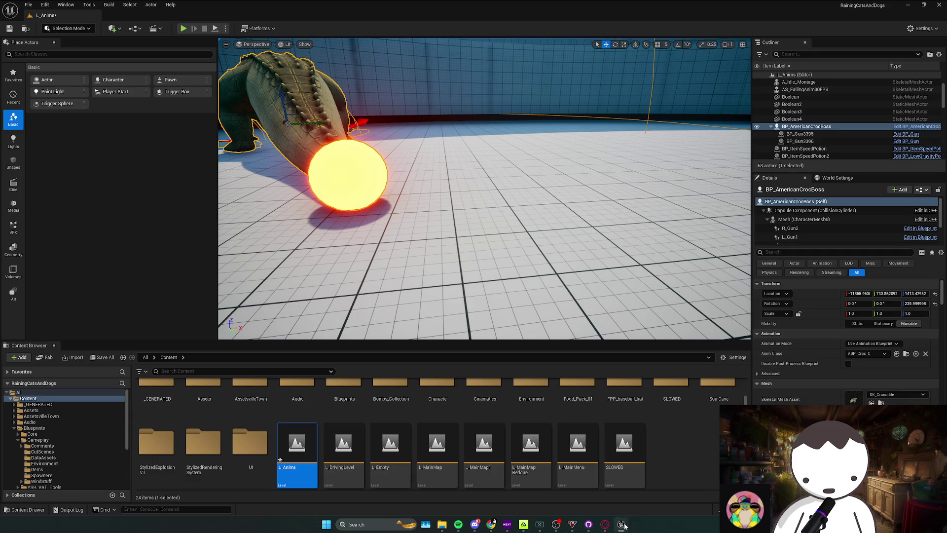
left_click(622, 525)
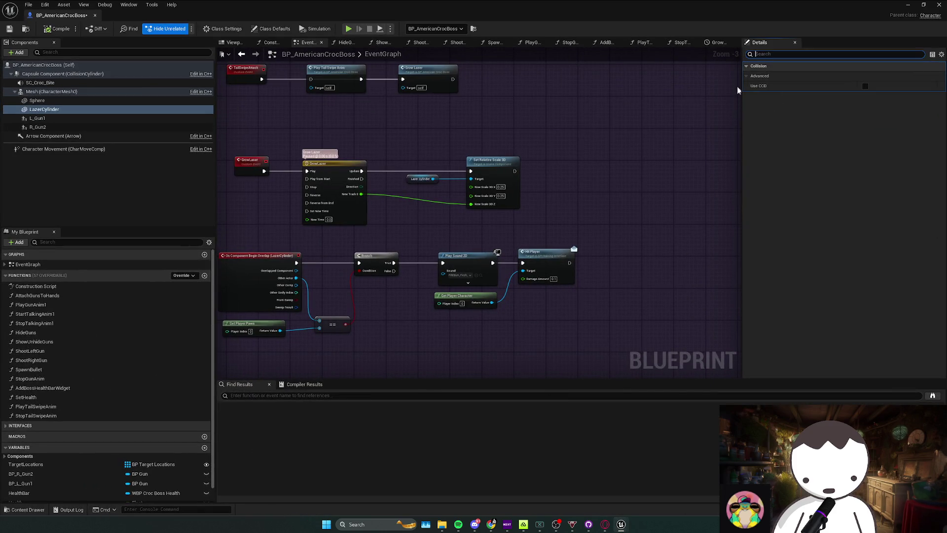
Reset LazerCylinder's collision preset back to BlockAllDynamic
scroll(816, 227, "down", 5)
scroll(812, 226, "down", 5)
left_click(936, 215)
scroll(932, 212, "down", 1)
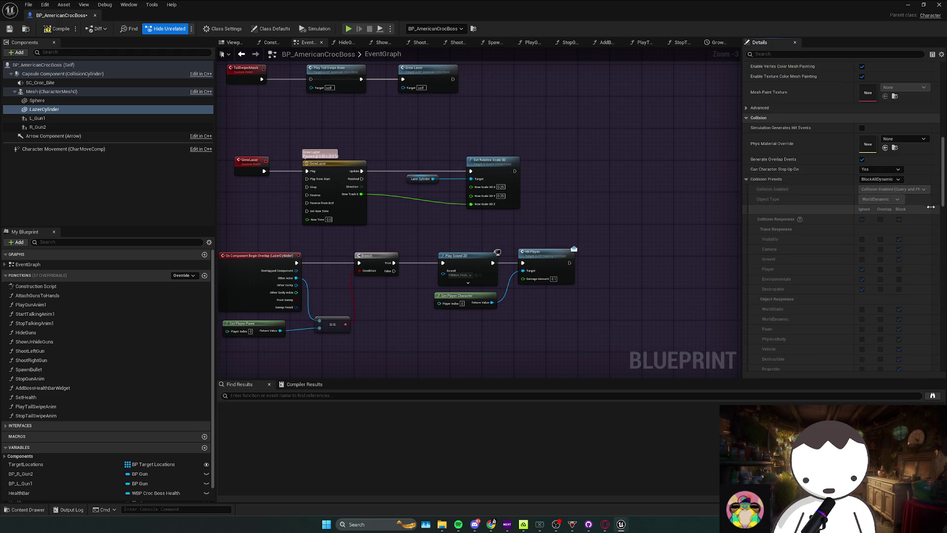
scroll(921, 236, "down", 4)
scroll(920, 257, "up", 2)
scroll(899, 156, "up", 2)
scroll(903, 167, "down", 2)
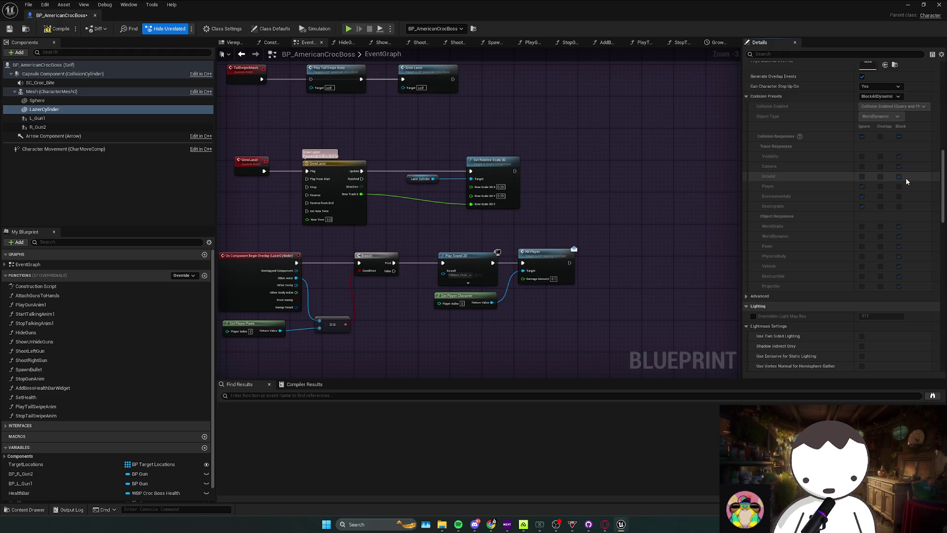
scroll(905, 177, "up", 1)
scroll(905, 179, "up", 2)
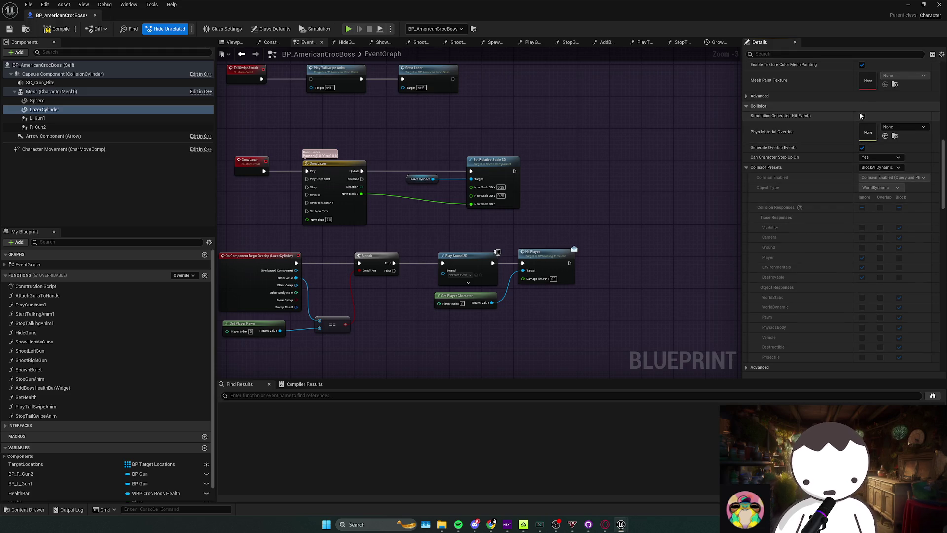
scroll(838, 187, "down", 8)
scroll(823, 238, "down", 11)
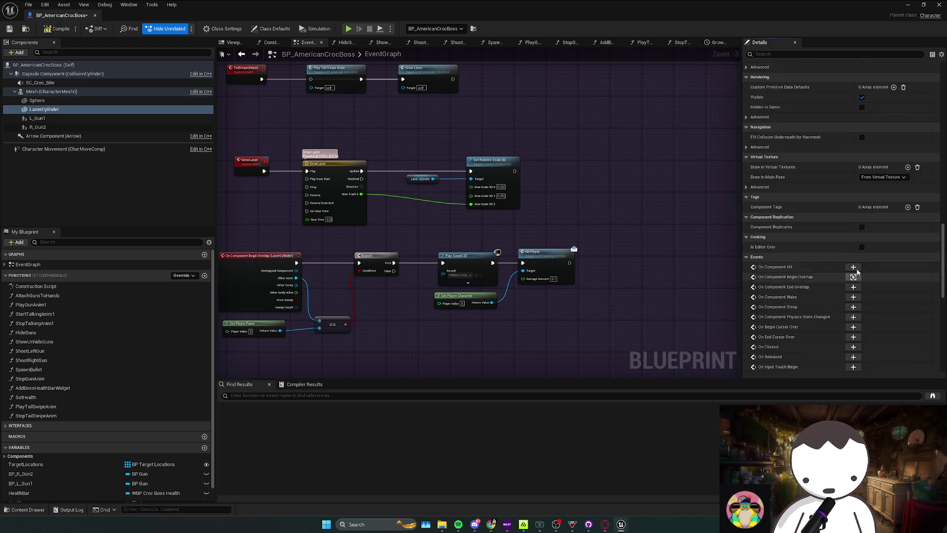
Replace the overlap event with a LazerCylinder On Component Hit event wired to the player-check Branch
left_click(853, 267)
scroll(416, 297, "down", 6)
mouse_move(303, 313)
left_mouse_down()
mouse_move(316, 326)
mouse_move(506, 260)
mouse_move(598, 203)
mouse_move(545, 233)
mouse_move(582, 209)
mouse_move(496, 244)
mouse_move(522, 215)
left_mouse_up()
scroll(506, 259, "up", 6)
scroll(523, 215, "up", 1)
left_click_drag(487, 262, 477, 196)
mouse_move(554, 245)
left_mouse_down()
mouse_move(477, 179)
mouse_move(467, 270)
left_mouse_up()
left_click(443, 237)
key("Delete")
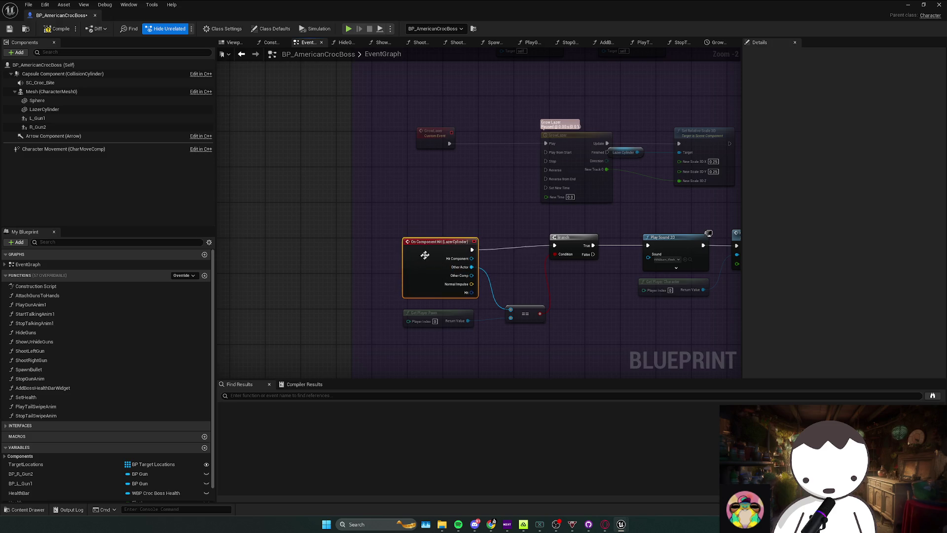
left_click(345, 197)
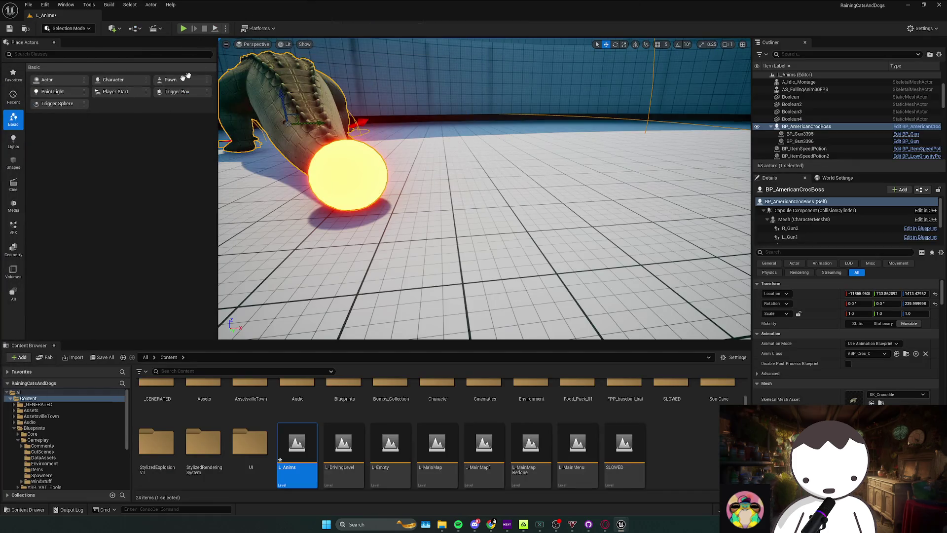
Playtest the laser hit, then restore the blueprint editor to full size
left_click(194, 26)
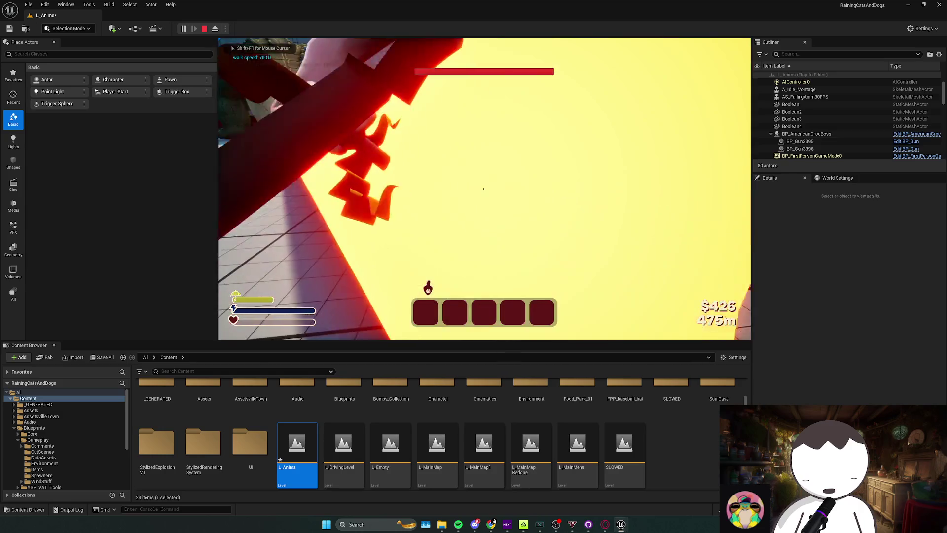
key("Escape")
left_click_drag(391, 3, 407, 4)
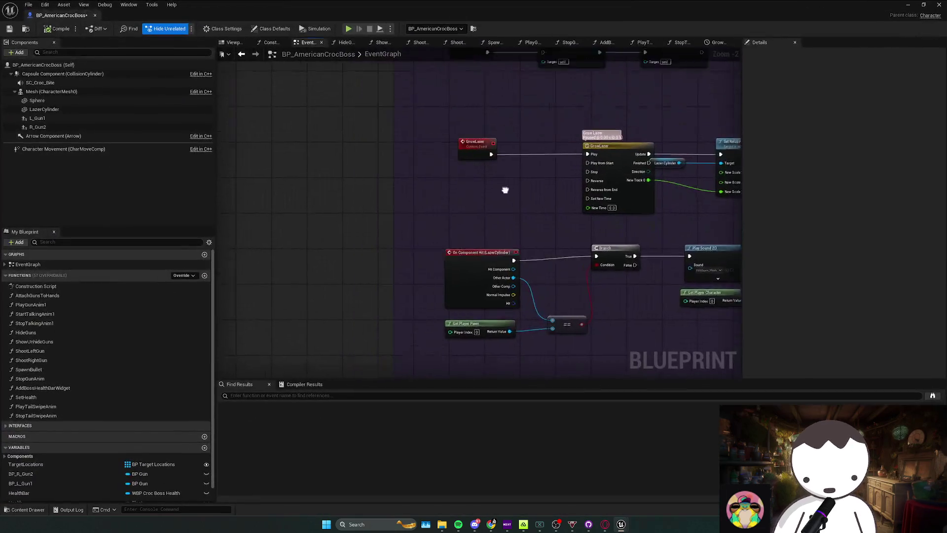
Insert a Do Once node between the laser hit event and the Branch
left_click(451, 253)
left_click(518, 210)
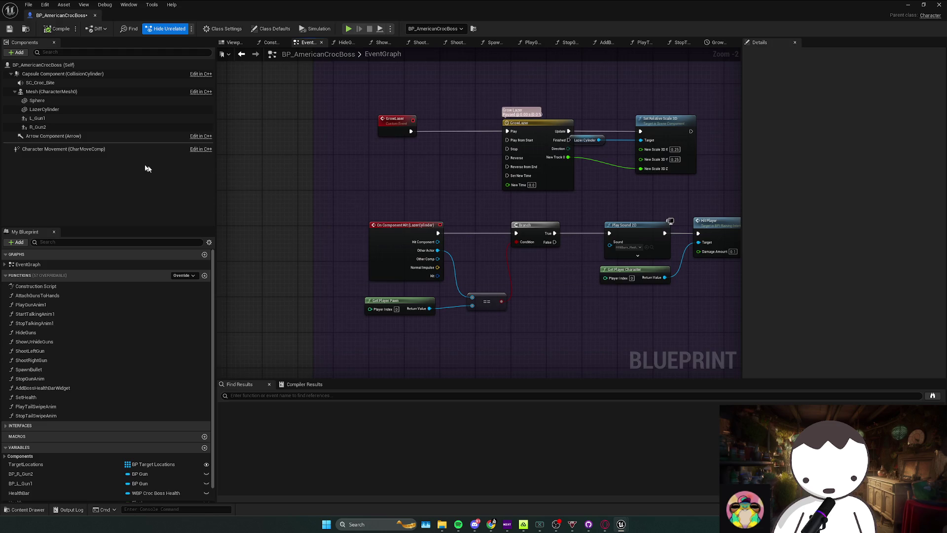
mouse_move(612, 256)
left_mouse_down()
mouse_move(389, 216)
mouse_move(479, 211)
left_mouse_up()
left_click(395, 244)
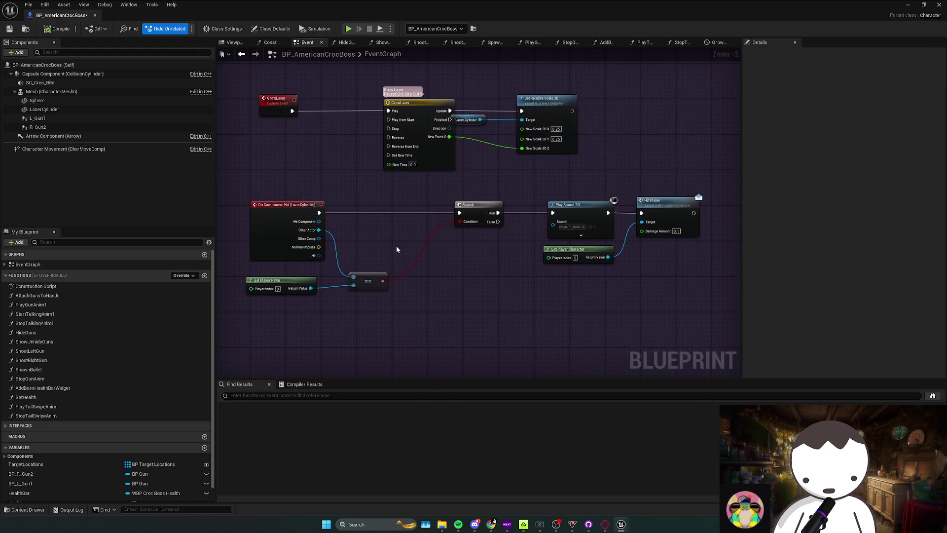
mouse_move(320, 213)
left_mouse_down()
mouse_move(393, 204)
mouse_move(389, 242)
left_mouse_up()
type("do once")
key("Return")
left_click(376, 247)
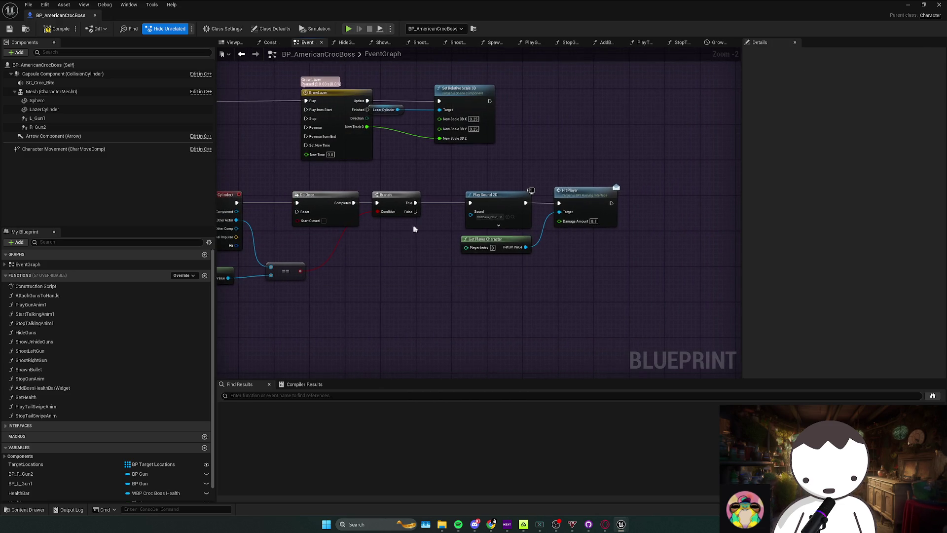
Add a Set Timer by Event after Hit Player that calls a new ResetDoOnceTail custom event
left_click_drag(540, 208, 571, 215)
type("timer by event")
key("Return")
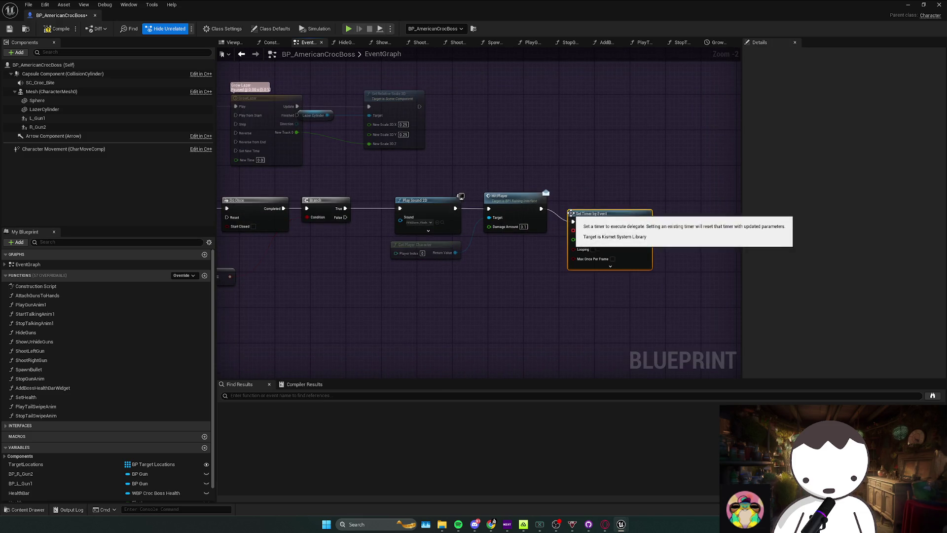
mouse_move(603, 207)
left_mouse_down()
mouse_move(399, 289)
mouse_move(387, 281)
left_mouse_up()
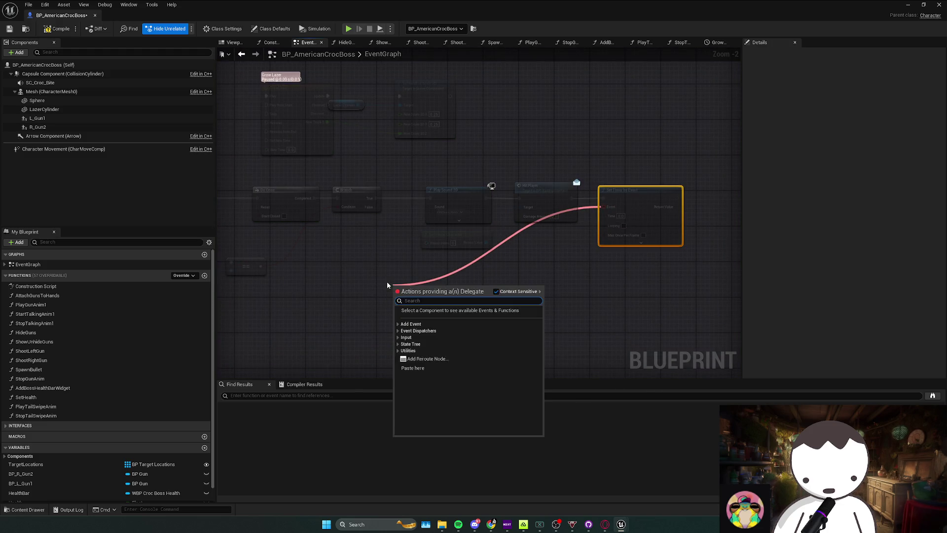
type("custom")
key("Return")
type("ResetDoOnceTail")
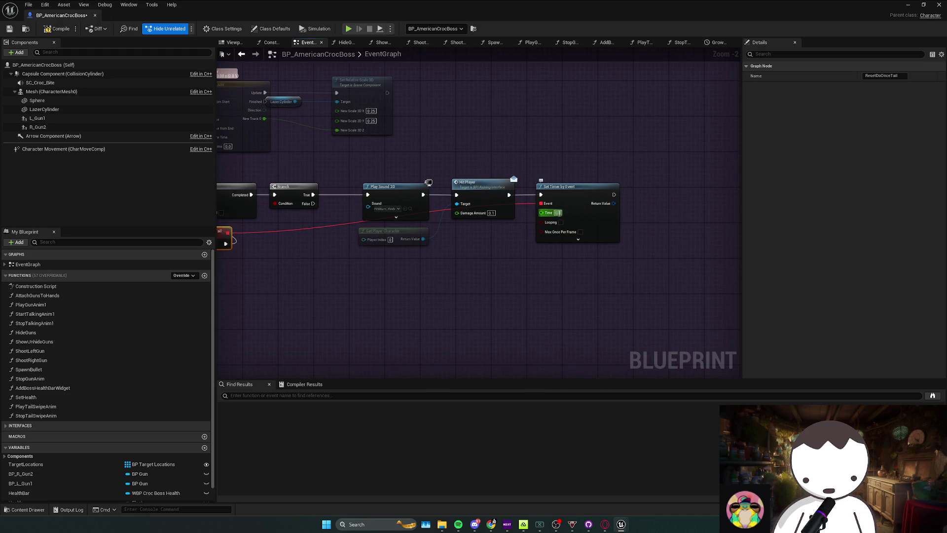
left_click(524, 310)
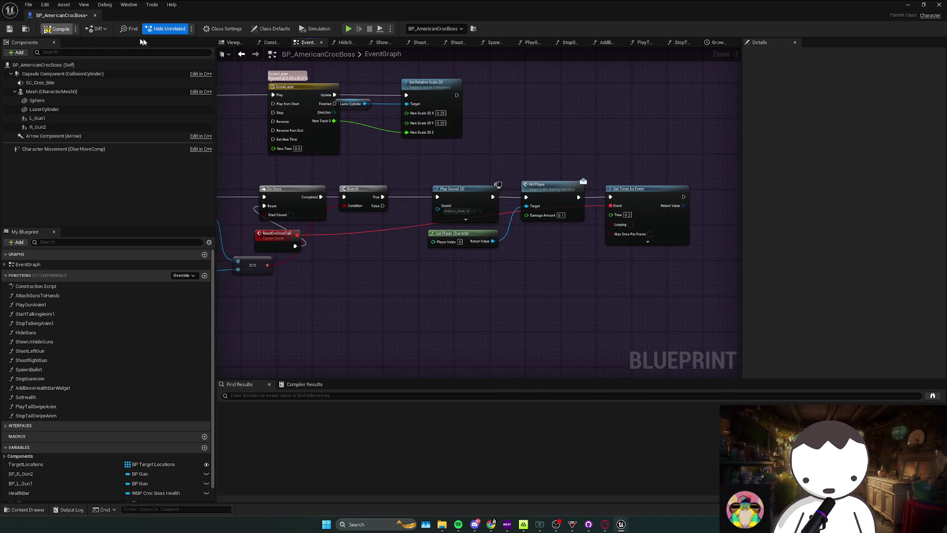
key("alt+Tab")
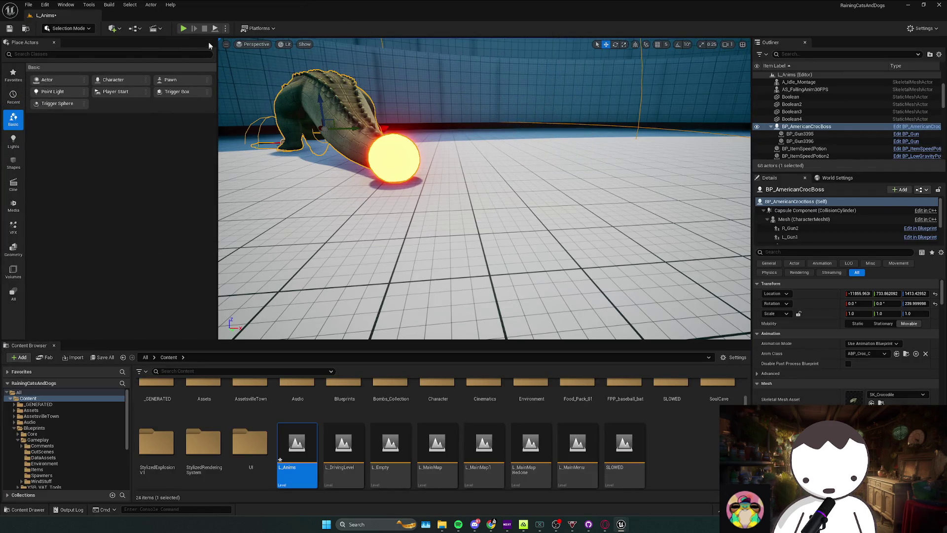
Run two laser damage playtests, opening the boss event graph in between
key("alt+p")
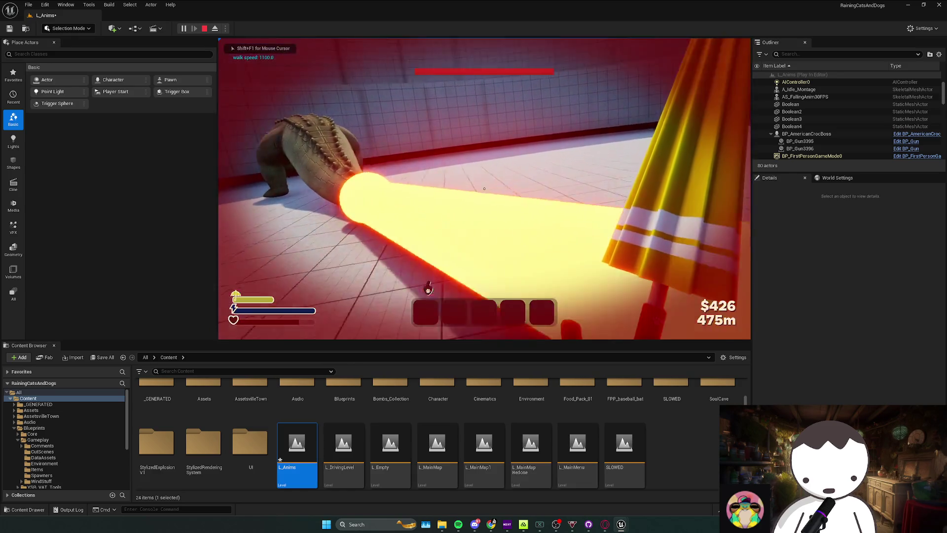
key("Escape")
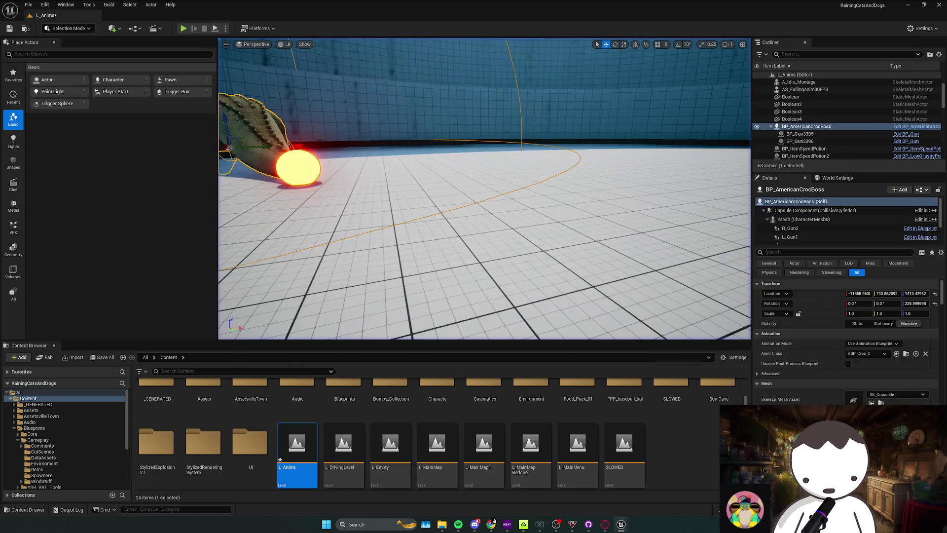
left_click(916, 126)
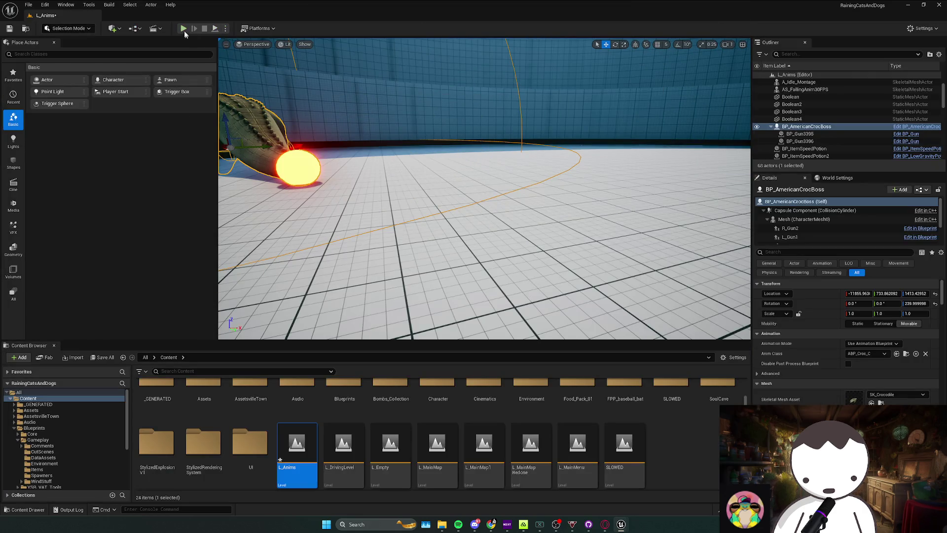
left_click(183, 29)
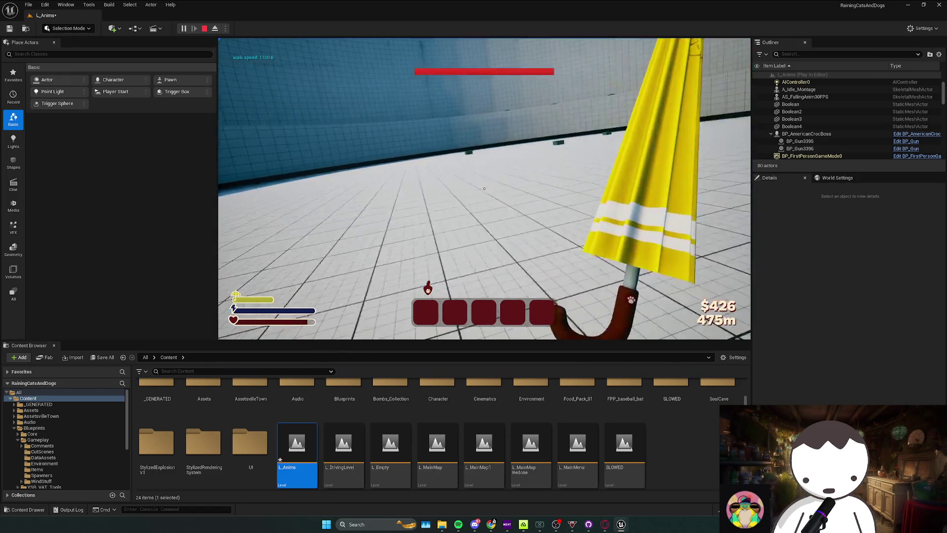
key("Escape")
Playtest the laser a few more times, then reopen the crocodile boss blueprint
scroll(262, 71, "down", 3)
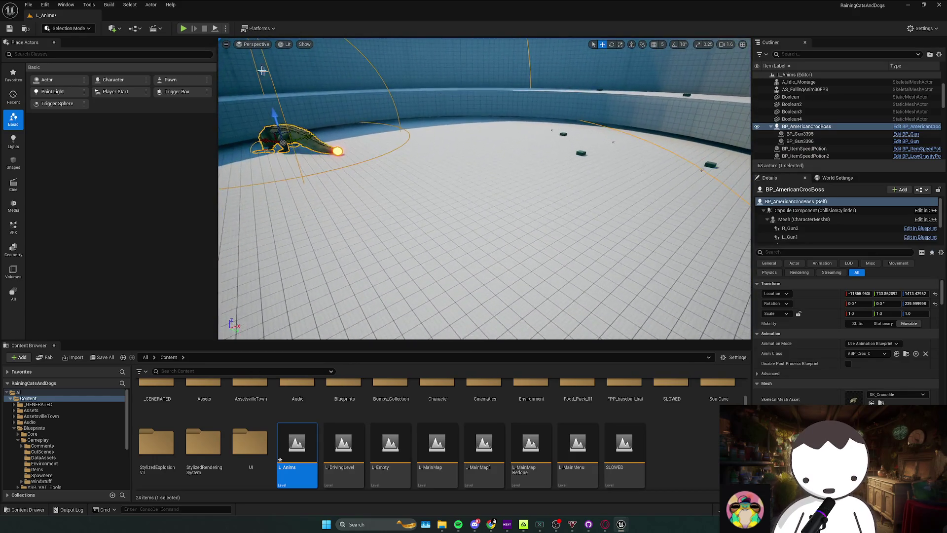
left_click(183, 28)
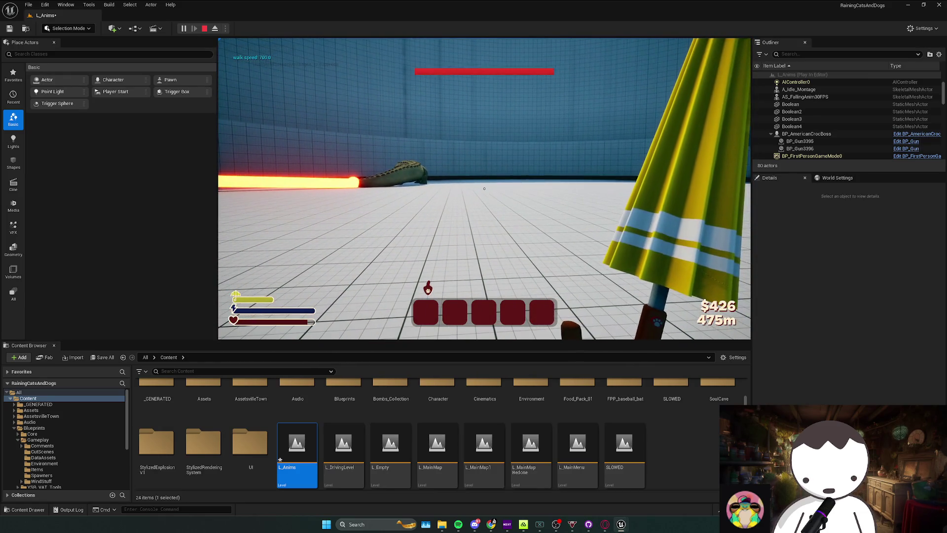
key("Escape")
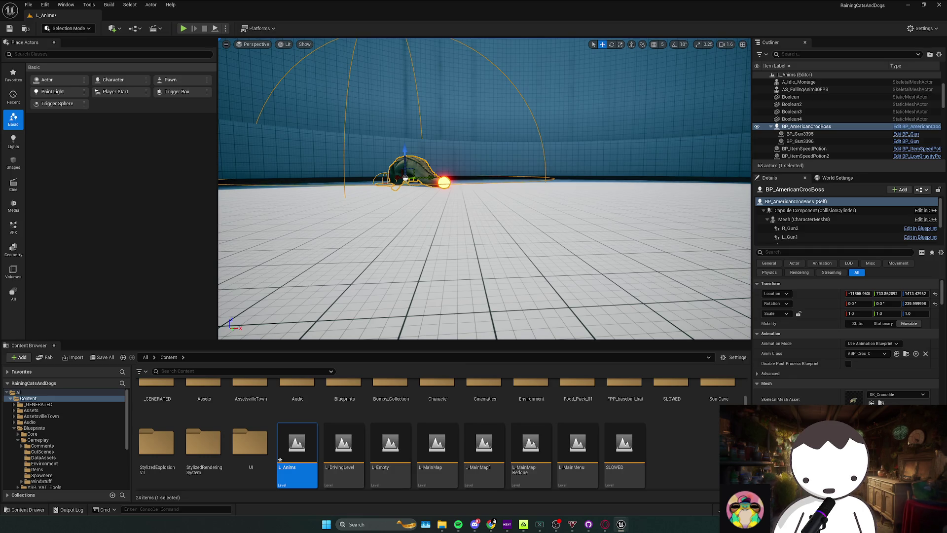
left_click(184, 28)
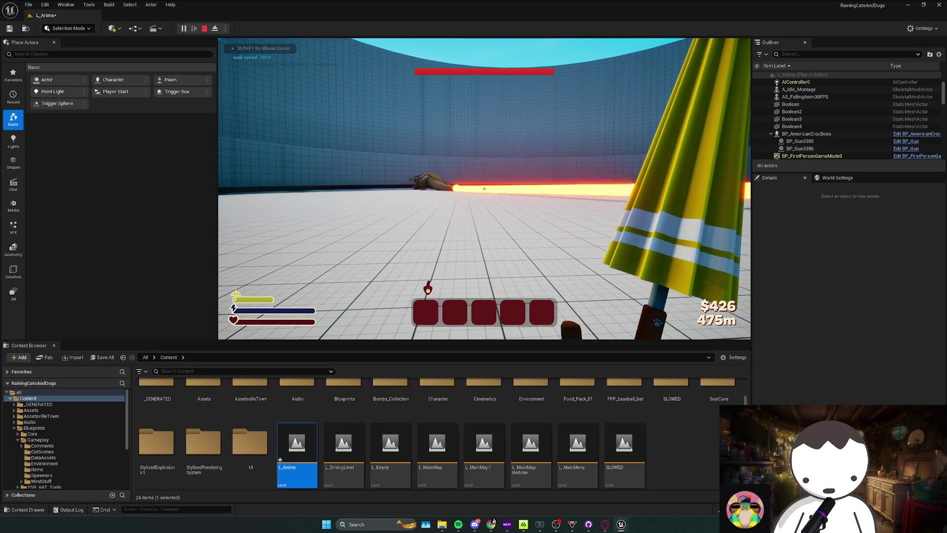
left_click(204, 29)
left_click(193, 26)
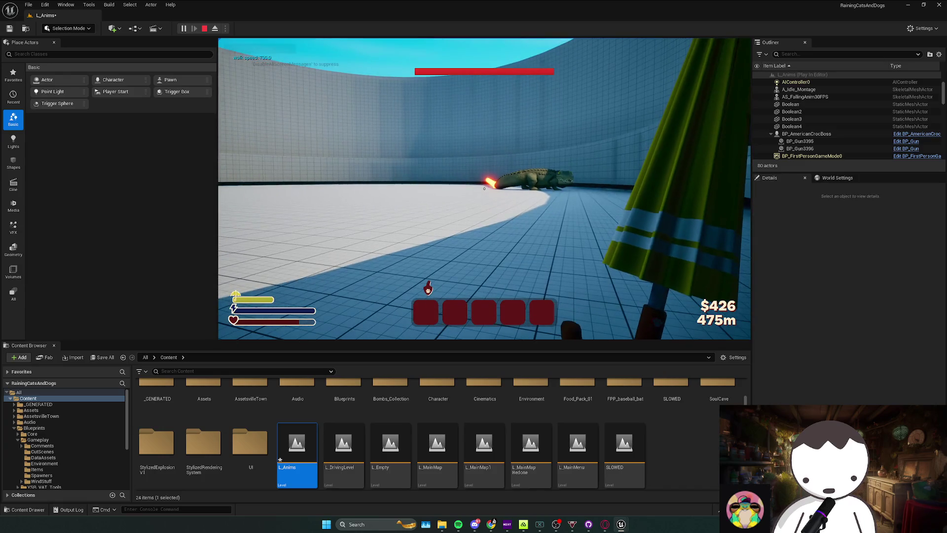
key("Escape")
left_click(917, 134)
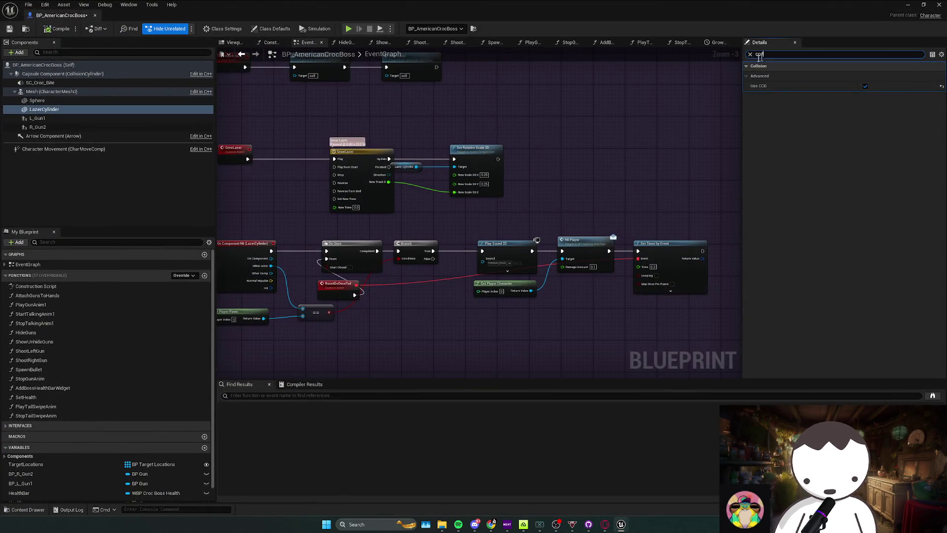
Clear the 'ccd' Details filter and switch LazerCylinder's Collision Presets to Custom
key("BackSpace")
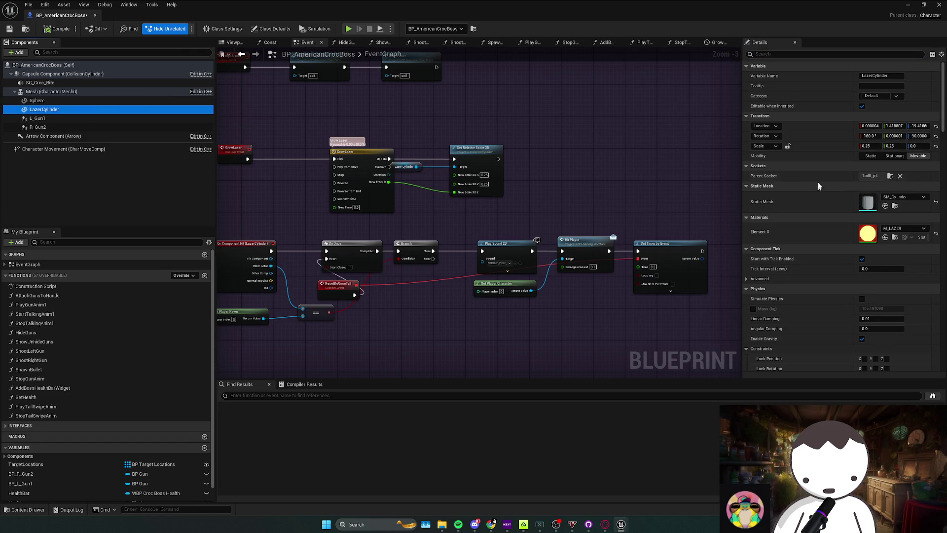
scroll(817, 186, "down", 10)
left_click(891, 252)
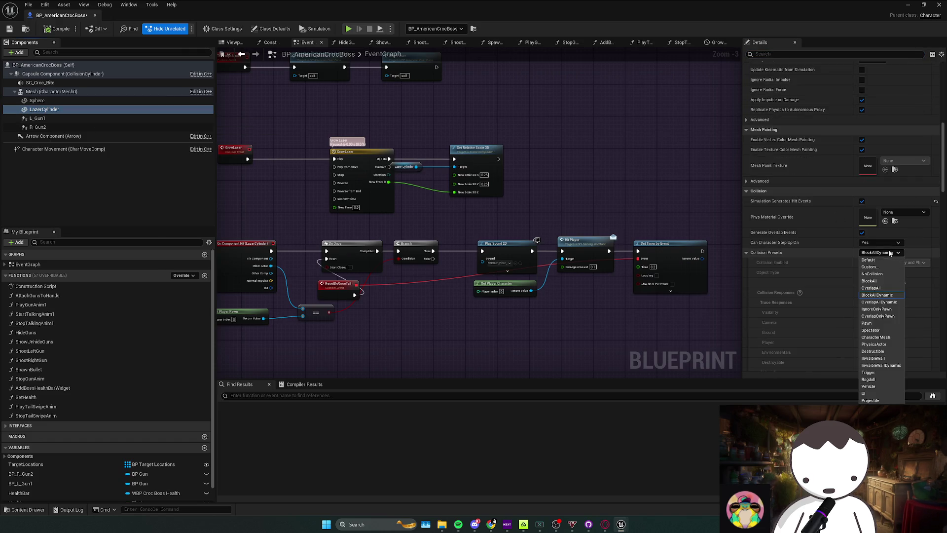
left_click(884, 265)
scroll(853, 270, "down", 5)
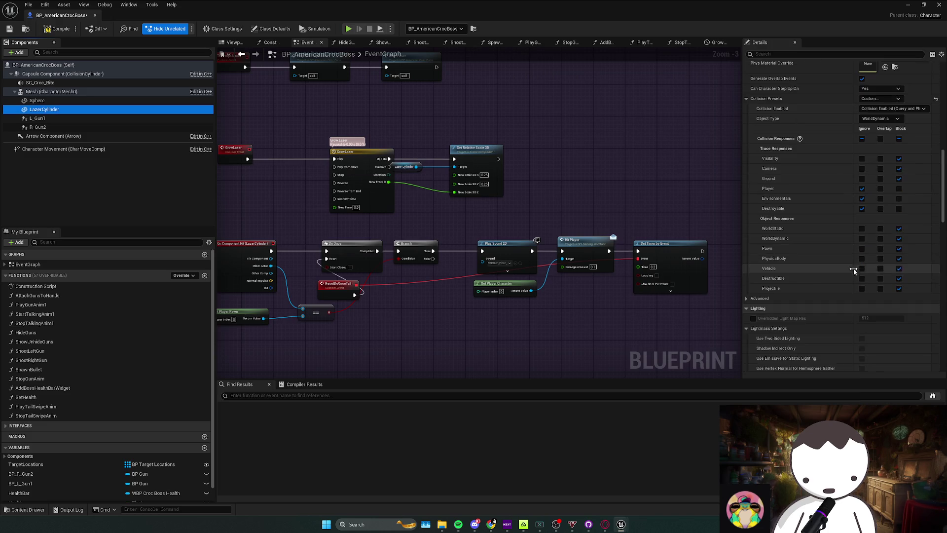
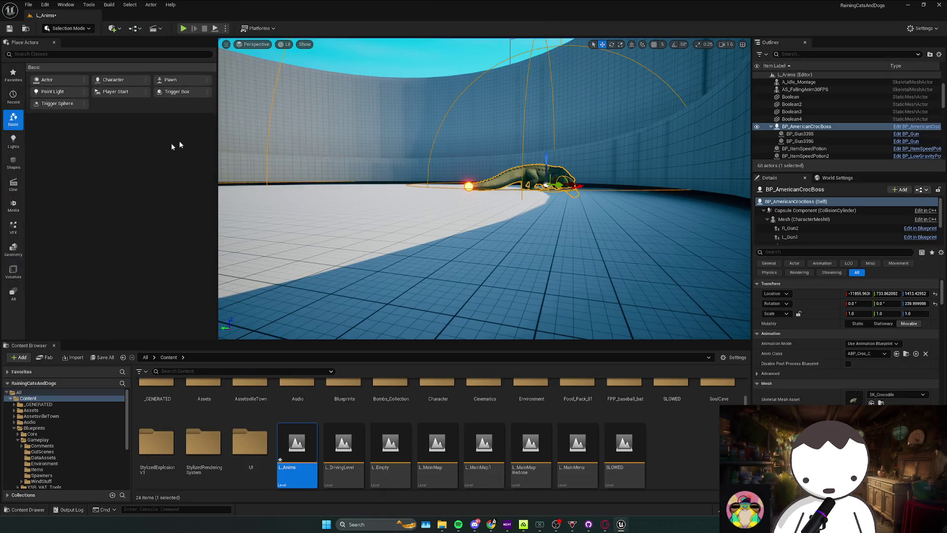
Play-test the croc boss laser twice, then stop and return to the BP_AmericanCrocBoss graph
left_click(182, 29)
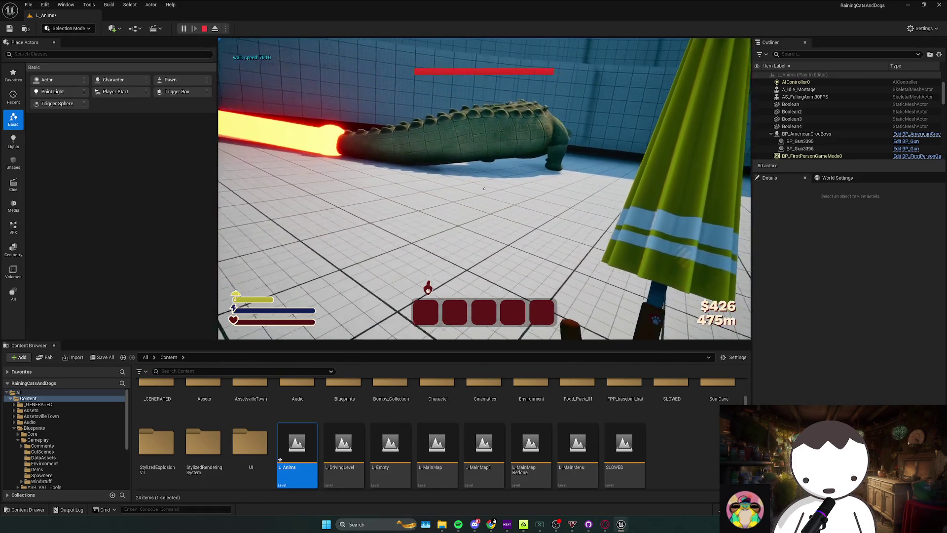
key("Escape")
left_click(194, 24)
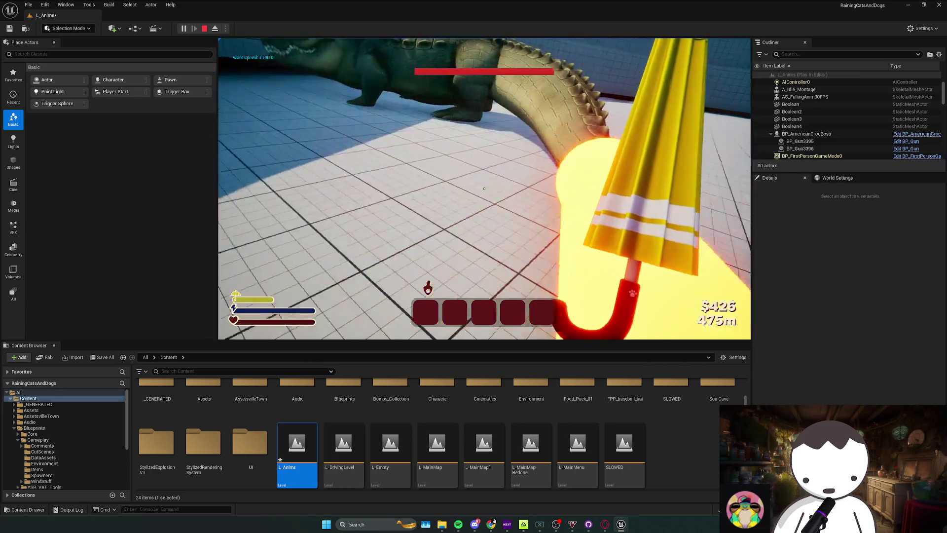
key("Escape")
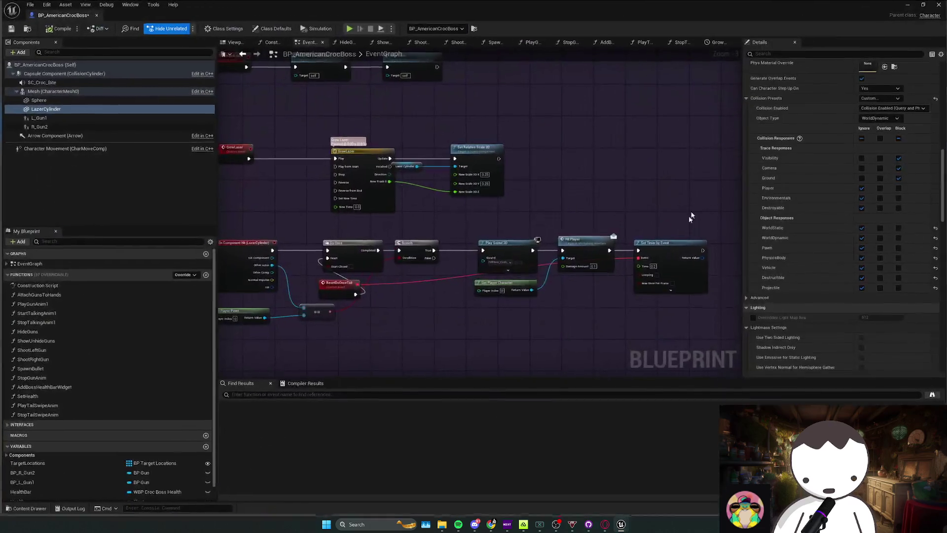
Make the LazerCylinder overlap WorldDynamic, Pawn, PhysicsBody, Vehicle and Destructible
left_click(881, 238)
left_click(881, 248)
left_click(880, 258)
left_click(881, 268)
left_click(881, 278)
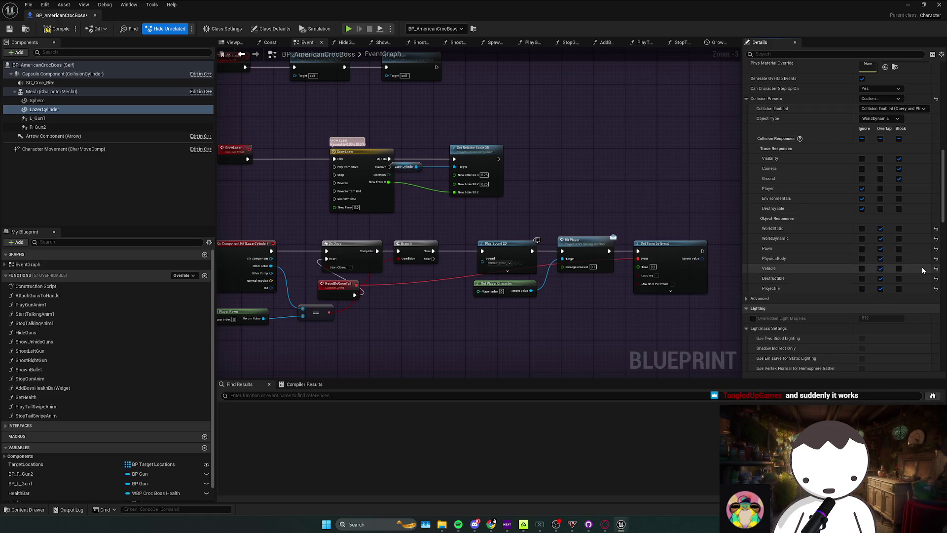
Wire the LazerCylinder's Begin Overlap event into the Do Once damage chain, then minimize the Blueprint
scroll(915, 262, "down", 15)
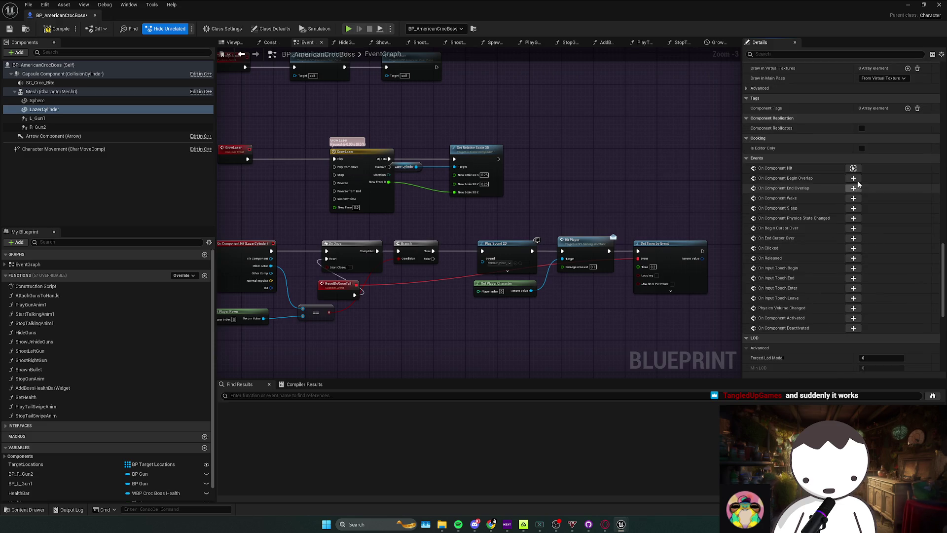
left_click(550, 186)
scroll(550, 186, "down", 5)
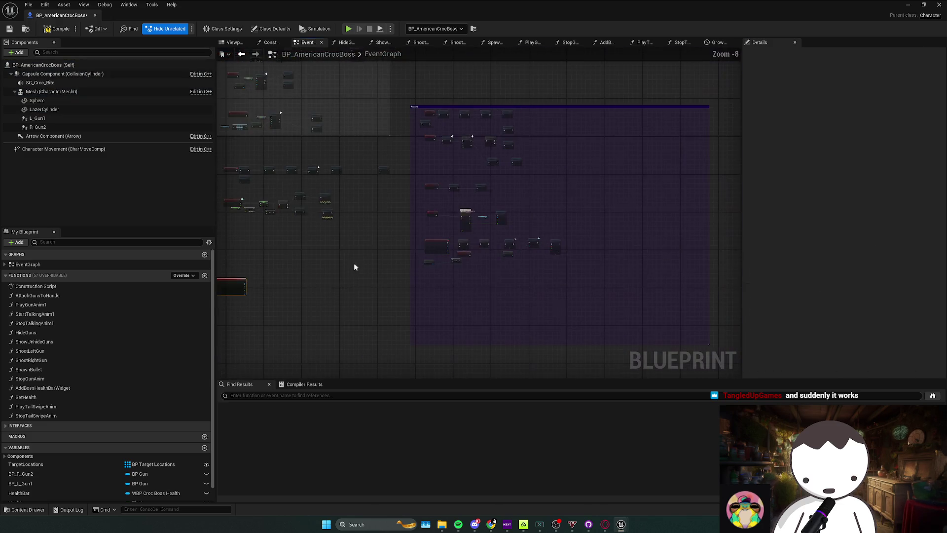
scroll(232, 289, "up", 6)
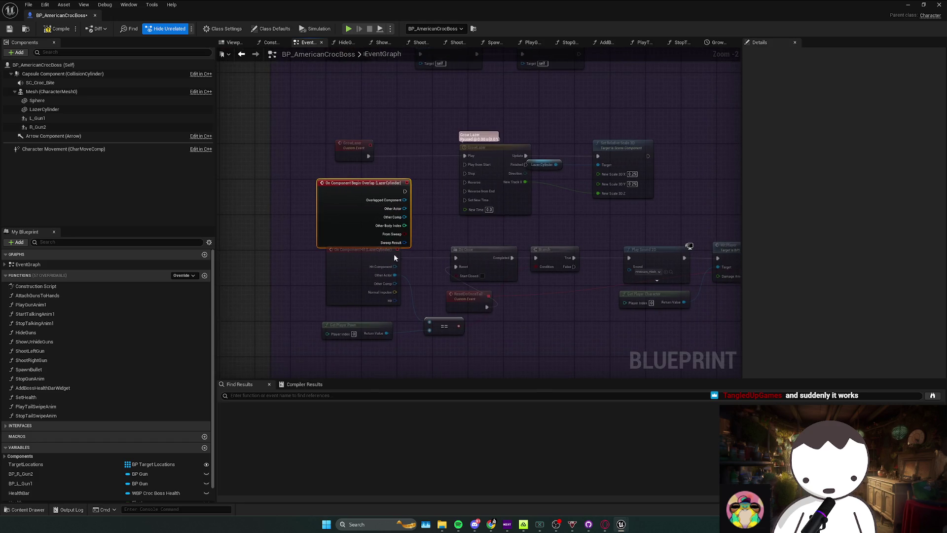
left_click_drag(404, 194, 405, 191)
mouse_move(414, 231)
left_mouse_down()
mouse_move(407, 302)
mouse_move(345, 236)
mouse_move(348, 259)
left_mouse_up()
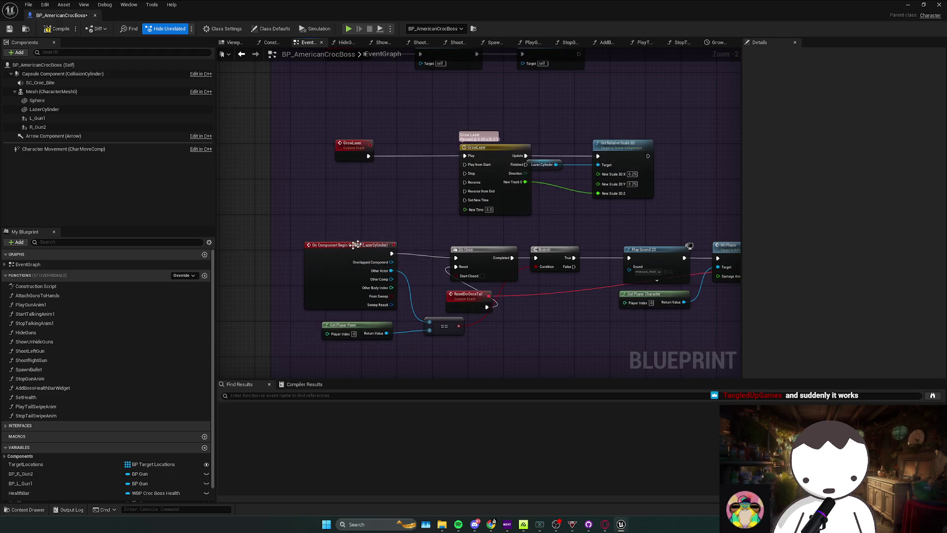
left_click(908, 5)
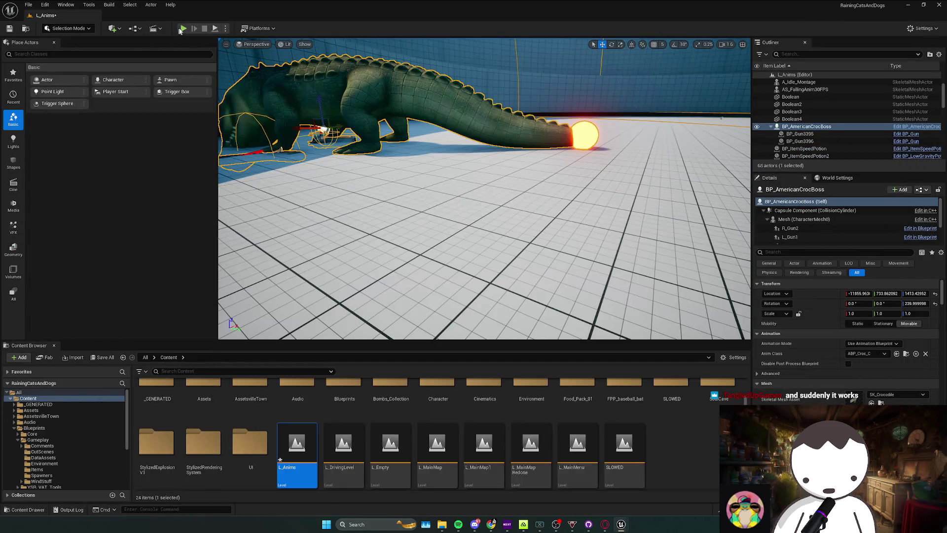
Play-test the laser on the croc, freeing the mouse with Shift+F1 and switching to BP_AmericanCrocBoss
left_click(181, 29)
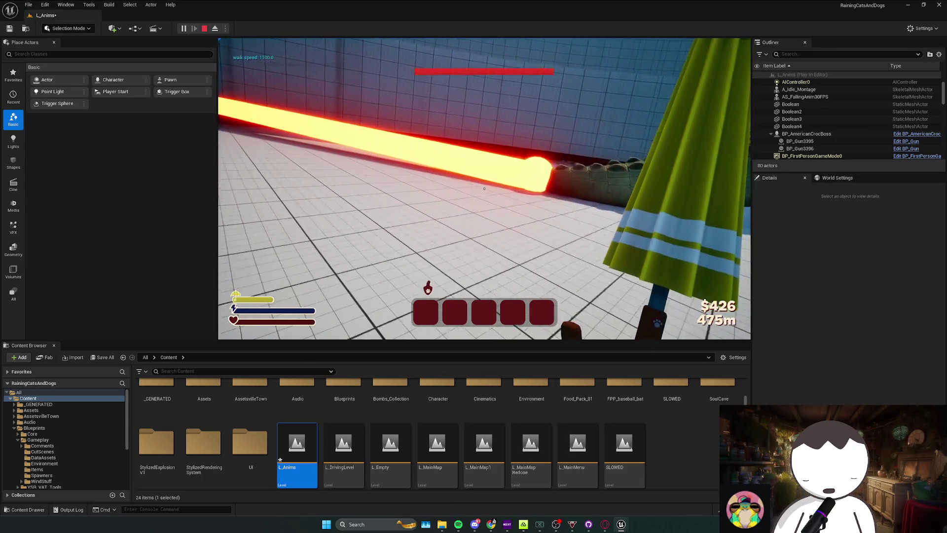
key("shift+F1")
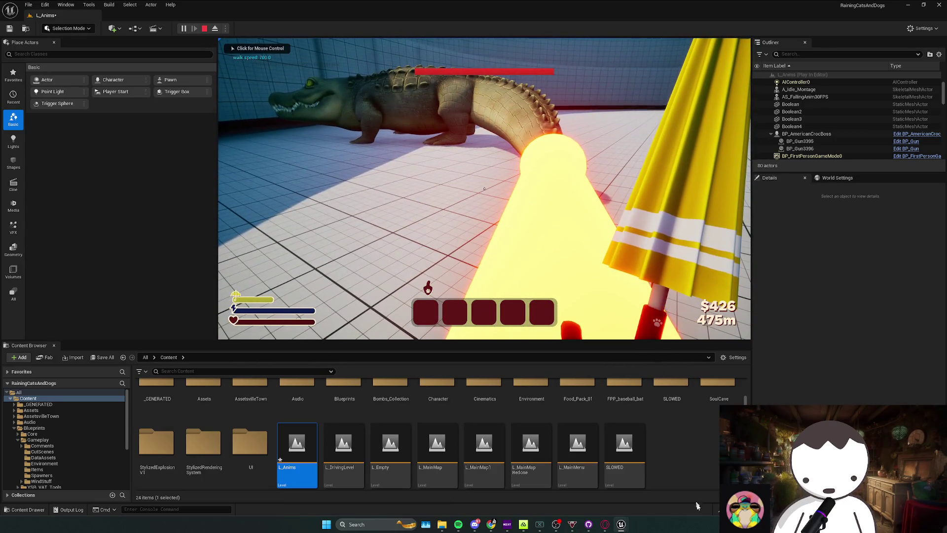
left_click(622, 524)
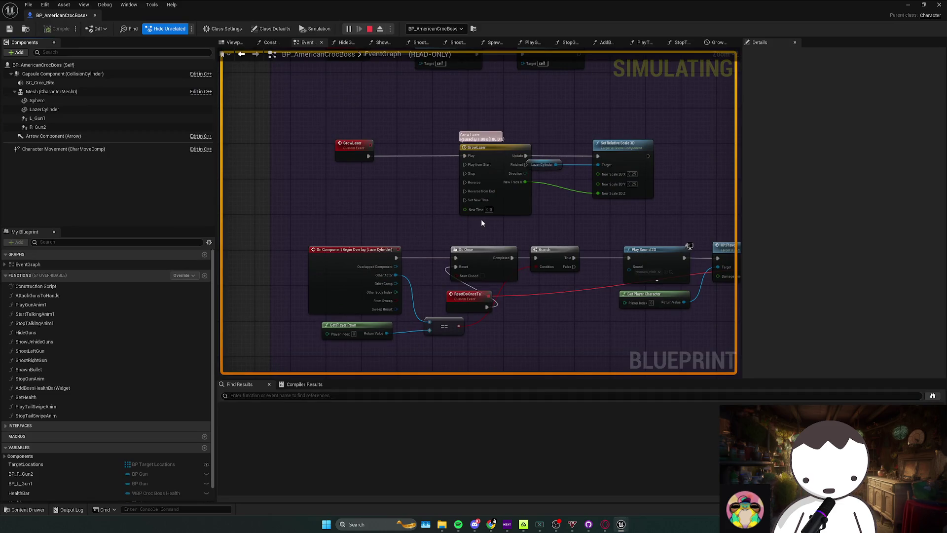
key("alt+Tab")
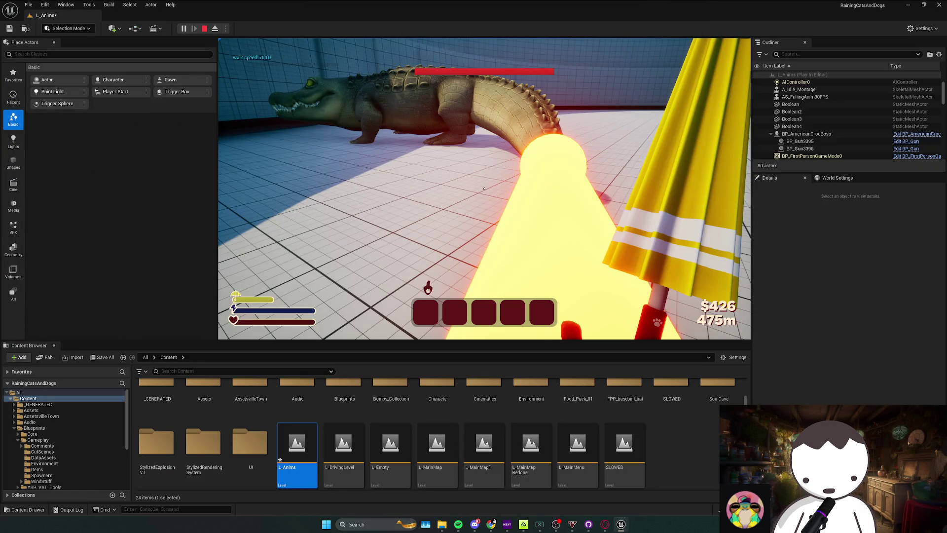
left_click(230, 201)
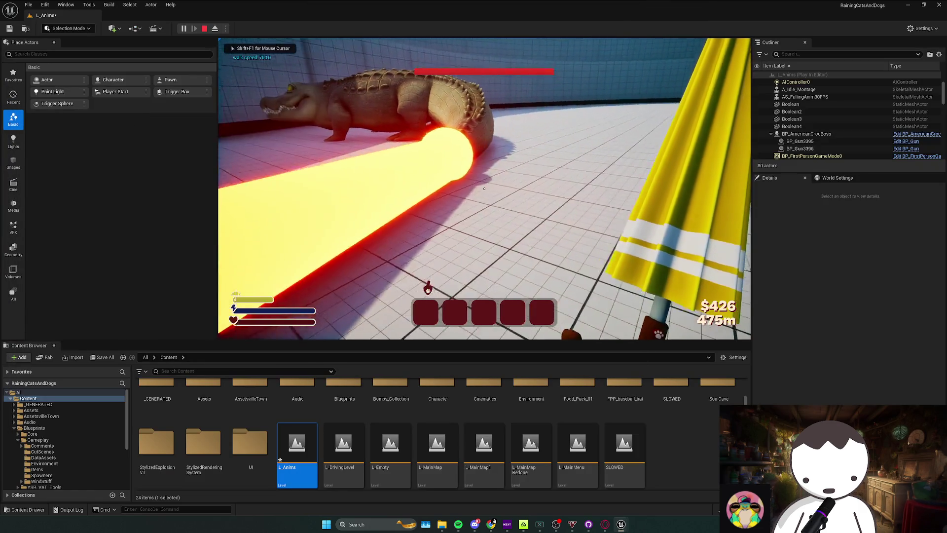
key("alt+Tab")
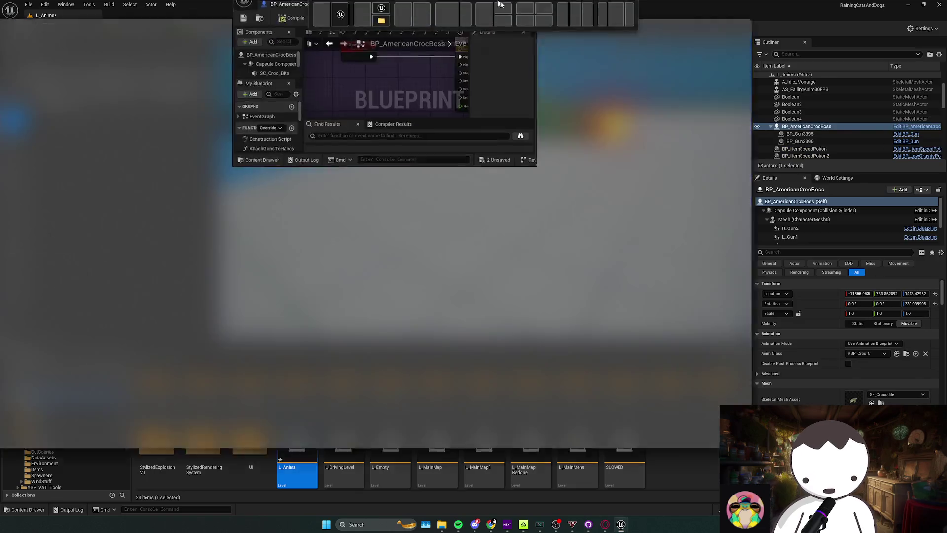
Delete the ResetDoOnceTail event and the Do Once node
left_click(353, 226)
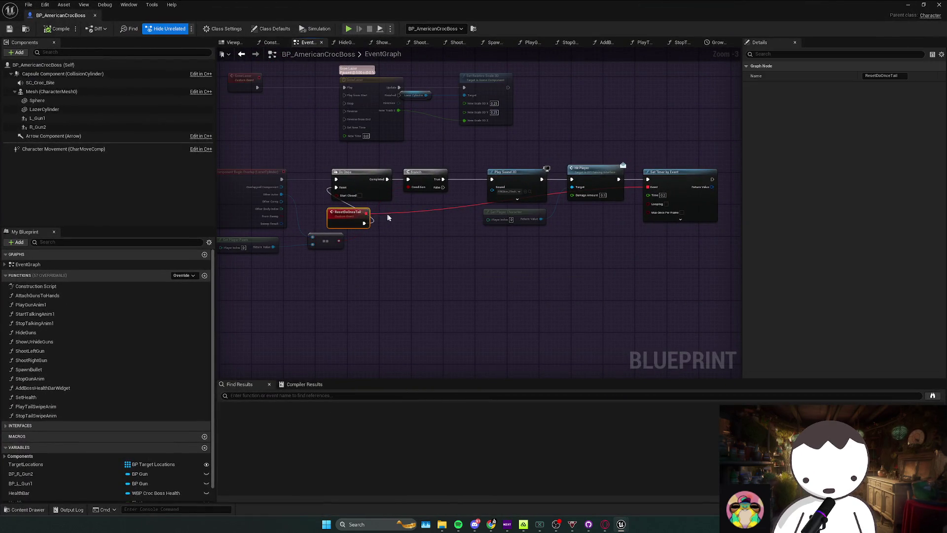
key("Delete")
left_click(345, 194)
key("Delete")
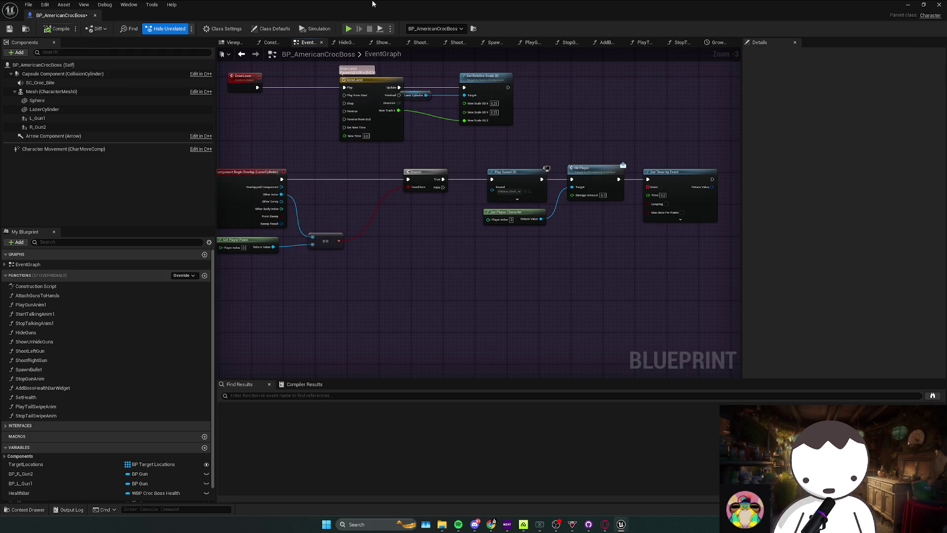
Play-test the laser twice, then reopen the croc boss Blueprint with Ctrl+E
double_click(417, 4)
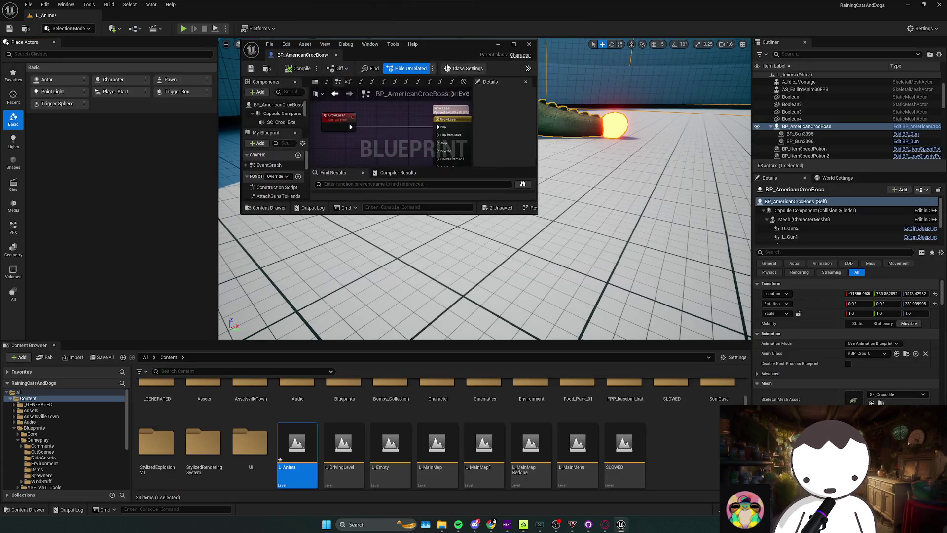
left_click(183, 28)
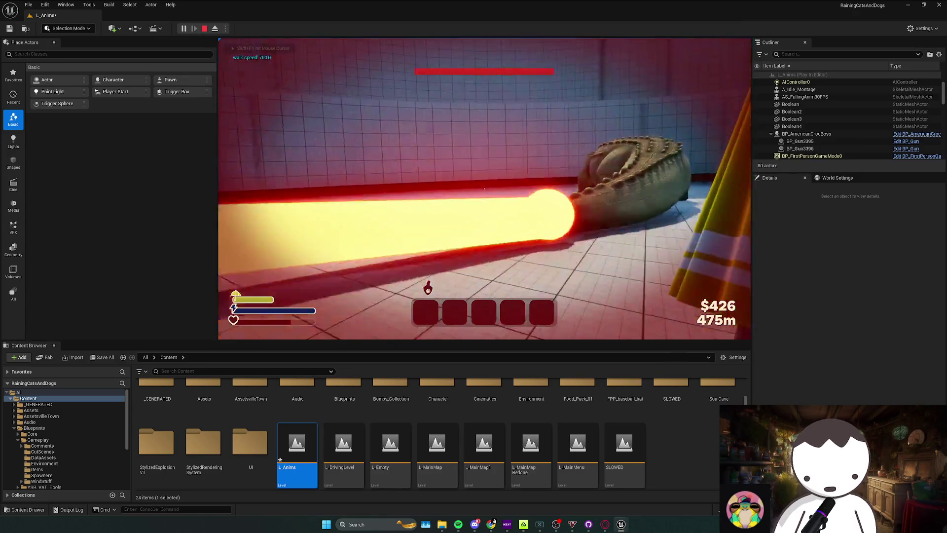
key("shift")
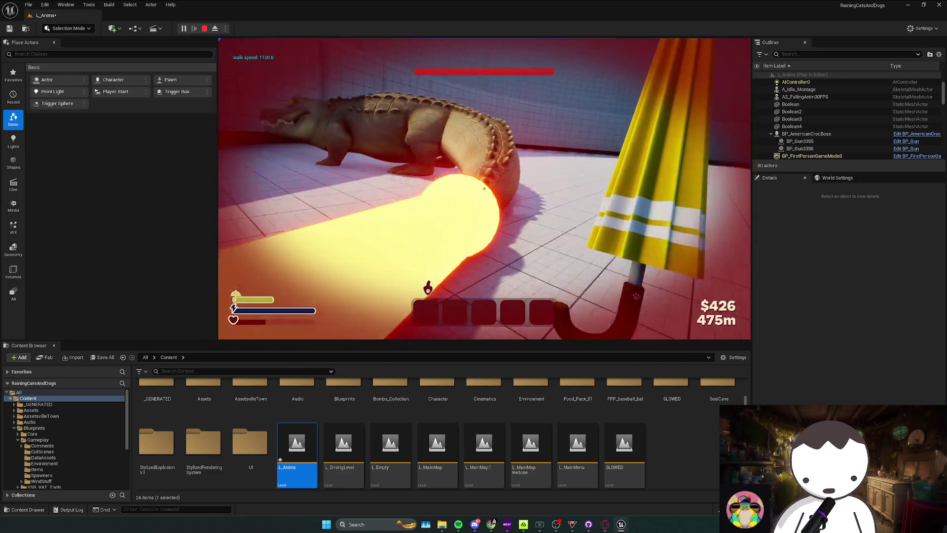
key("Escape")
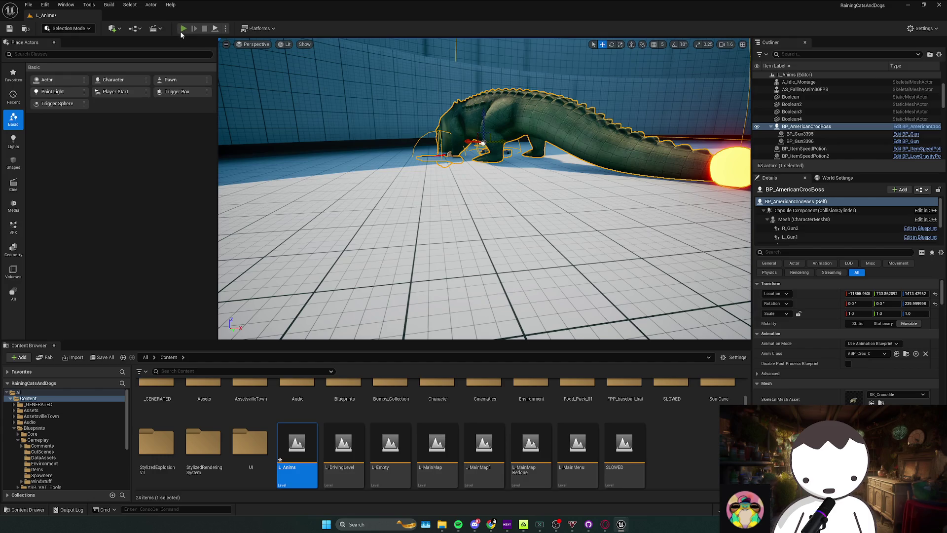
left_click(183, 30)
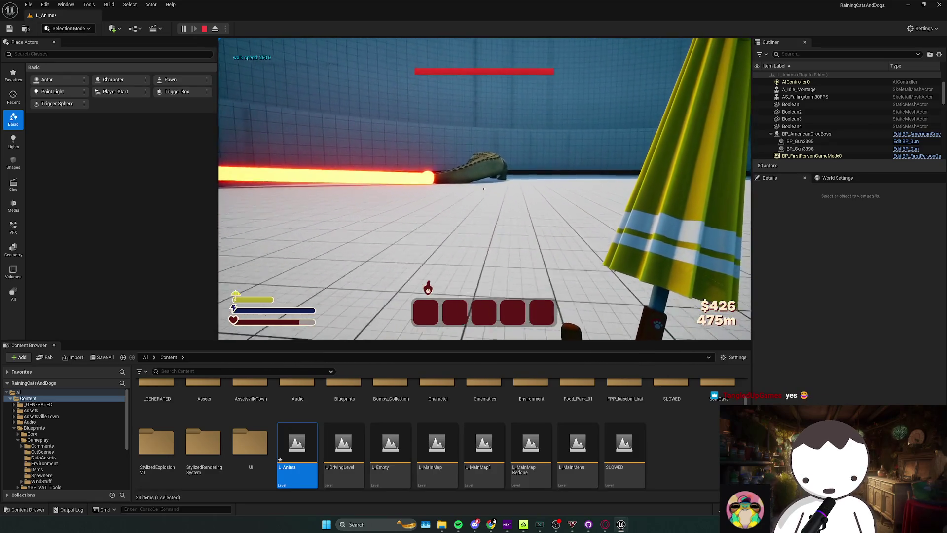
key("Escape")
key("ctrl+e")
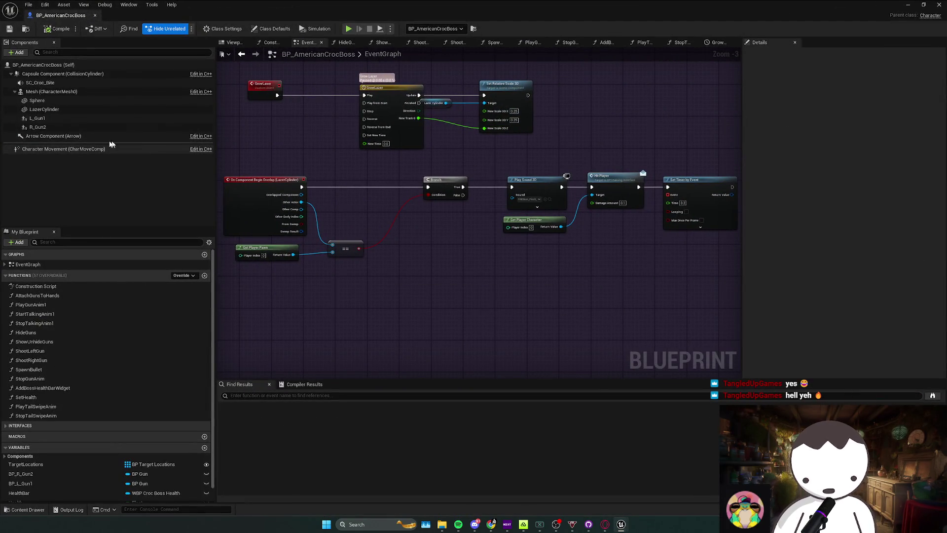
Inspect the LazerCylinder's Collision Enabled options, leaving them unchanged
left_click(44, 109)
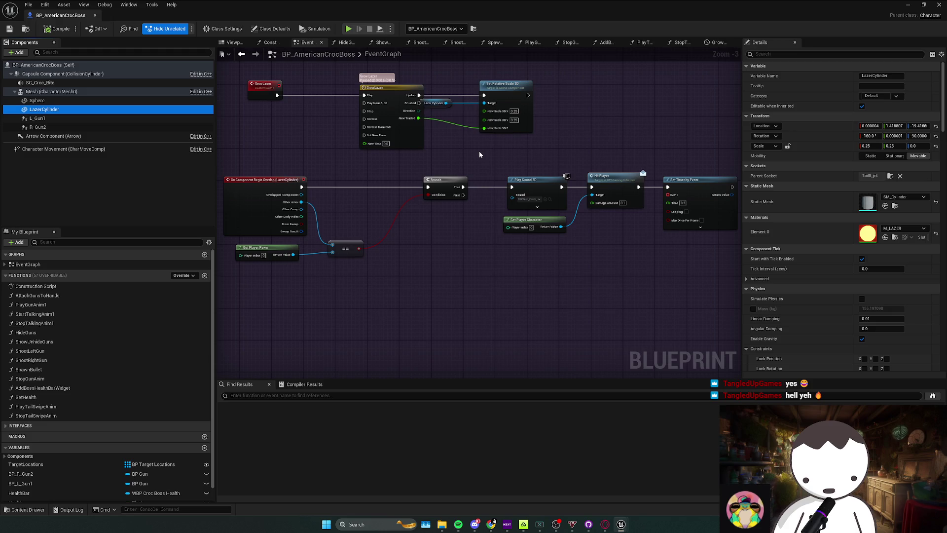
scroll(865, 241, "down", 10)
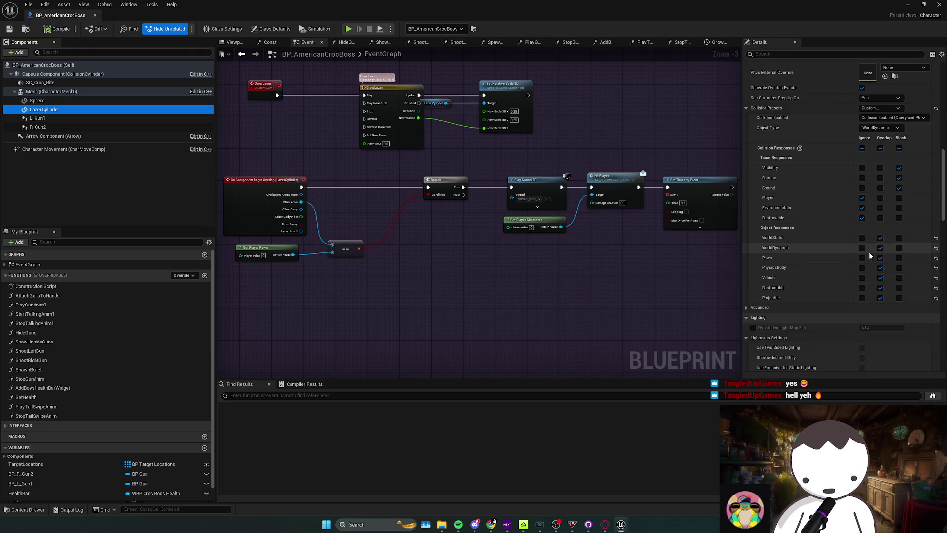
left_click(902, 118)
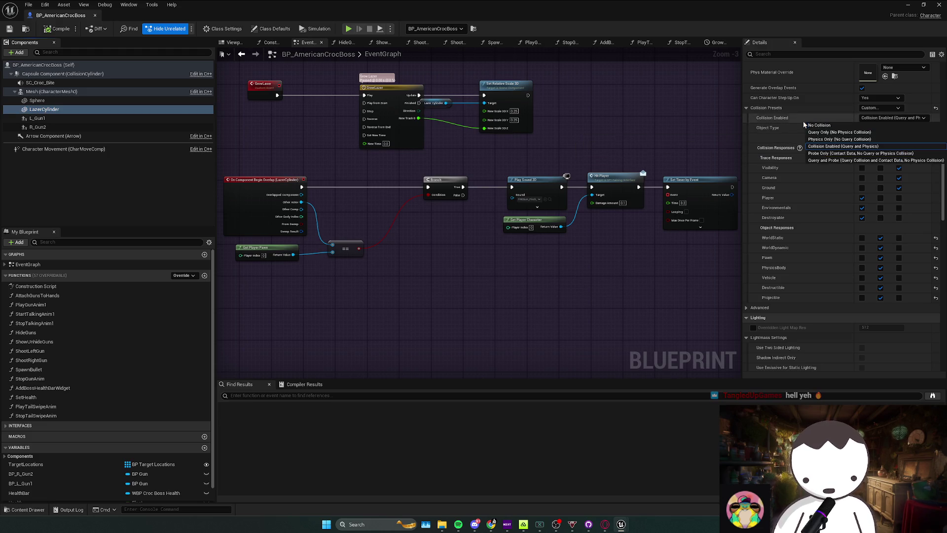
left_click(770, 117)
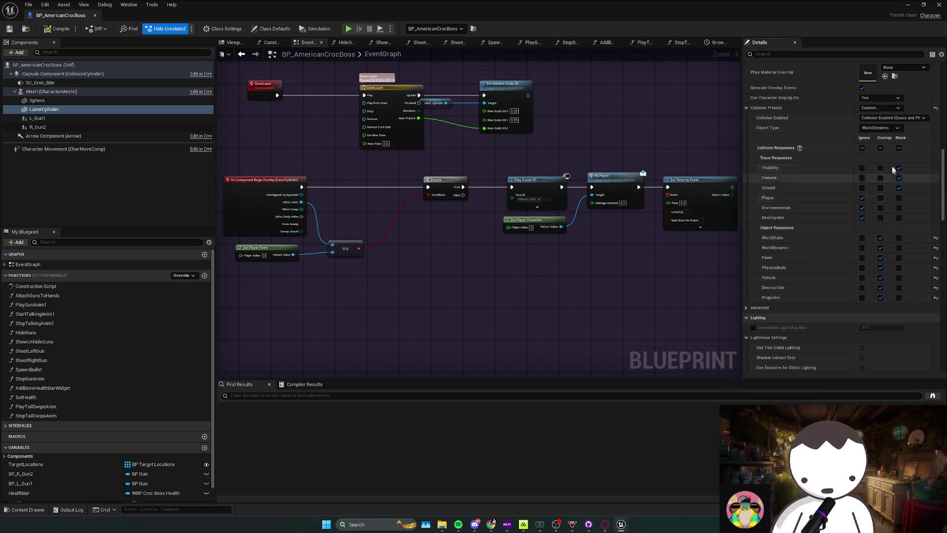
left_click(883, 119)
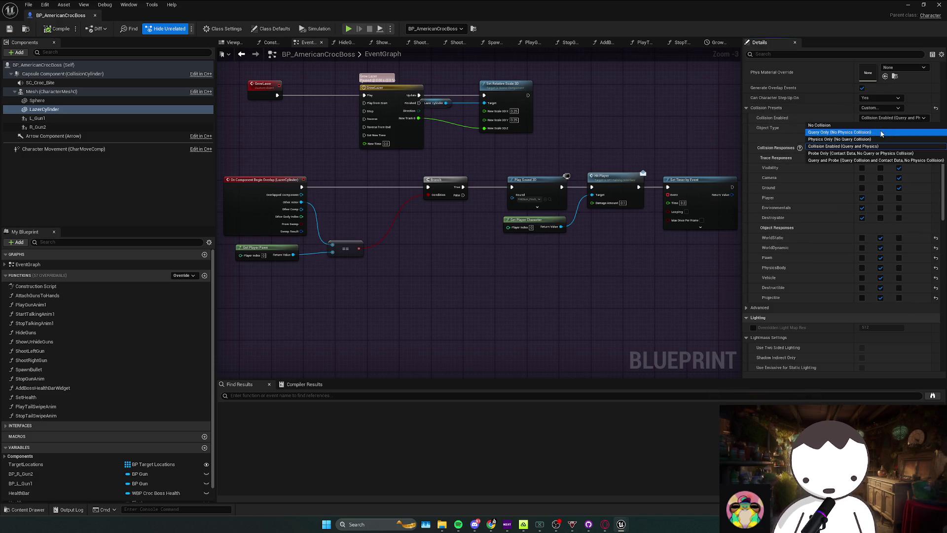
left_click(880, 229)
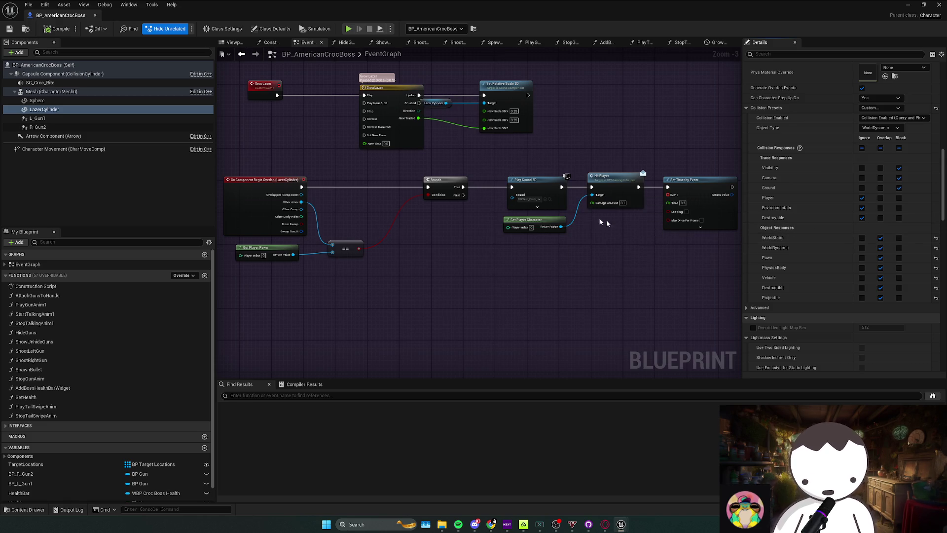
key("super+f")
key("alt+F4")
Move the == and Get Player Pawn nodes up and save the Blueprint
mouse_move(648, 379)
left_mouse_down()
mouse_move(501, 299)
mouse_move(480, 306)
left_mouse_up()
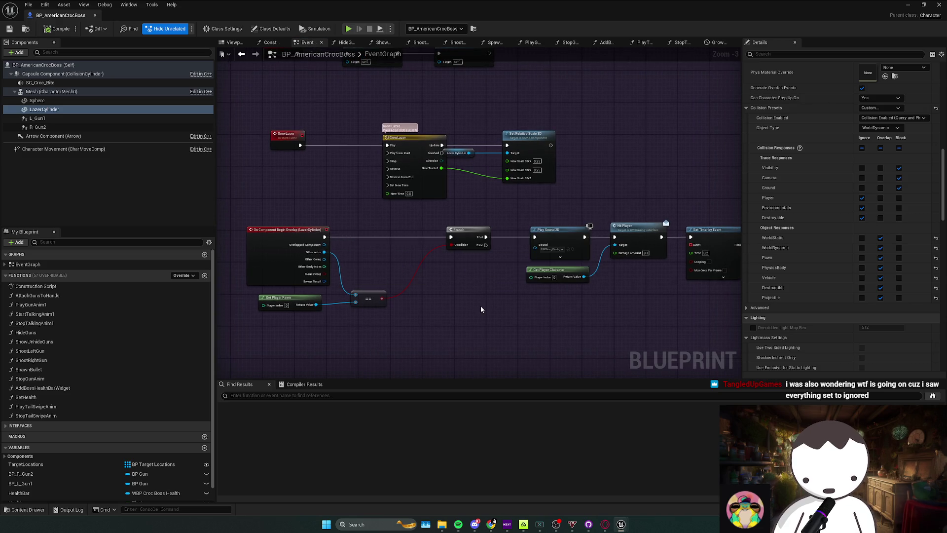
scroll(480, 306, "up", 2)
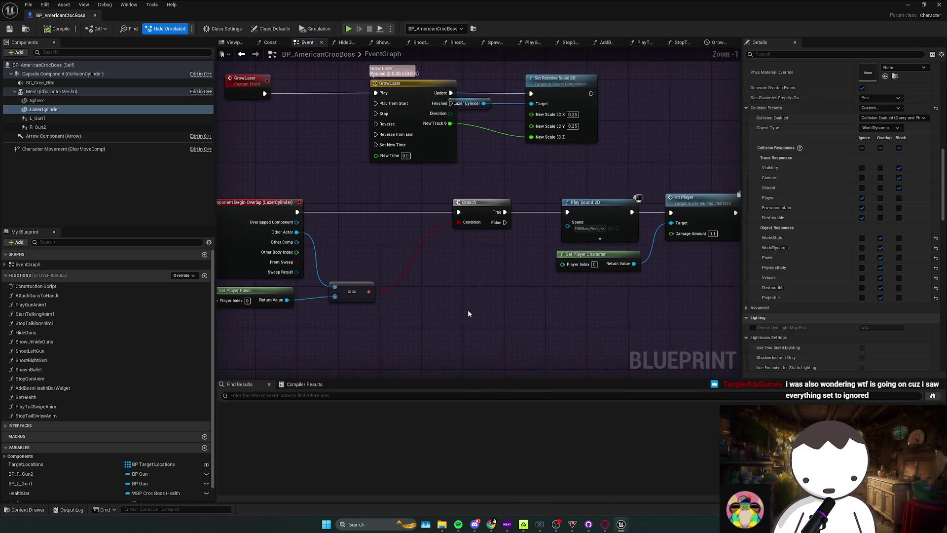
left_click_drag(347, 293, 365, 256)
key("ctrl+s")
Reposition the lower node group, close the Blueprint editor and start a play test
scroll(432, 316, "down", 6)
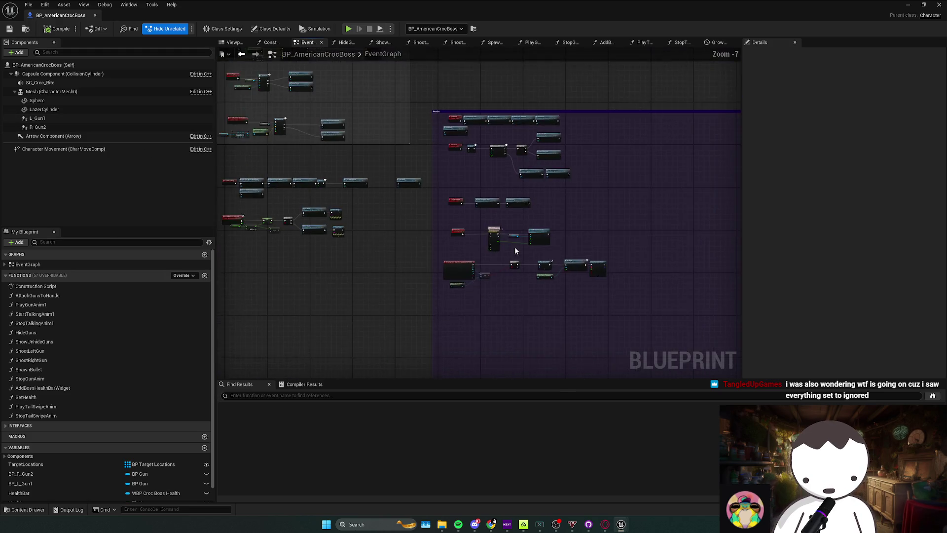
left_click_drag(438, 302, 608, 215)
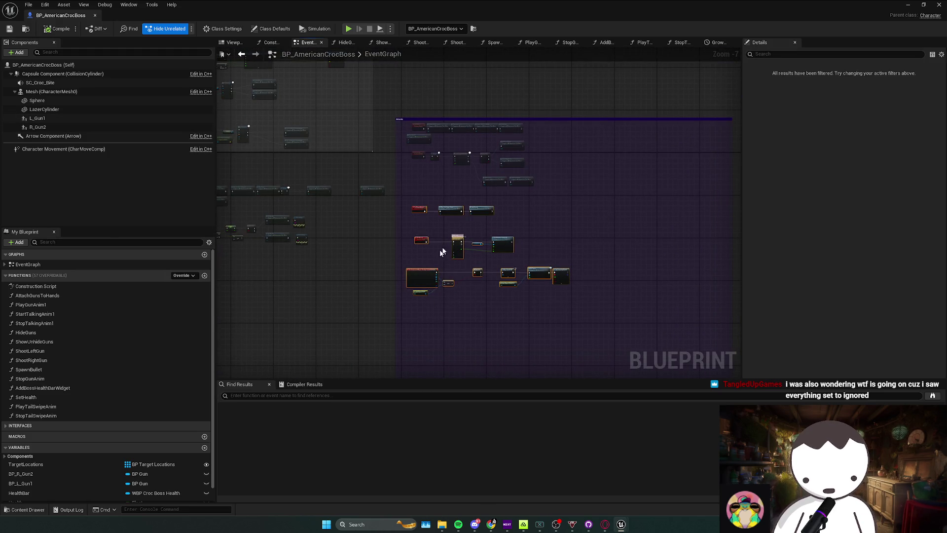
left_click_drag(487, 211, 518, 217)
scroll(600, 243, "up", 2)
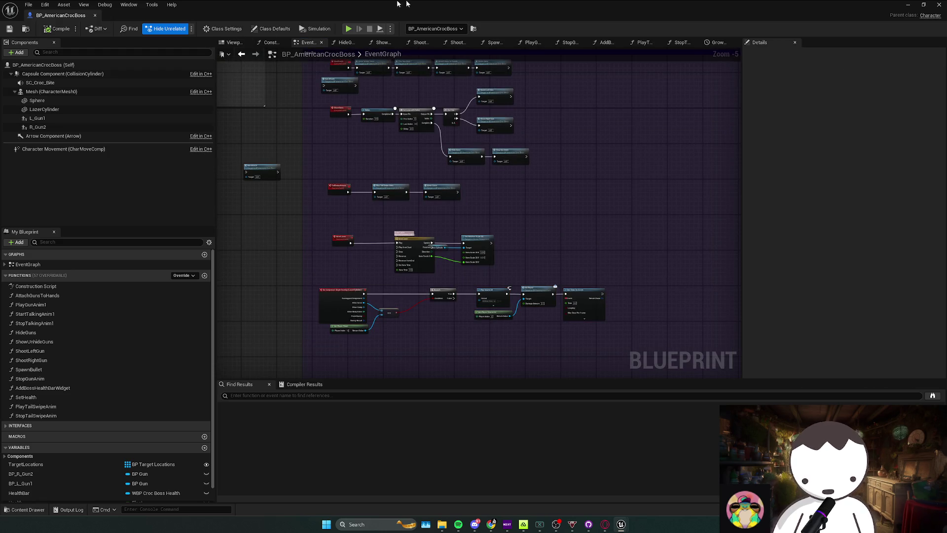
left_click(933, 4)
left_click(183, 28)
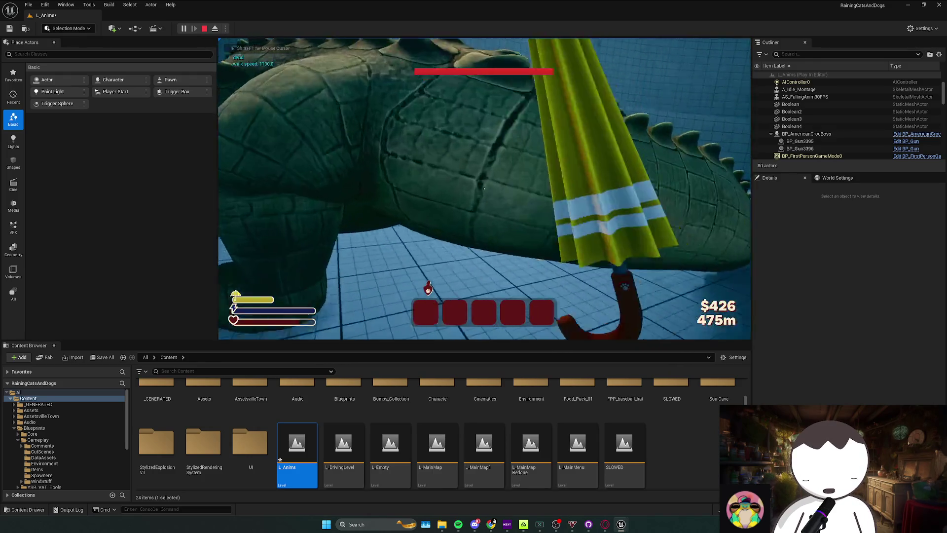
Attack the crocodile, stop the play test and bring the croc boss Blueprint forward
left_click(484, 188)
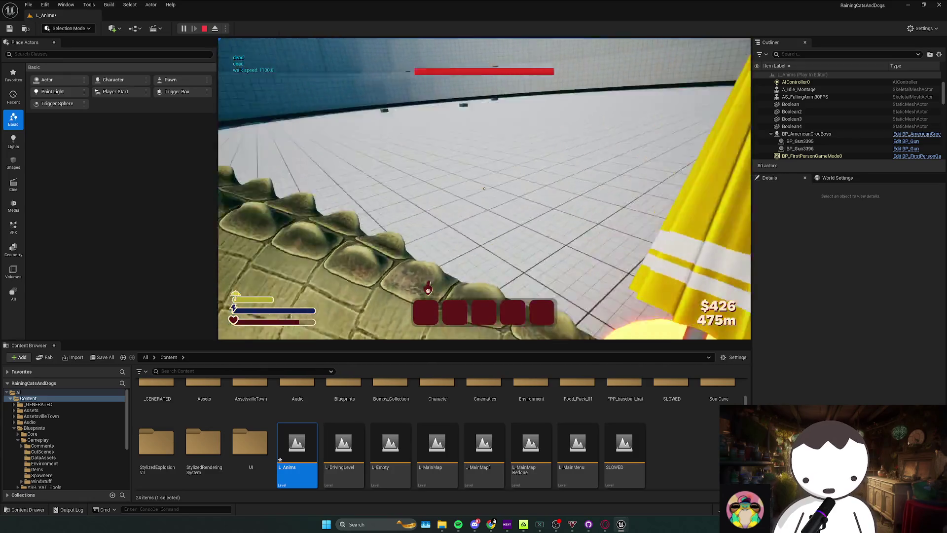
key("Escape")
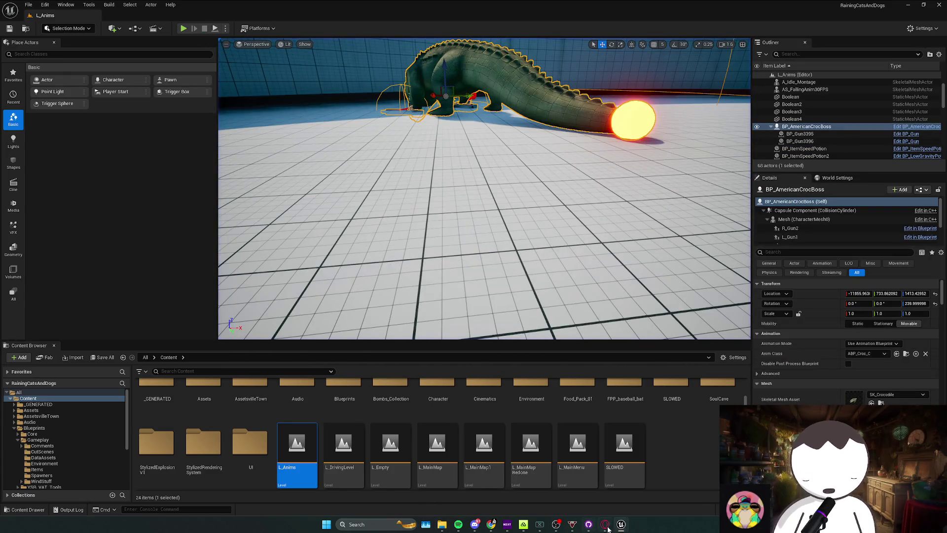
mouse_move(631, 524)
left_click(581, 490)
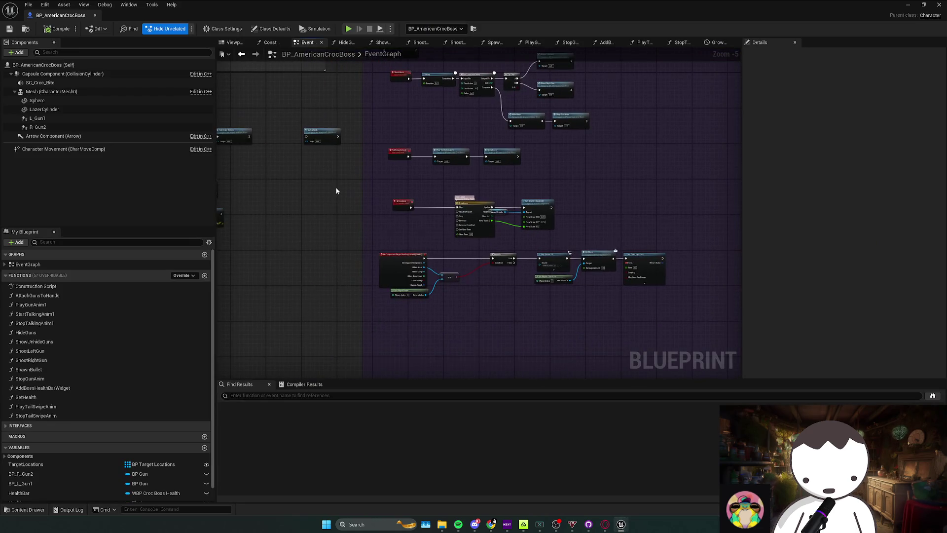
mouse_move(604, 529)
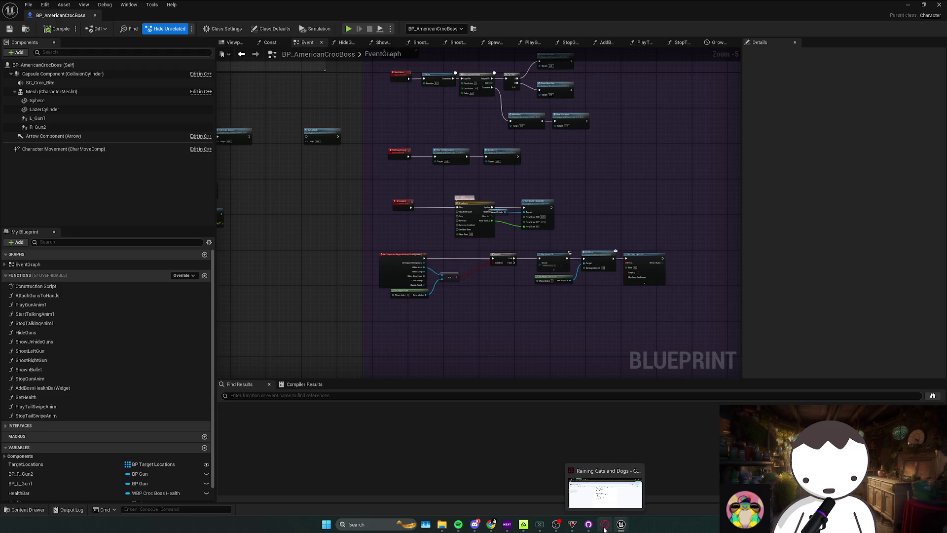
left_click(603, 526)
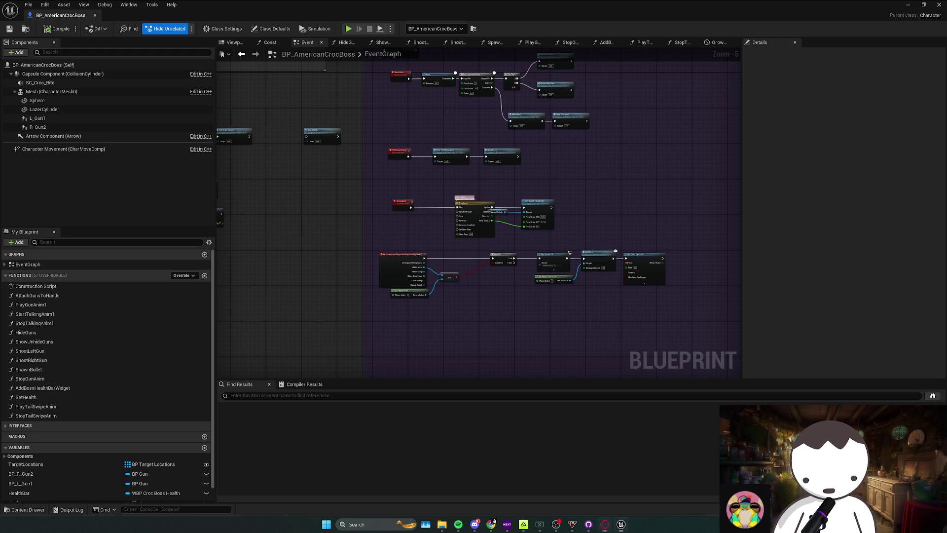
Shrink the Blueprint window and open the Blueprints folder in the Content Browser
scroll(469, 247, "down", 3)
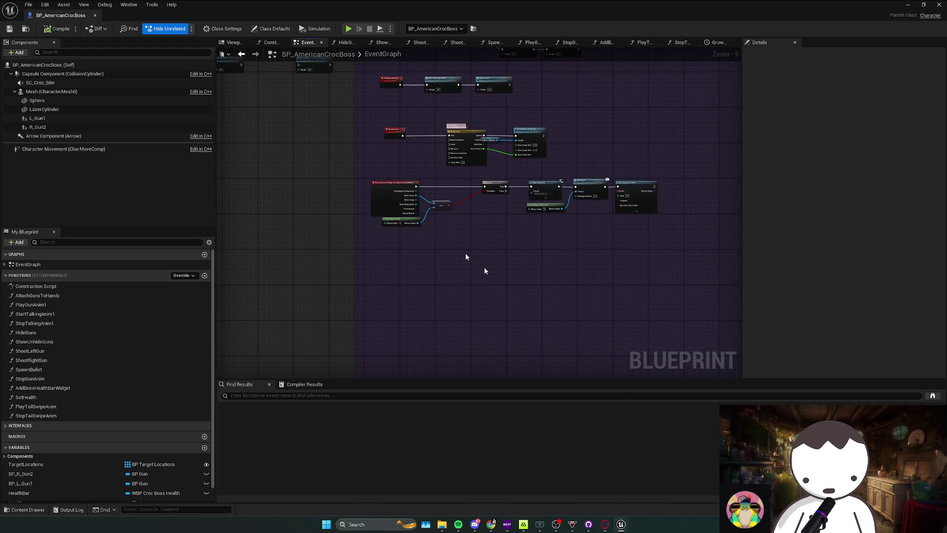
key("super+Down")
double_click(341, 427)
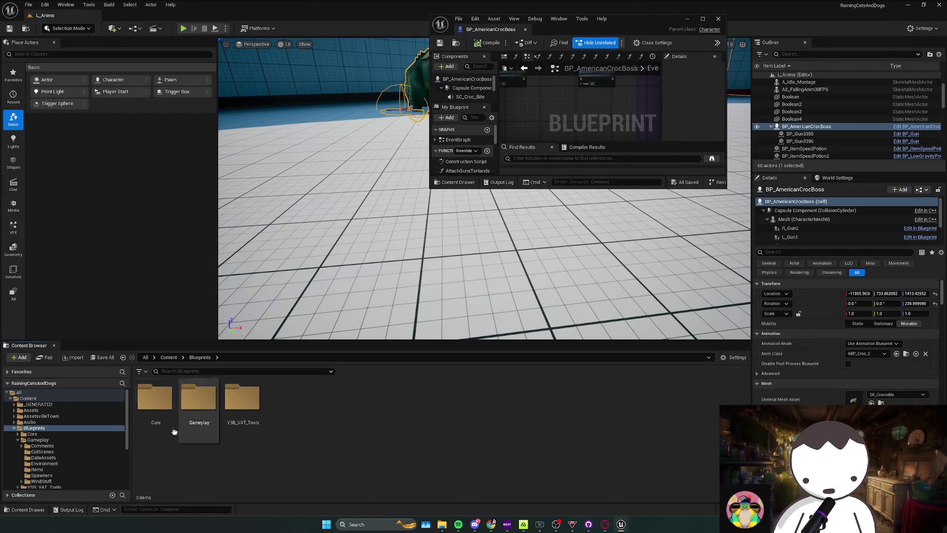
Open the Core folder, minimize the Blueprint, then run and stop another croc play test
double_click(174, 432)
scroll(474, 434, "down", 1)
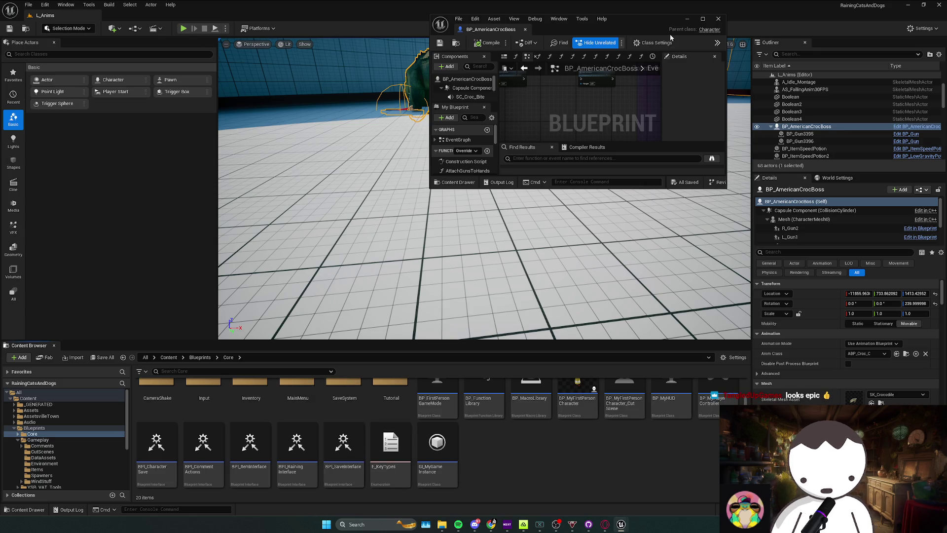
left_click(687, 19)
left_click(183, 28)
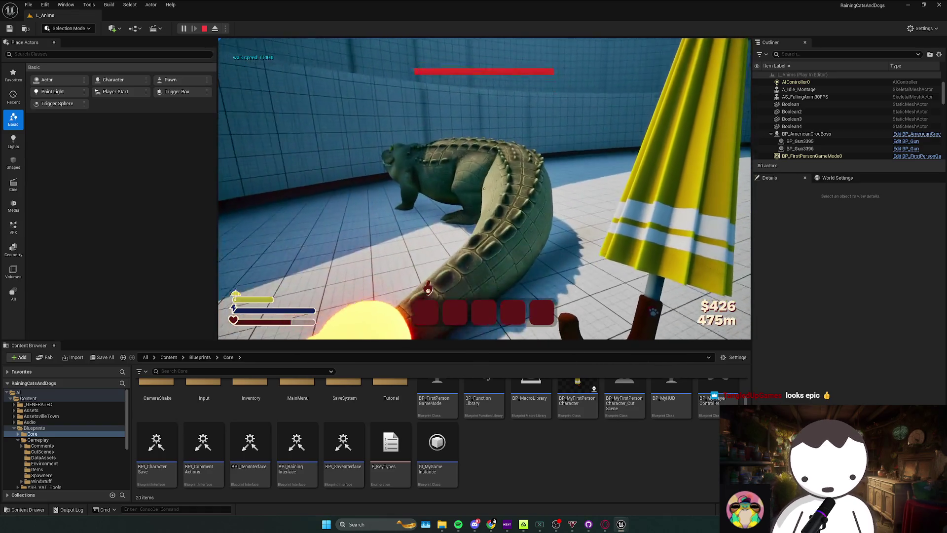
key("Escape")
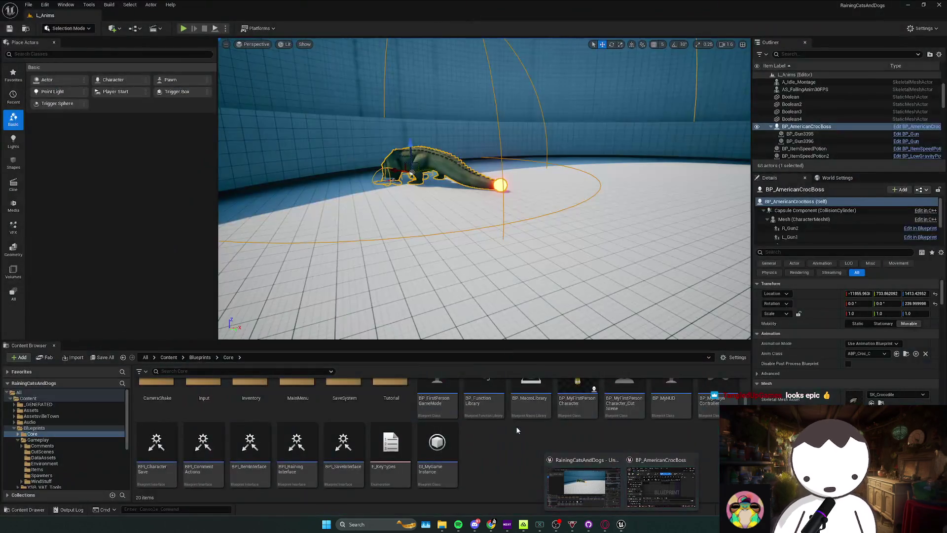
Bring the BP_AmericanCrocBoss window back in front from its taskbar preview
scroll(503, 444, "up", 2)
scroll(498, 450, "down", 2)
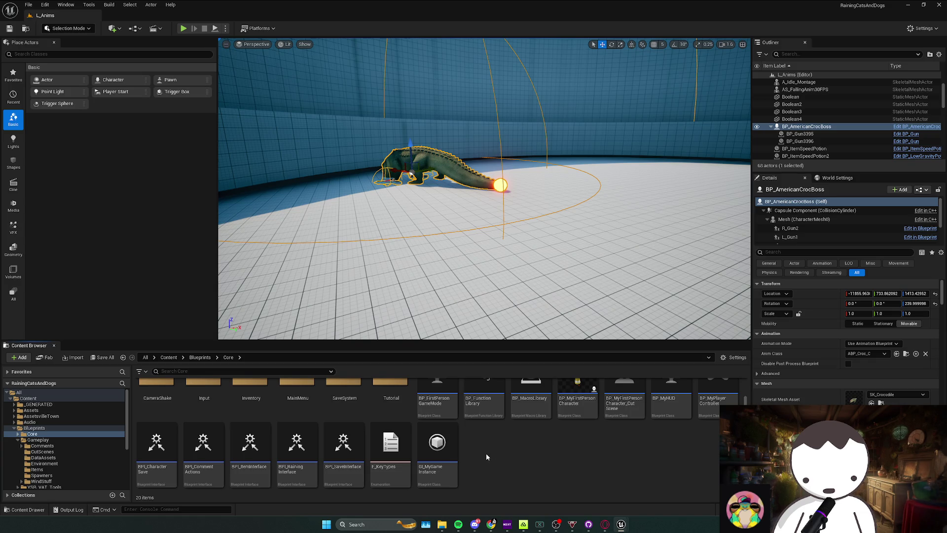
scroll(486, 453, "up", 1)
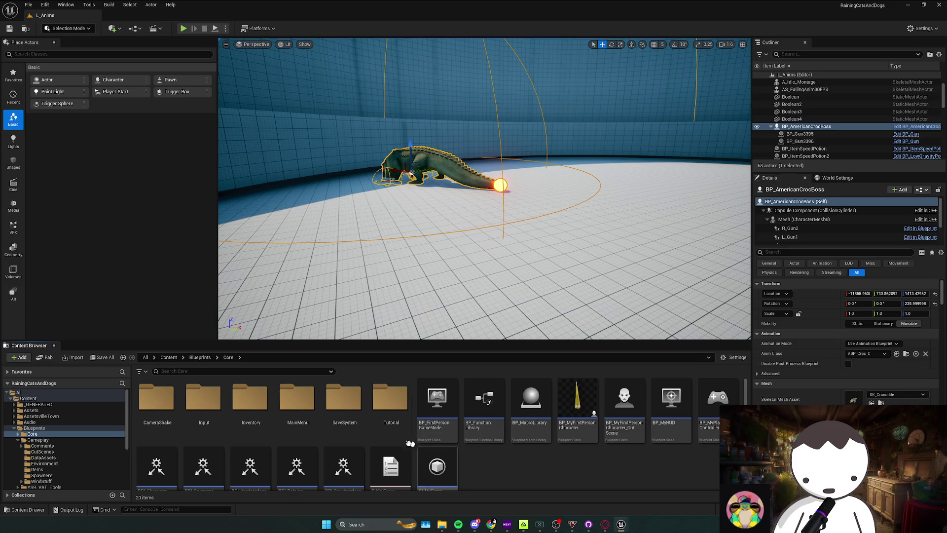
mouse_move(622, 521)
left_click(661, 486)
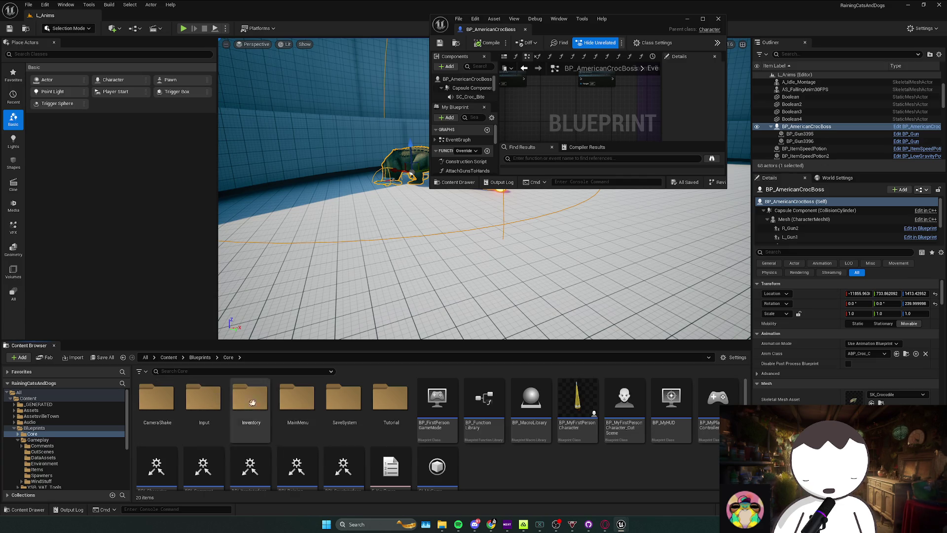
Browse into Blueprints > Gameplay > Comments, briefly checking the BossFights folder
double_click(252, 402)
double_click(204, 399)
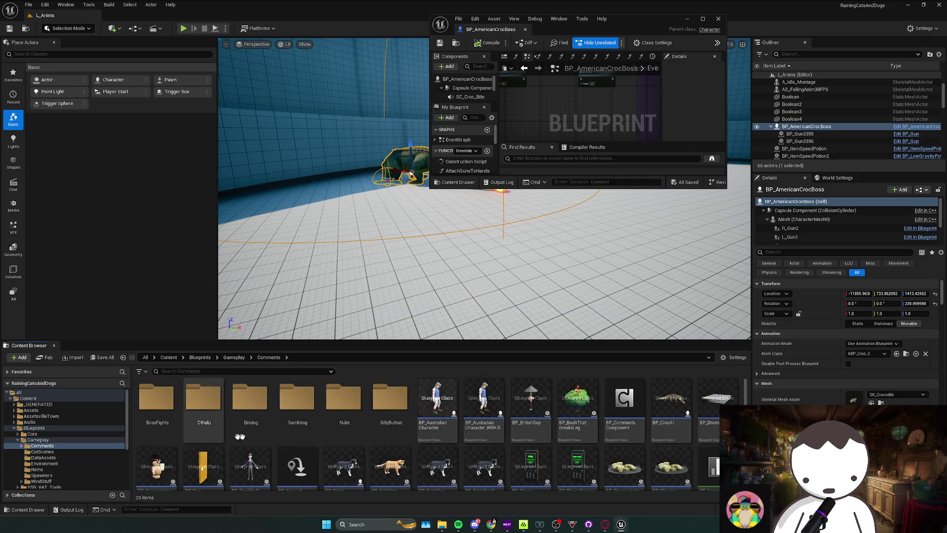
scroll(577, 429, "down", 1)
scroll(417, 459, "up", 1)
scroll(418, 459, "down", 1)
scroll(404, 444, "up", 1)
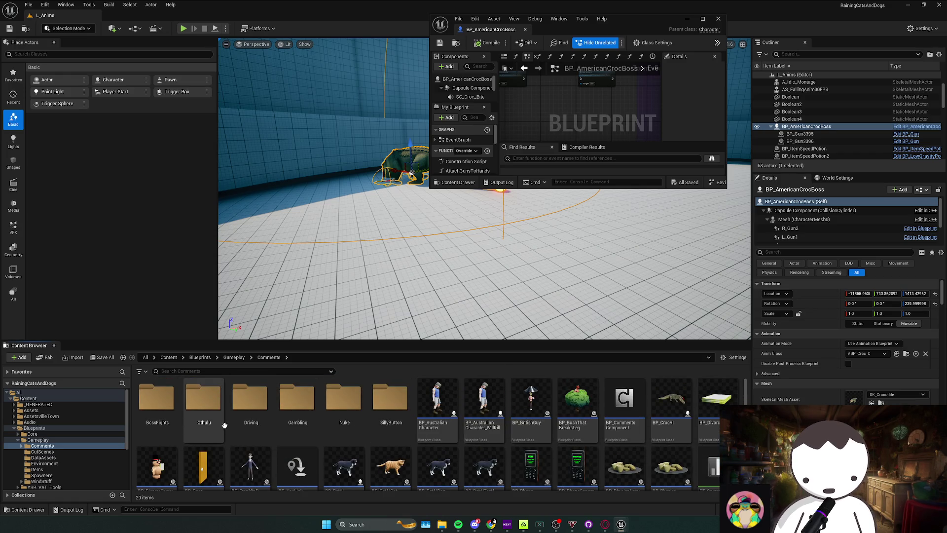
left_click(168, 427)
double_click(168, 427)
key("alt+Left")
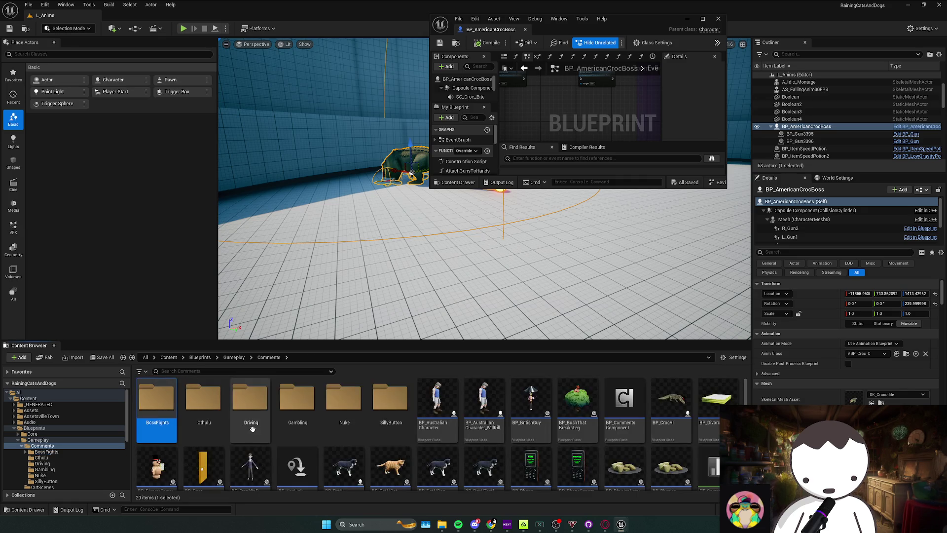
Search the Comments folder for 'croc' and open BP_CrocAI
scroll(345, 443, "down", 3)
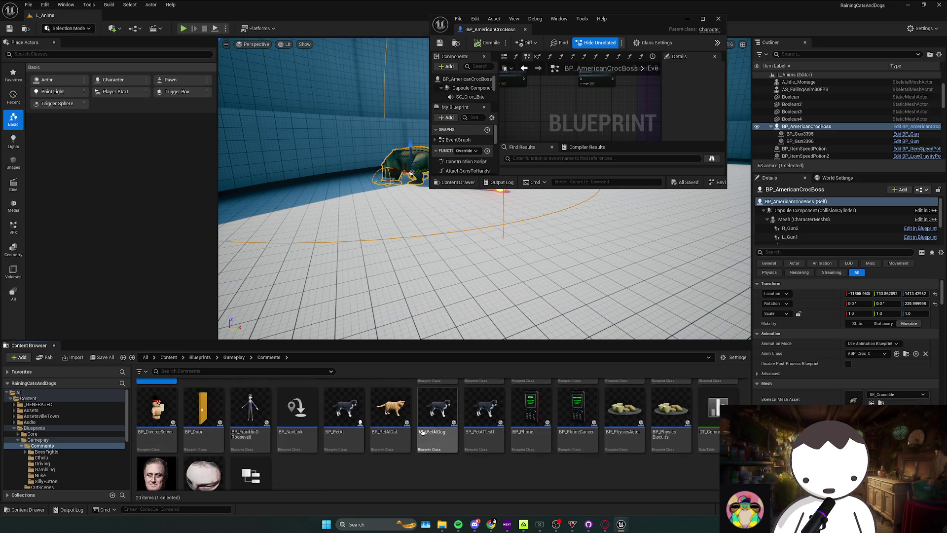
scroll(386, 447, "up", 1)
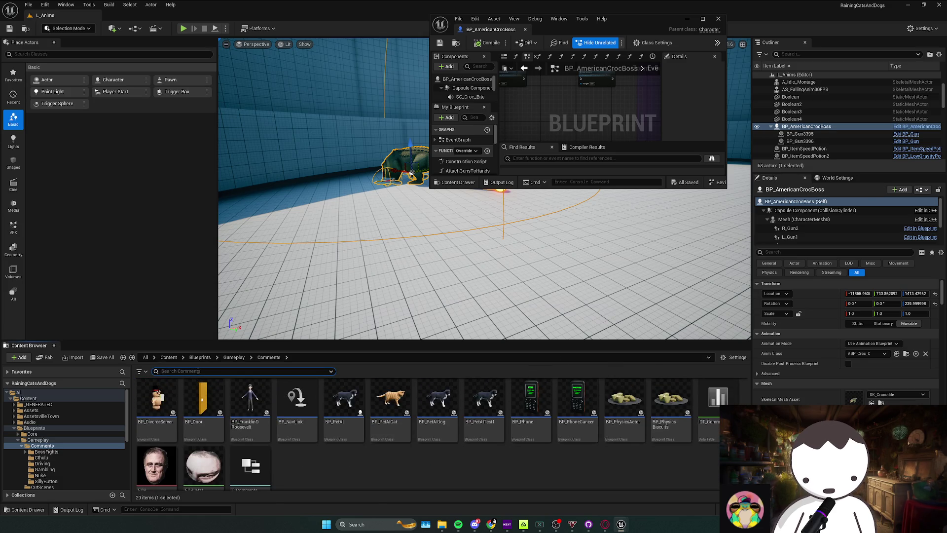
type("croc")
double_click(248, 437)
scroll(467, 241, "down", 5)
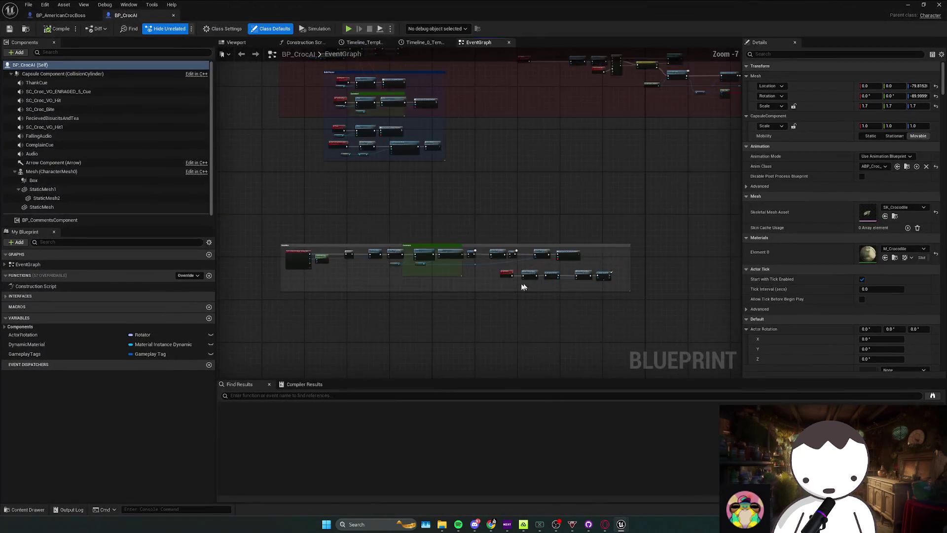
Locate the Bite Player event in BP_CrocAI, then return to BP_AmericanCrocBoss
scroll(384, 257, "up", 3)
scroll(384, 257, "up", 1)
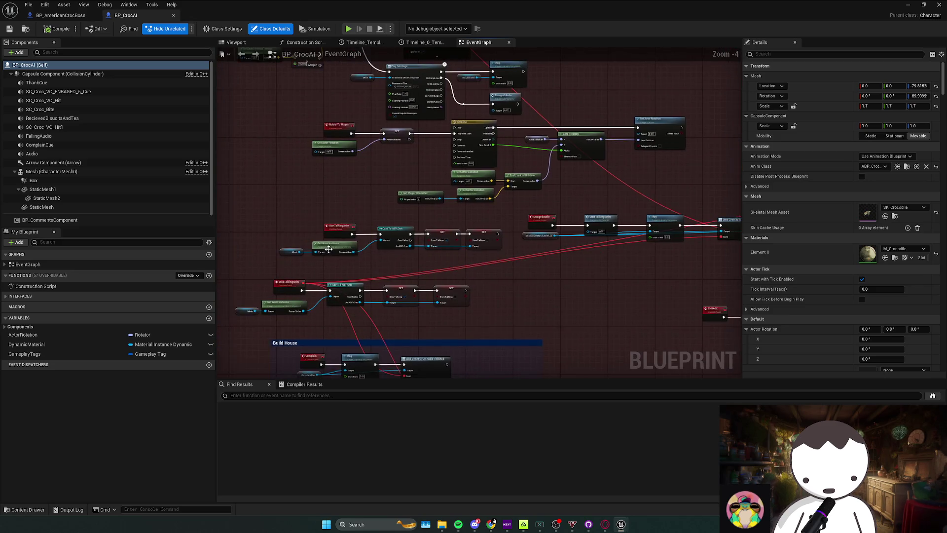
left_click(5, 265)
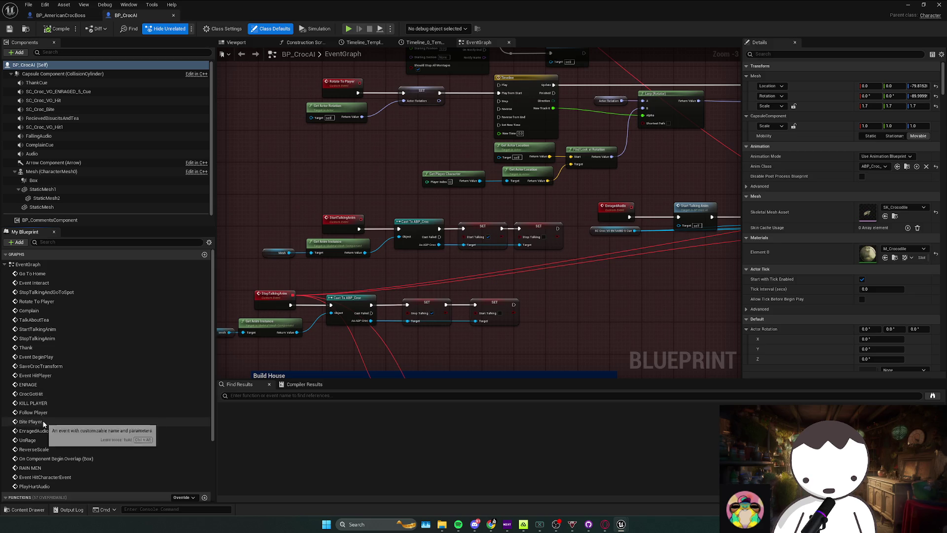
double_click(31, 421)
key("ctrl+Tab")
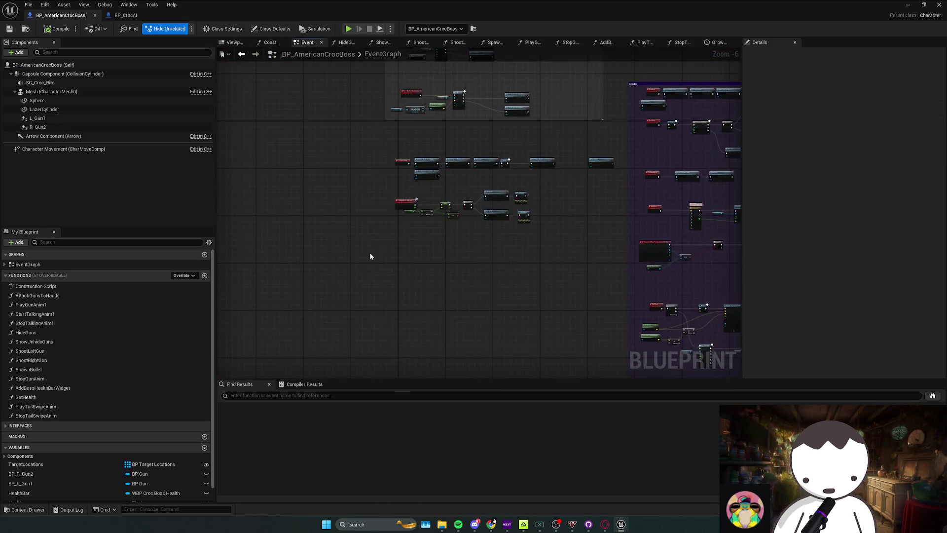
Move the Tail Swipe Attack node just below Gun Attack
scroll(541, 247, "up", 4)
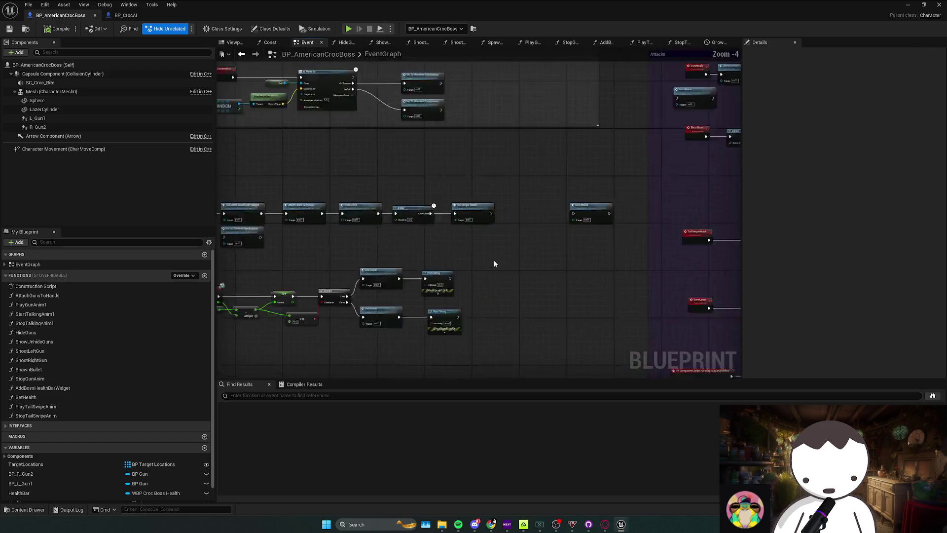
scroll(469, 261, "up", 1)
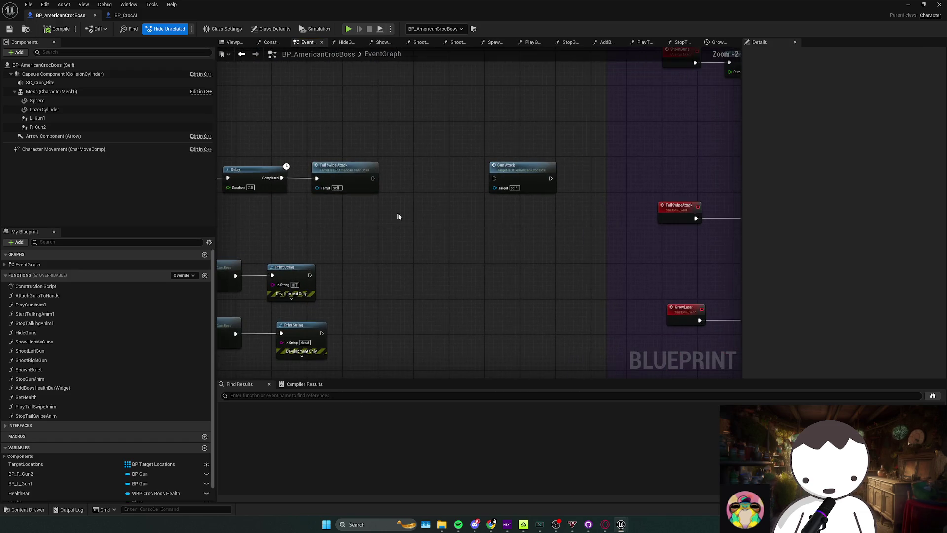
left_click_drag(355, 195, 422, 233)
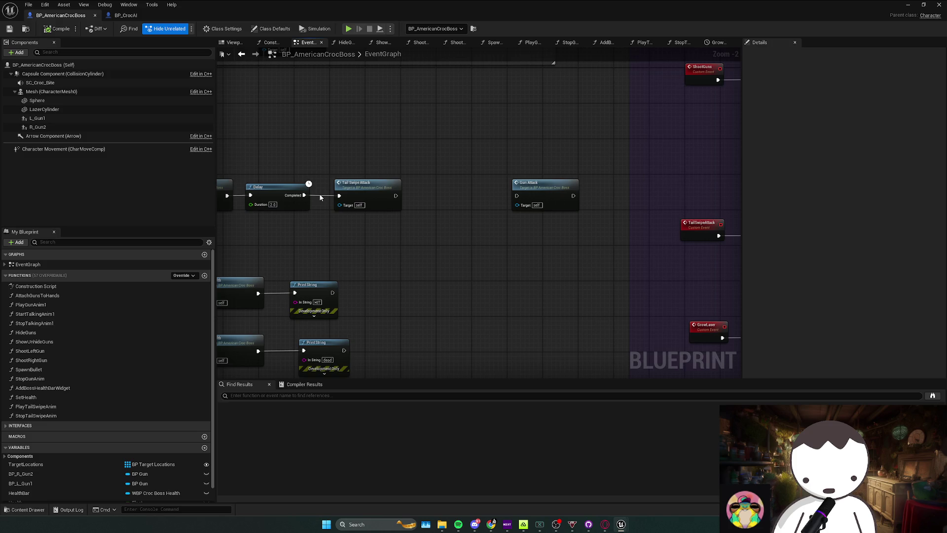
mouse_move(333, 198)
left_mouse_down()
mouse_move(555, 241)
mouse_move(508, 236)
left_mouse_up()
left_click(357, 222)
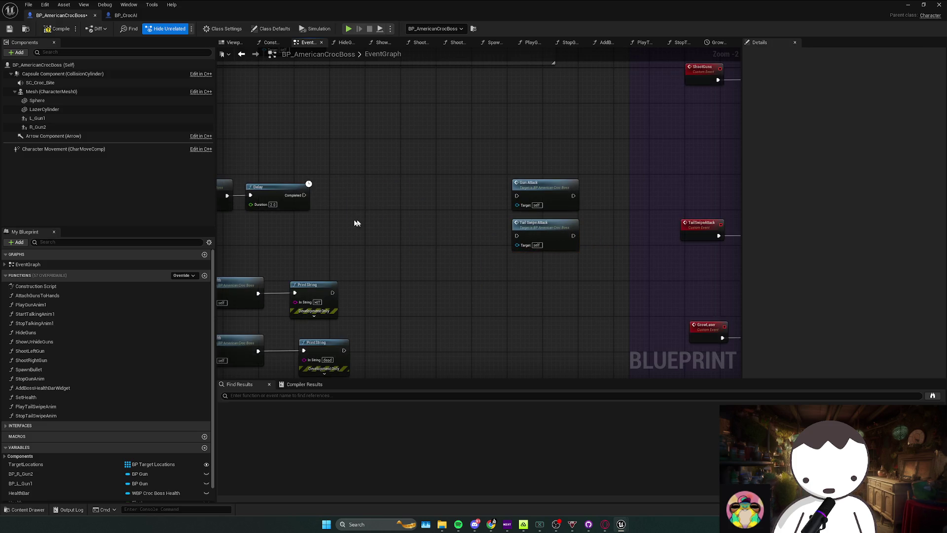
left_click_drag(432, 234, 476, 229)
scroll(468, 232, "down", 5)
scroll(450, 248, "up", 4)
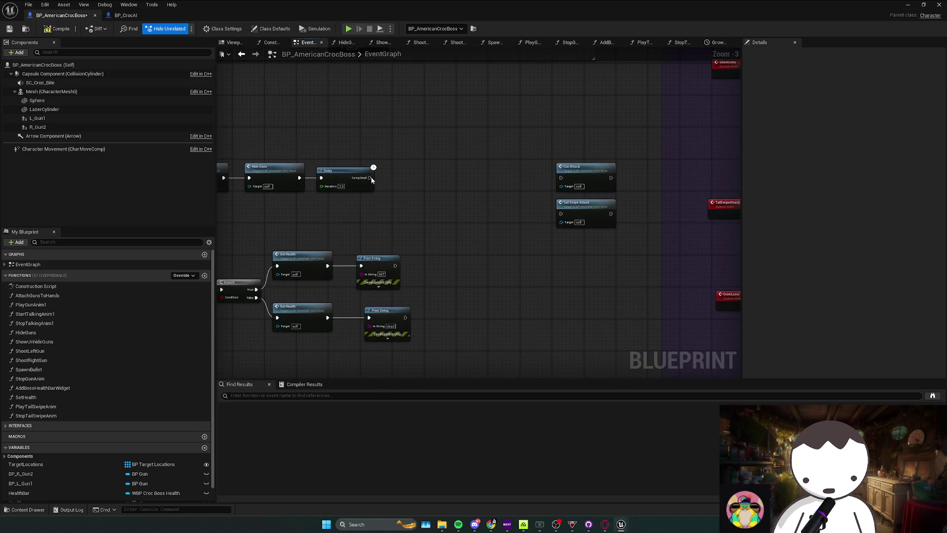
Call Bite Player from the Delay's Completed pin and briefly play-test the croc
left_click_drag(404, 182, 405, 169)
type("bite play")
key("Return")
left_click(455, 231)
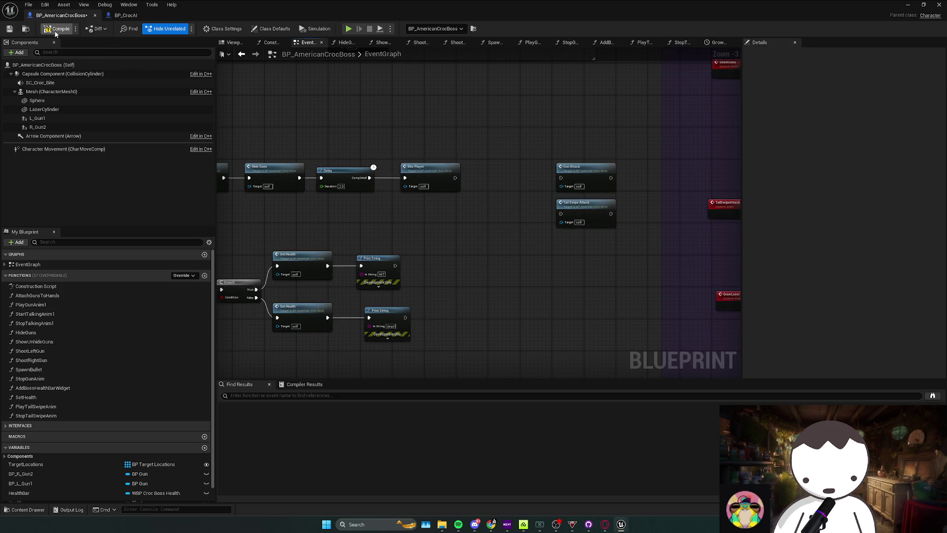
key("alt+p")
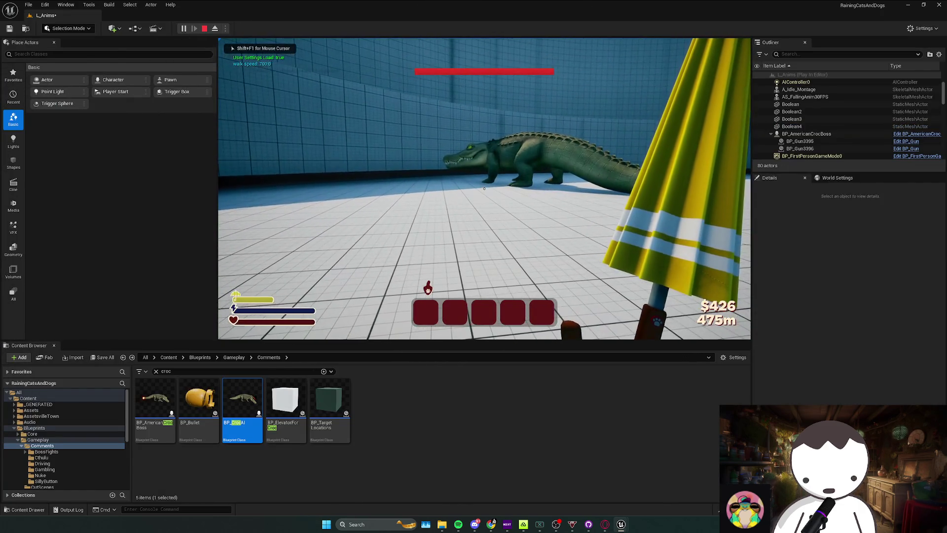
key("Escape")
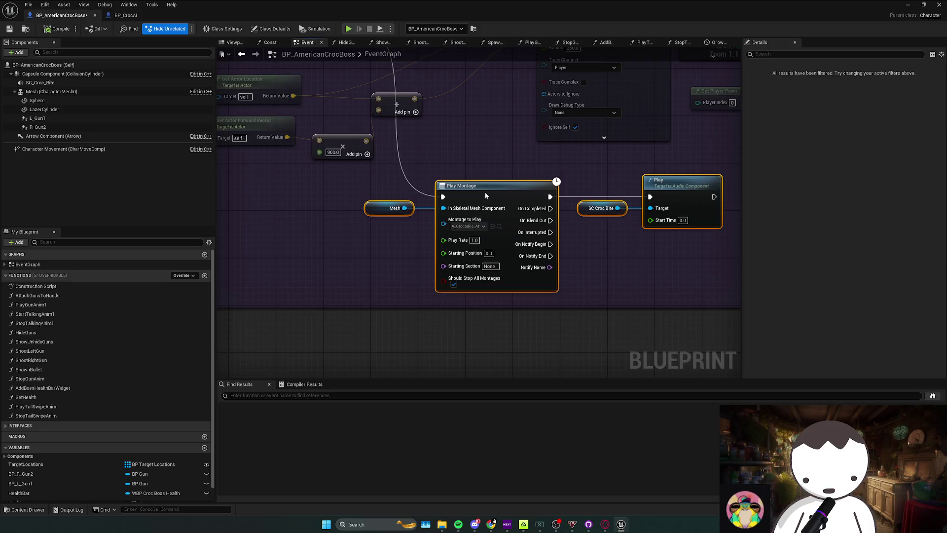
Marquee-select the middle BitePlayer node chain and move it up and left
mouse_move(517, 279)
left_mouse_down()
mouse_move(497, 280)
mouse_move(512, 279)
left_mouse_up()
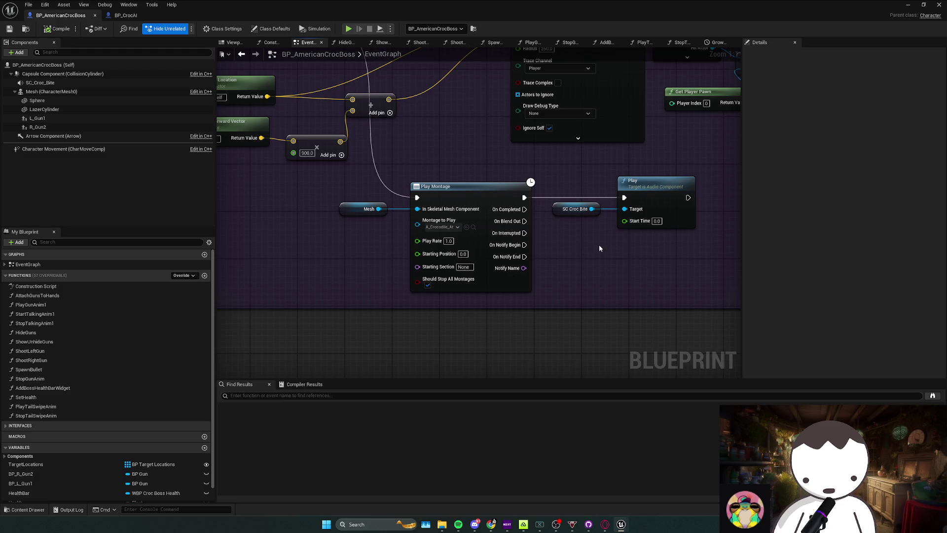
scroll(563, 264, "down", 1)
scroll(397, 226, "down", 1)
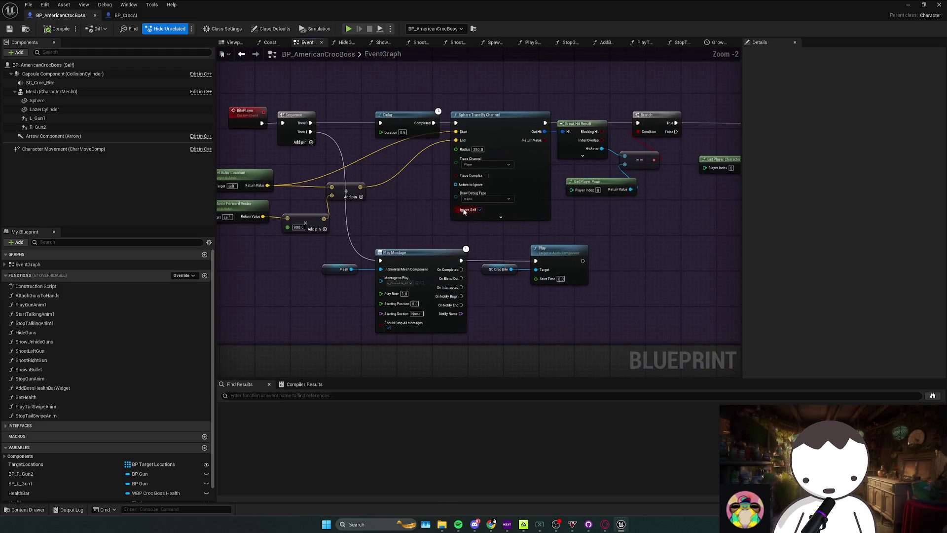
scroll(433, 208, "down", 3)
left_click_drag(457, 243, 648, 272)
left_click(249, 274)
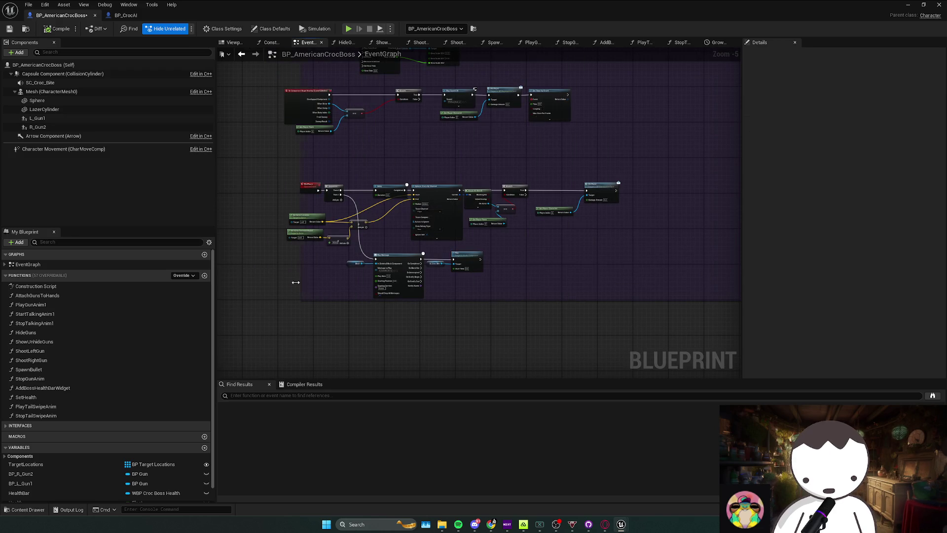
left_click_drag(278, 185, 613, 278)
mouse_move(397, 256)
left_mouse_down()
mouse_move(408, 229)
mouse_move(388, 230)
left_mouse_up()
left_click(502, 283)
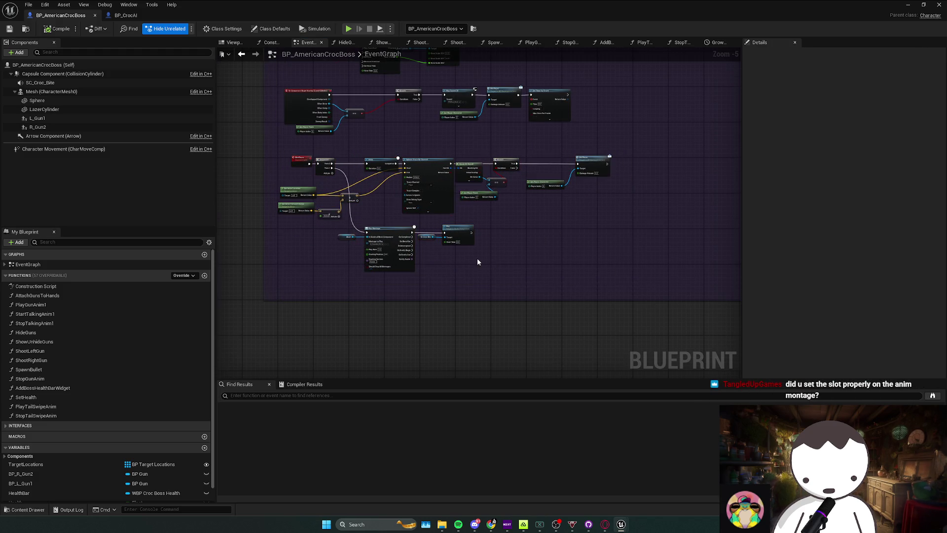
Check the Play Montage node and open its A_Crocodile_Attack_Montage asset
scroll(478, 262, "up", 1)
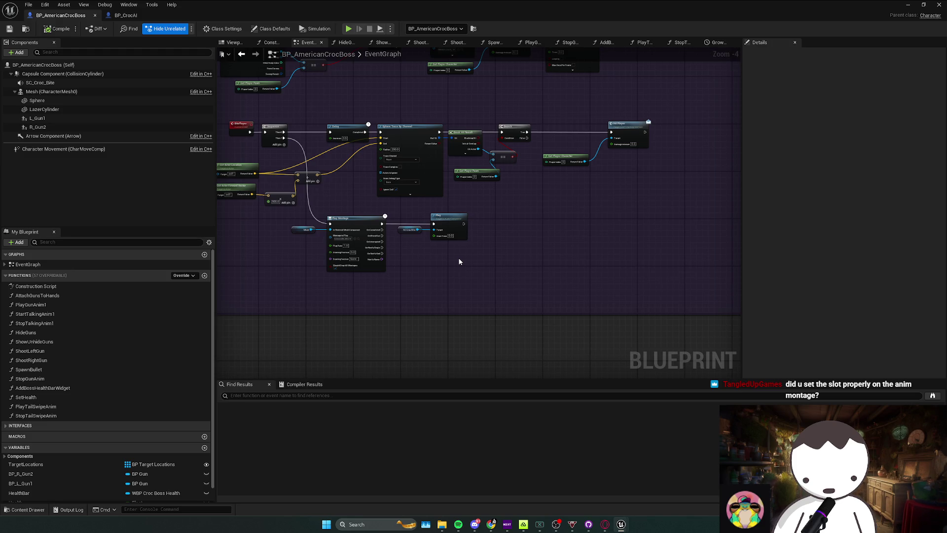
scroll(359, 260, "up", 3)
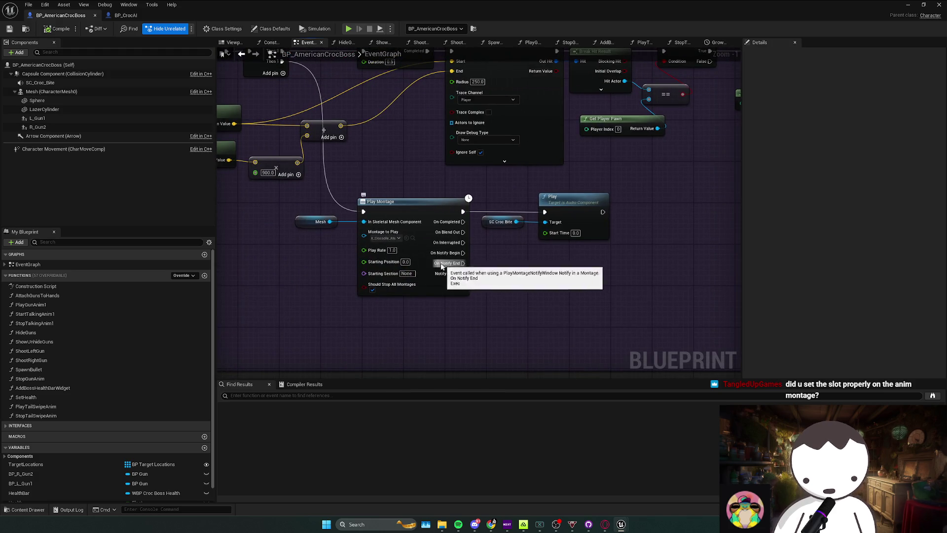
scroll(467, 268, "up", 1)
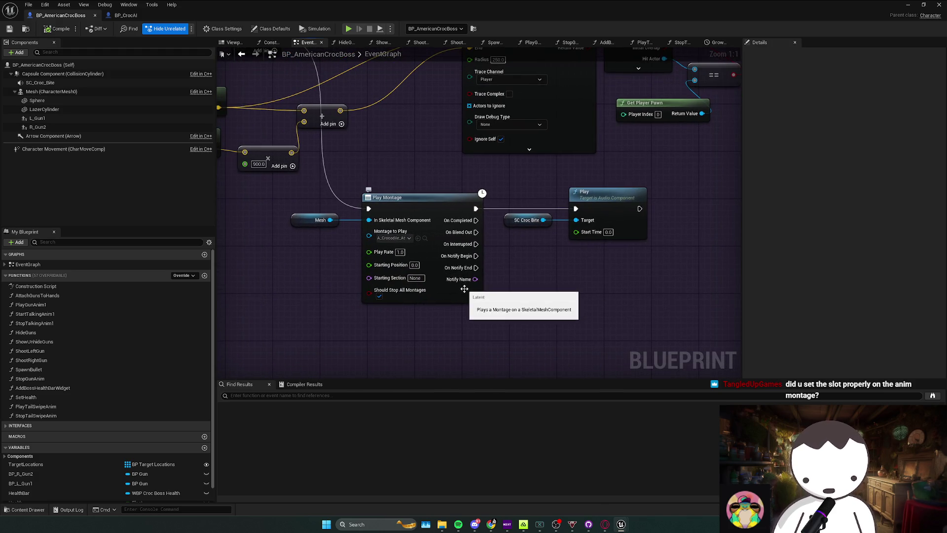
left_click_drag(490, 314, 448, 300)
mouse_move(355, 177)
left_mouse_down()
mouse_move(474, 301)
mouse_move(429, 296)
mouse_move(349, 186)
left_mouse_up()
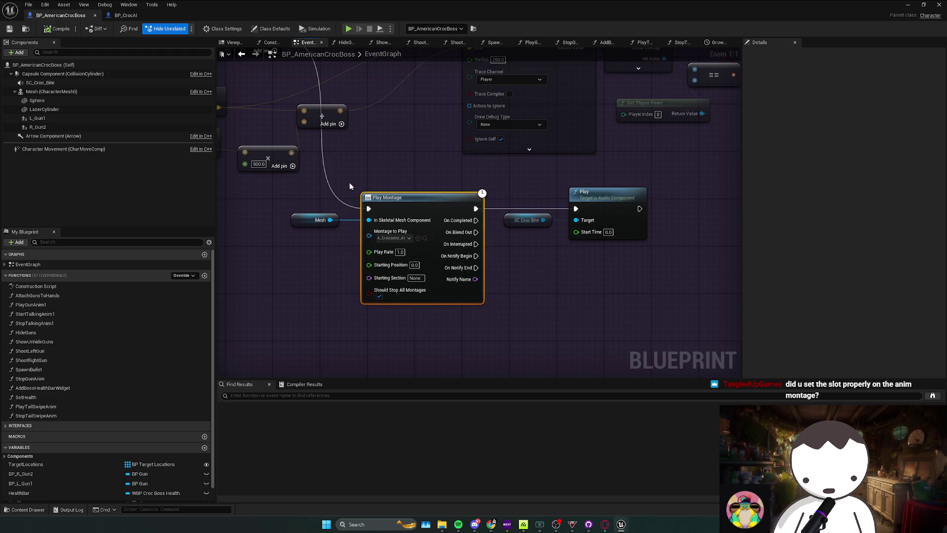
left_click(494, 315)
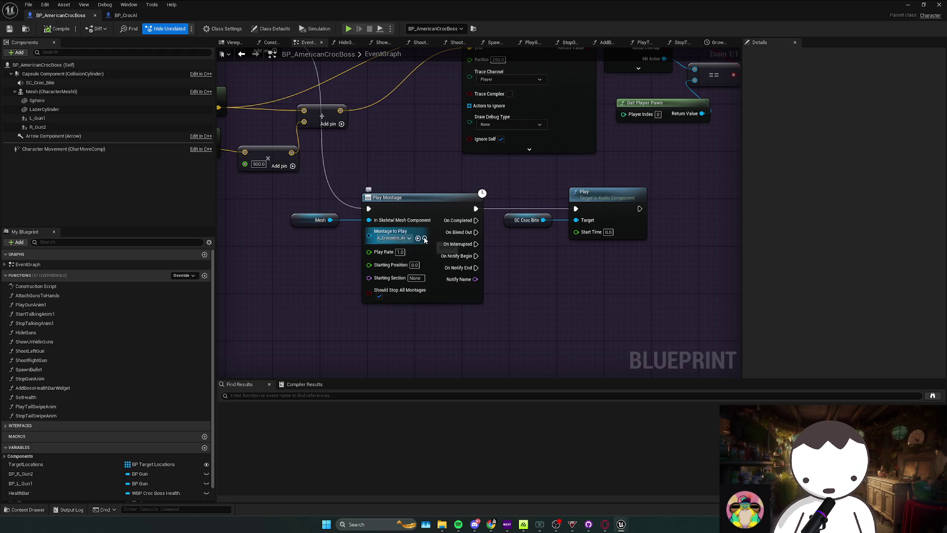
double_click(618, 10)
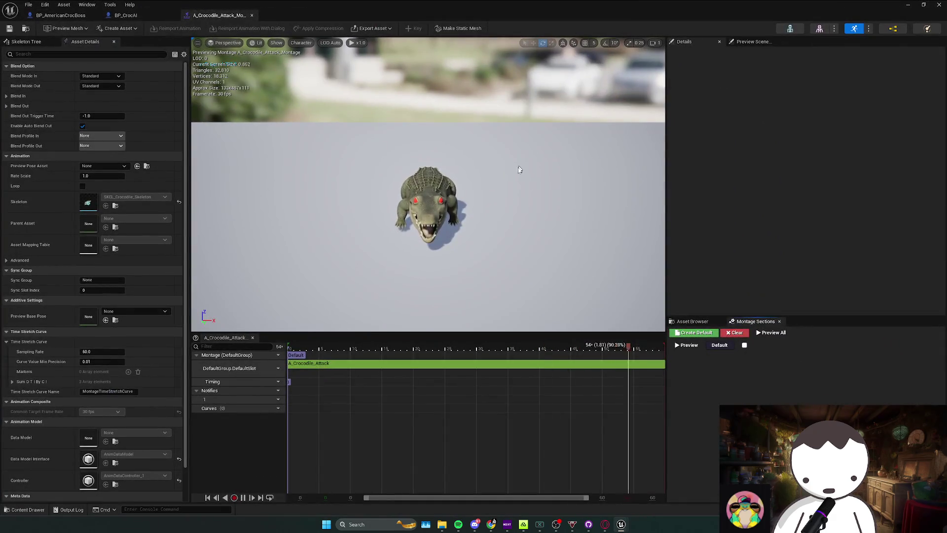
Inspect the attack montage segment, then open and maximize A_Croc_GUNATTACK_Montage
left_click(313, 368)
key("super+Down")
double_click(250, 409)
double_click(525, 19)
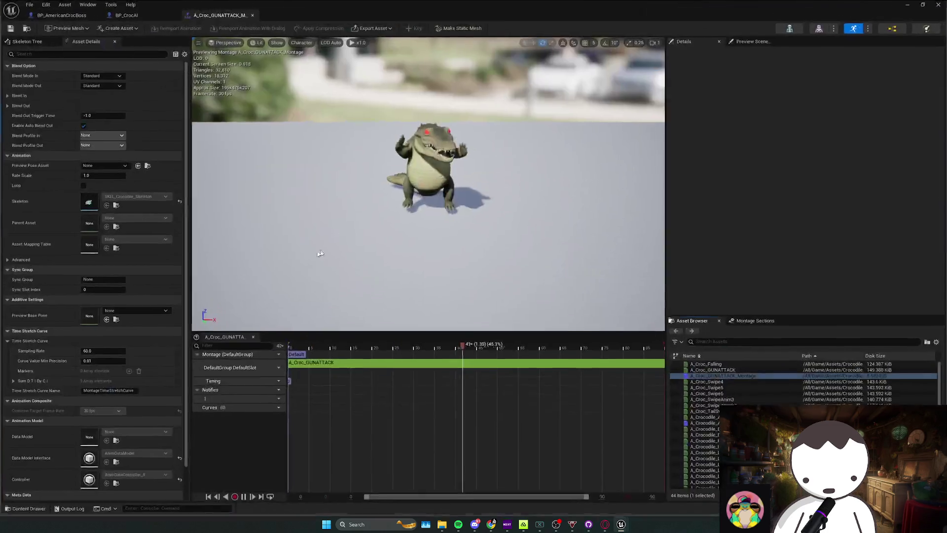
left_click(319, 367)
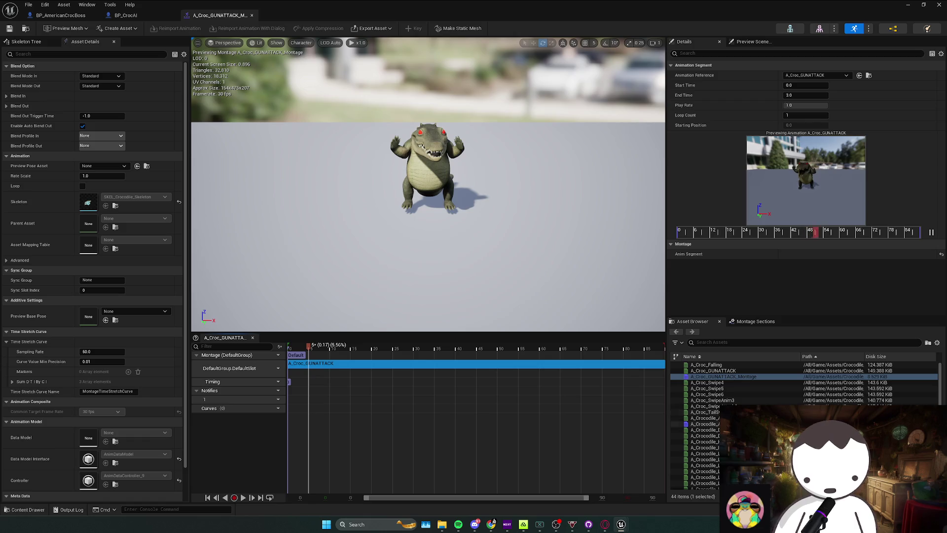
scroll(804, 424, "down", 5)
Open the ABP_Croc animation blueprint and check the Slot node's slot name in AnimGraph
key("super+Down")
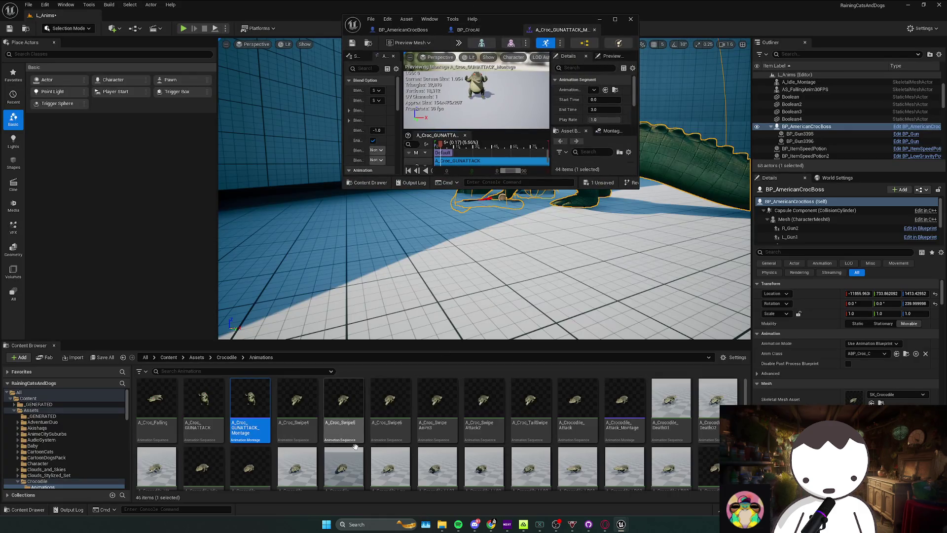
scroll(417, 458, "down", 2)
double_click(155, 446)
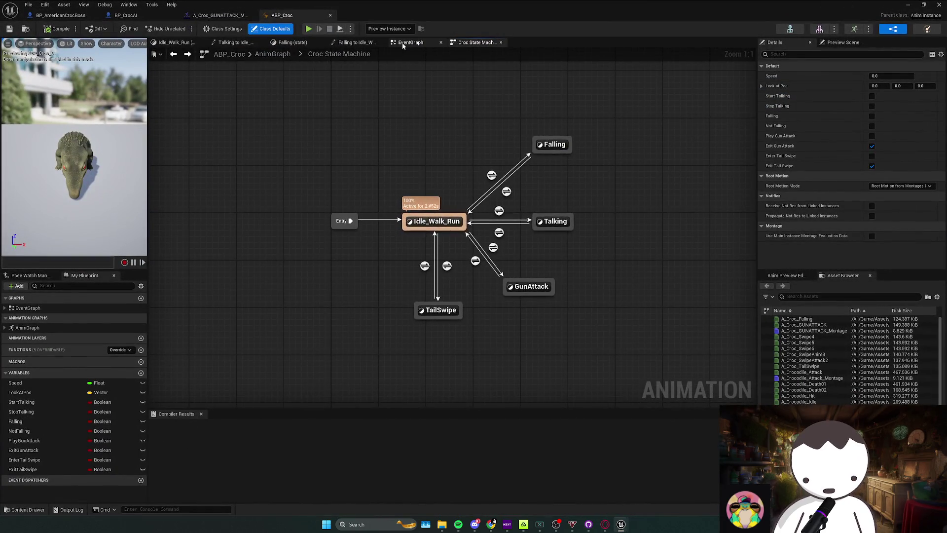
left_click(410, 42)
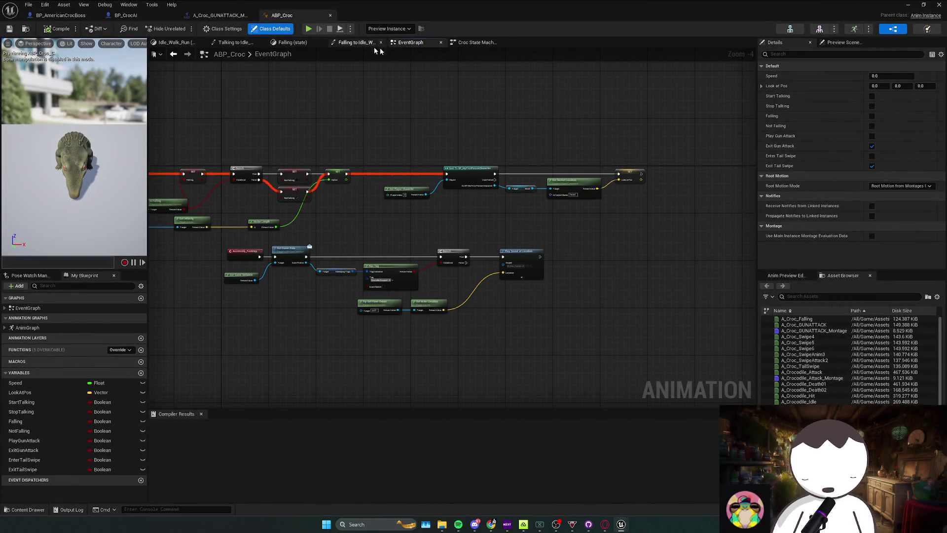
key("alt+Left")
left_click(272, 55)
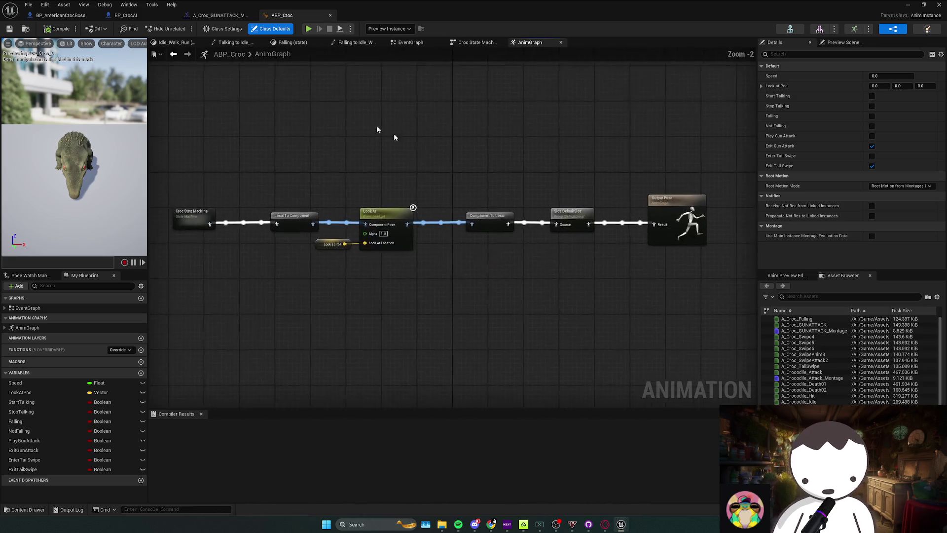
left_click(469, 226)
left_click_drag(484, 227, 407, 268)
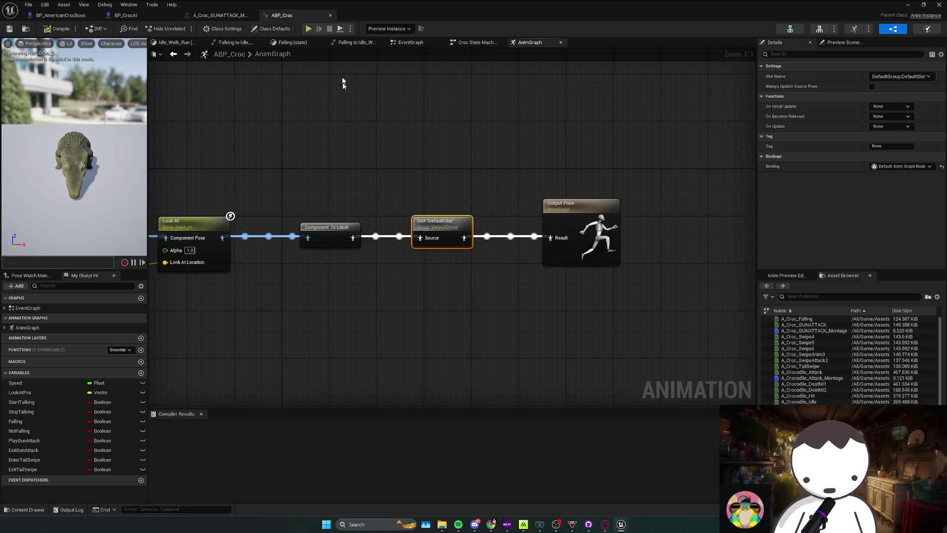
Compare the gun attack montage's segment with the BP_AmericanCrocBoss event graph
left_click(242, 16)
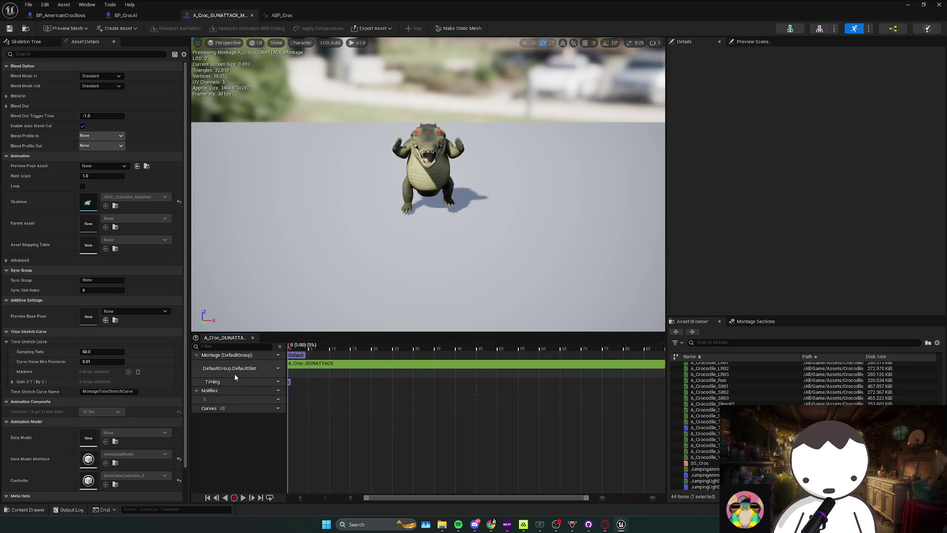
left_click(343, 367)
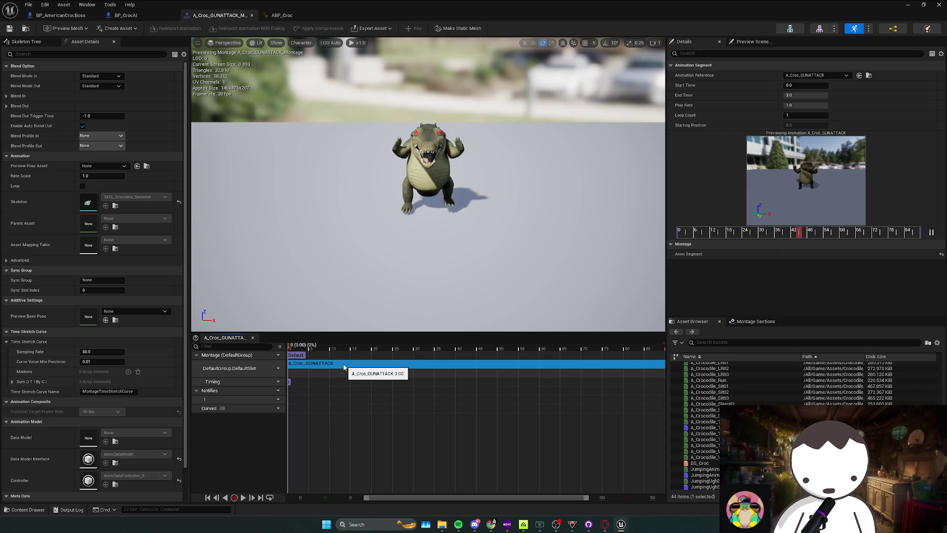
left_click(69, 16)
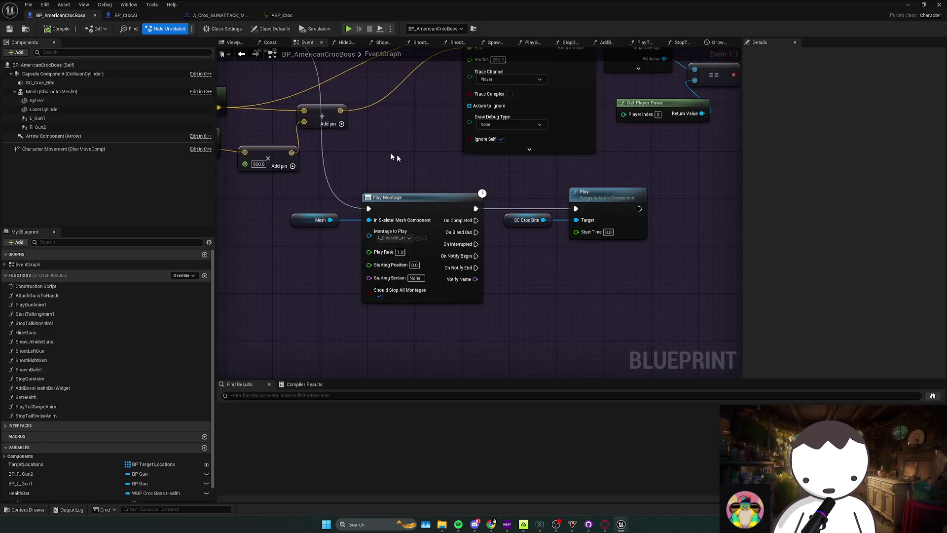
scroll(396, 157, "down", 5)
scroll(453, 253, "up", 3)
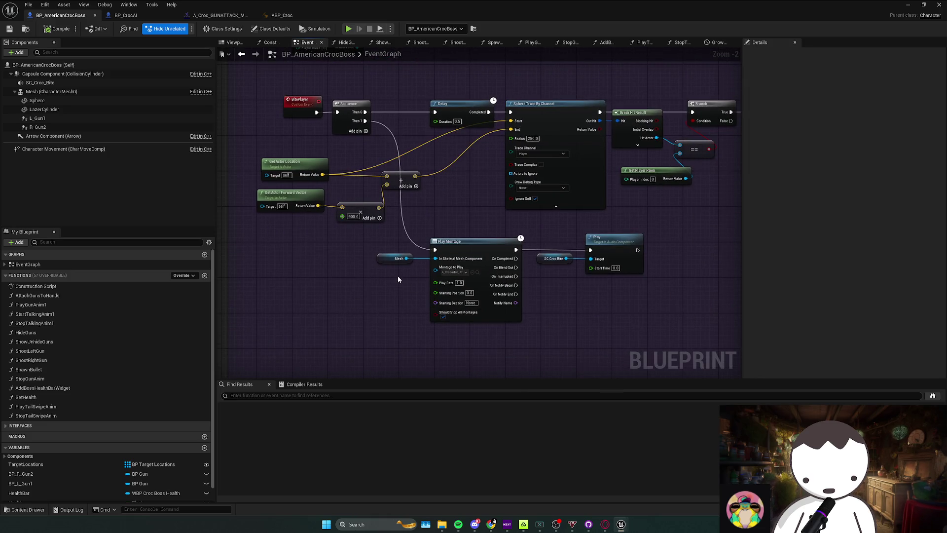
Resize the ABP_Croc editor window and maximize it again
left_click(291, 16)
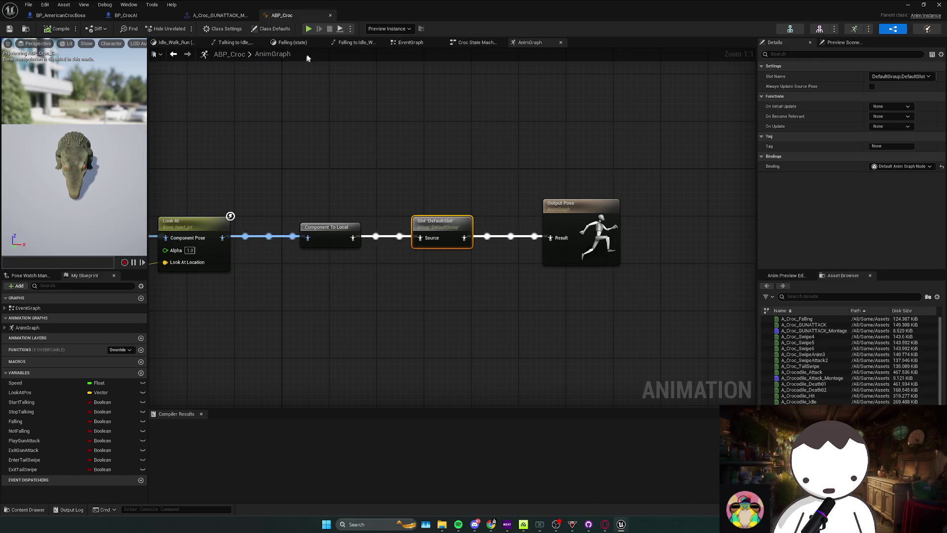
key("super+Down")
scroll(501, 429, "up", 5)
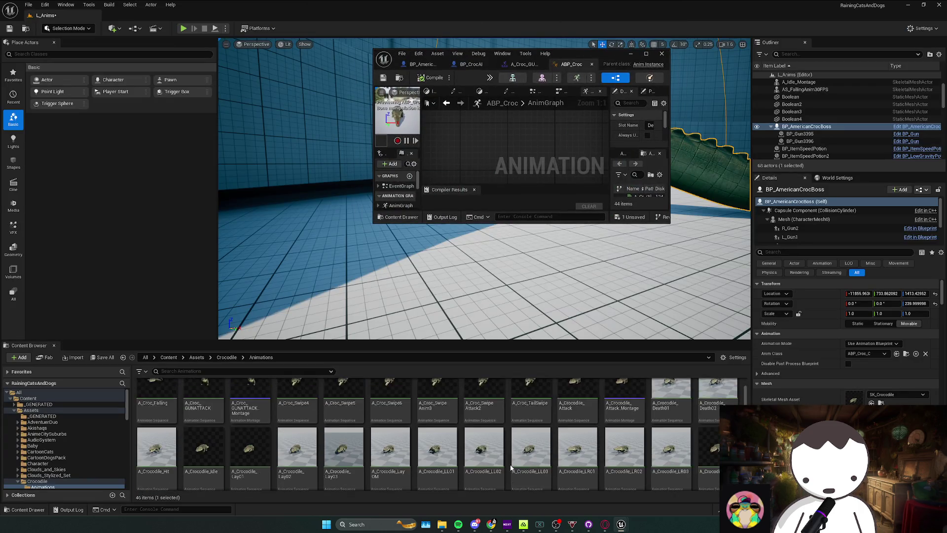
left_click_drag(570, 58, 514, 2)
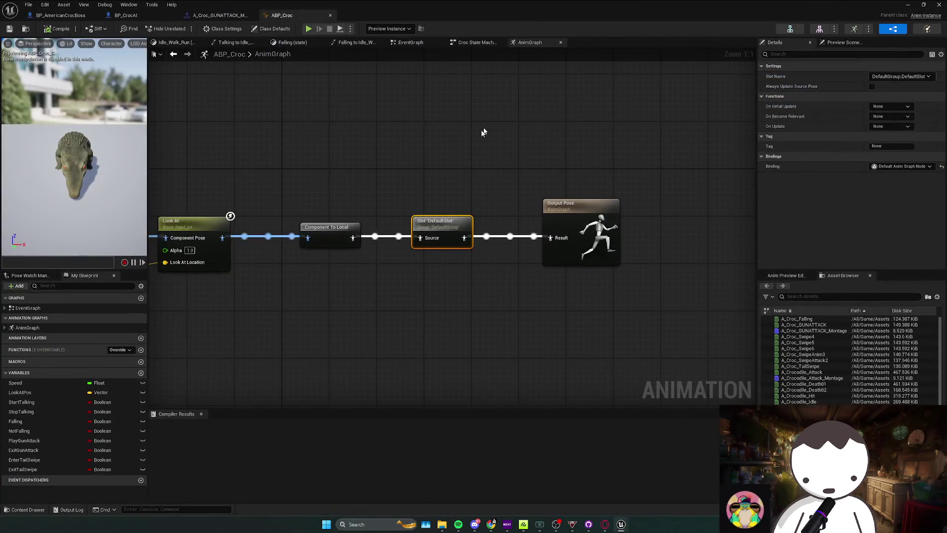
Preview A_Croc_GUNATTACK_Montage and A_Crocodile_Attack_Montage from the Asset Browser, then return to BP_CrocAI
left_click(231, 18)
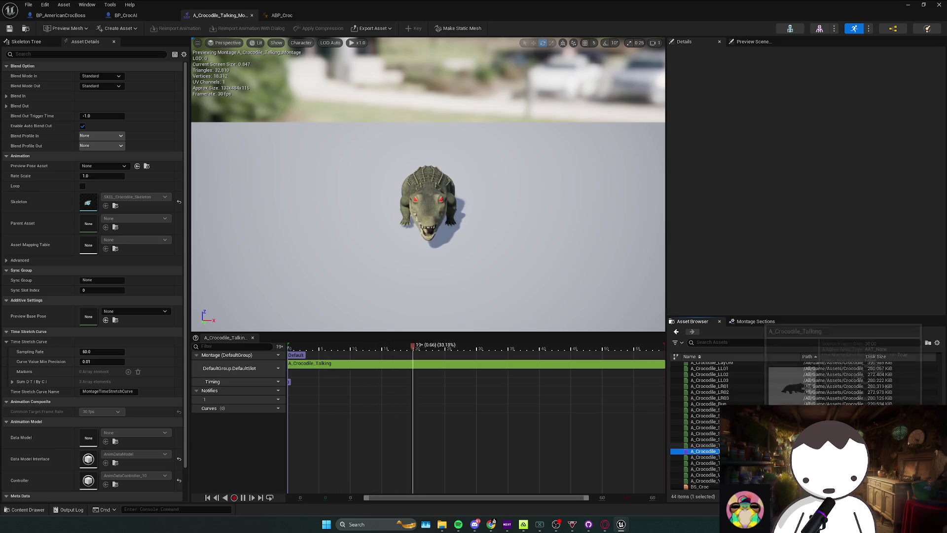
left_click(748, 377)
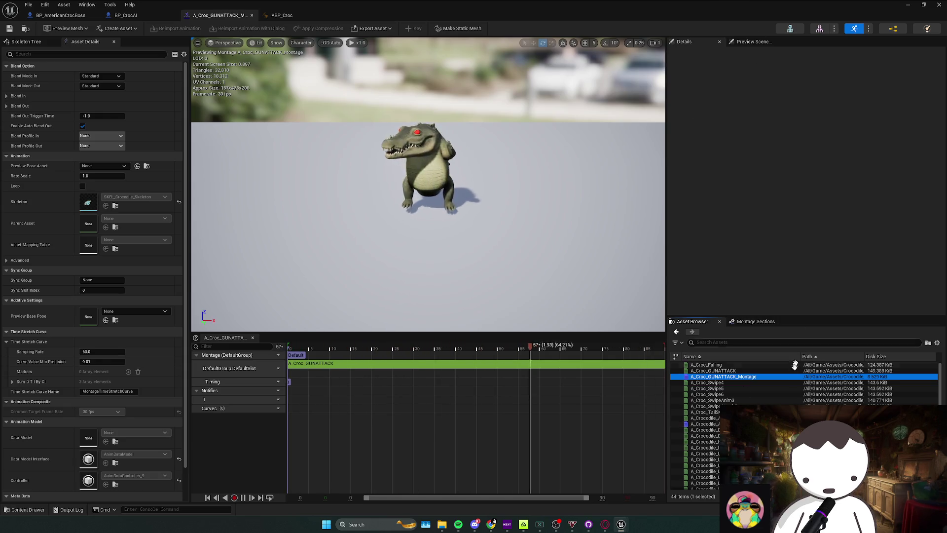
left_click(705, 424)
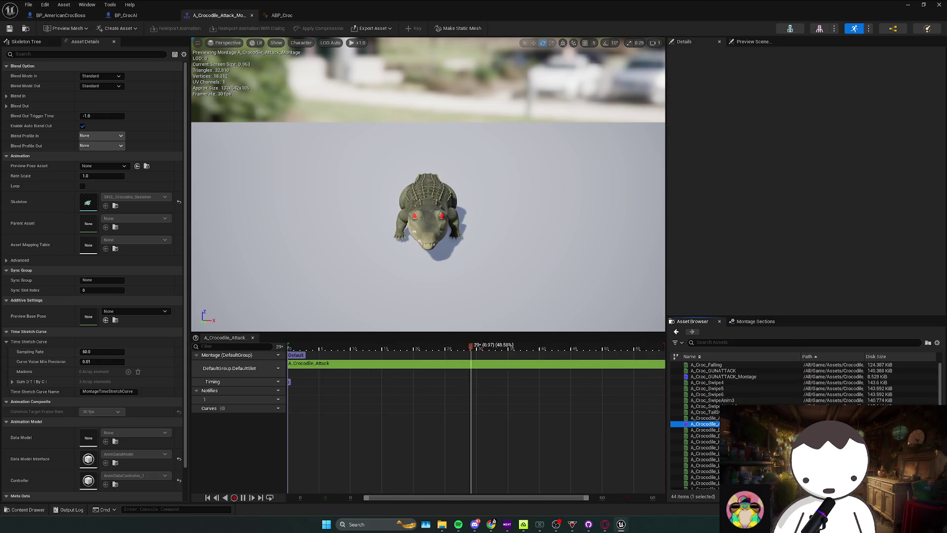
left_click(733, 376)
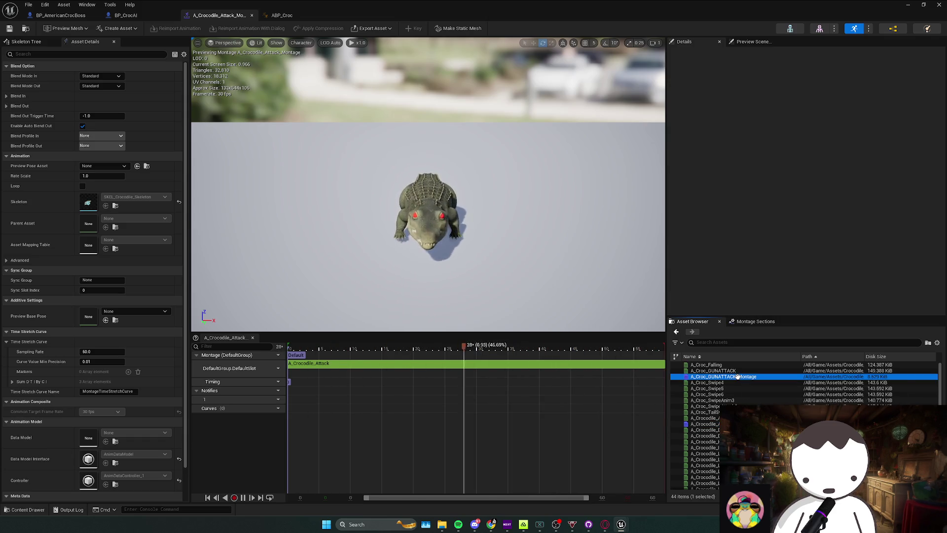
left_click(381, 265)
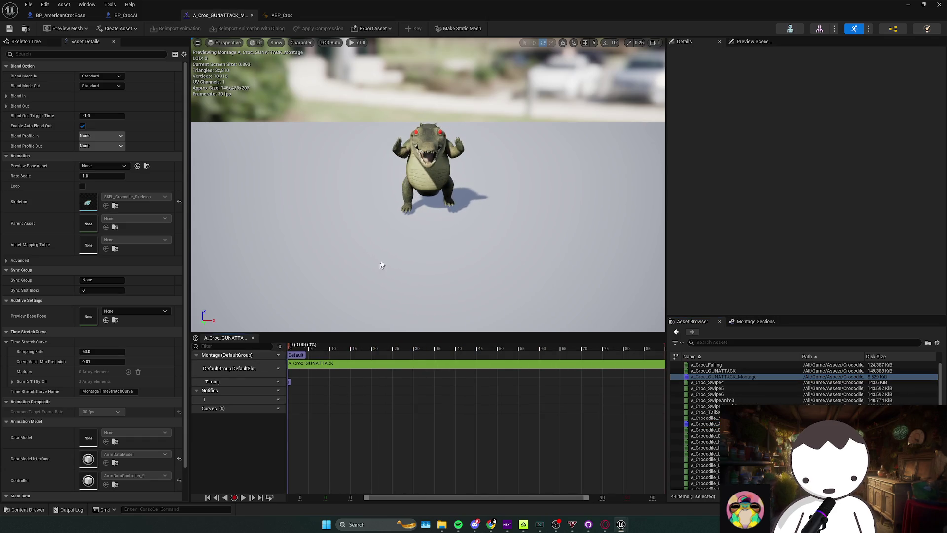
left_click(129, 14)
scroll(431, 241, "down", 6)
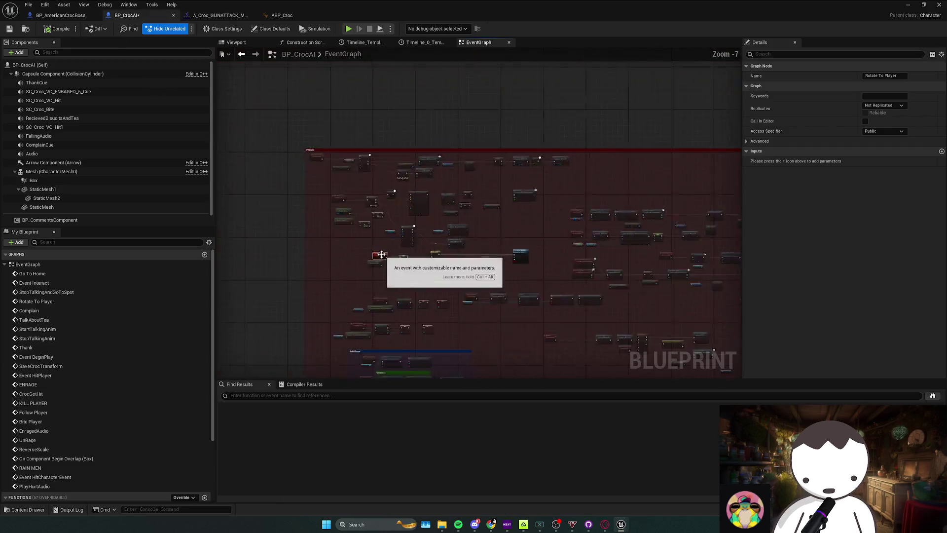
In BP_AmericanCrocBoss, shift the Play Montage node group right and inspect the Hit Player bite nodes
left_click(60, 14)
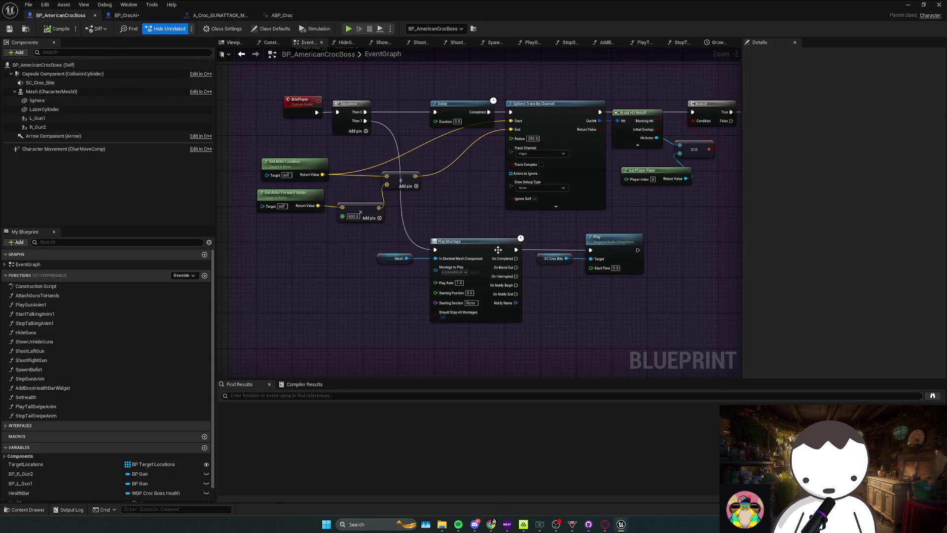
left_click_drag(478, 252, 498, 249)
scroll(409, 276, "down", 6)
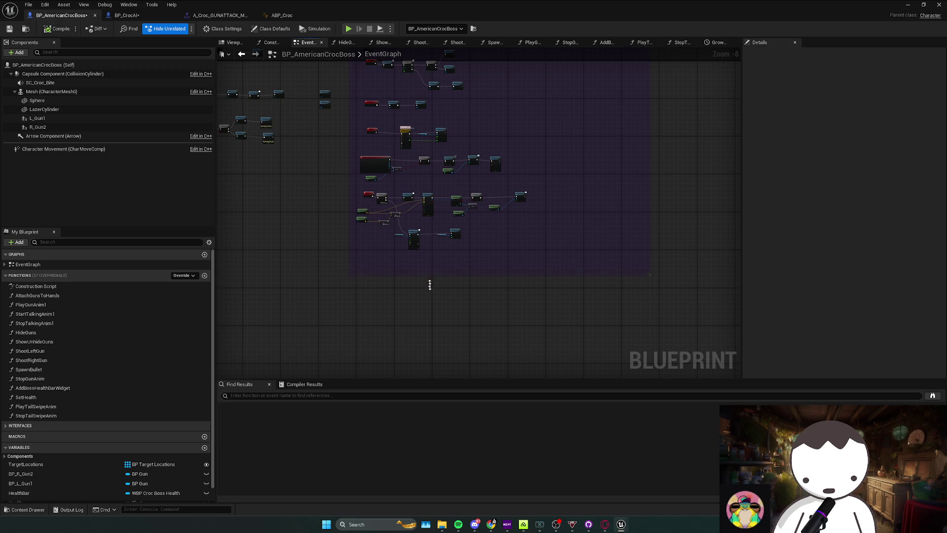
scroll(415, 249, "up", 5)
scroll(384, 250, "down", 4)
left_click_drag(565, 299, 566, 298)
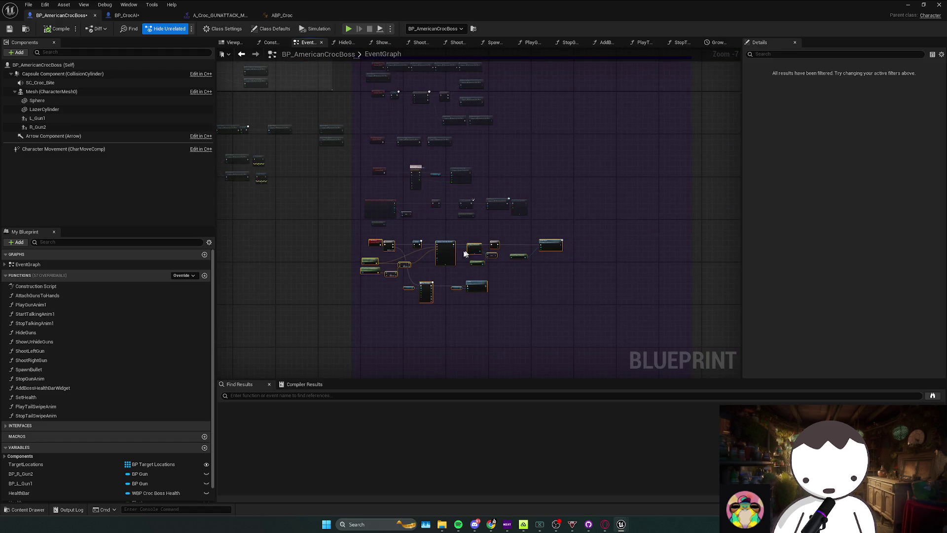
scroll(431, 284, "up", 2)
left_click(430, 284)
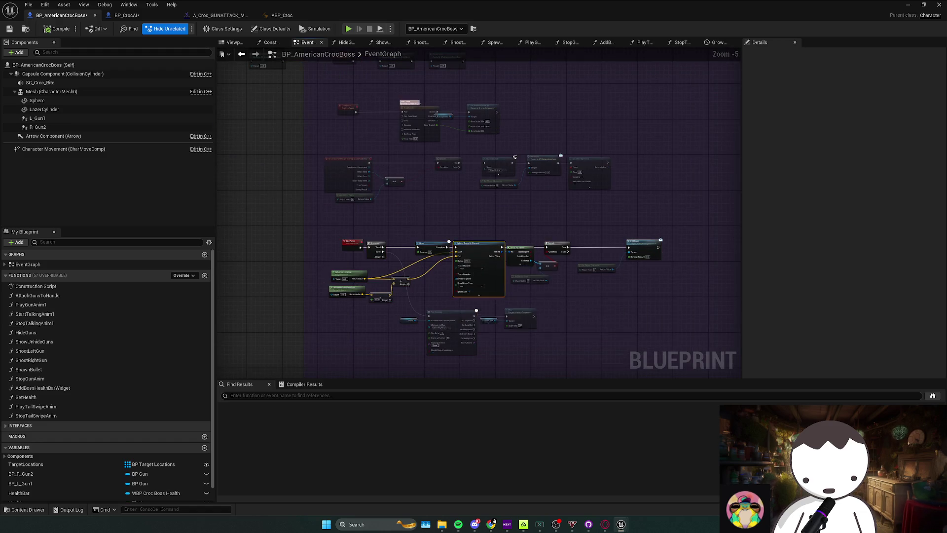
left_click_drag(431, 293, 465, 282)
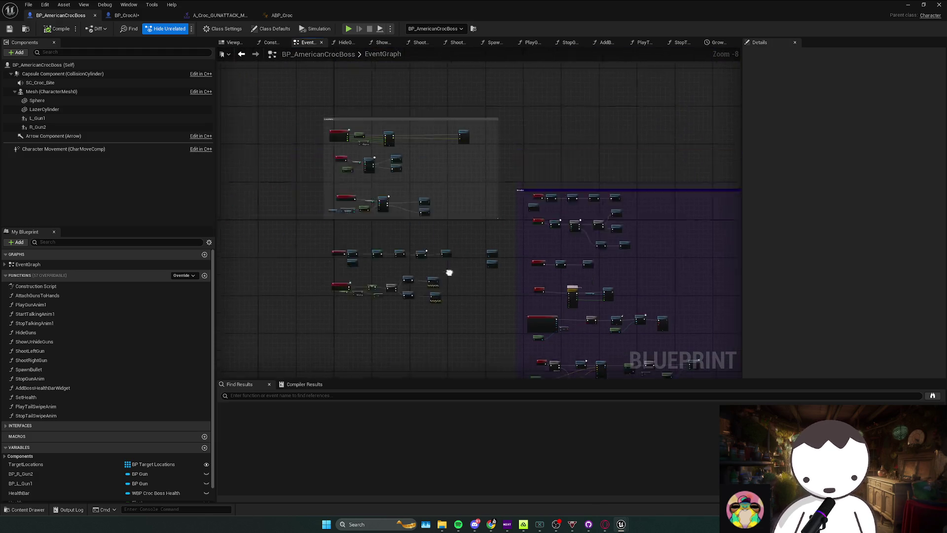
Select the lower node group and move it down slightly
left_click_drag(339, 291, 661, 252)
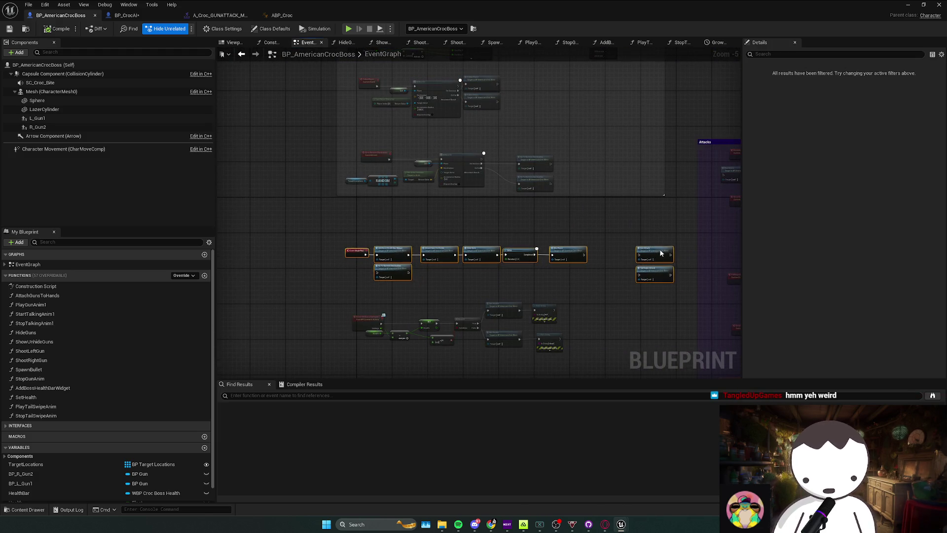
left_click(573, 298)
left_click_drag(572, 298, 540, 273)
mouse_move(298, 271)
left_mouse_down()
mouse_move(497, 218)
mouse_move(492, 233)
left_mouse_up()
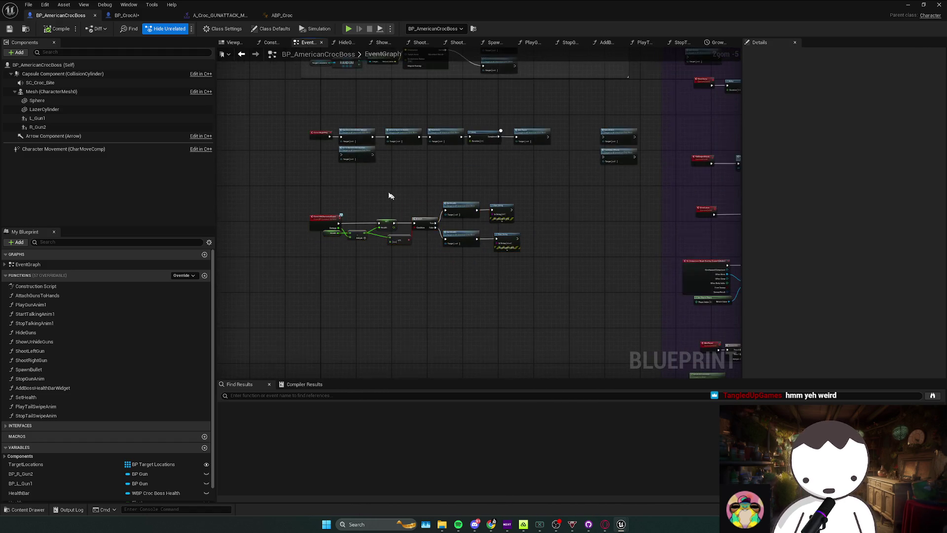
left_click_drag(638, 290, 563, 234)
key("alt+Tab")
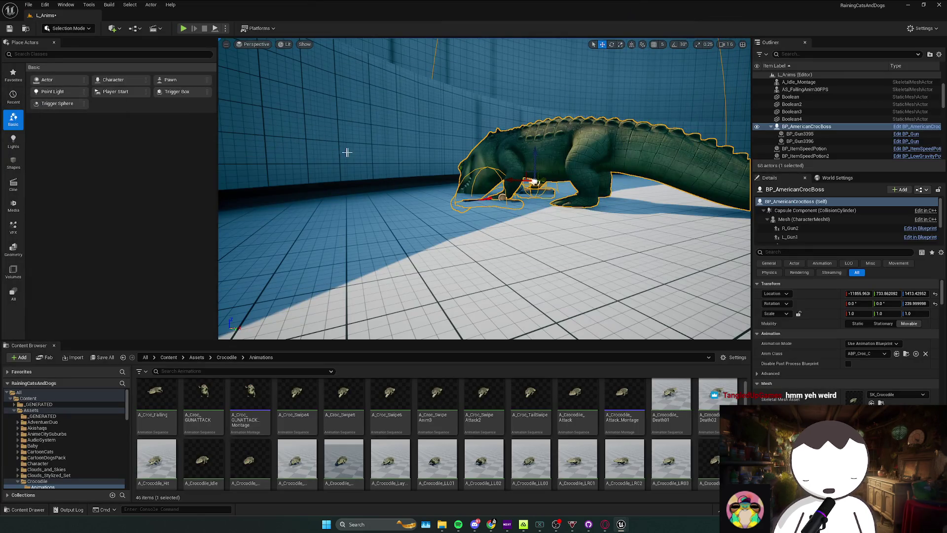
key("alt+Tab")
left_click(549, 256)
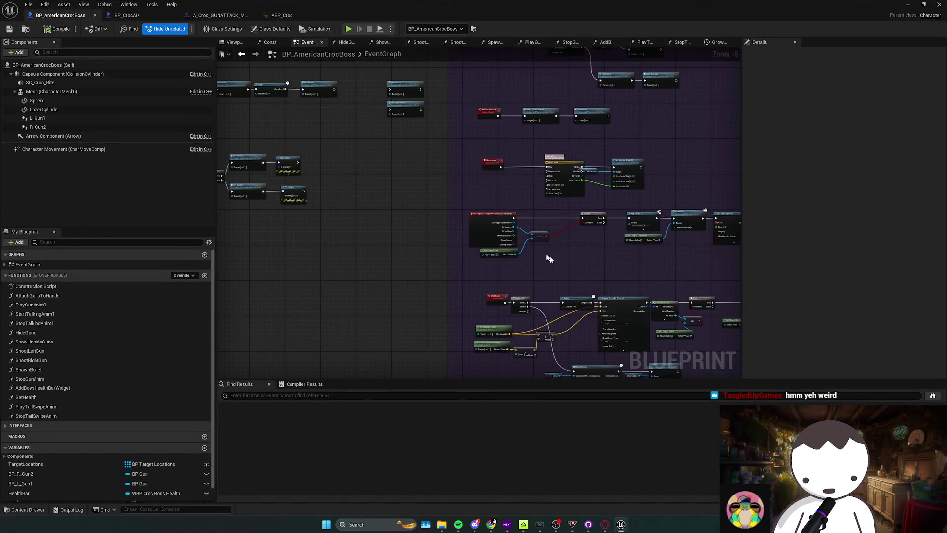
Locate the red bite event chain and save the boss blueprint
left_click_drag(547, 256, 517, 245)
left_click_drag(449, 238, 382, 223)
left_click(381, 224)
scroll(557, 217, "up", 2)
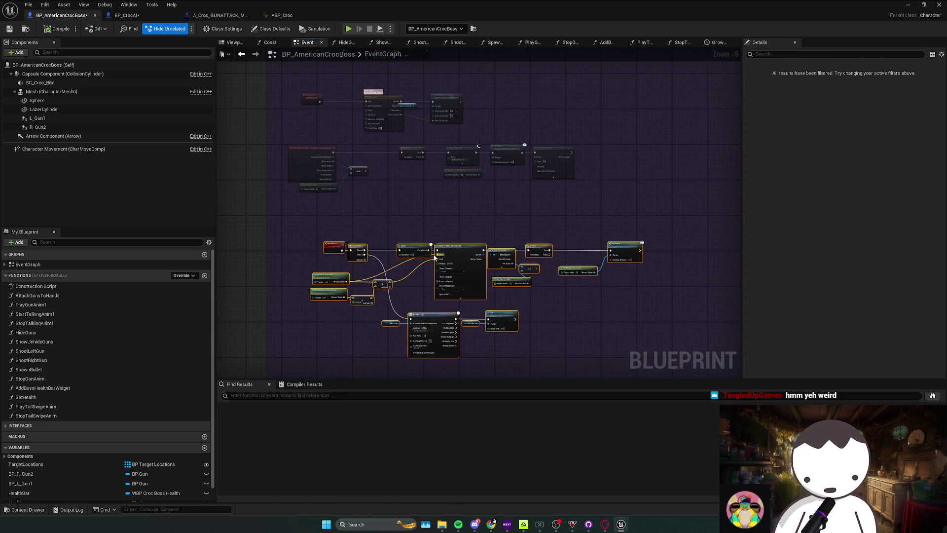
scroll(447, 258, "down", 1)
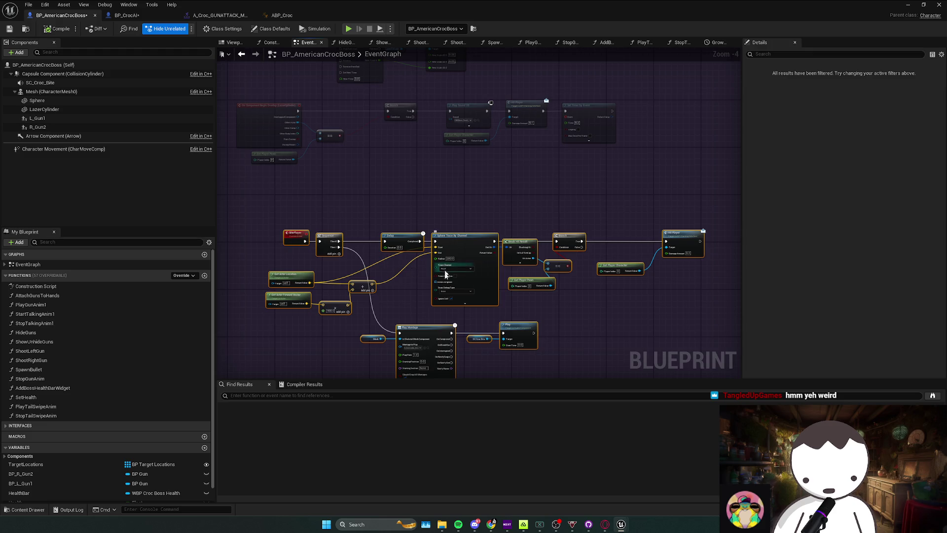
left_click(389, 307)
key("ctrl+s")
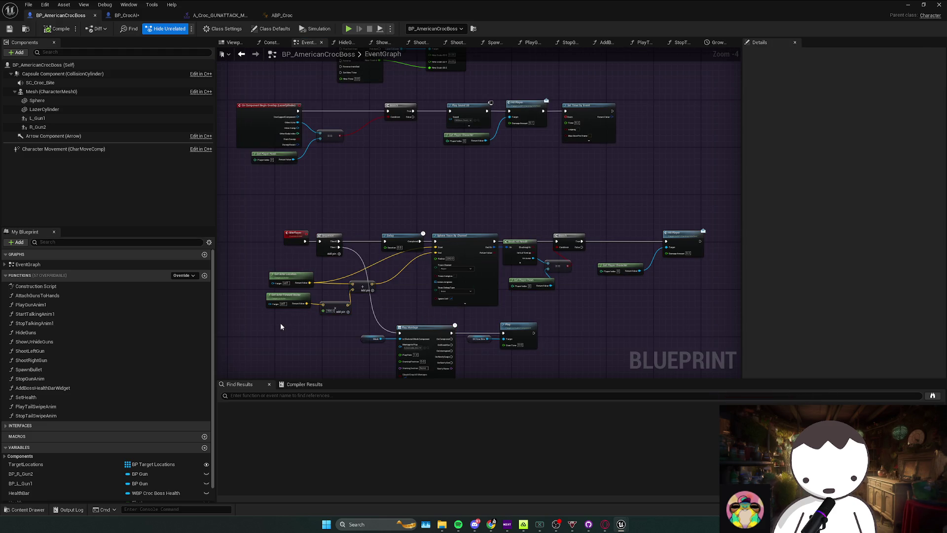
Try collapsing the trace location, direction, Delay and Sphere Trace nodes into a function
left_click_drag(280, 326, 388, 277)
left_click_drag(457, 239, 468, 239)
right_click(468, 238)
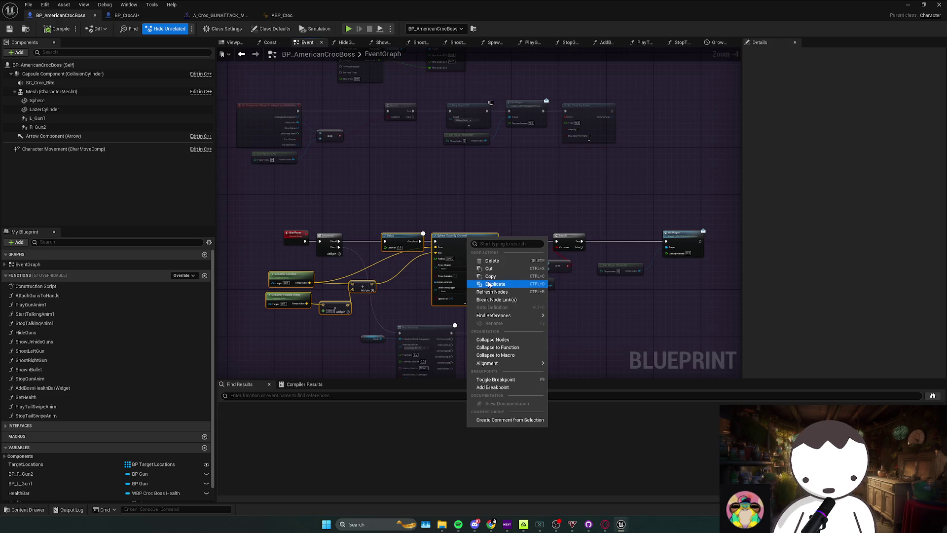
left_click(505, 350)
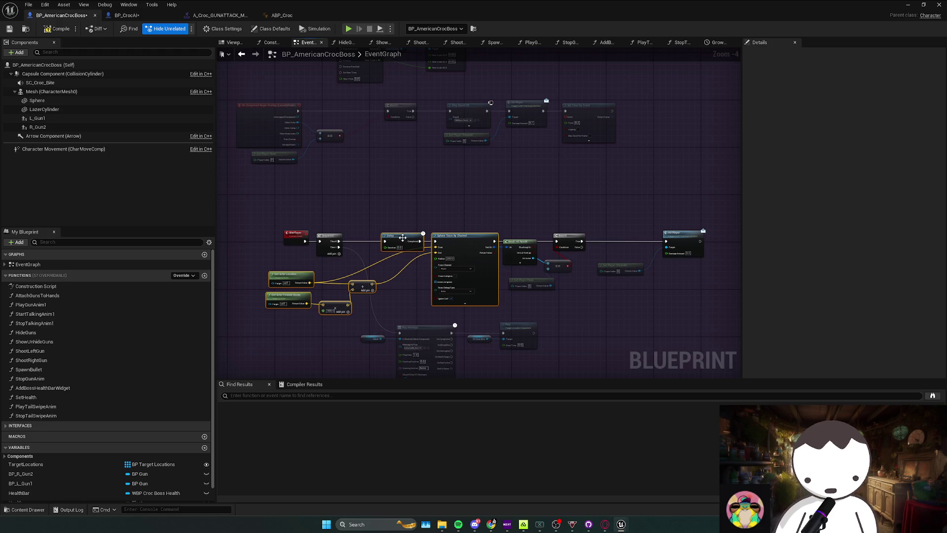
left_click_drag(402, 238, 386, 240)
Set the Sphere Trace's Draw Debug Type to For Duration and restore the blueprint window
left_click_drag(261, 267, 377, 318)
left_click(458, 249, "ctrl")
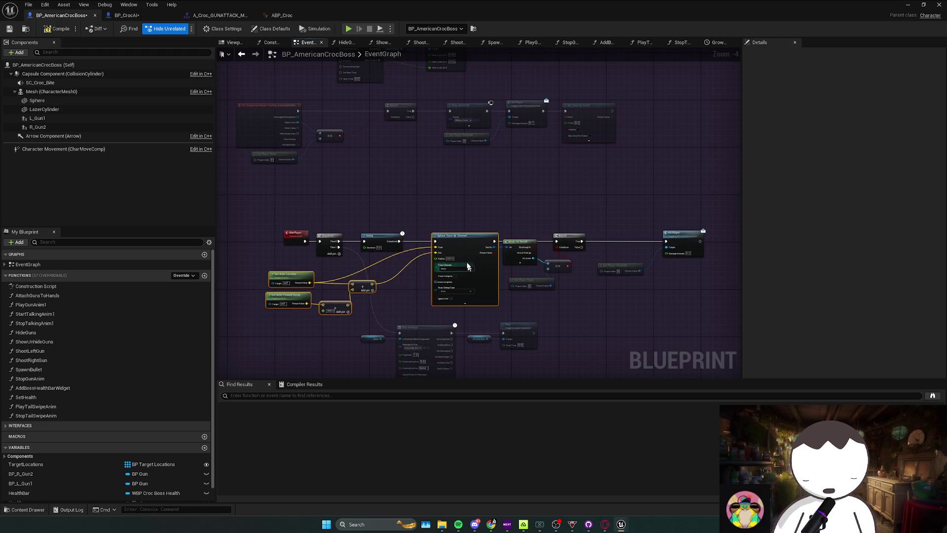
right_click(466, 247)
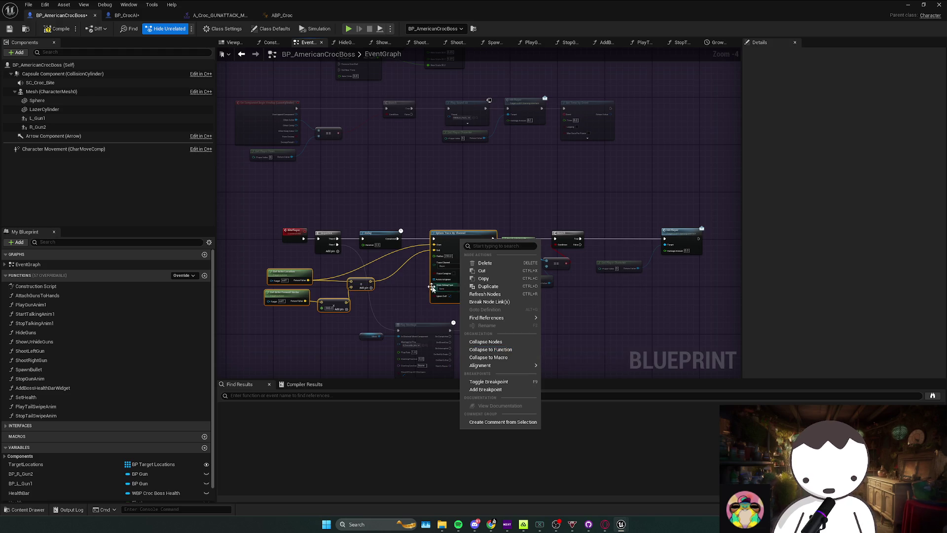
left_click(451, 289)
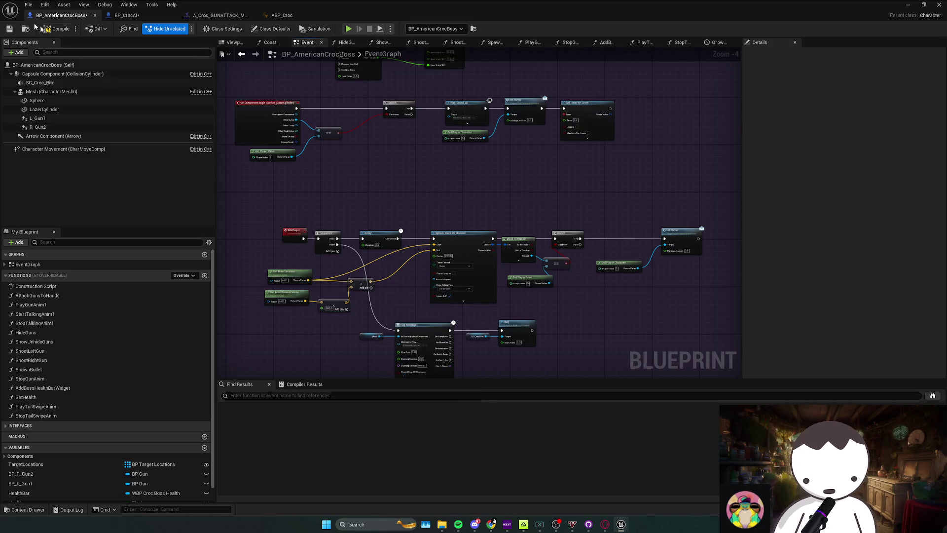
double_click(602, 6)
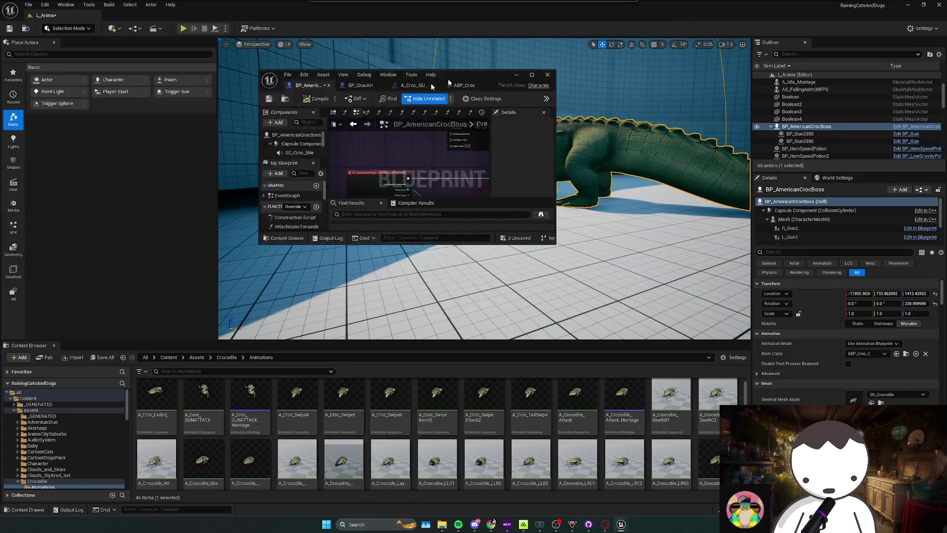
Playtest the level to watch the boss's sphere-trace debug lines, then stop with Esc
left_click(235, 57)
left_click(183, 29)
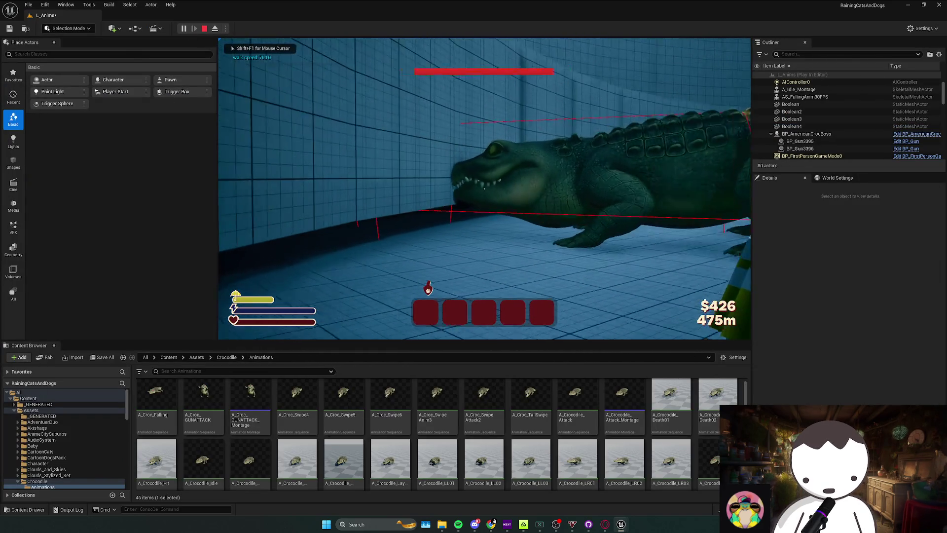
key("Escape")
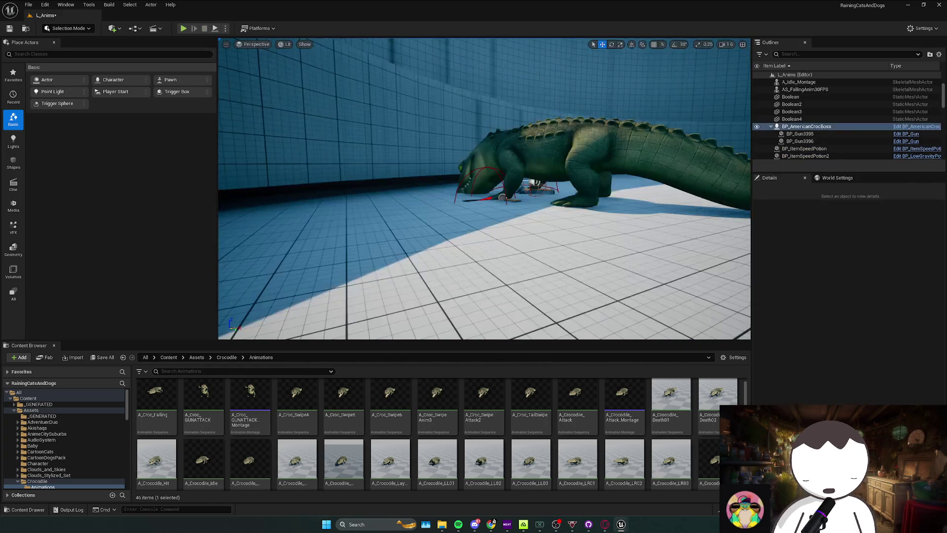
scroll(451, 280, "up", 4)
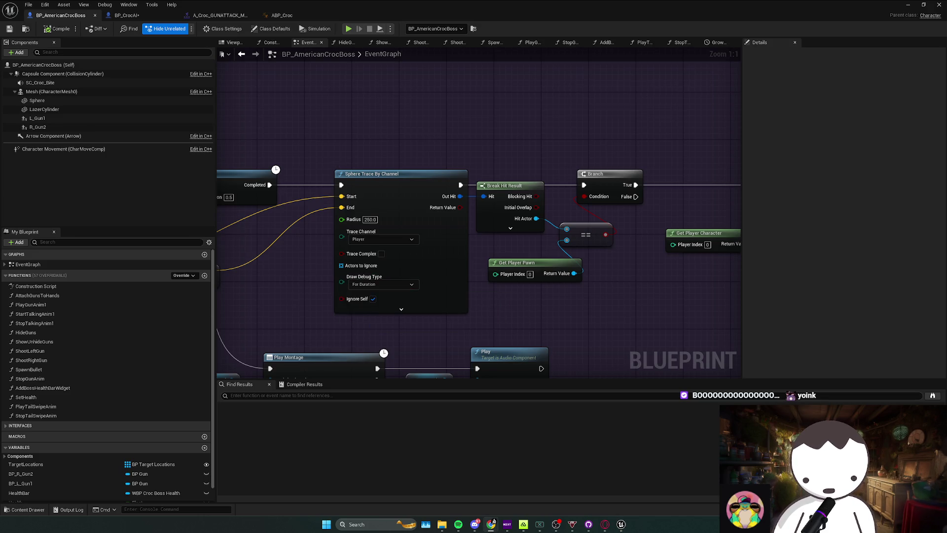
Collapse the Forward Vector, multiply and Sphere Trace nodes into a BiteSphereTrace function
scroll(549, 267, "down", 4)
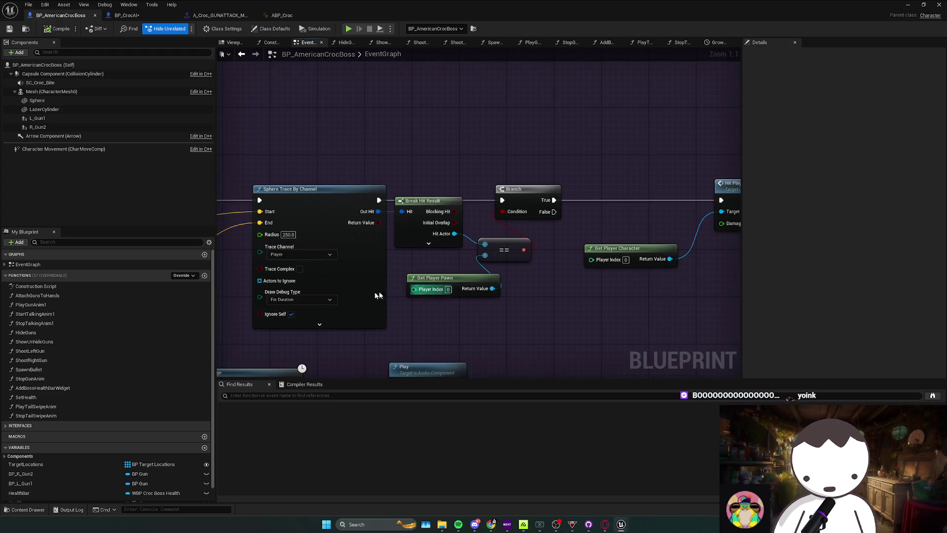
left_click_drag(349, 269, 340, 270)
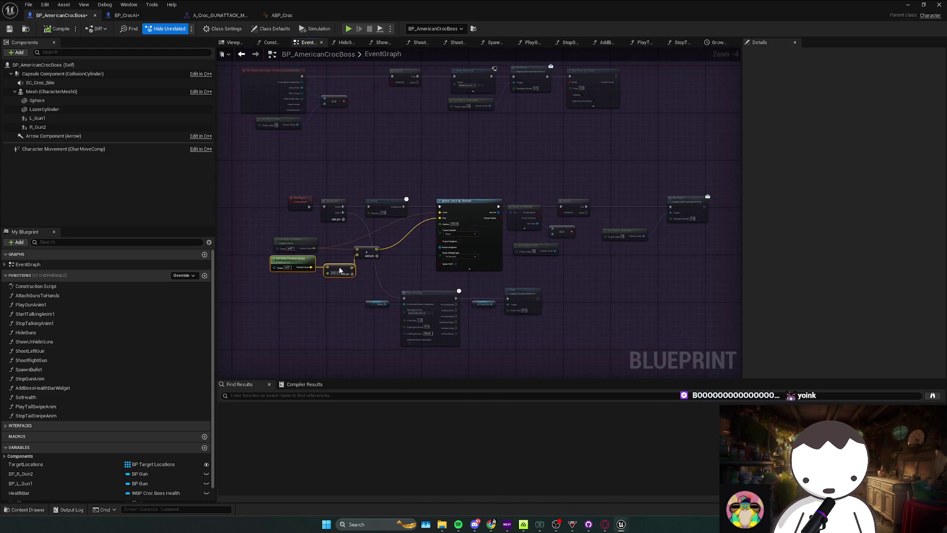
left_click(456, 207, "ctrl")
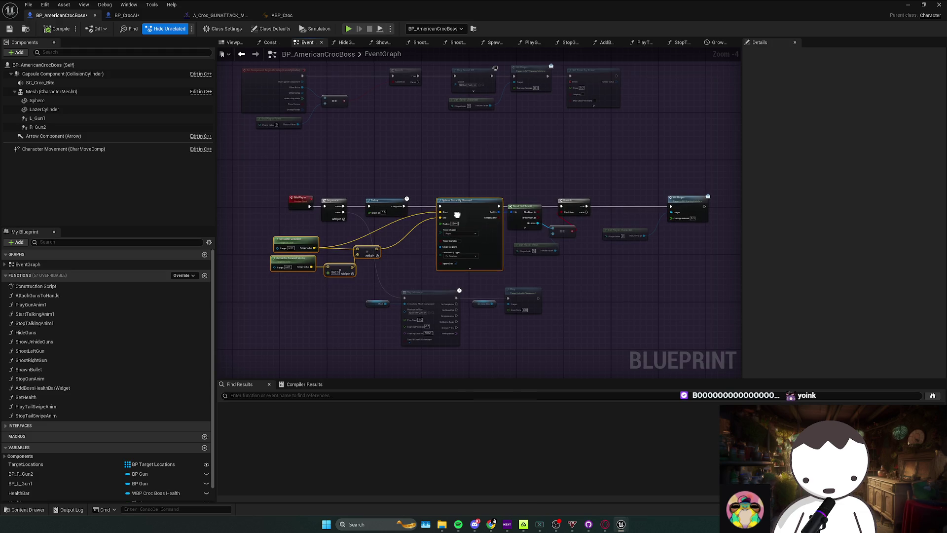
right_click(457, 207)
left_click(508, 322)
type("BiteSphereTrace")
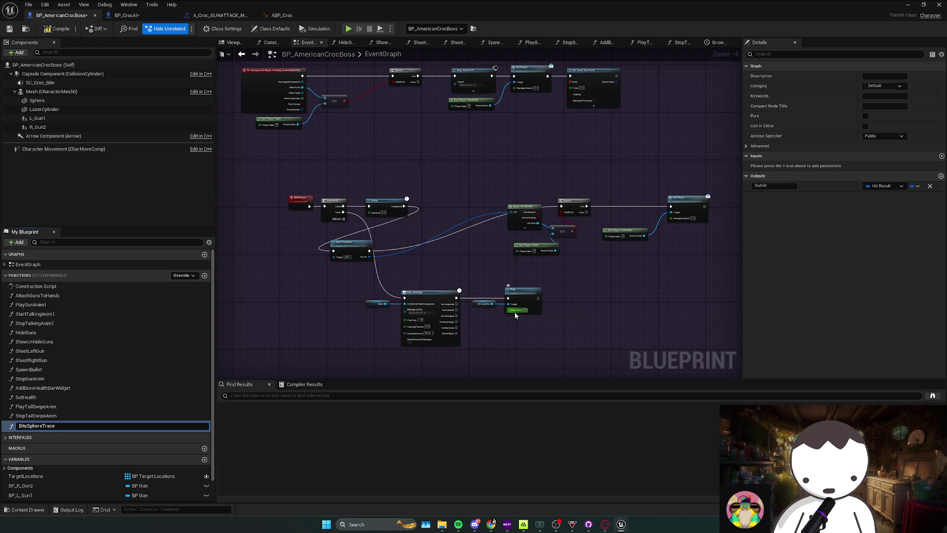
key("Return")
Move Bite Sphere Trace, Get Player Pawn and Break Hit Result into a tidier position
scroll(479, 247, "up", 3)
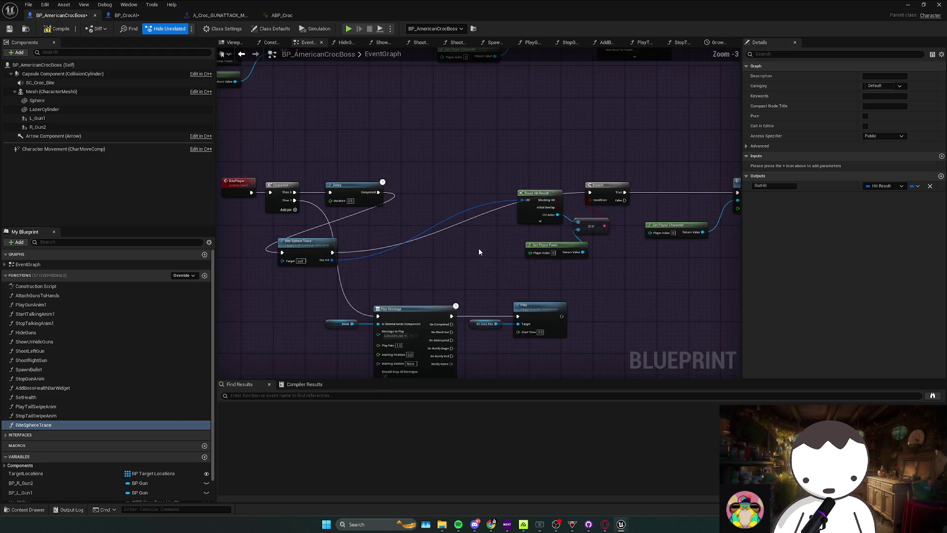
left_click_drag(246, 253, 400, 175)
left_click(419, 295)
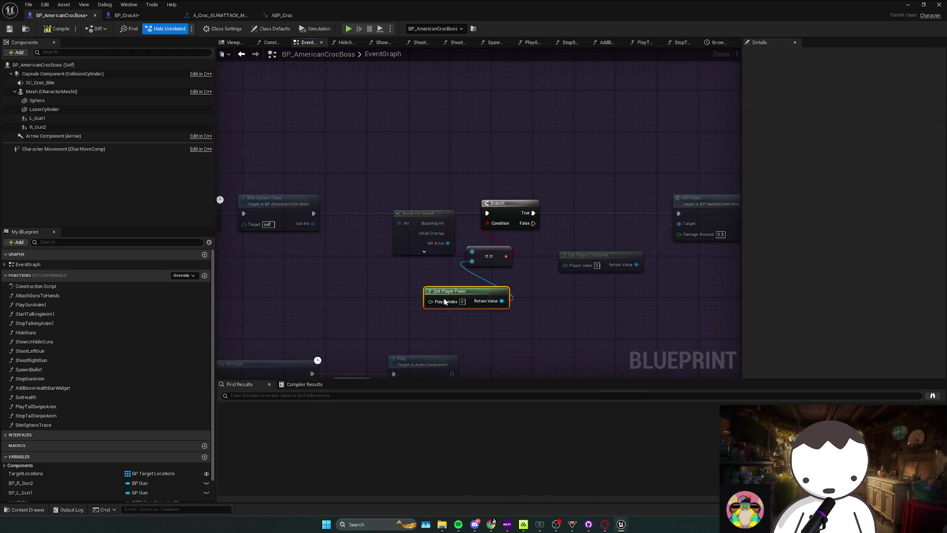
left_click_drag(417, 296, 333, 280)
mouse_move(419, 213)
left_mouse_down()
mouse_move(390, 208)
mouse_move(376, 221)
left_mouse_up()
left_click(442, 263)
left_click_drag(432, 311, 380, 288)
Align the == node, Get Player Pawn, Get Player Character and Hit Player beside the Branch
left_click(484, 260, "ctrl")
key("q")
left_click_drag(484, 260, 468, 282)
left_click_drag(389, 269, 402, 284)
left_click_drag(468, 278, 470, 271)
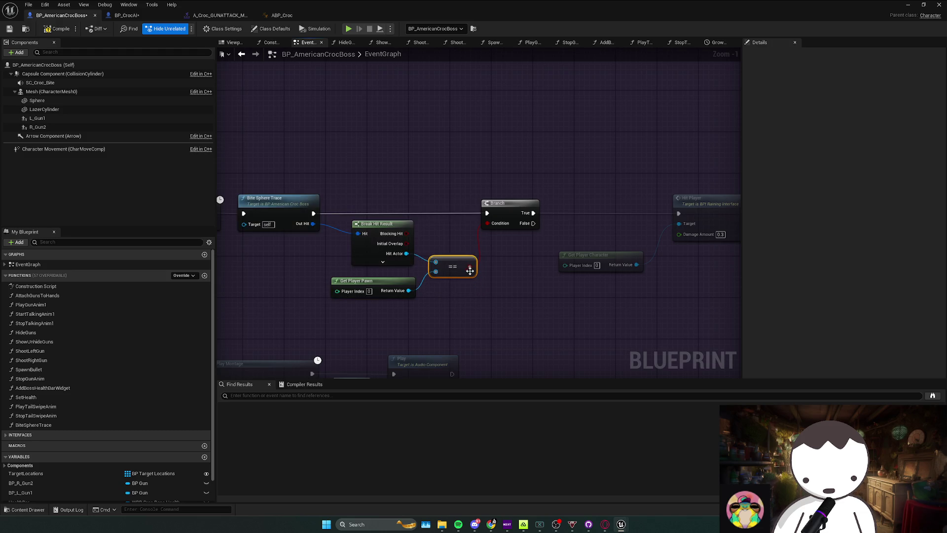
left_click_drag(393, 289, 393, 279)
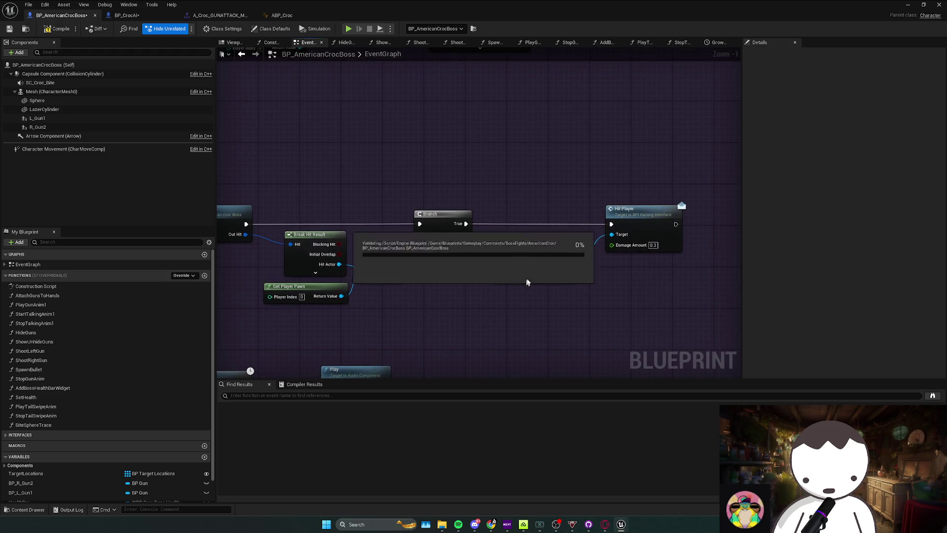
left_click_drag(527, 279, 504, 268)
left_click_drag(616, 217, 599, 210)
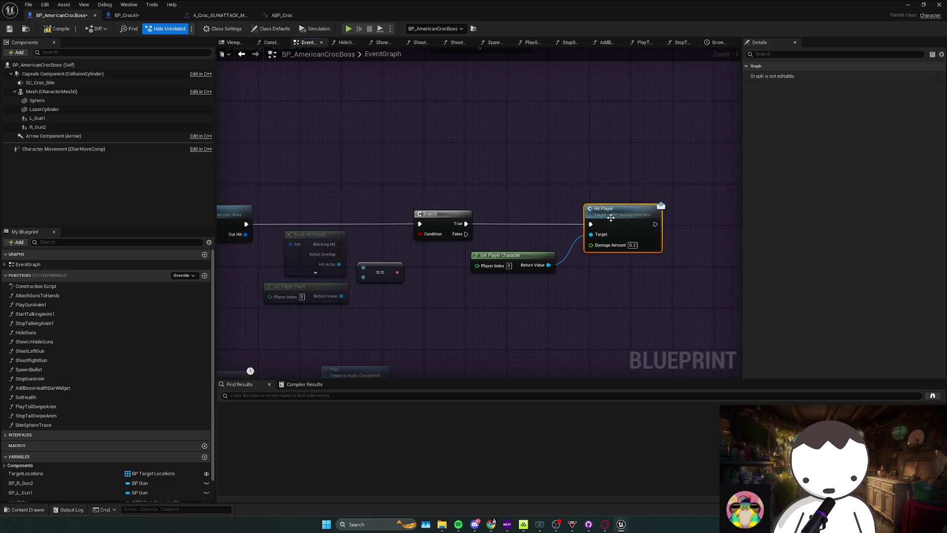
Move the Play Montage and sound nodes up and the lower chain down-right
scroll(587, 266, "down", 2)
left_click_drag(309, 271, 592, 320)
mouse_move(441, 271)
left_mouse_down()
mouse_move(450, 245)
mouse_move(433, 235)
left_mouse_up()
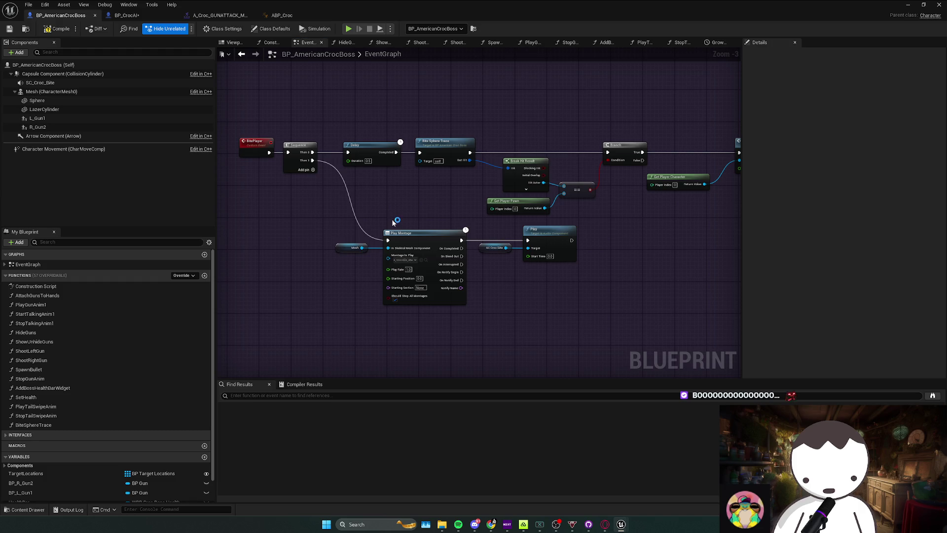
scroll(334, 234, "down", 1)
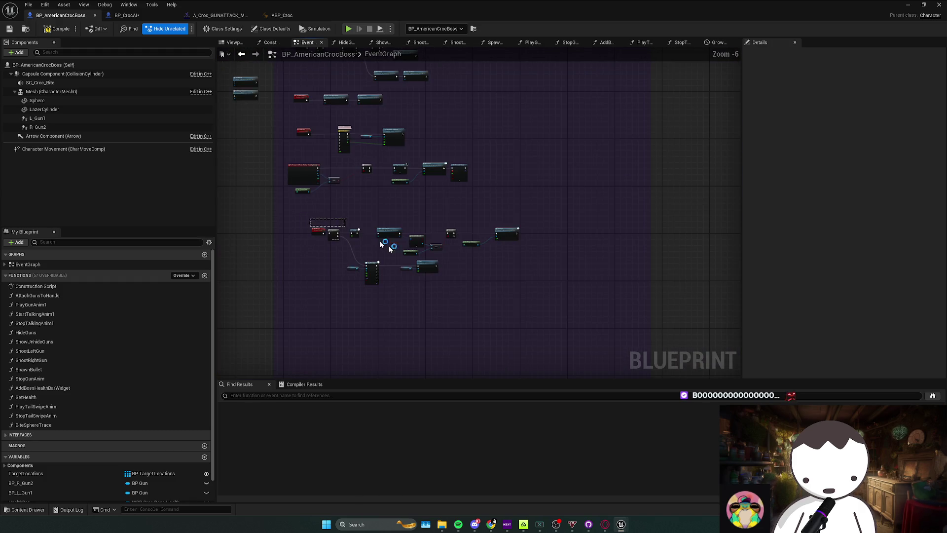
left_click(390, 228)
mouse_move(390, 228)
left_mouse_down()
mouse_move(399, 264)
mouse_move(409, 245)
mouse_move(393, 270)
mouse_move(336, 260)
mouse_move(508, 154)
left_mouse_up()
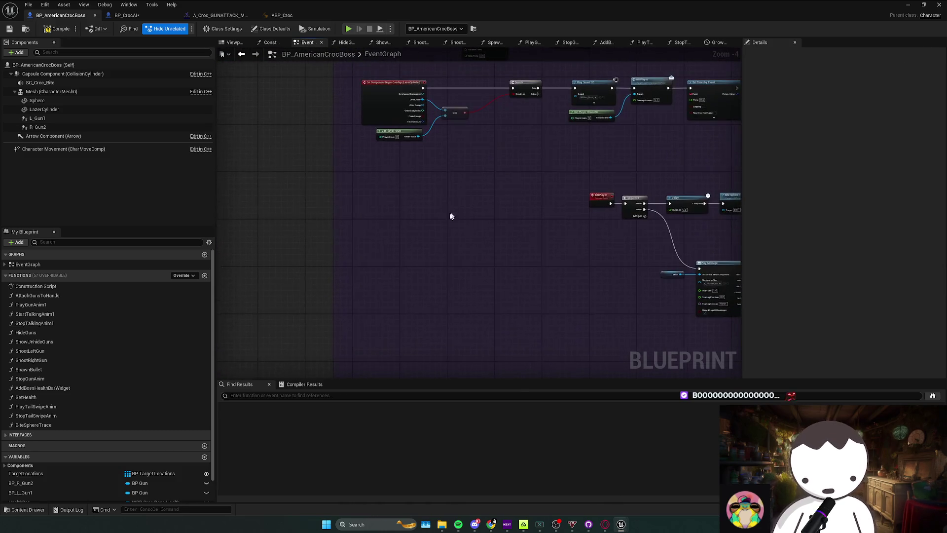
Add a Custom Event node named BiteAttack
right_click(434, 221)
type("custom")
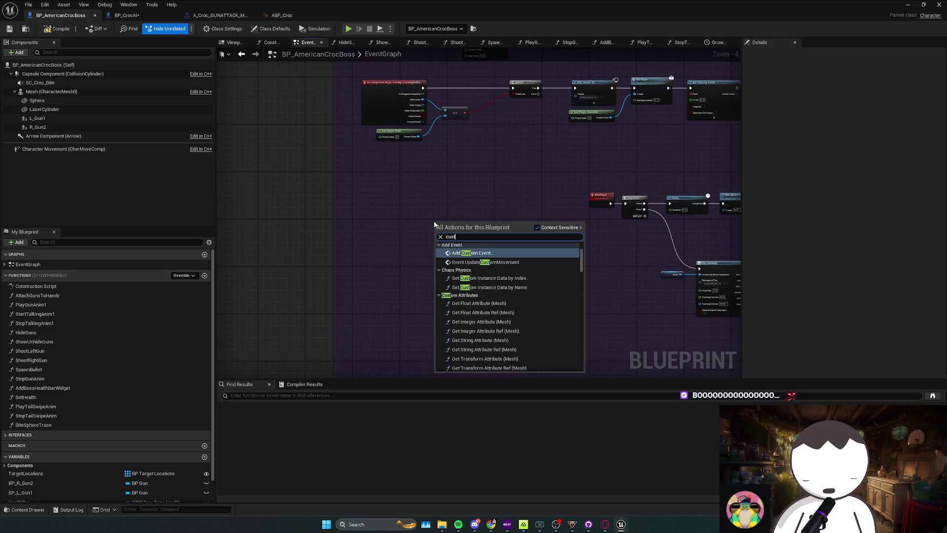
key("Return")
type("Star")
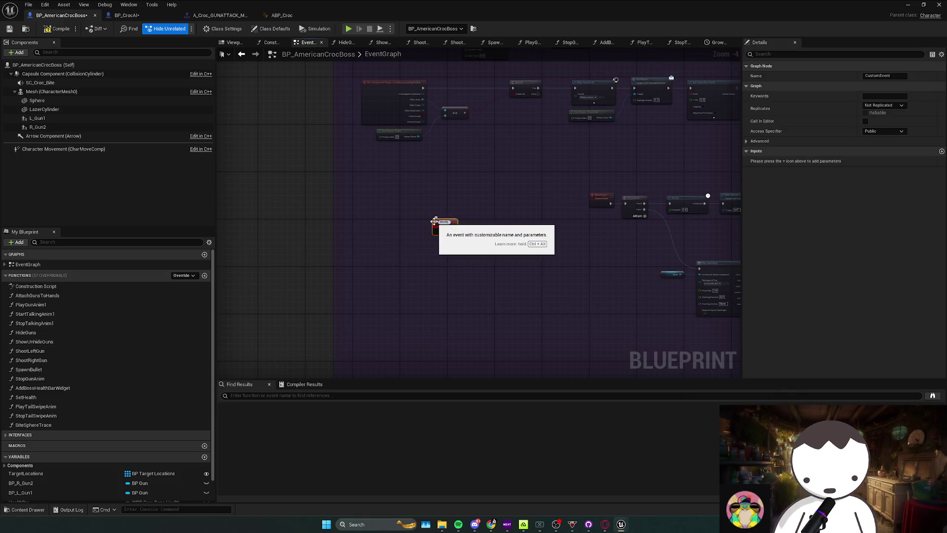
type("ack")
key("Return")
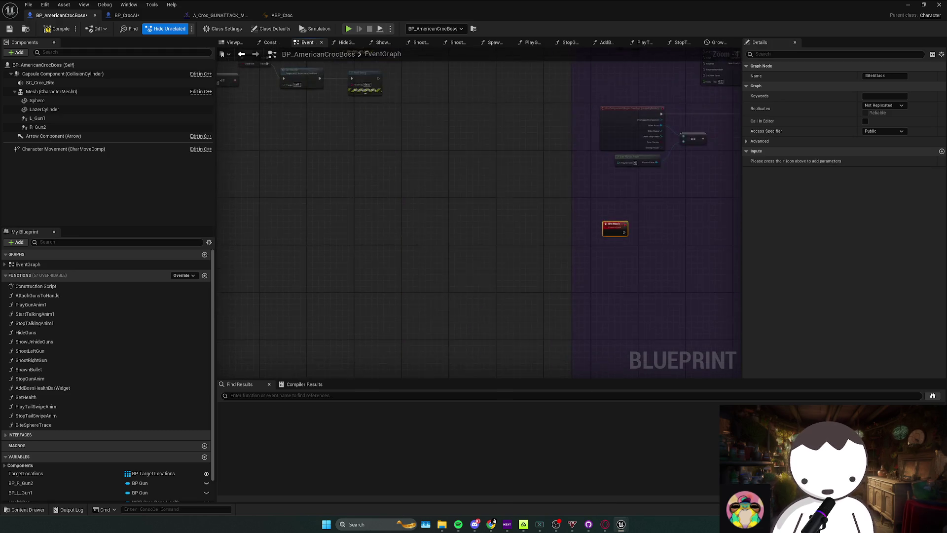
Replace the node after Delay with a Bite Attack call and jump to its event definition
scroll(470, 285, "down", 2)
scroll(485, 270, "up", 3)
left_click(481, 211)
key("Delete")
left_click_drag(438, 211, 478, 213)
type("bite")
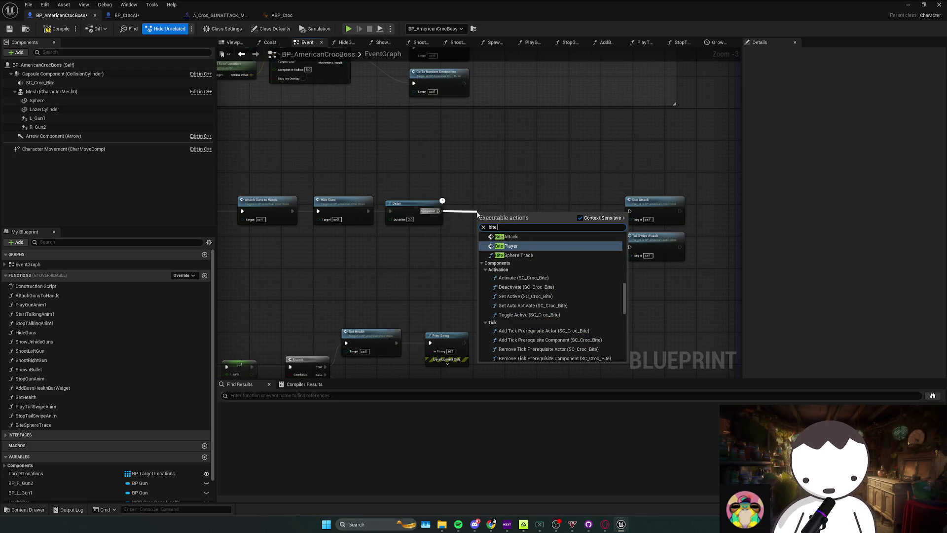
key("Return")
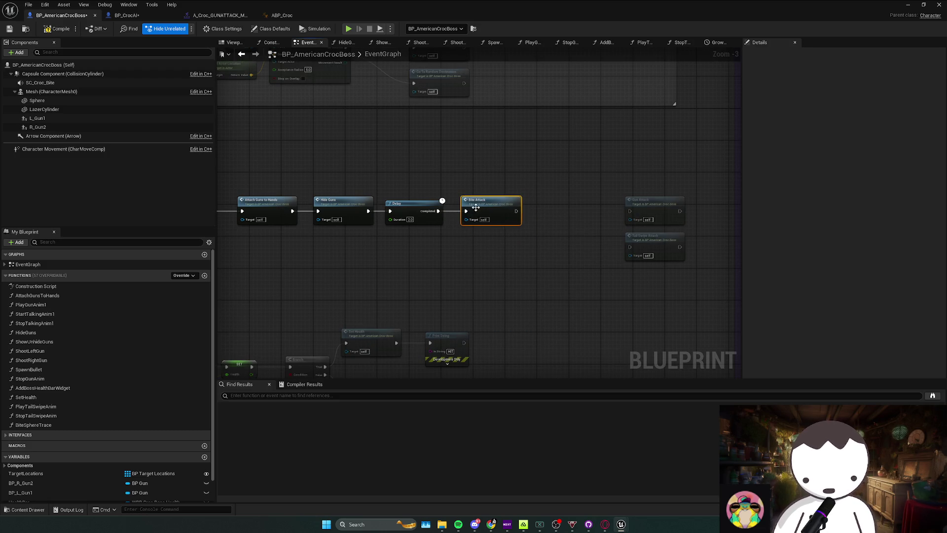
double_click(475, 207)
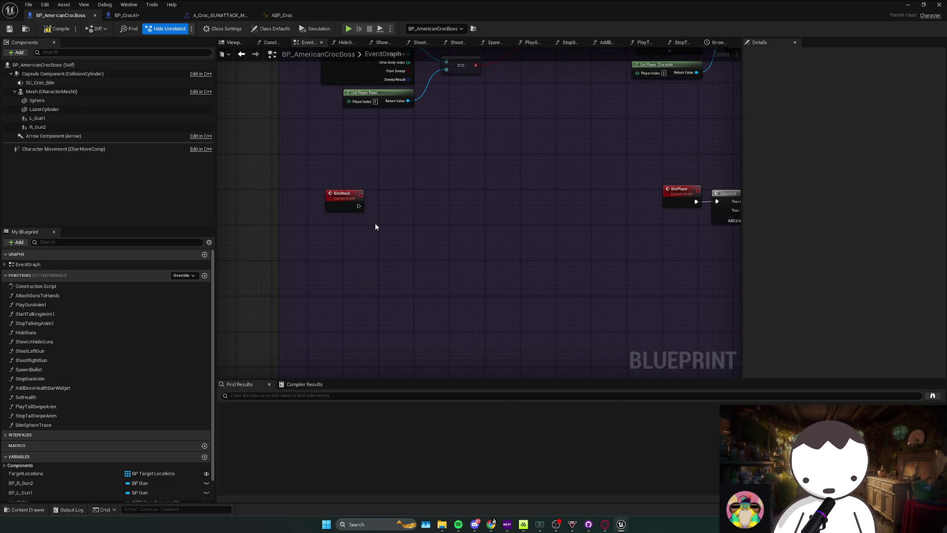
Wire a Follow Player call onto the BiteAttack event's execution output
left_click_drag(388, 171, 310, 236)
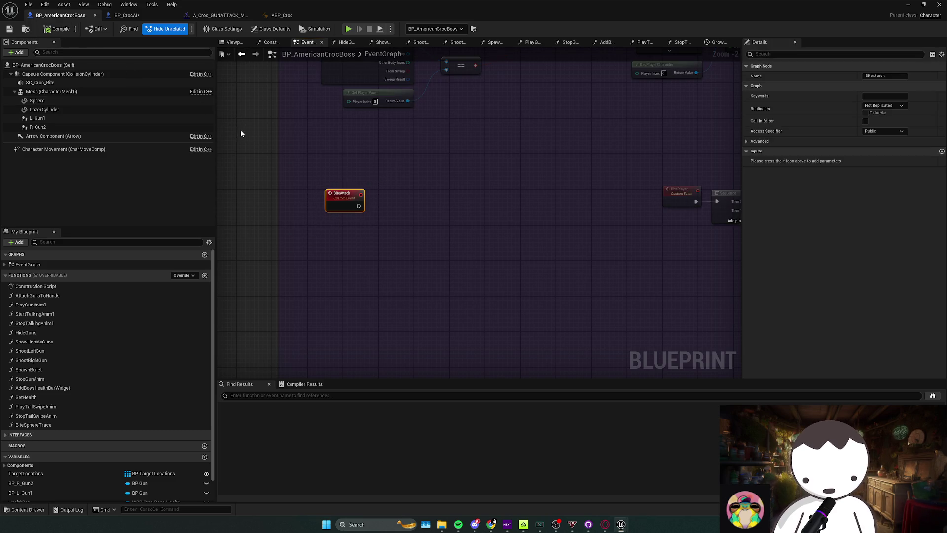
left_click(380, 176)
left_click(344, 194)
left_click_drag(359, 206, 389, 206)
type("follow pla")
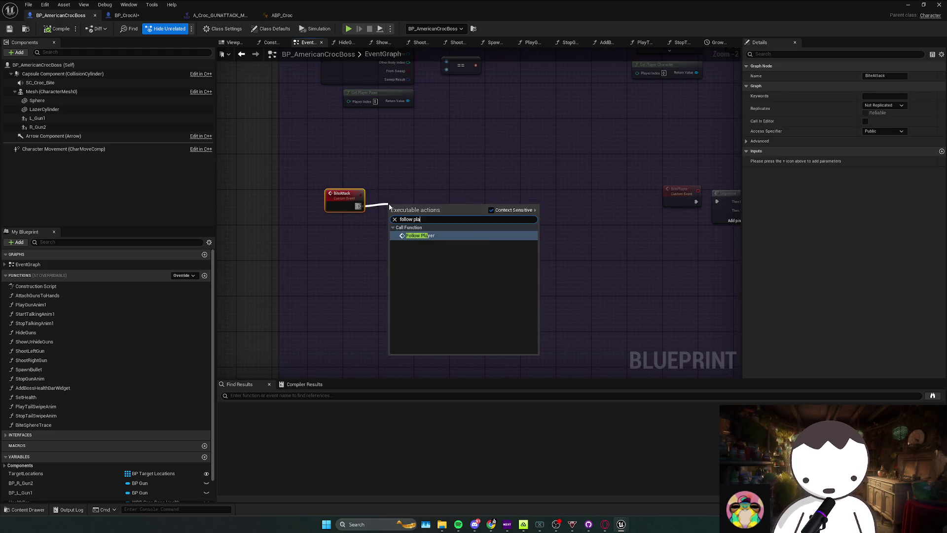
key("Return")
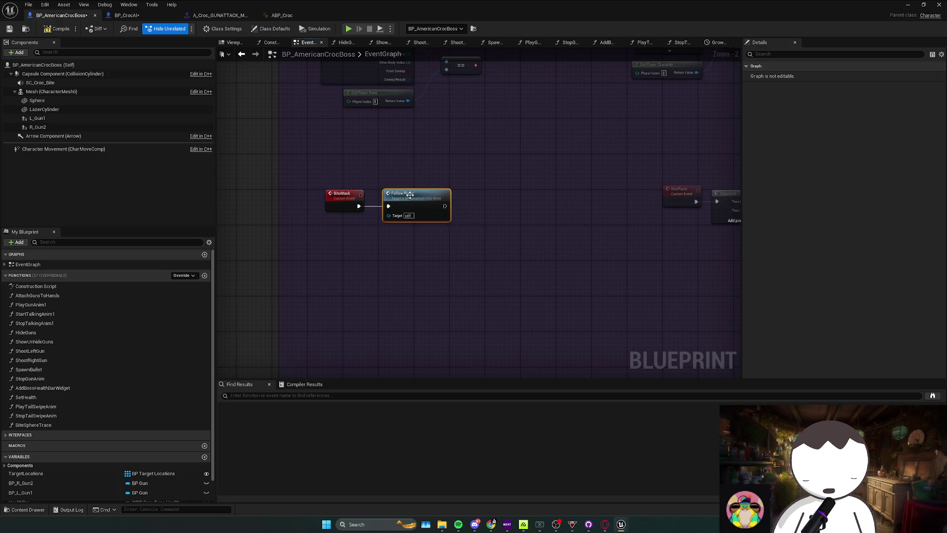
In FollowPlayer, swap the On Success Follow Player call for Bite Player, then start a playtest
double_click(407, 205)
left_click_drag(587, 249, 537, 253)
left_click(488, 219)
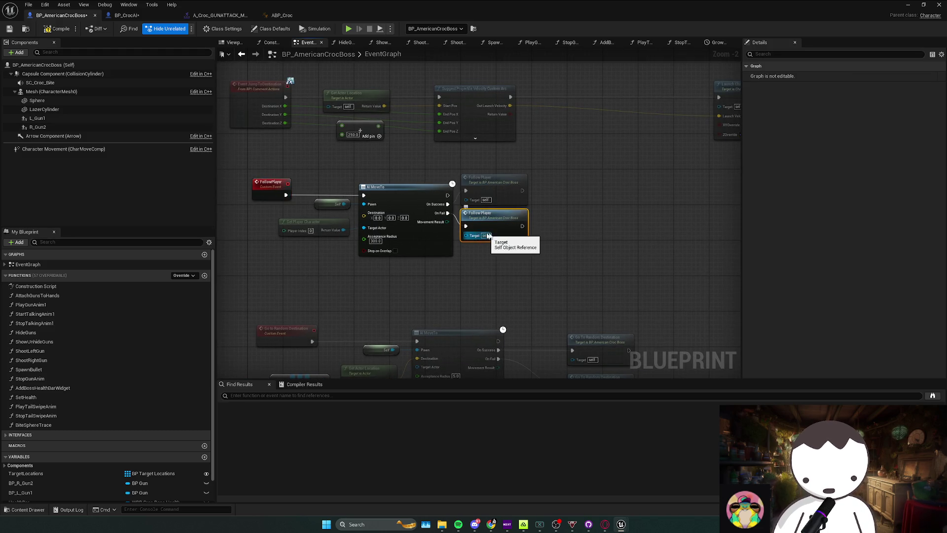
key("Delete")
left_click(522, 198)
key("Delete")
left_click_drag(448, 203, 476, 210)
type("bite p")
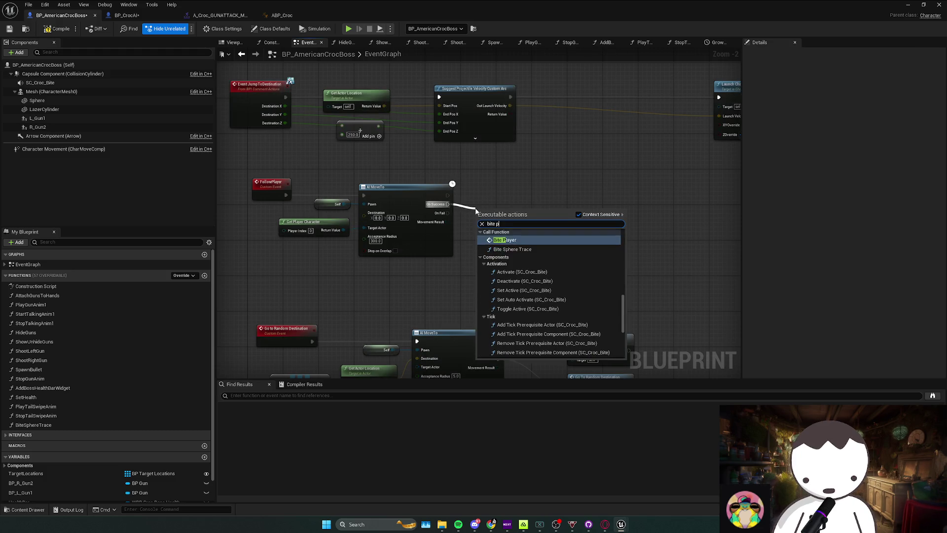
key("Return")
left_click_drag(475, 208, 475, 190)
left_click(546, 257)
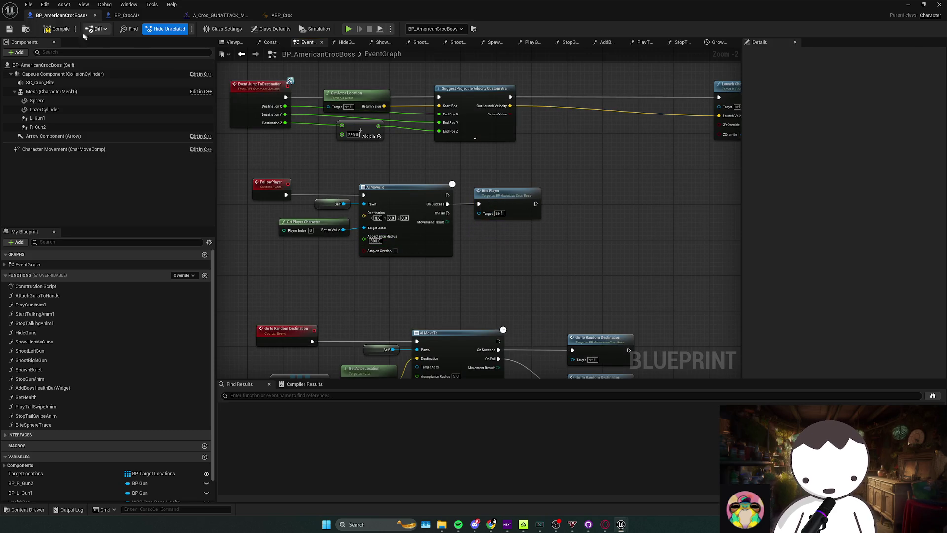
key("alt+p")
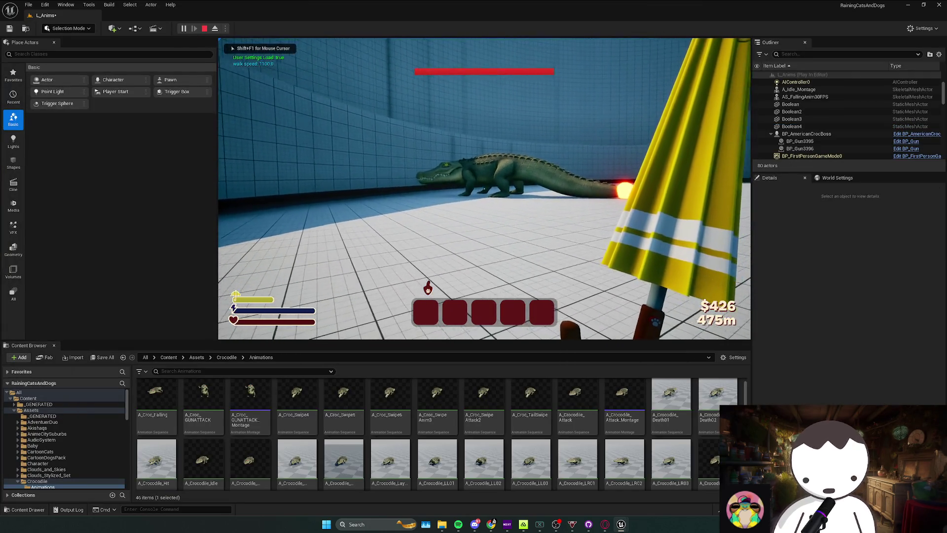
Playtest the level as the crocodile chases the player, stop, and play again
left_click(484, 189)
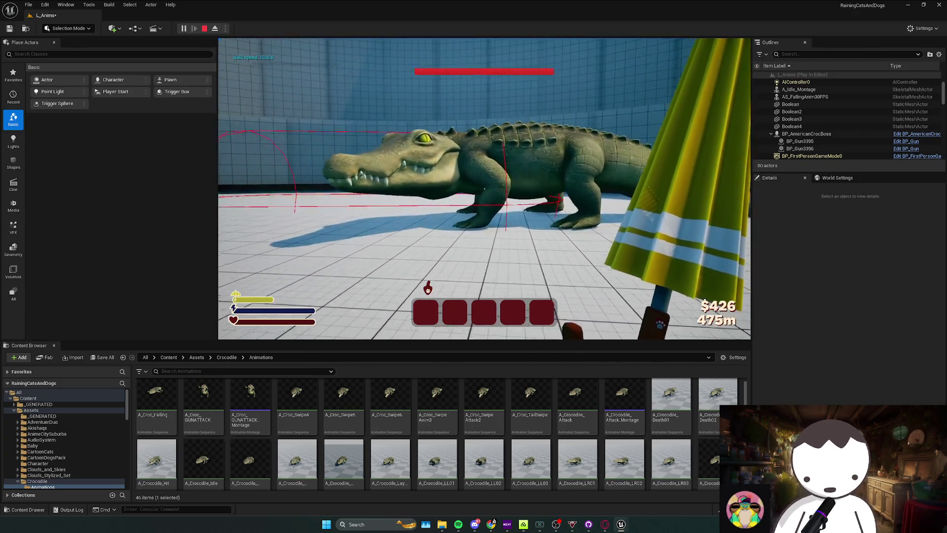
key("Escape")
left_click(184, 29)
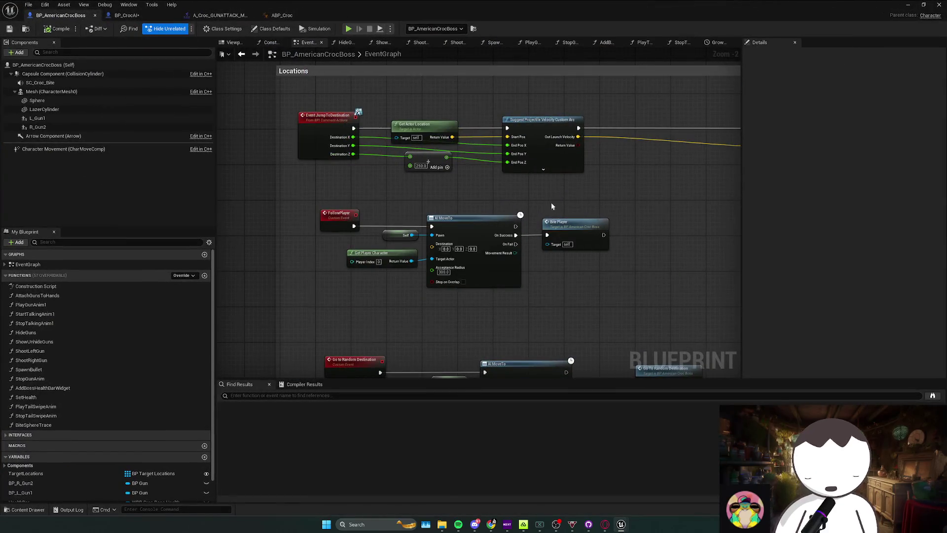
Examine the BiteAttack event and its Follow Player call in the boss graph
scroll(516, 231, "down", 4)
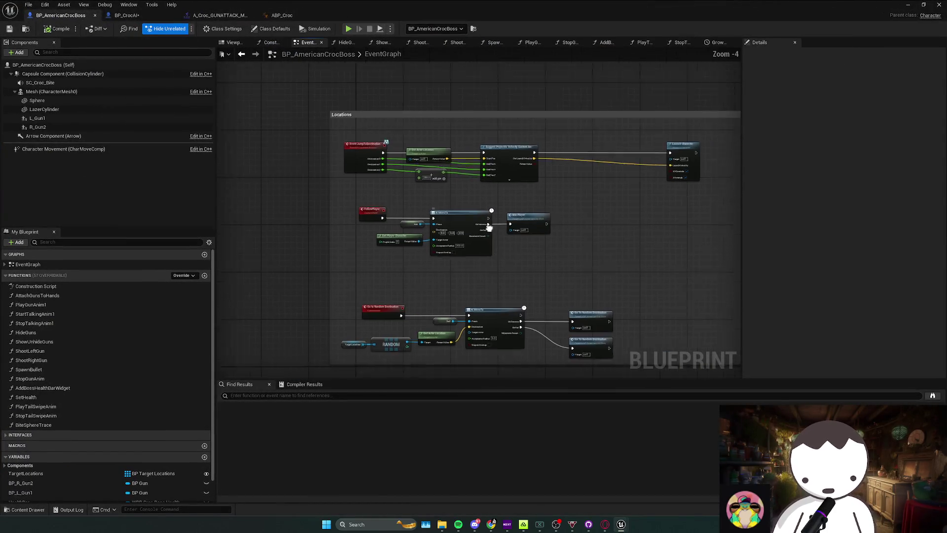
scroll(421, 236, "up", 3)
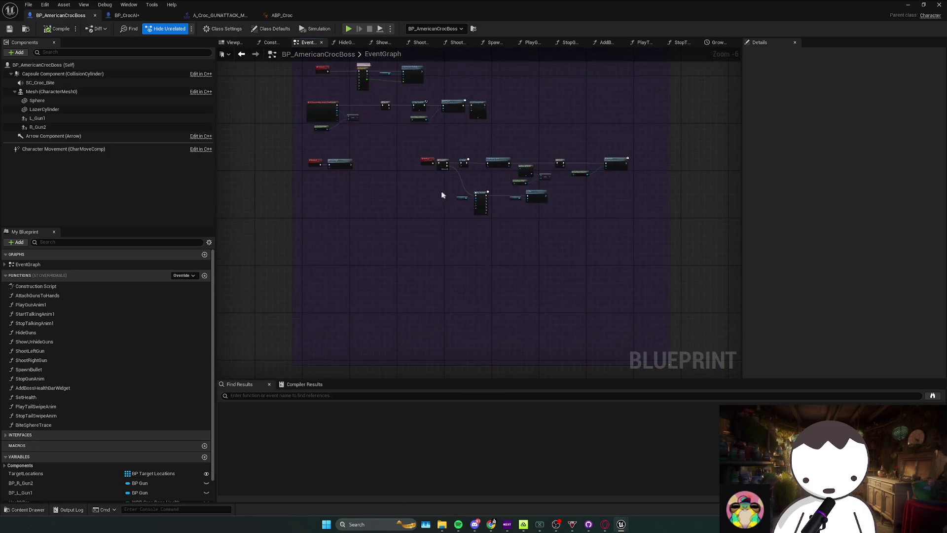
left_click_drag(403, 219, 222, 155)
scroll(380, 207, "up", 1)
left_click(429, 265)
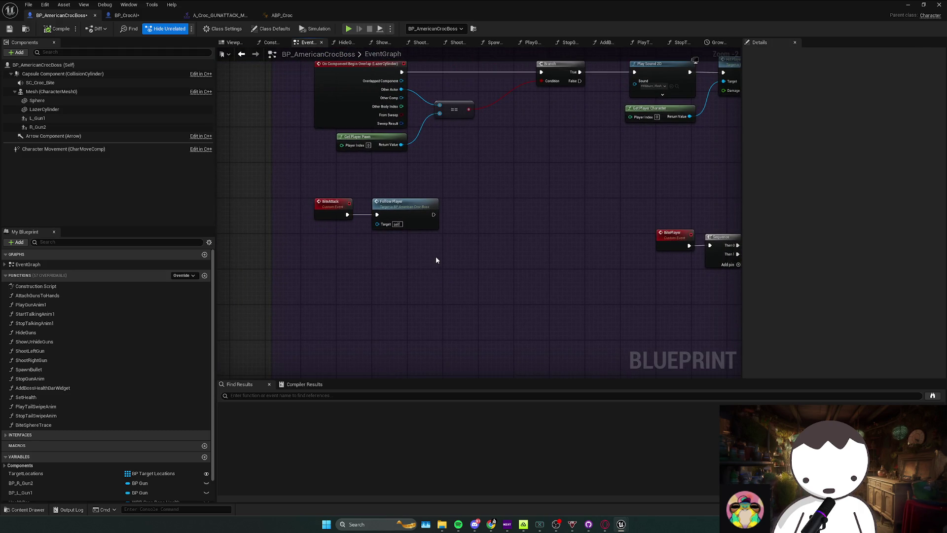
left_click(321, 199)
scroll(391, 260, "down", 1)
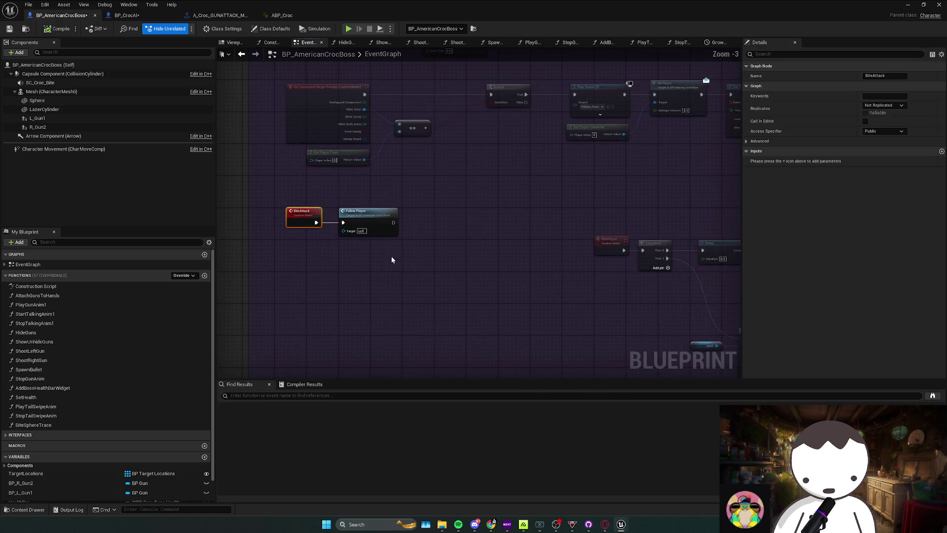
left_click(389, 244)
scroll(387, 245, "down", 2)
scroll(383, 244, "up", 2)
scroll(379, 246, "down", 1)
Inspect the Follow Player call further, then return to the L_Anims level editor
left_click_drag(413, 208, 367, 245)
left_click_drag(414, 216, 409, 250)
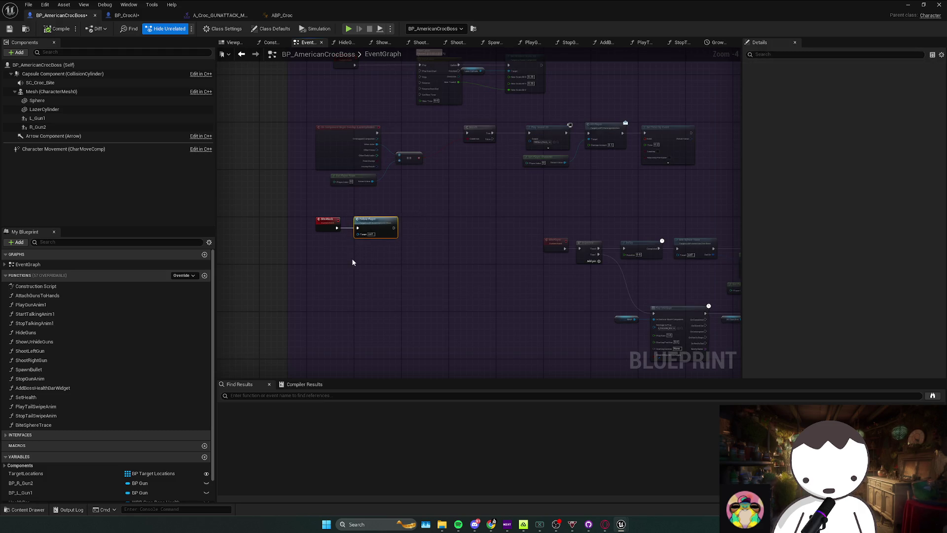
left_click(351, 259)
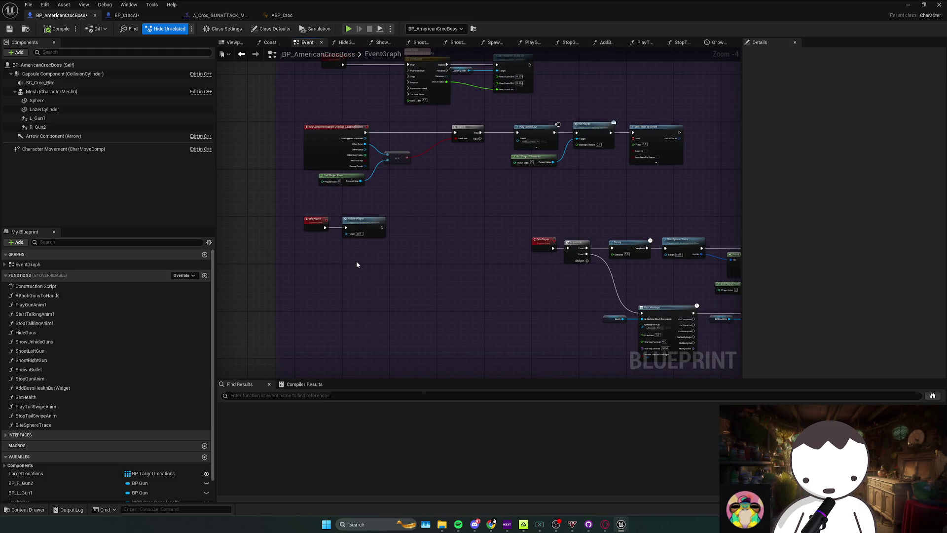
scroll(357, 265, "down", 1)
mouse_move(357, 264)
left_mouse_down()
mouse_move(494, 280)
mouse_move(495, 306)
mouse_move(435, 261)
mouse_move(472, 287)
mouse_move(442, 285)
left_mouse_up()
scroll(442, 285, "up", 2)
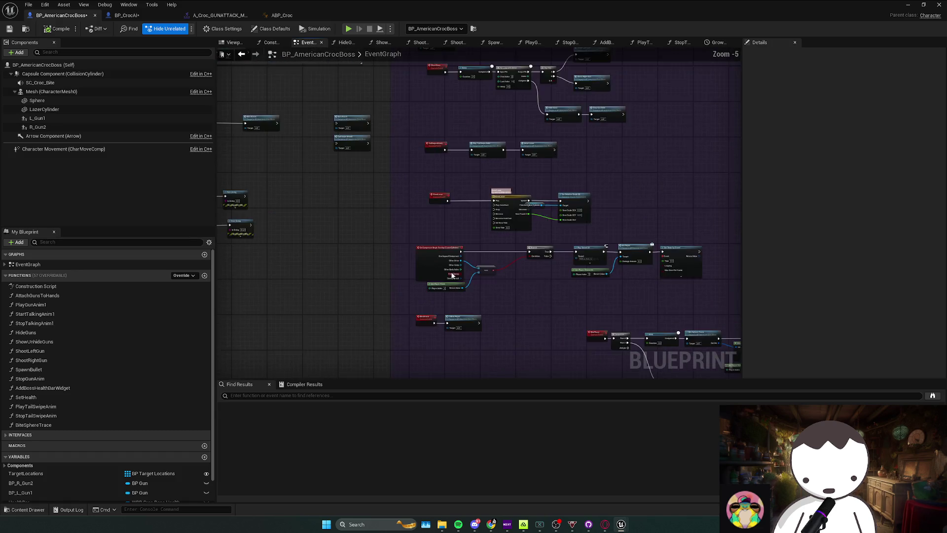
mouse_move(391, 364)
left_mouse_down()
mouse_move(476, 321)
mouse_move(460, 318)
mouse_move(467, 331)
left_mouse_up()
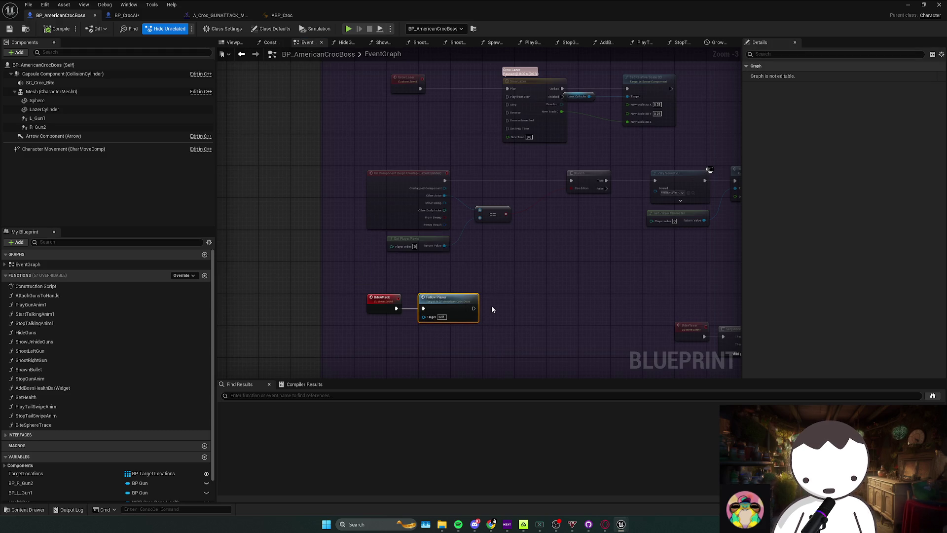
mouse_move(498, 286)
left_mouse_down()
mouse_move(420, 333)
mouse_move(492, 295)
mouse_move(436, 333)
left_mouse_up()
key("alt+Tab")
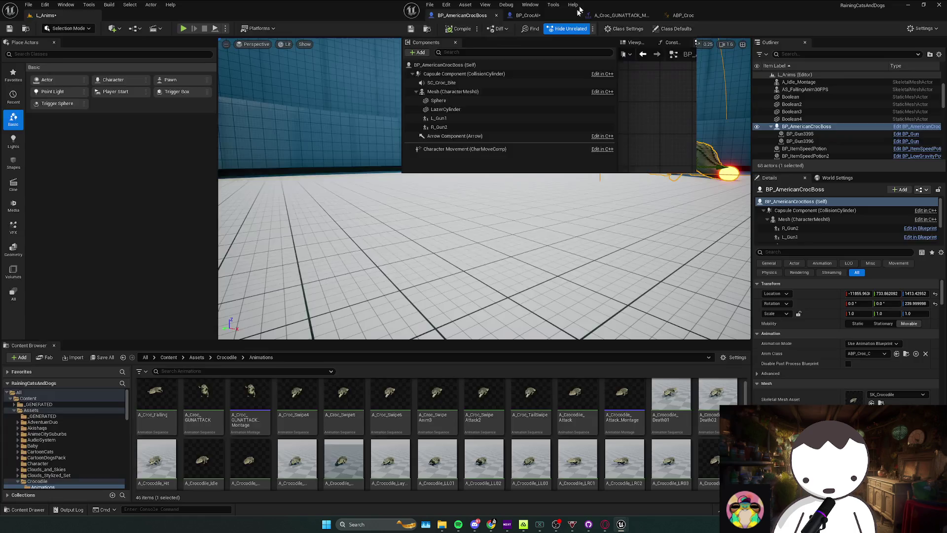
Play the level until the croc charges up to the player, then stop the session
left_click(183, 28)
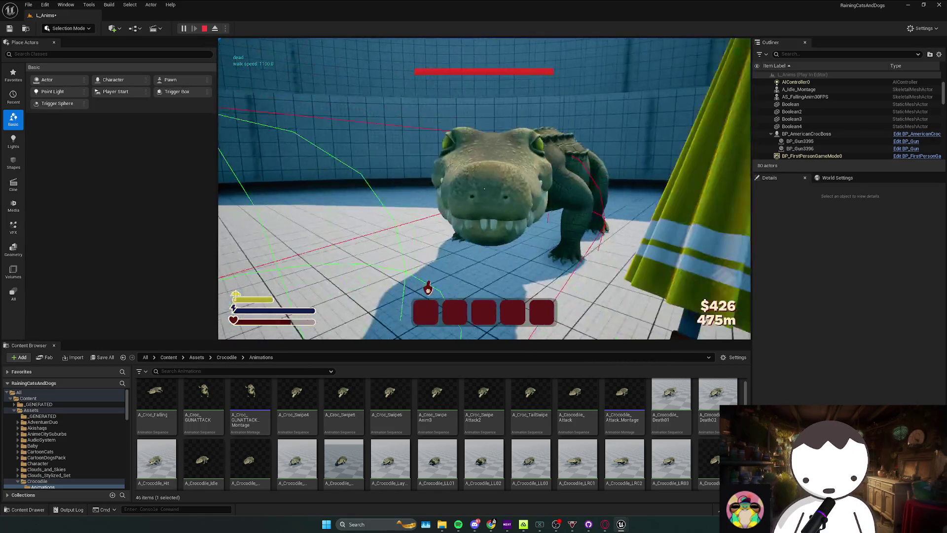
key("Escape")
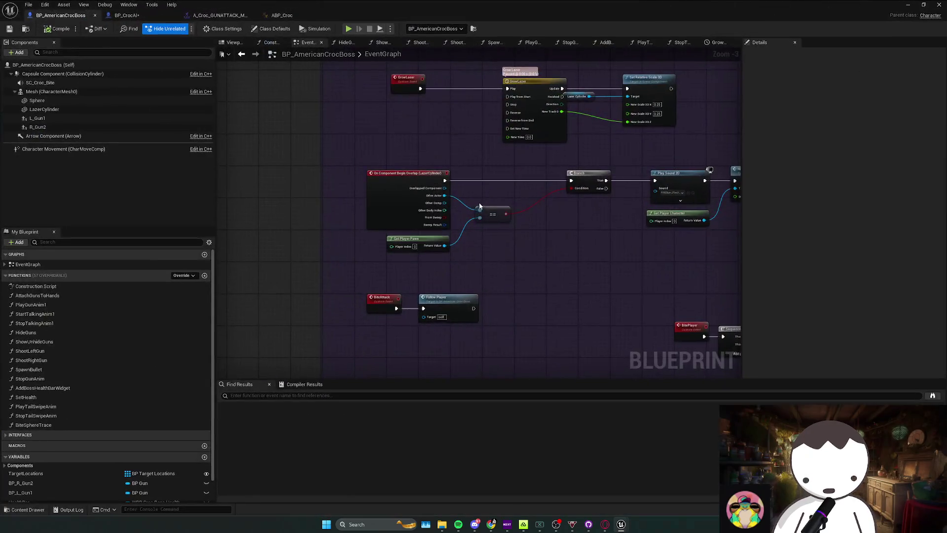
Shift the right-hand node group up-left and place Bite Attack beneath Tail Swipe Attack
scroll(481, 293, "down", 3)
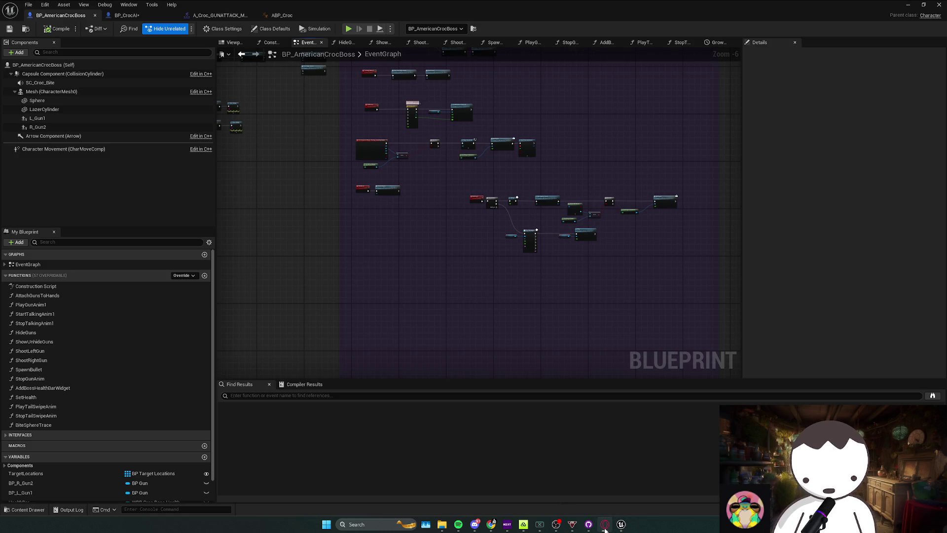
mouse_move(424, 280)
left_mouse_down()
mouse_move(661, 207)
mouse_move(609, 190)
left_mouse_up()
left_click(516, 257)
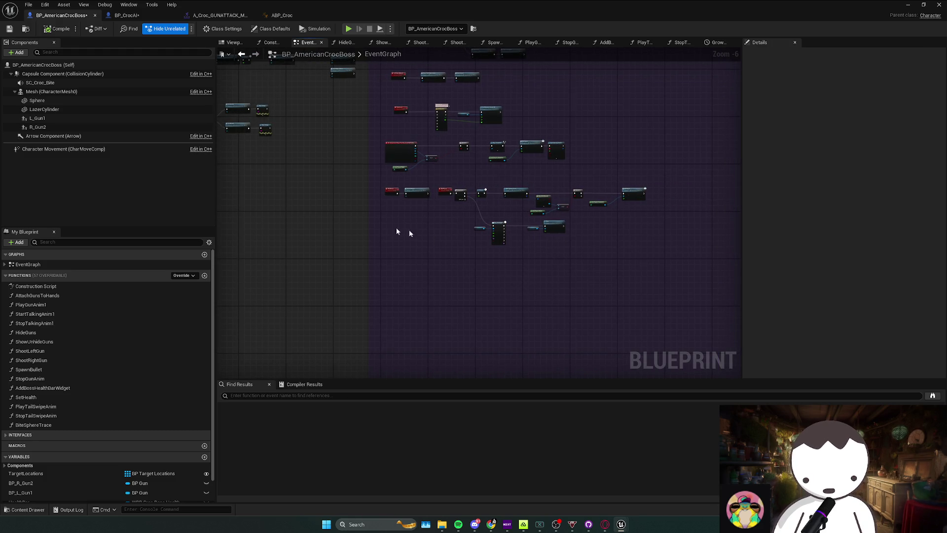
scroll(410, 231, "up", 1)
scroll(353, 212, "up", 2)
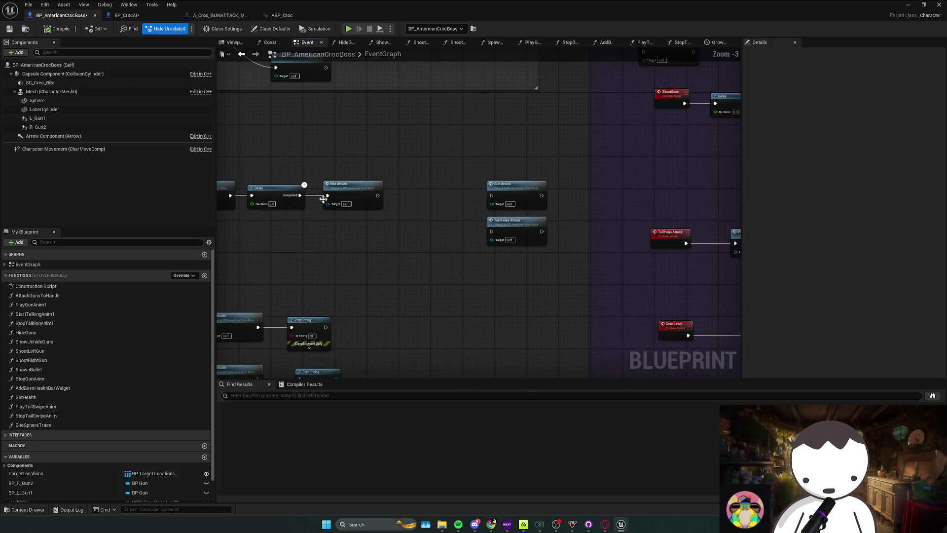
left_click_drag(346, 192, 530, 271)
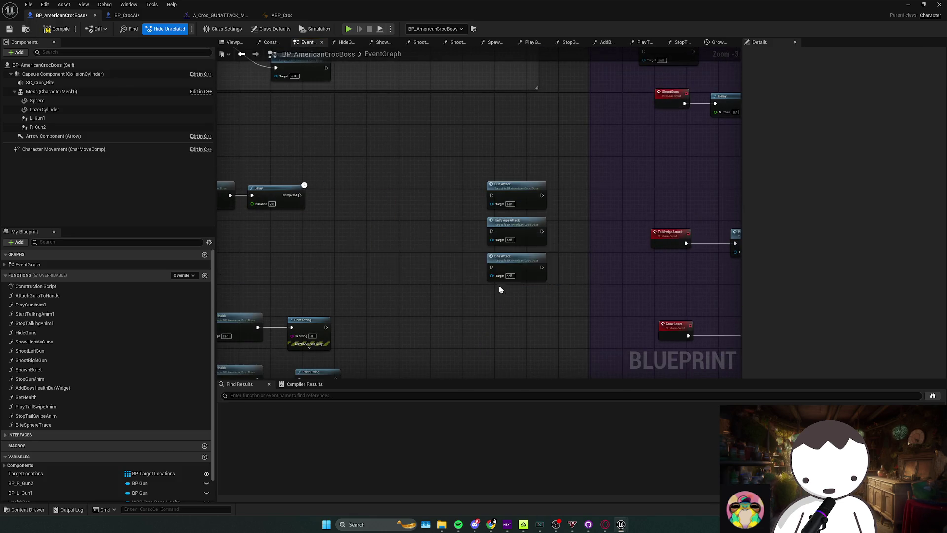
scroll(499, 285, "down", 5)
scroll(429, 222, "up", 3)
right_click(411, 274)
Add a custom event named BabyCrocAttack, then restore the Blueprint window to reveal the level editor
type("custom")
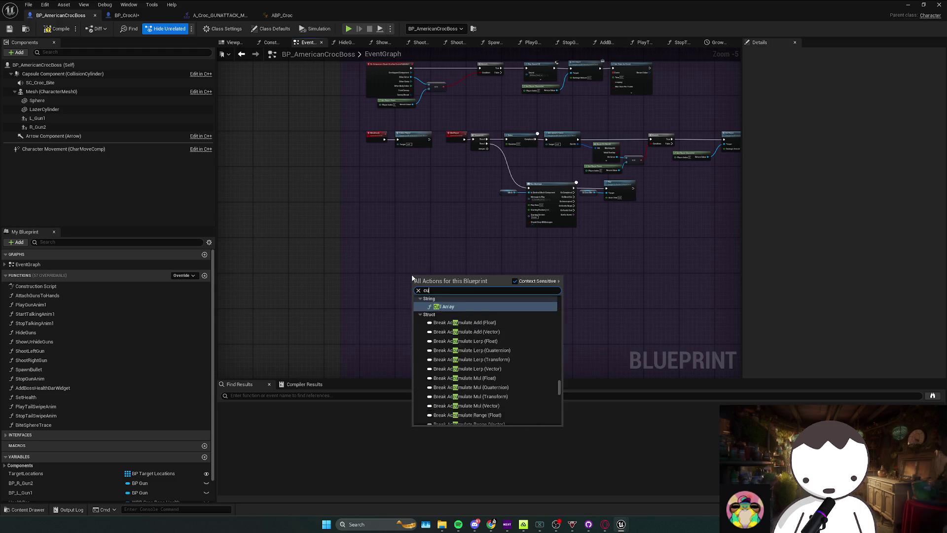
key("Return")
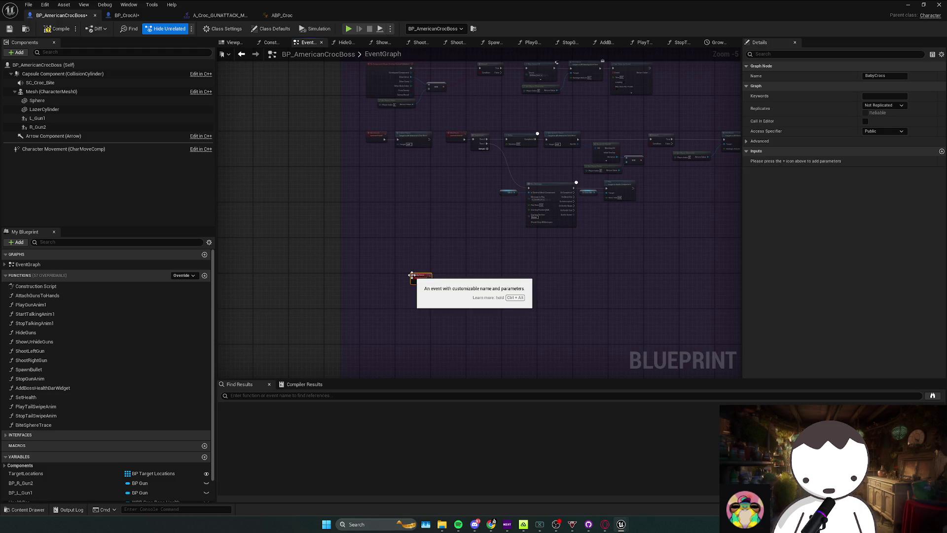
type("BabyCrocs")
key("Return")
left_click_drag(412, 278, 327, 284)
scroll(377, 276, "up", 2)
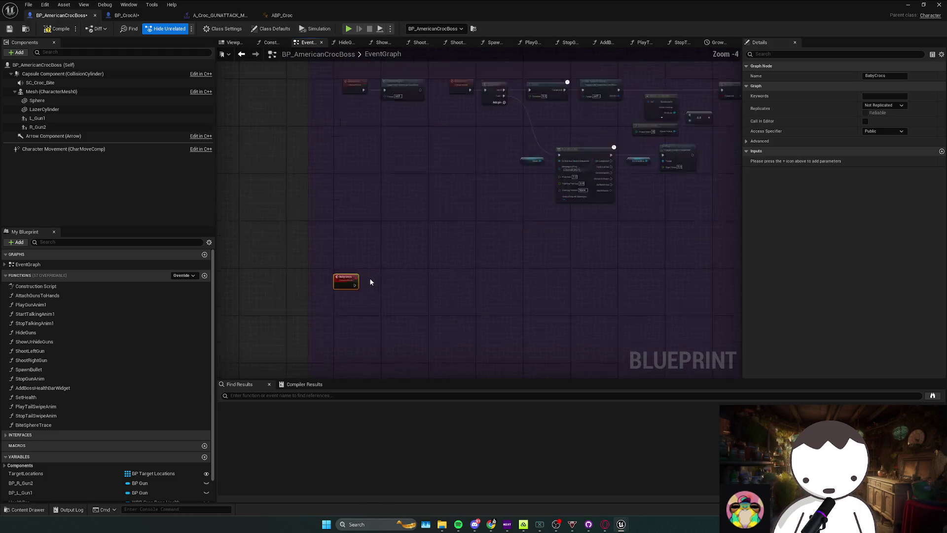
left_click(891, 77)
type("Attack")
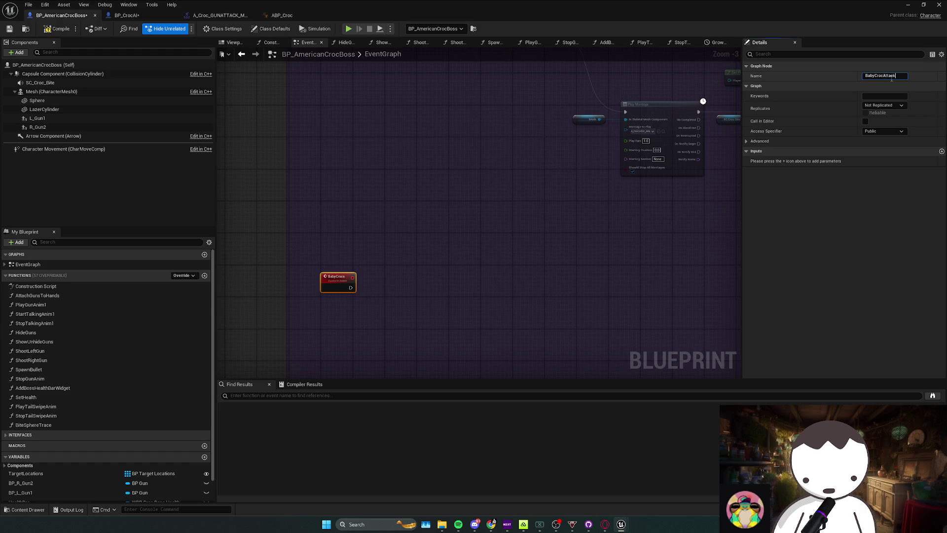
key("Return")
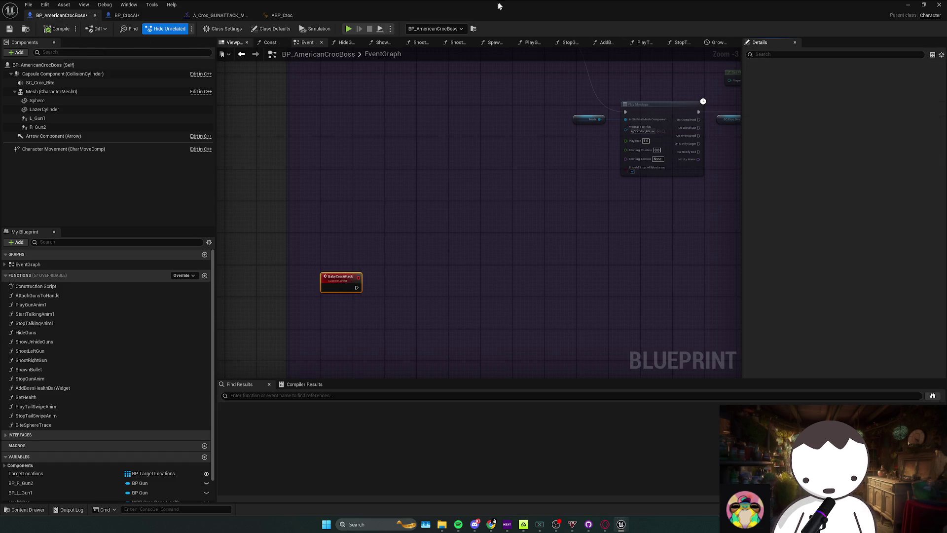
double_click(583, 15)
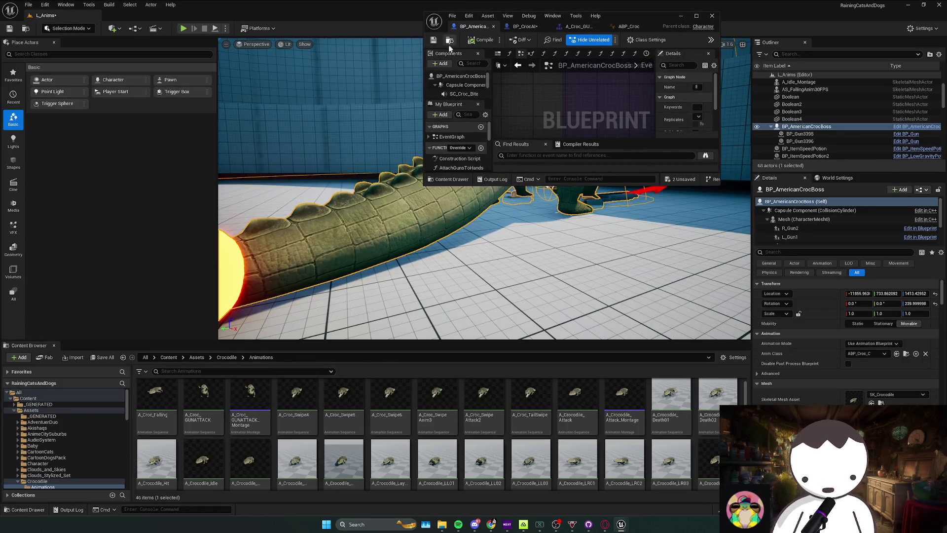
In the boss's AmericanCroc folder, make a Character-based BP_BabyCroc Blueprint and open it
key("ctrl+b")
right_click(354, 424)
left_click(413, 188)
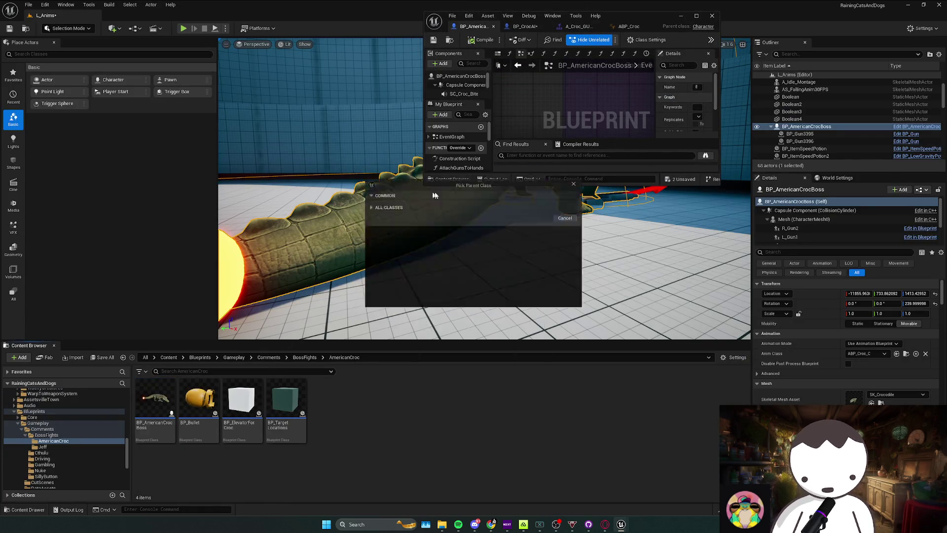
left_click(414, 234)
type("BP_Baby")
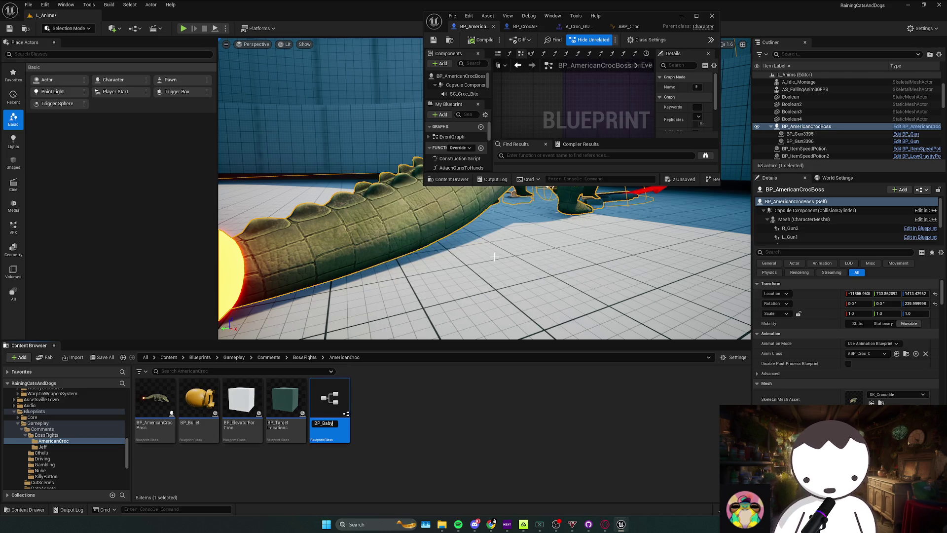
type("Croc")
key("Return")
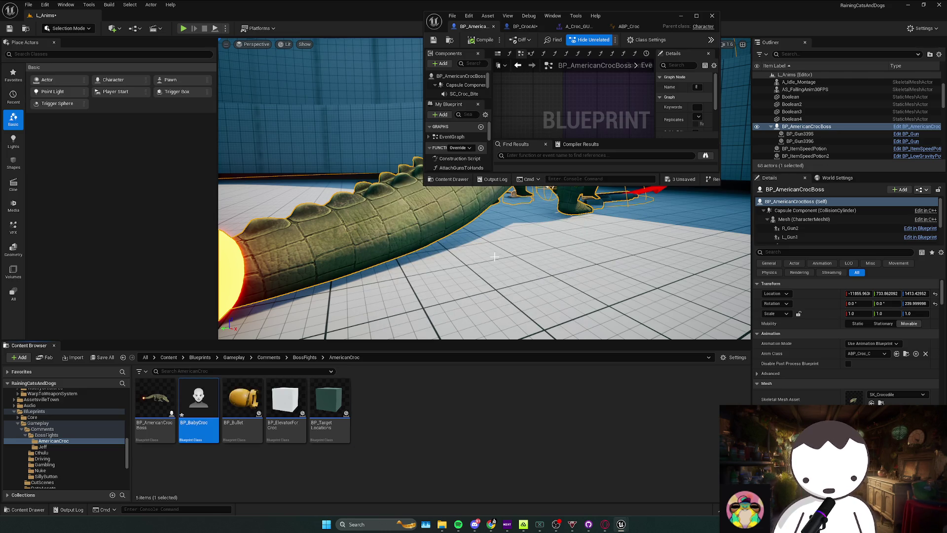
double_click(199, 421)
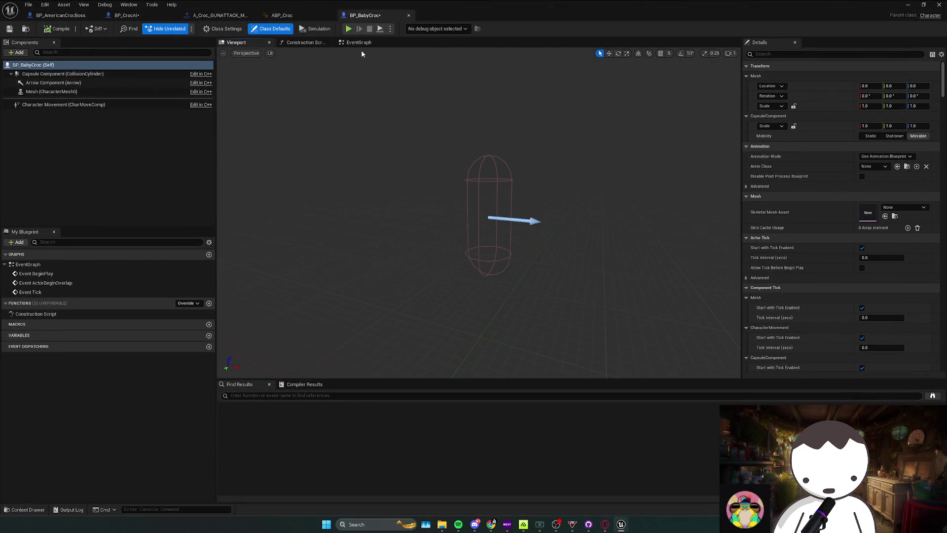
Look over BP_BabyCroc's event graph and Mesh component before returning to the viewport
left_click(359, 42)
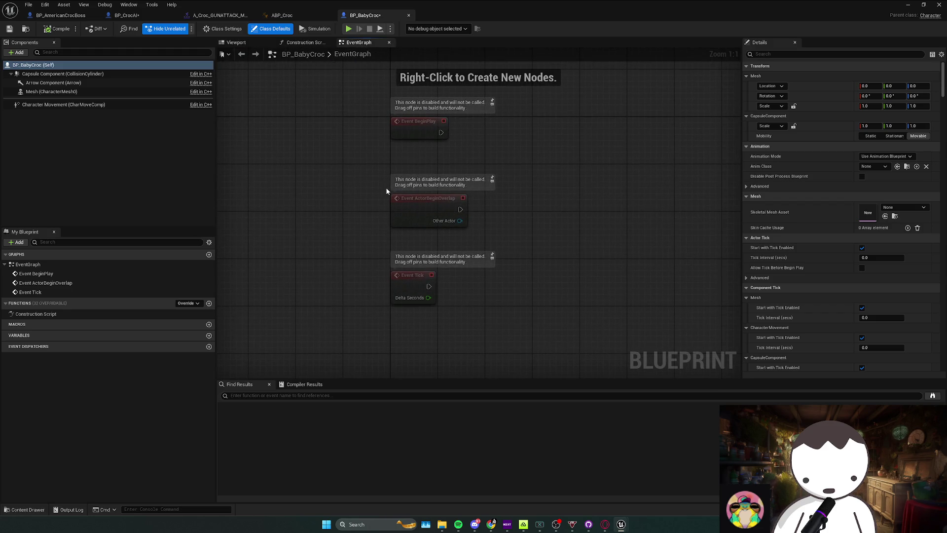
left_click(51, 91)
left_click(228, 44)
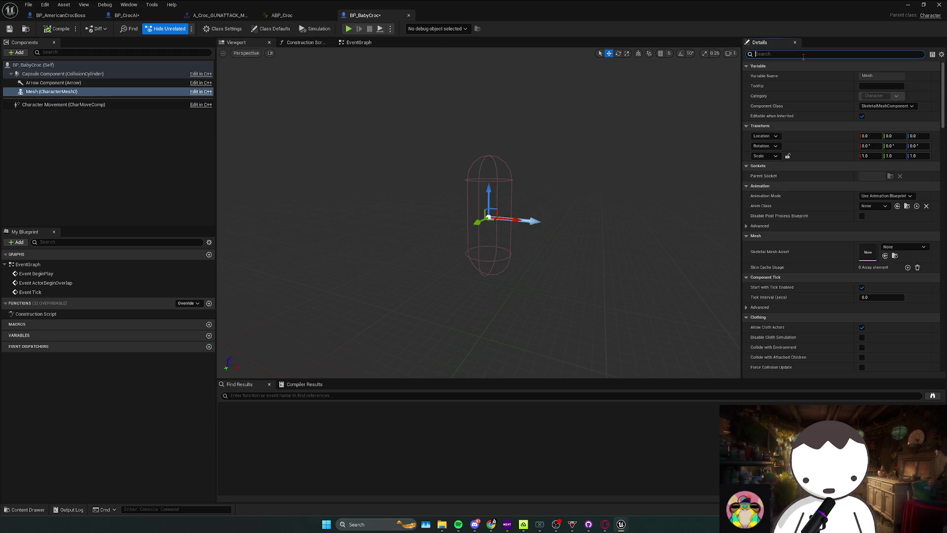
Set the collision capsule's half height to 34 and save BP_BabyCroc
left_click(512, 197)
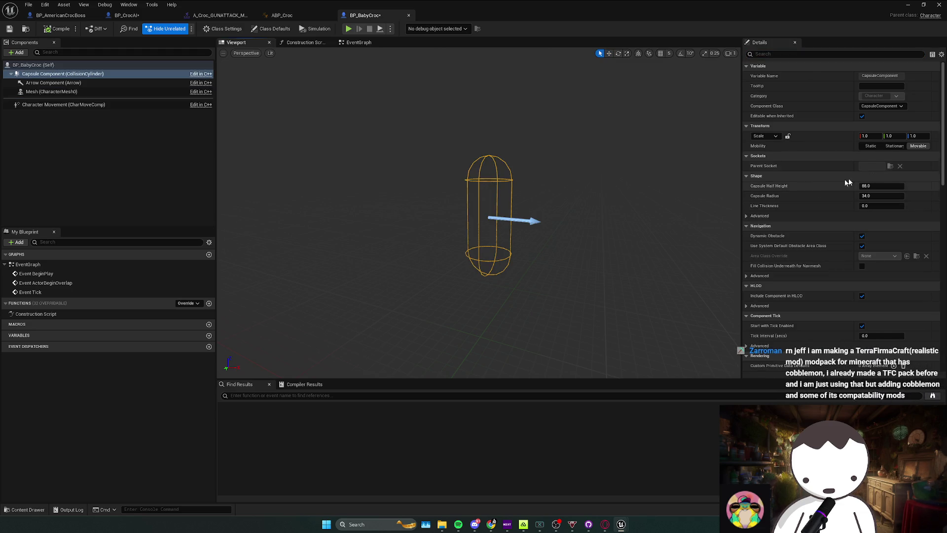
left_click(873, 186)
type("34")
key("Return")
key("ctrl+s")
left_click_drag(648, 151, 609, 150)
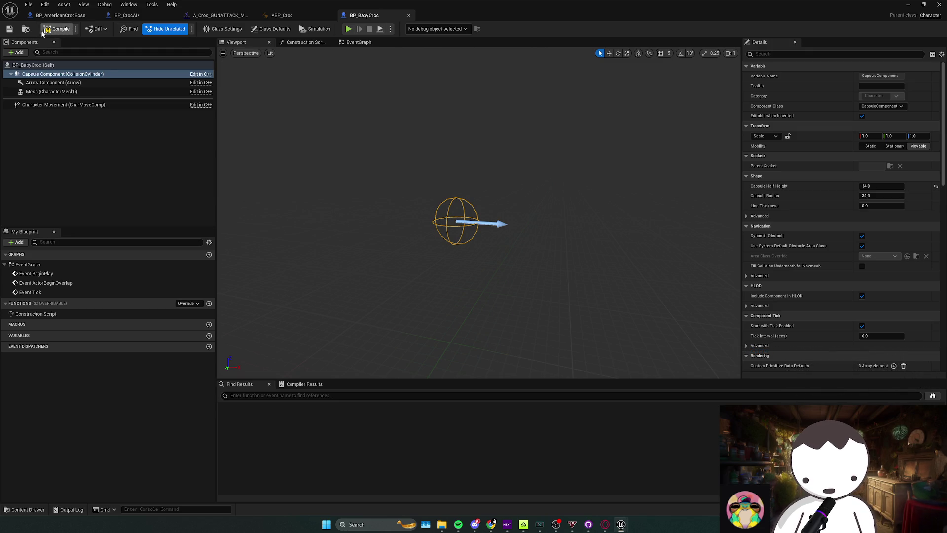
left_click(58, 92)
Assign SK_Crocodile as the Mesh's skeletal mesh and compile BP_BabyCroc
left_click(915, 248)
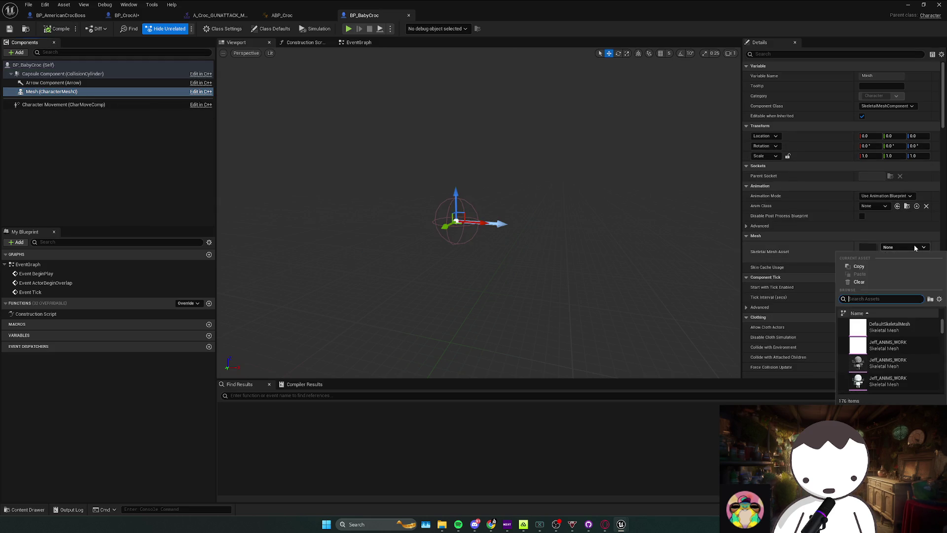
type("croc")
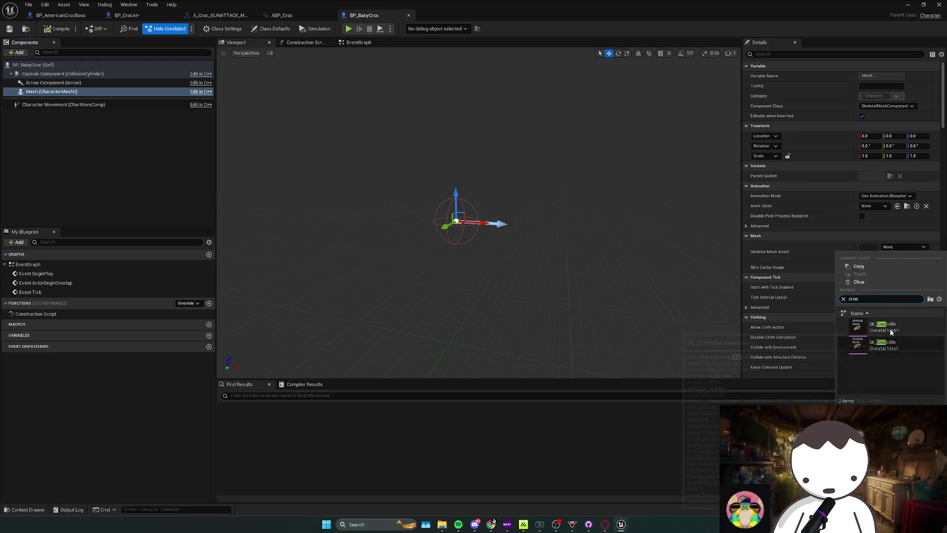
left_click(891, 331)
left_click(54, 29)
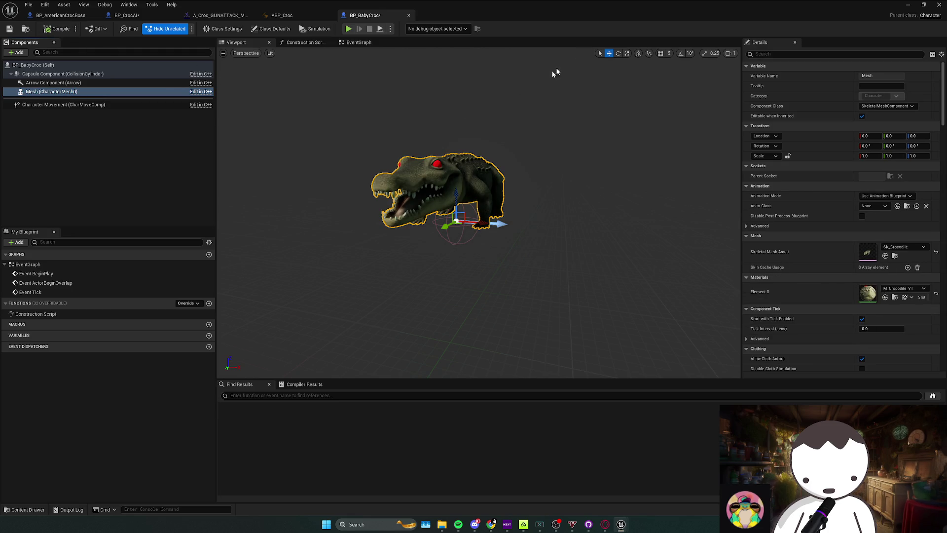
Place a BP_BabyCroc near the boss and lower its mesh into the collision sphere
key("alt+Tab")
mouse_move(198, 399)
left_mouse_down()
mouse_move(381, 276)
mouse_move(481, 224)
left_mouse_up()
key("f")
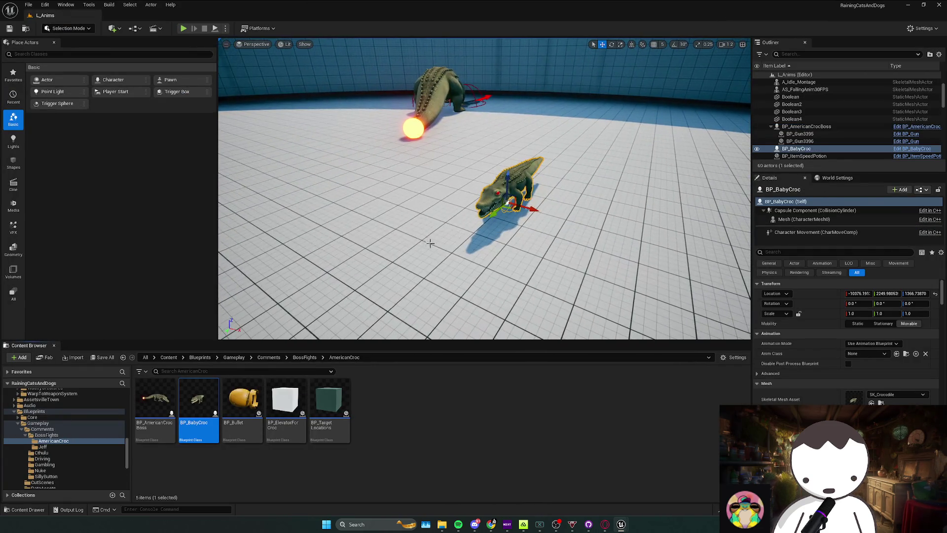
key("alt+Tab")
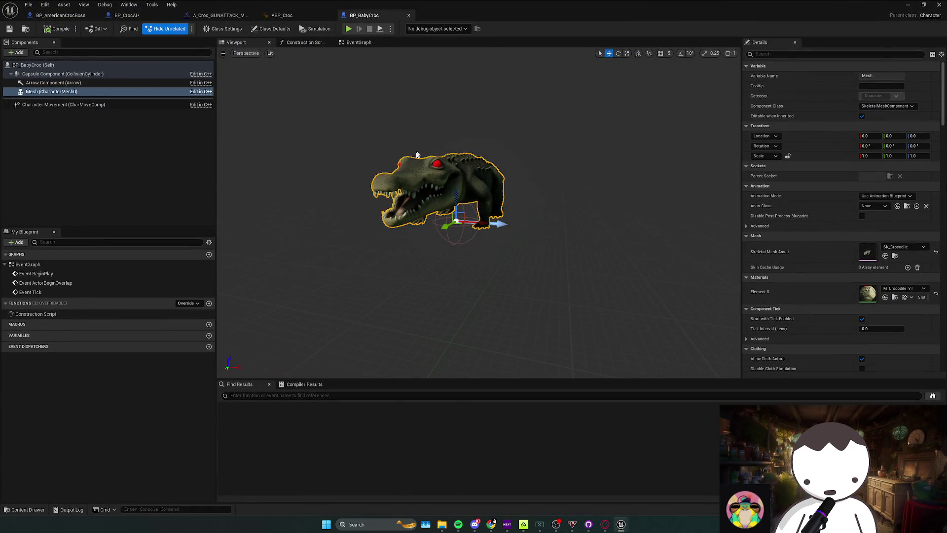
left_click_drag(449, 195, 461, 220)
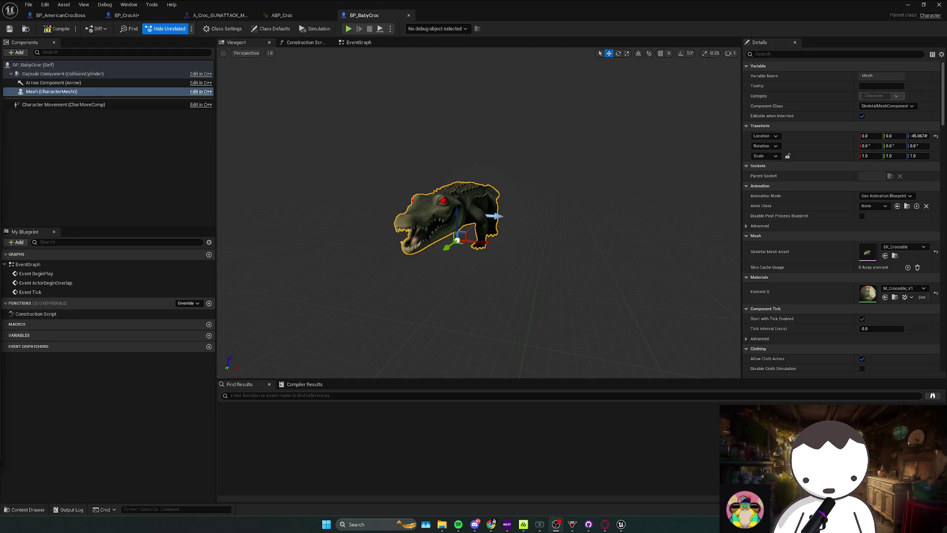
left_click(494, 521)
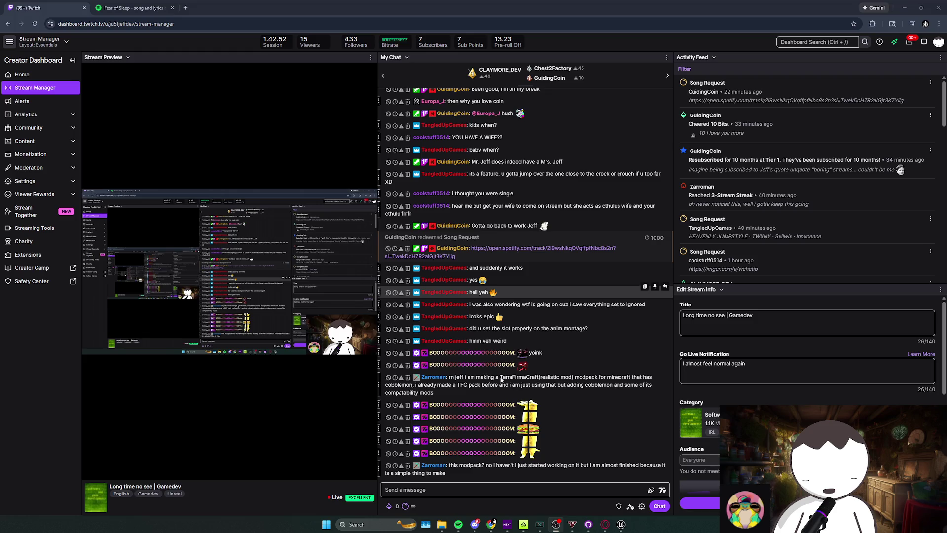
Flip between dashboard home and Stream Manager, check chat, then return to Unreal
key("alt+Left")
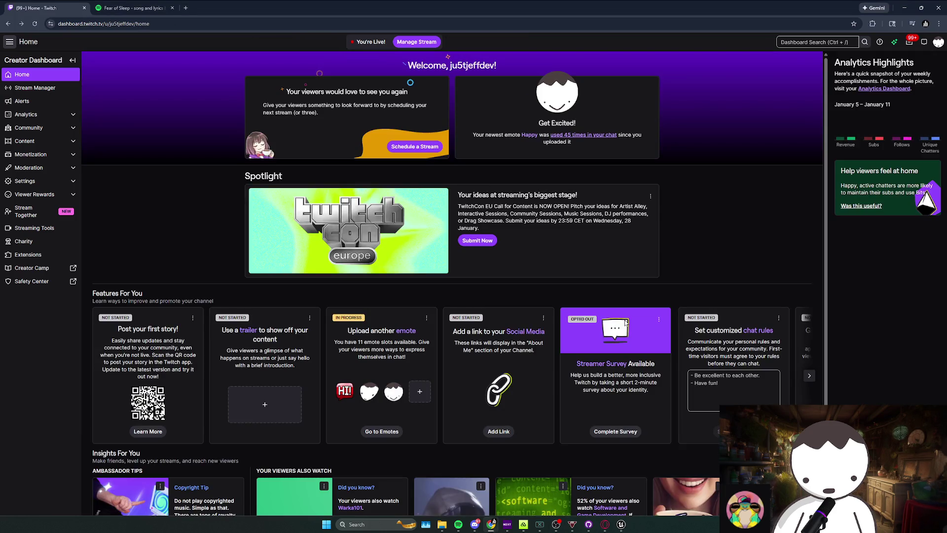
key("alt+Right")
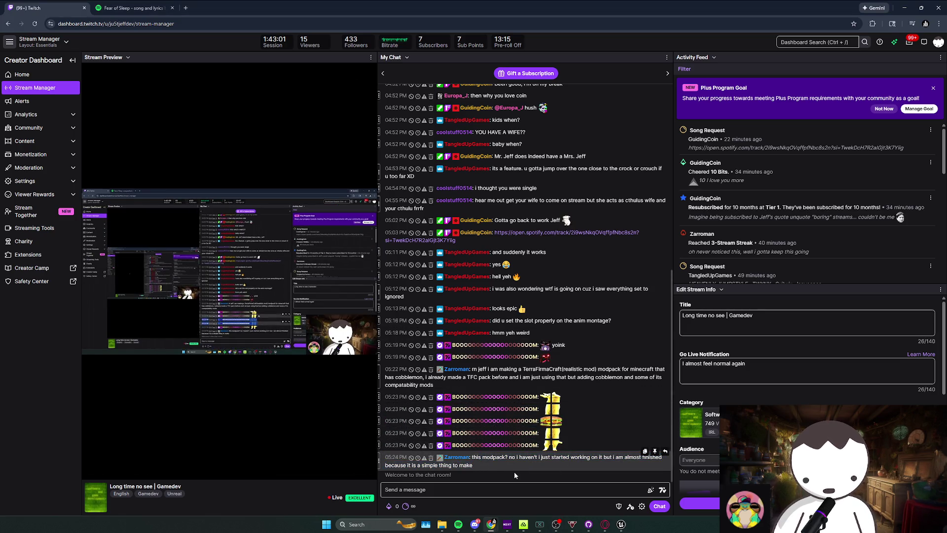
scroll(514, 471, "up", 2)
scroll(497, 470, "down", 2)
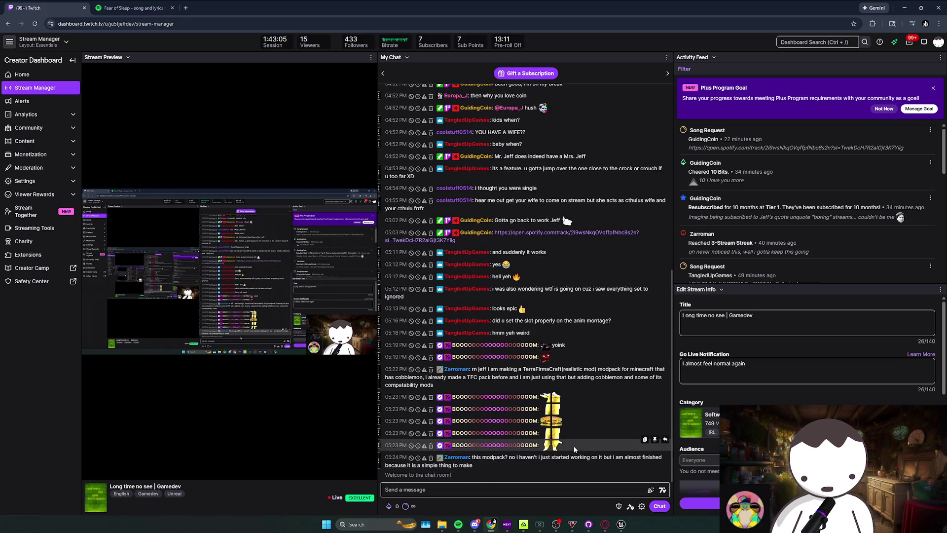
key("alt+Tab")
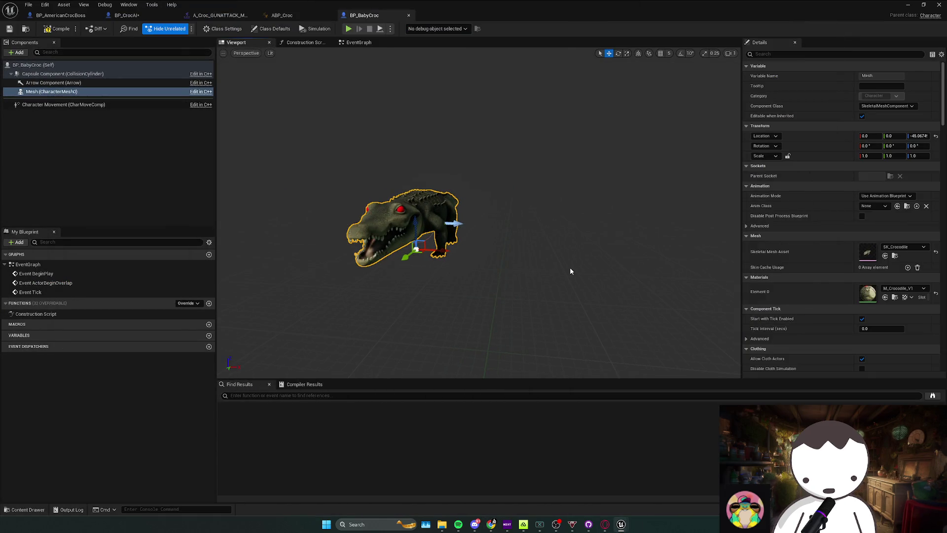
Scale the crocodile mesh to 0.5 on all three axes, raise it up, and compile
left_click(866, 156)
type("0.5")
key("Return")
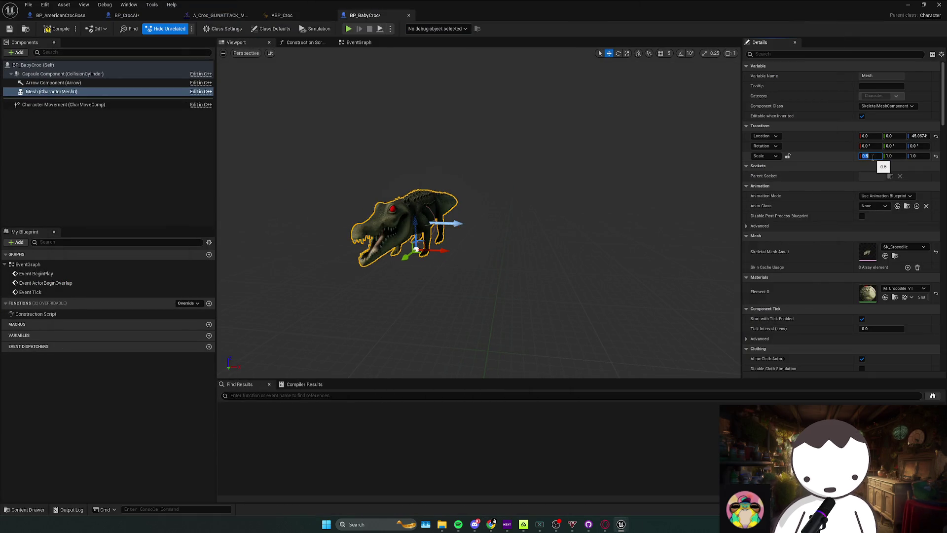
key("ctrl+z")
left_click(873, 158)
key("Return")
left_click_drag(393, 259, 393, 246)
left_click(56, 29)
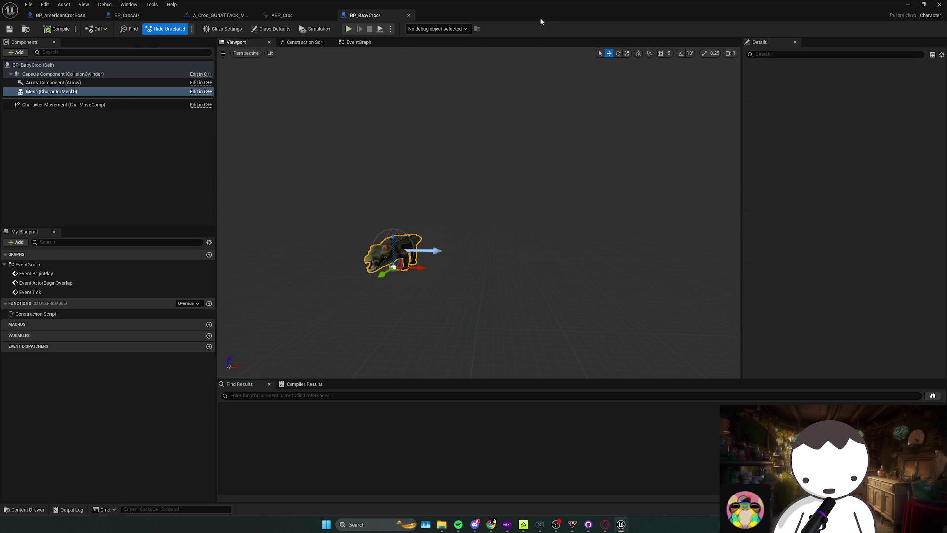
Play-test the level with the half-scale baby croc, then stop the session
left_click(908, 5)
scroll(554, 212, "down", 3)
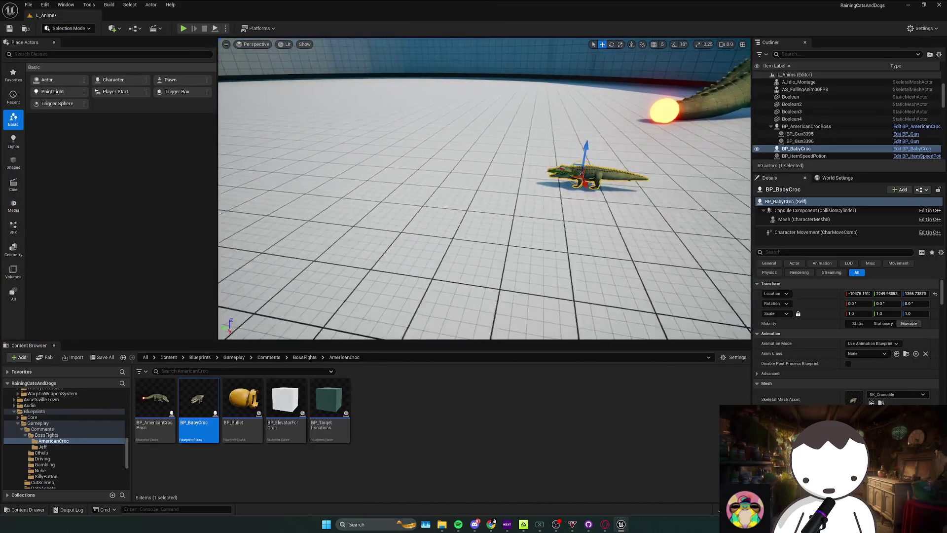
left_click(186, 31)
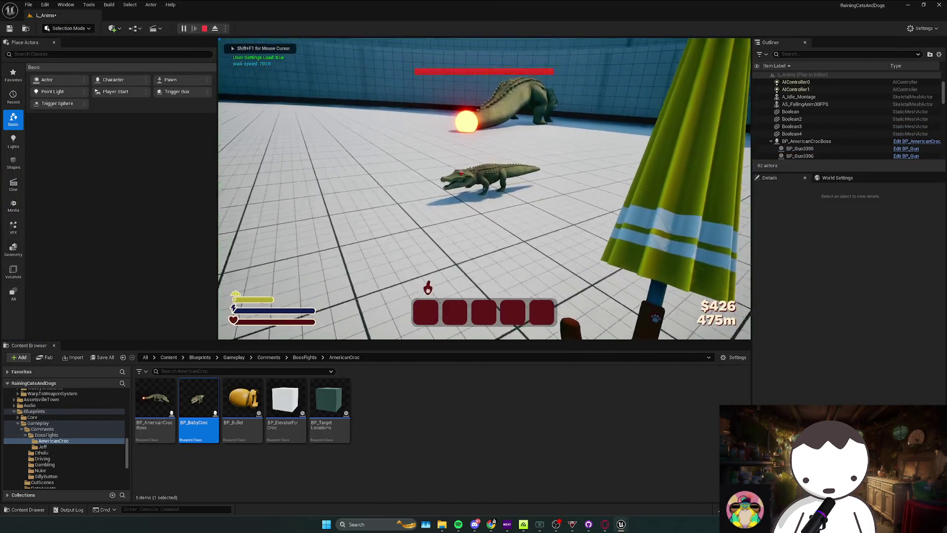
key("Escape")
Set BP_BabyCroc's Anim Class to ABP_Croc, save, and bring up the ABP_Croc AnimGraph
key("ctrl+e")
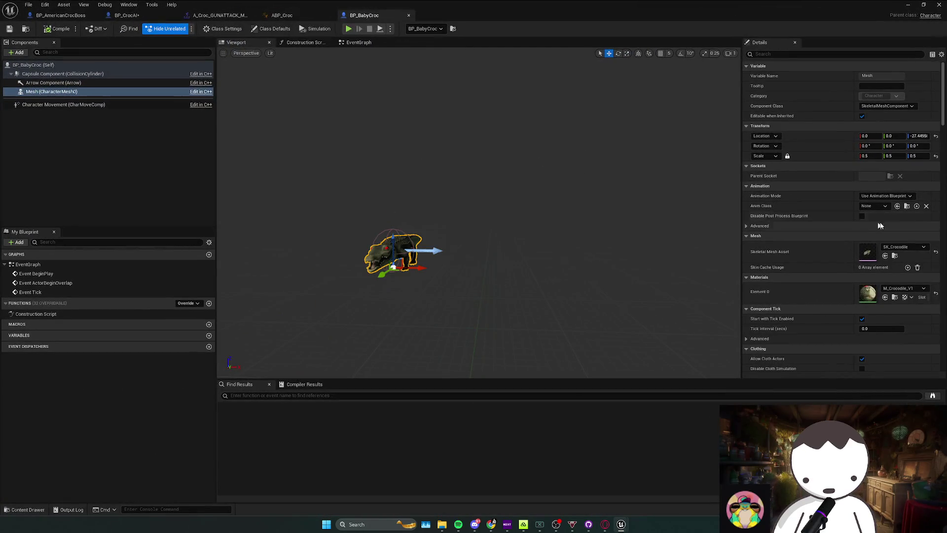
left_click(875, 205)
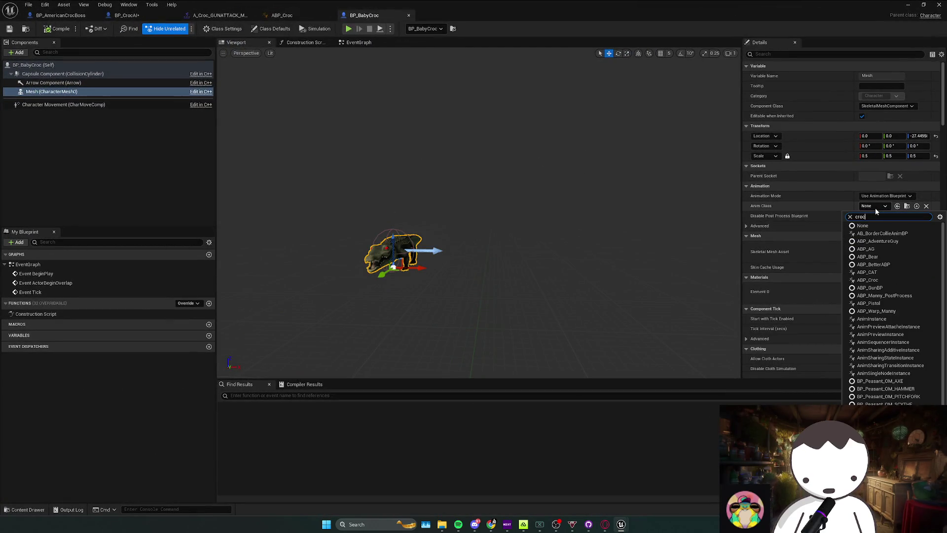
type("croc")
left_click(850, 234)
key("ctrl+s")
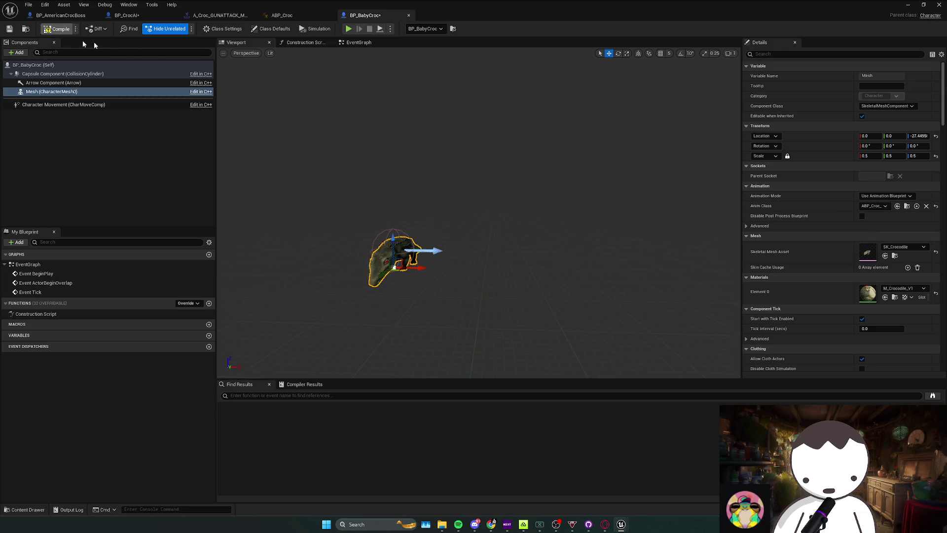
left_click(358, 42)
left_click(281, 16)
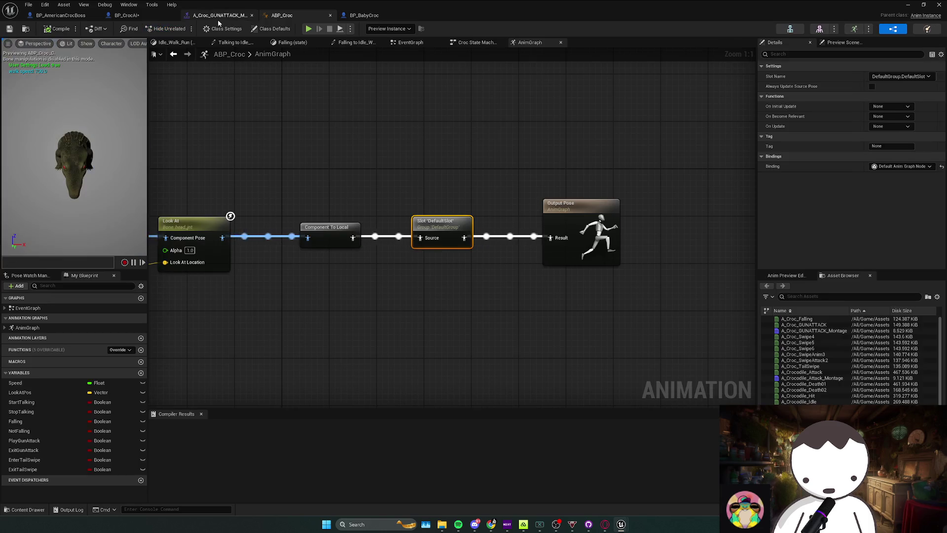
Review the red comment box area in BP_CrocAI's graph, then close BP_CrocAI
left_click(126, 16)
mouse_move(328, 129)
left_mouse_down()
mouse_move(364, 161)
mouse_move(397, 216)
left_mouse_up()
scroll(438, 212, "up", 1)
scroll(398, 203, "up", 1)
scroll(423, 200, "up", 1)
scroll(451, 205, "down", 1)
mouse_move(450, 206)
left_mouse_down()
mouse_move(481, 167)
mouse_move(474, 220)
mouse_move(449, 244)
mouse_move(441, 170)
left_mouse_up()
scroll(482, 168, "up", 1)
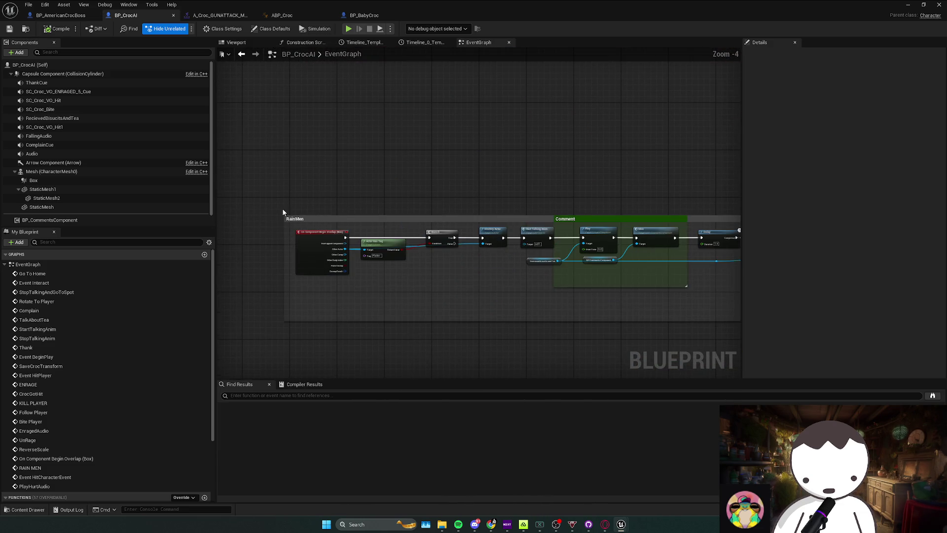
scroll(282, 208, "down", 3)
left_click(173, 15)
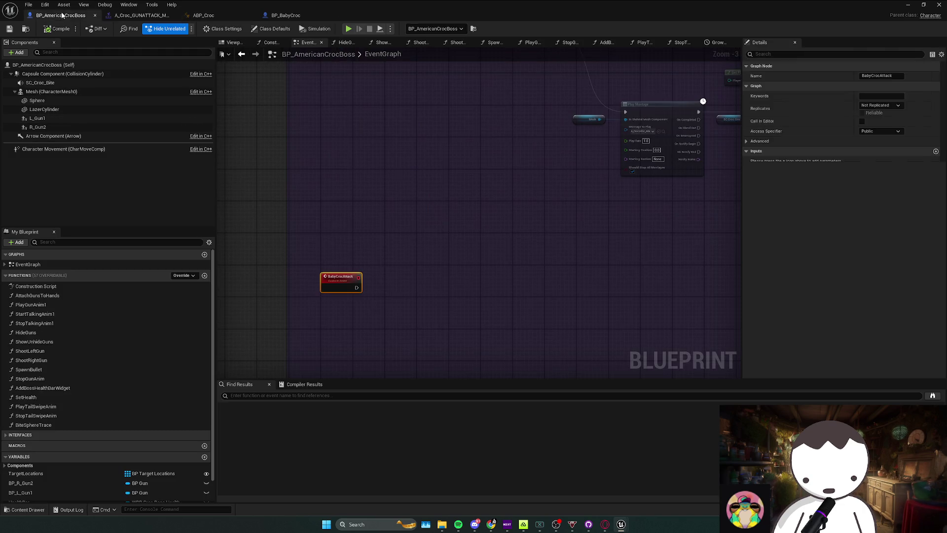
Call Baby Croc Attack from the boss's Delay Completed pin and compile BP_AmericanCrocBoss
scroll(405, 207, "up", 2)
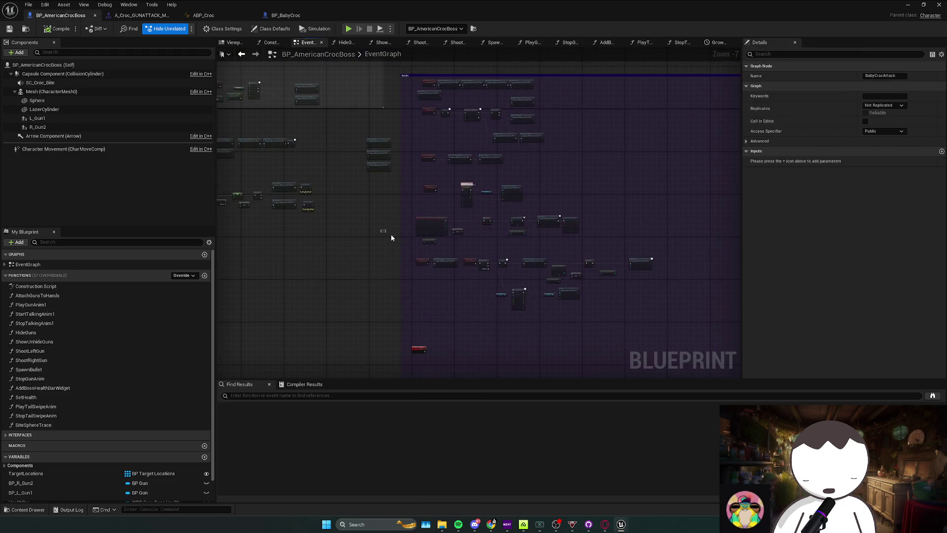
left_click_drag(394, 194, 413, 212)
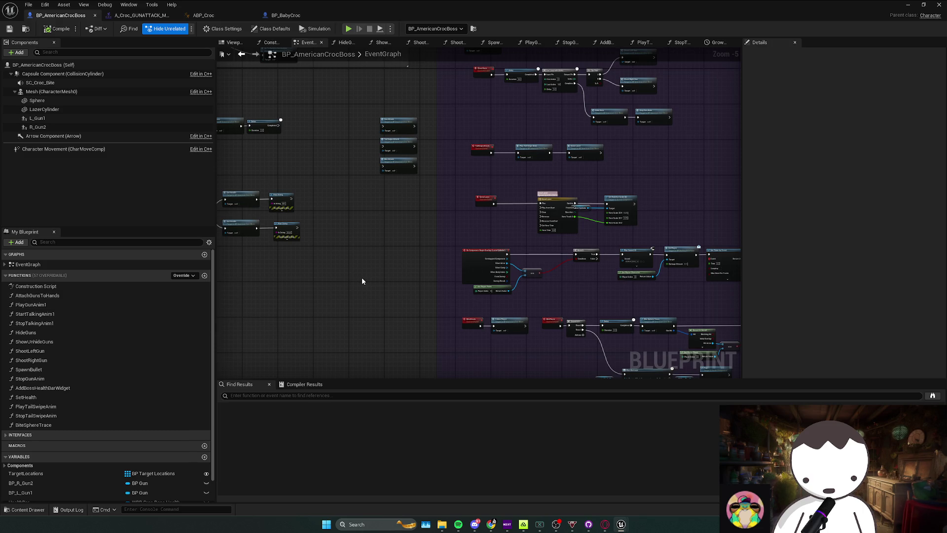
scroll(387, 254, "up", 2)
mouse_move(387, 256)
left_mouse_down()
mouse_move(383, 279)
mouse_move(428, 286)
mouse_move(401, 171)
left_mouse_up()
scroll(411, 252, "down", 3)
scroll(460, 297, "up", 3)
mouse_move(460, 298)
left_mouse_down()
mouse_move(433, 145)
mouse_move(380, 165)
mouse_move(332, 150)
mouse_move(417, 207)
mouse_move(397, 251)
left_mouse_up()
left_click_drag(371, 198, 397, 201)
type("random")
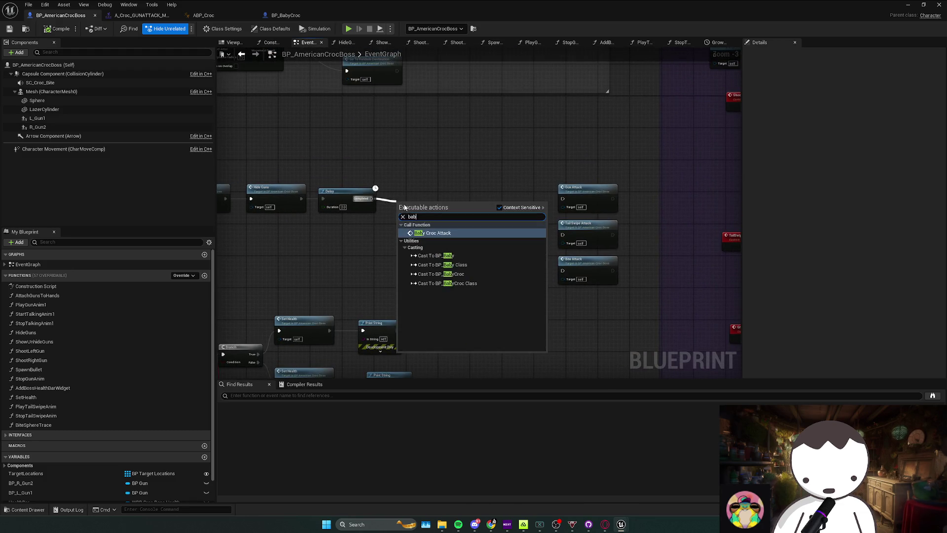
left_click(436, 235)
double_click(423, 196)
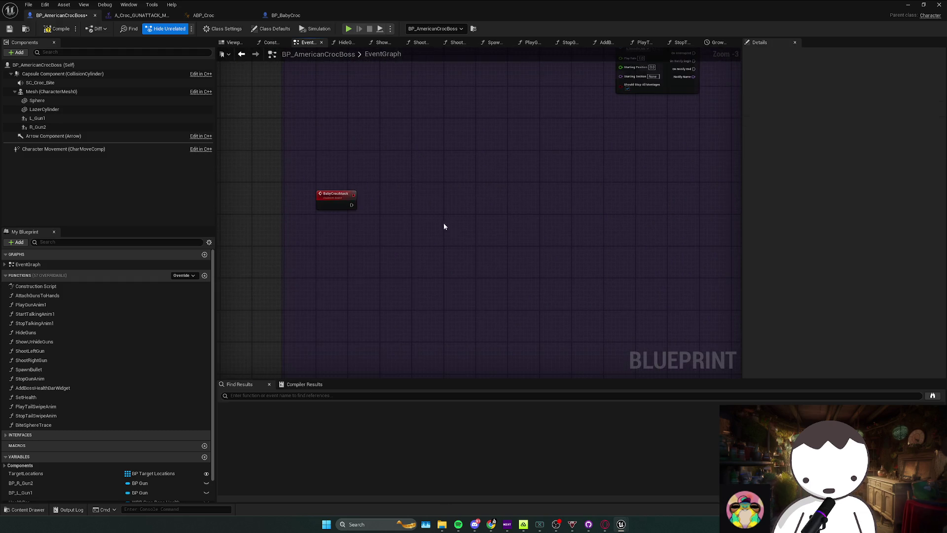
left_click(58, 29)
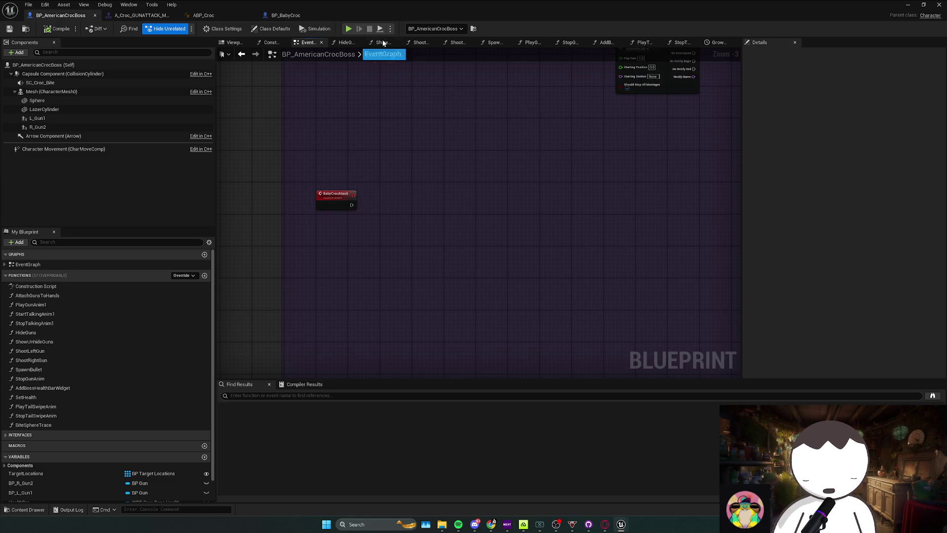
left_click(291, 16)
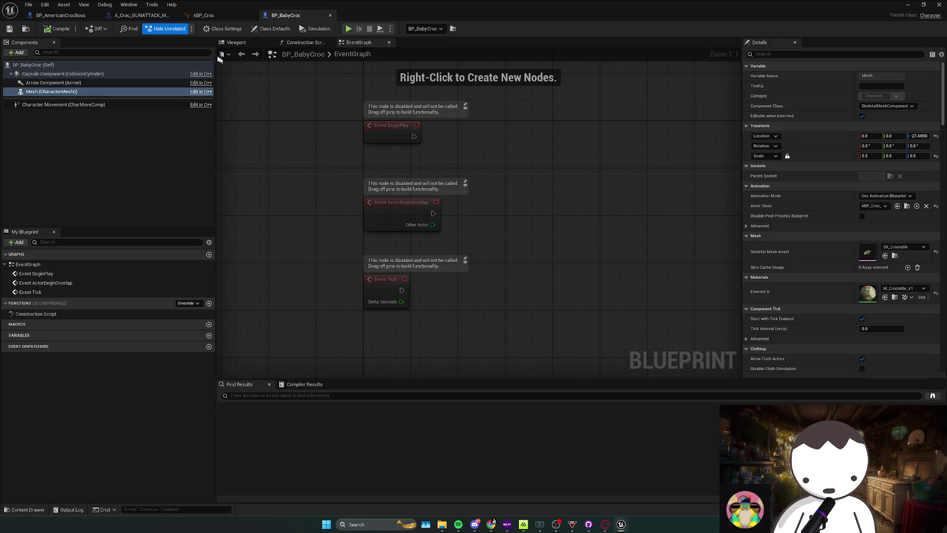
Paste the FollowPlayer and AI MoveTo nodes into BP_BabyCroc, delete Bite Player, and save
left_click(61, 16)
scroll(403, 193, "down", 3)
scroll(423, 202, "up", 6)
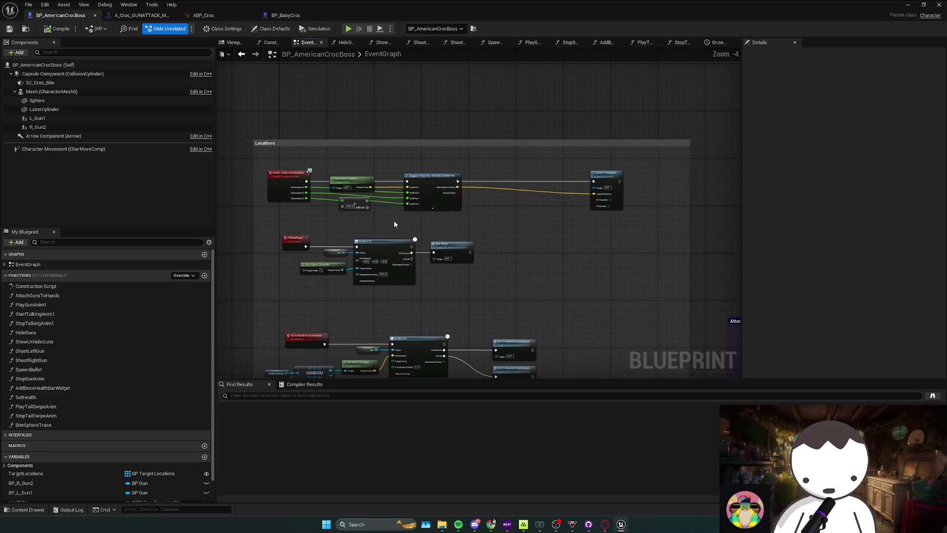
left_click(286, 15)
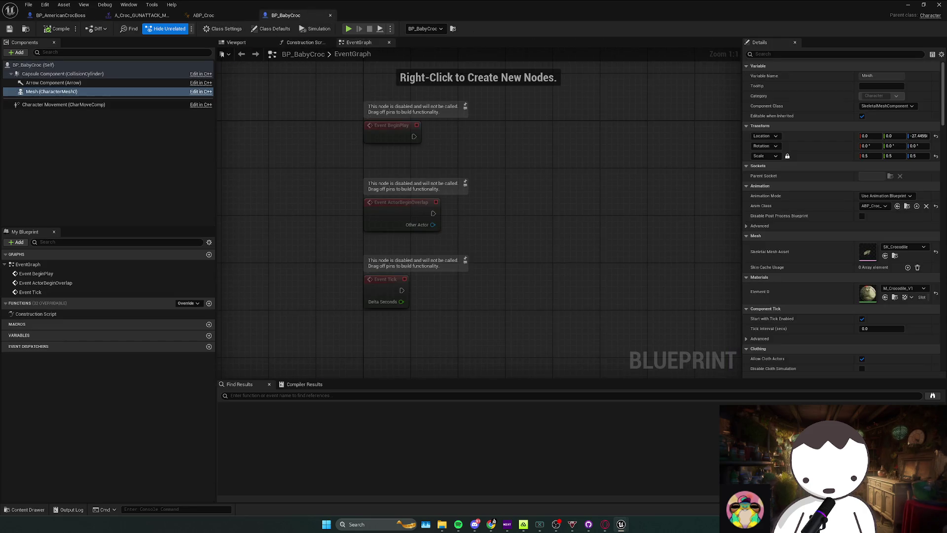
key("ctrl+v")
left_click(500, 312)
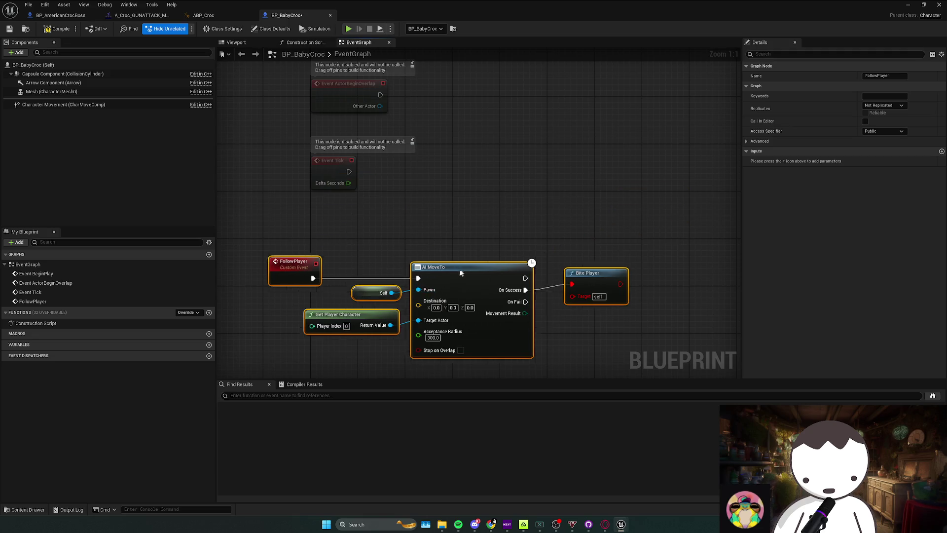
left_click_drag(522, 227, 601, 274)
key("Delete")
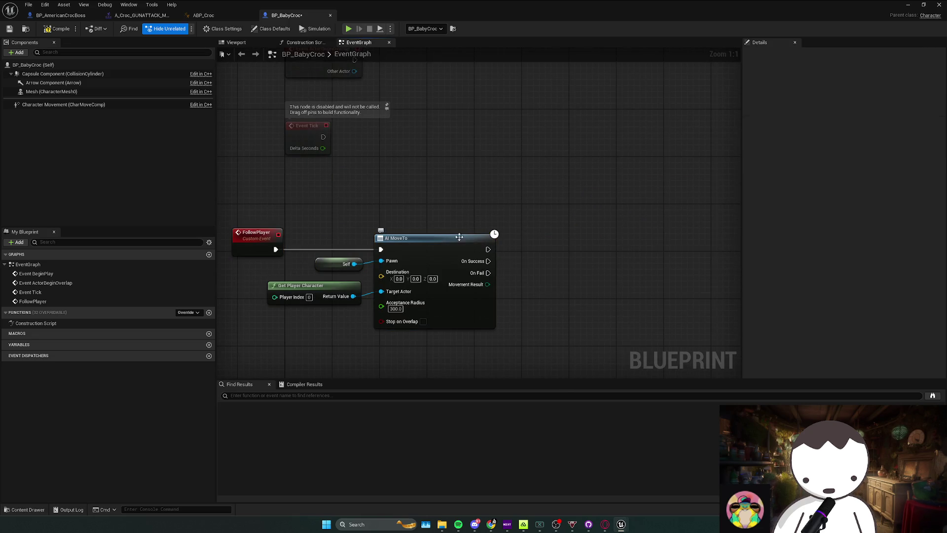
key("ctrl+s")
Delete the disabled overlap and Tick events, call Follow Player from BeginPlay, and compile
mouse_move(372, 174)
left_mouse_down()
mouse_move(361, 277)
mouse_move(306, 138)
left_mouse_up()
key("Delete")
left_click_drag(325, 86, 366, 87)
type("Follow p")
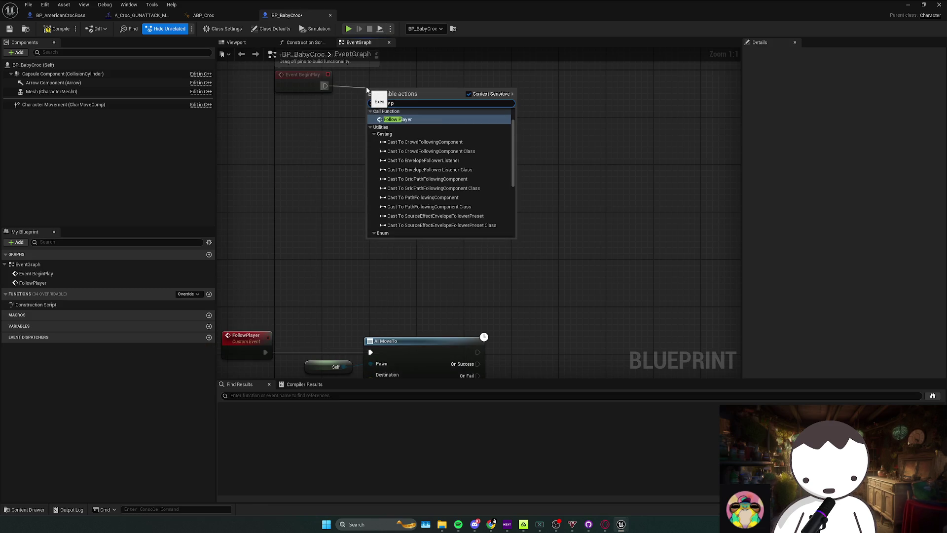
key("Return")
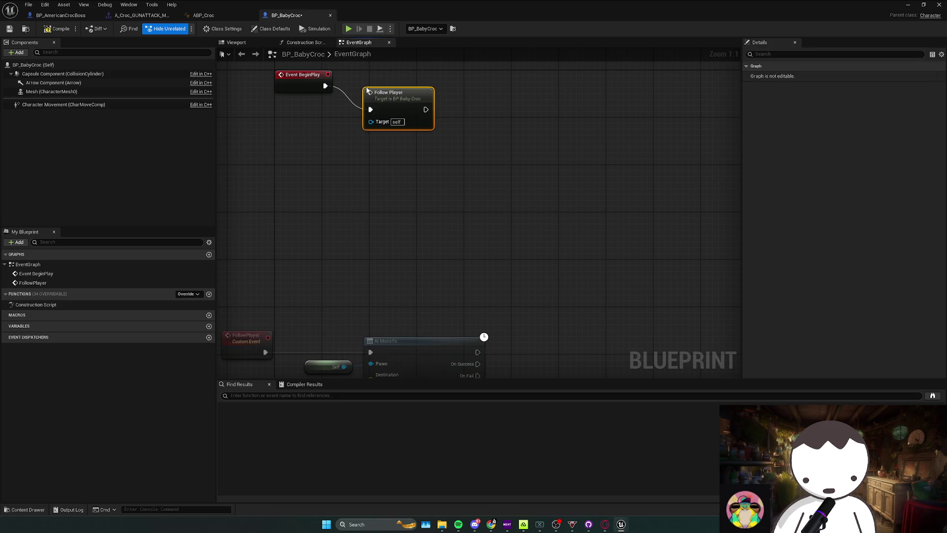
left_click_drag(402, 88, 464, 95)
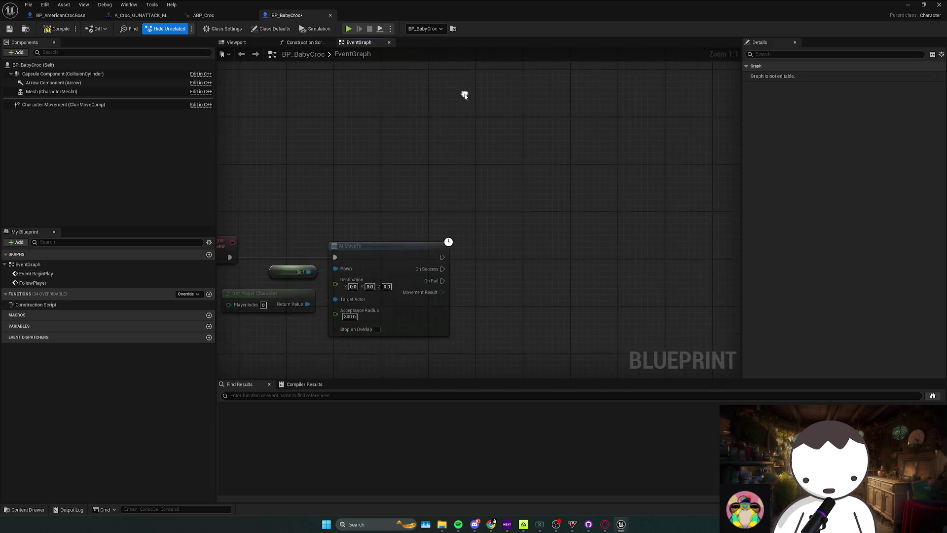
scroll(525, 200, "down", 3)
left_click(503, 205)
left_click(395, 161)
left_click(54, 33)
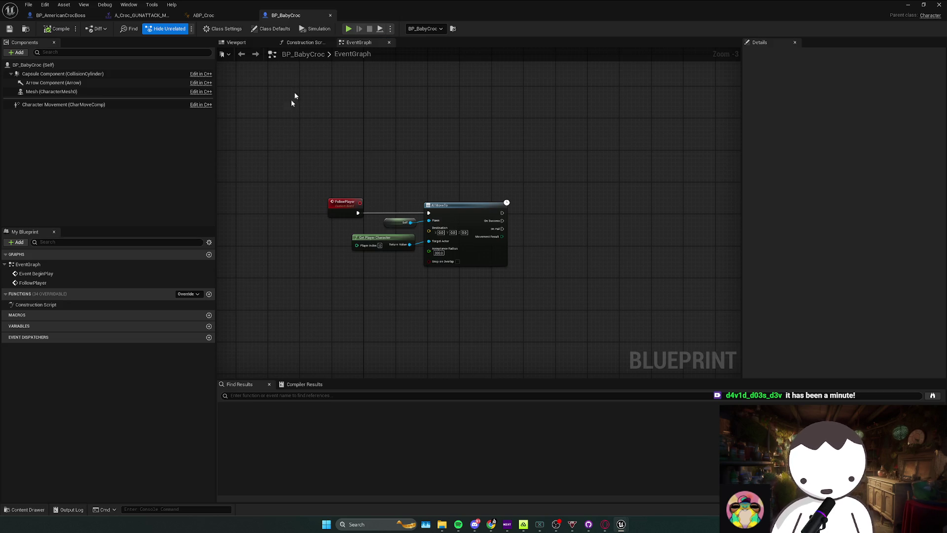
Select the crocodile mesh in the Viewport, then open a viewer card's options in Twitch Stream Manager
left_click(242, 43)
left_click(74, 92)
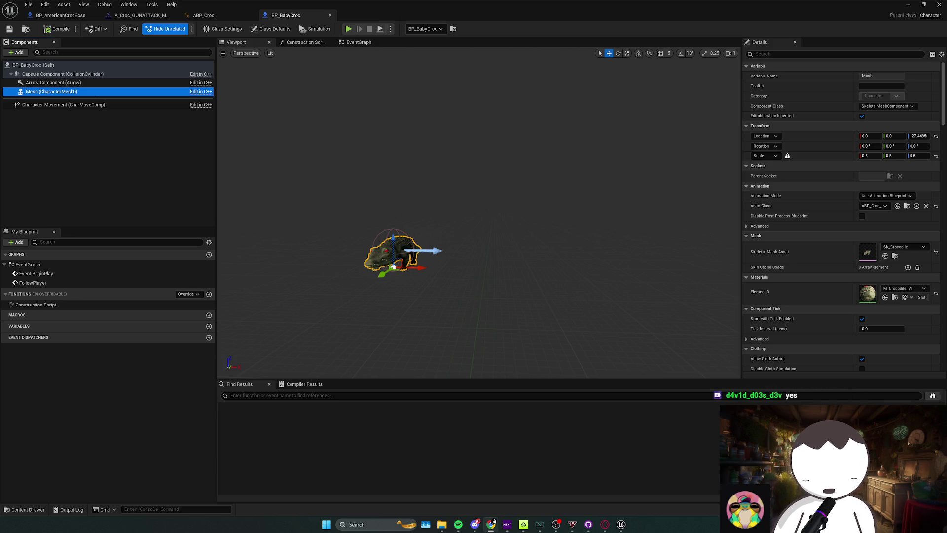
left_click(493, 523)
right_click(512, 245)
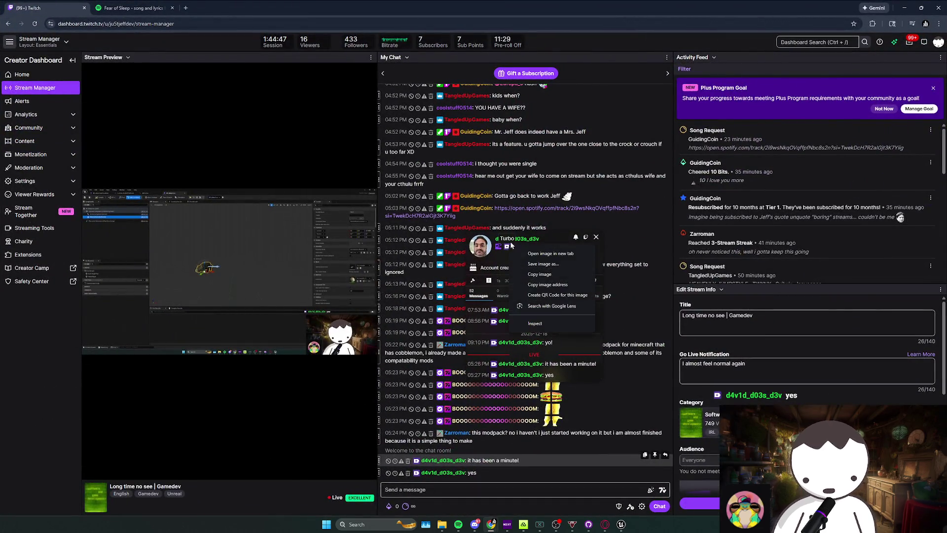
Open the chatter's channel in a new tab, reset its zoom, browse it, then return to Unreal
left_click(523, 239)
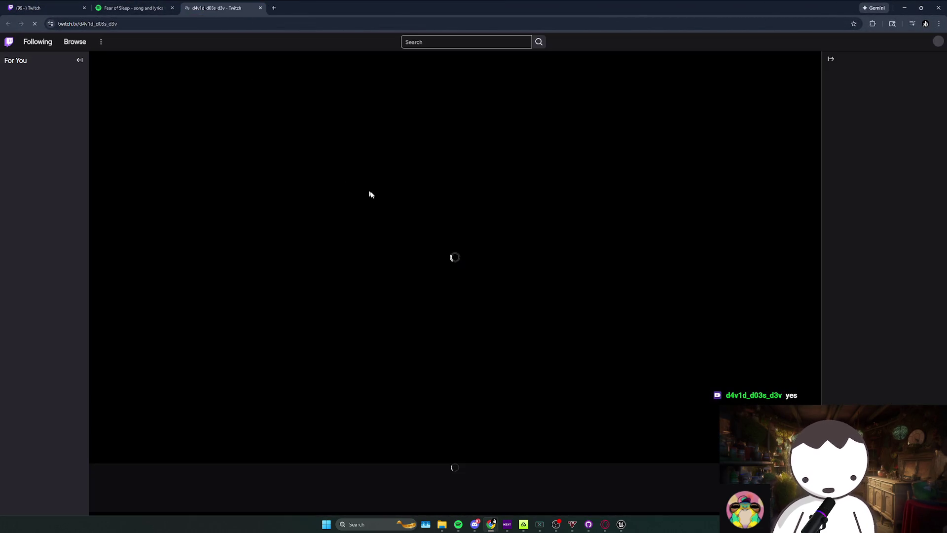
scroll(159, 258, "up", 7)
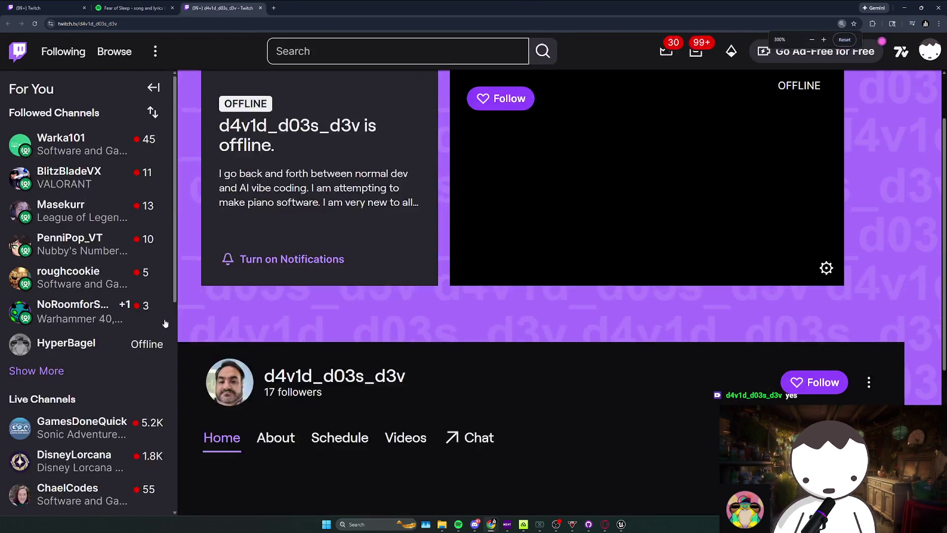
scroll(165, 323, "up", 2)
key("ctrl+0")
key("ctrl+1")
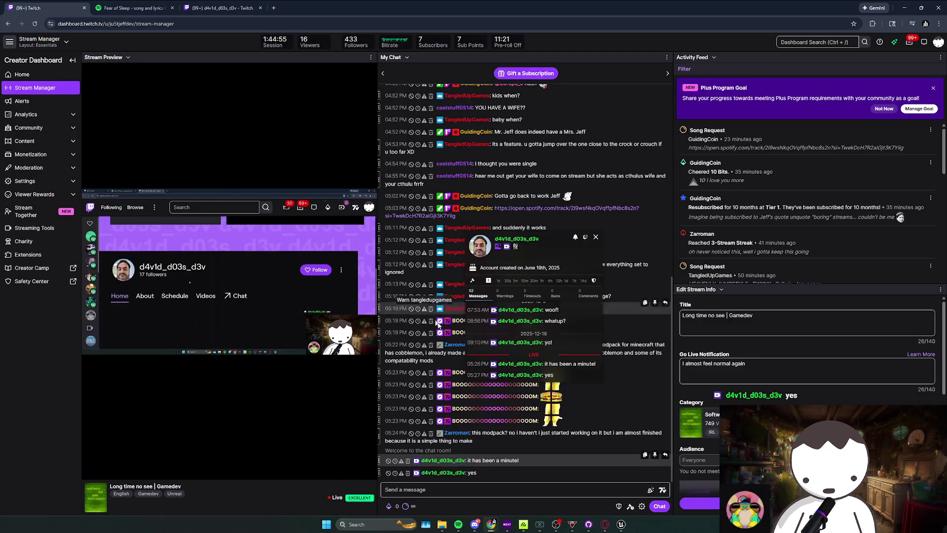
key("ctrl+3")
scroll(289, 237, "down", 3)
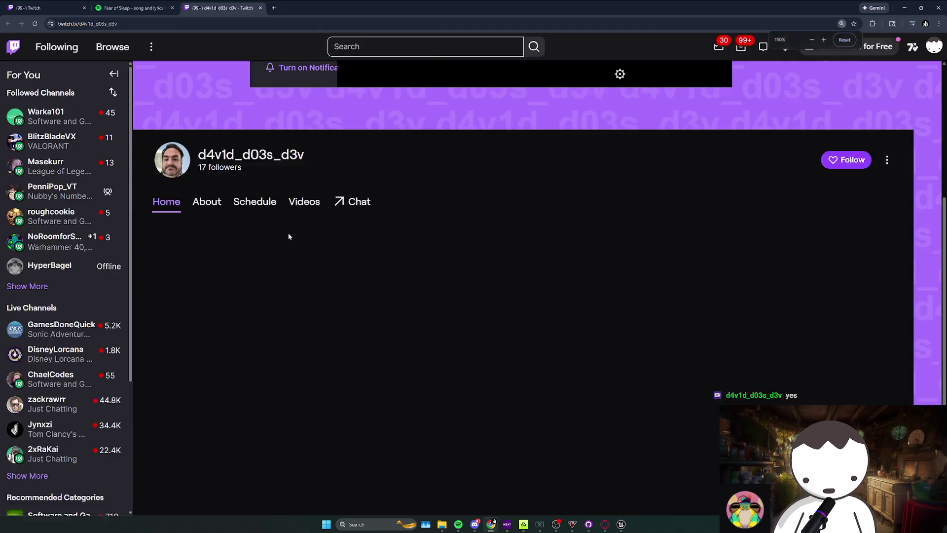
scroll(289, 236, "down", 3)
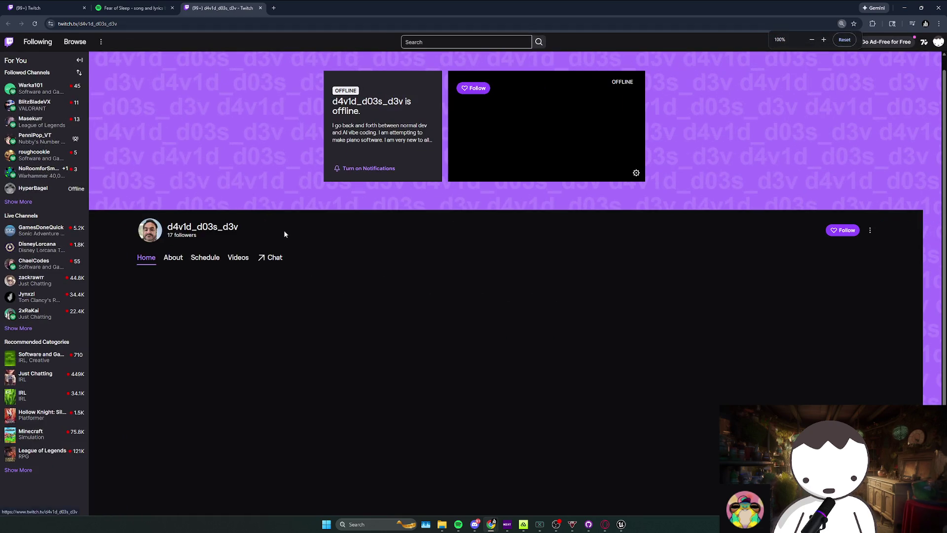
key("ctrl+1")
key("alt+Tab")
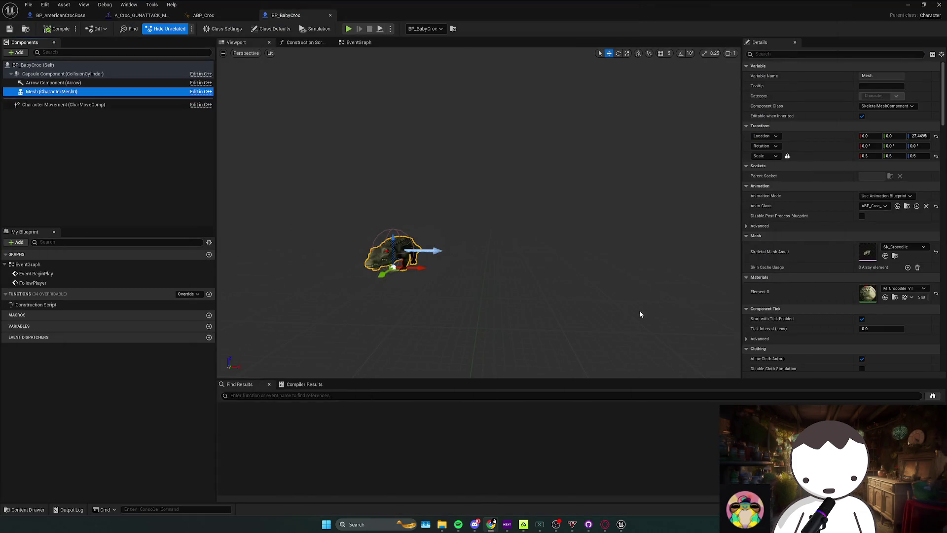
Orbit and frame the baby crocodile model in the Blueprint viewport
left_click_drag(640, 314, 621, 307)
scroll(617, 305, "up", 4)
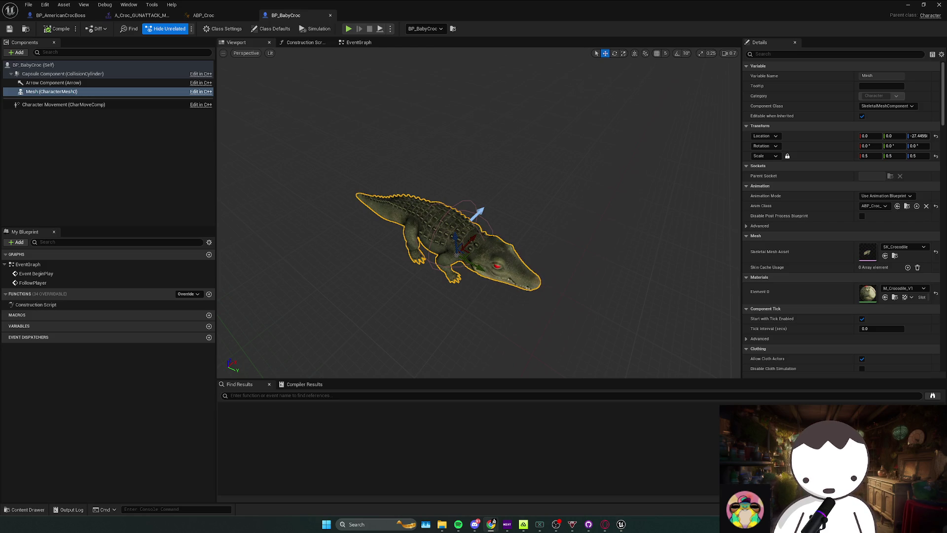
left_click_drag(483, 247, 444, 212)
key("f")
mouse_move(448, 254)
left_mouse_down()
mouse_move(509, 212)
mouse_move(493, 222)
left_mouse_up()
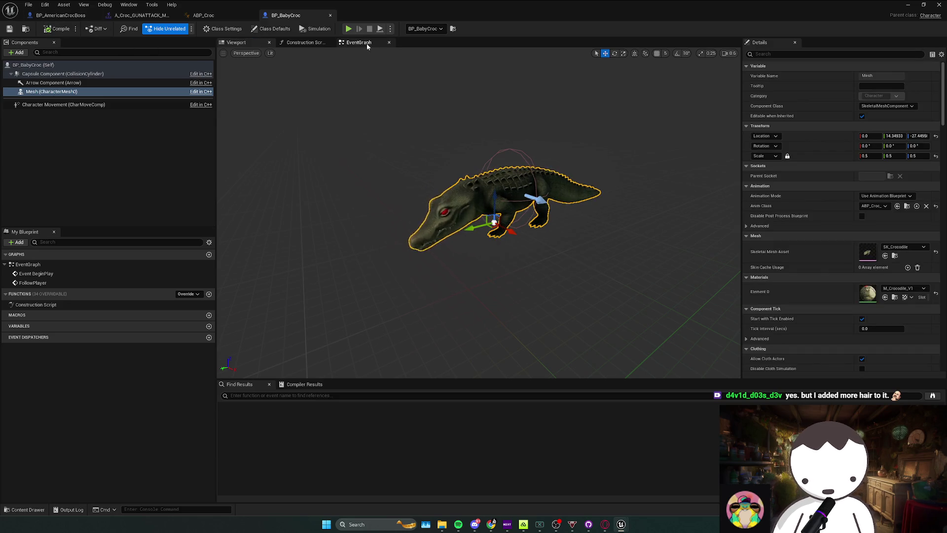
Select the FollowPlayer and AI MoveTo nodes in the event graph and nudge them into place
left_click(365, 43)
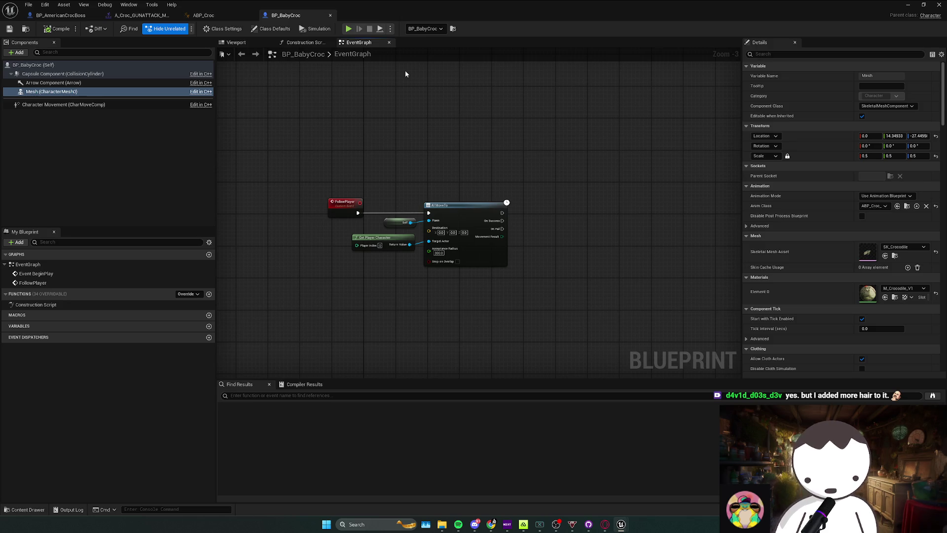
mouse_move(295, 140)
left_mouse_down()
mouse_move(490, 228)
mouse_move(485, 203)
left_mouse_up()
left_click_drag(354, 248, 354, 244)
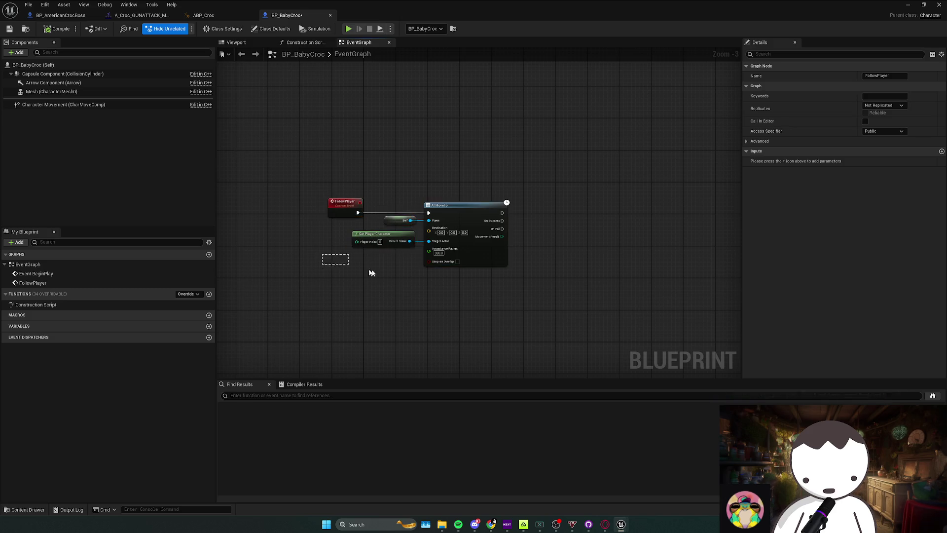
mouse_move(466, 243)
left_mouse_down()
mouse_move(339, 295)
mouse_move(467, 248)
left_mouse_up()
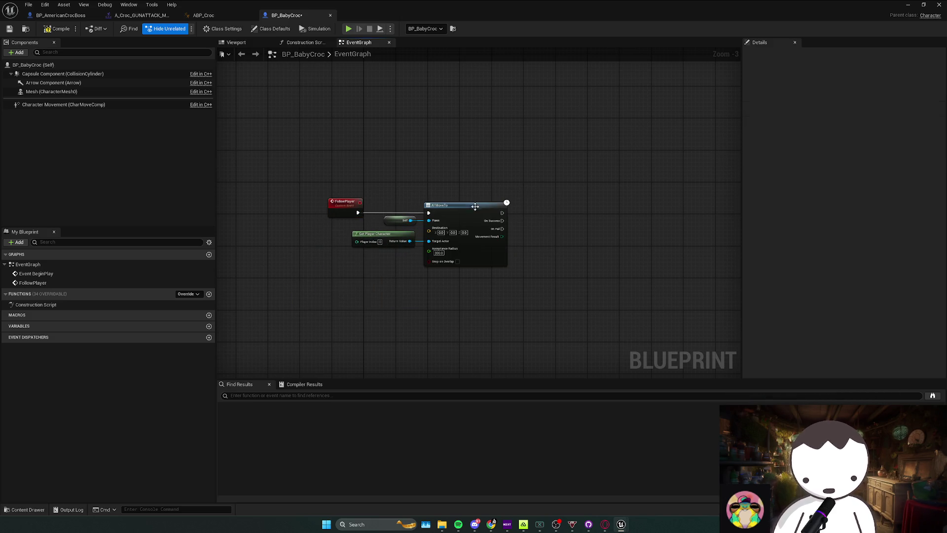
left_click(386, 296)
left_click_drag(347, 290, 499, 196)
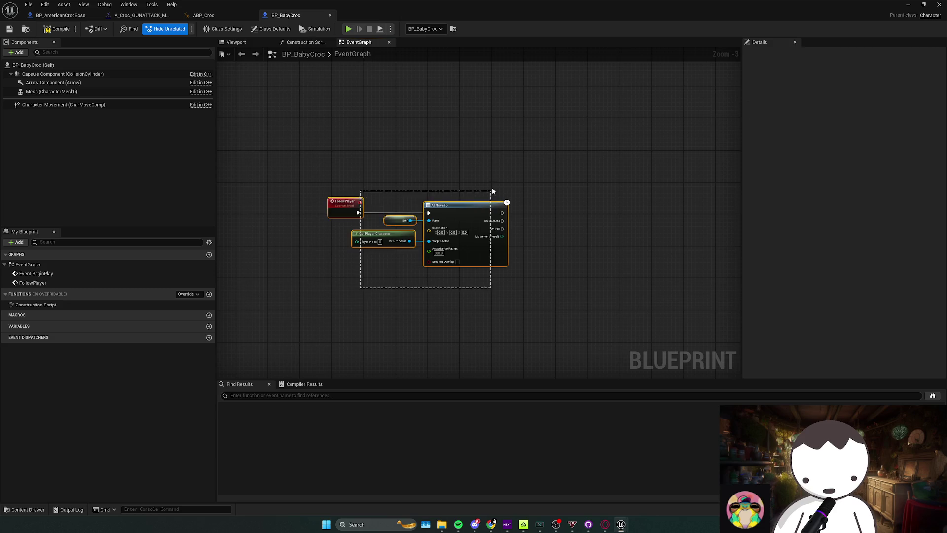
left_click(345, 290)
left_click_drag(345, 290, 304, 299)
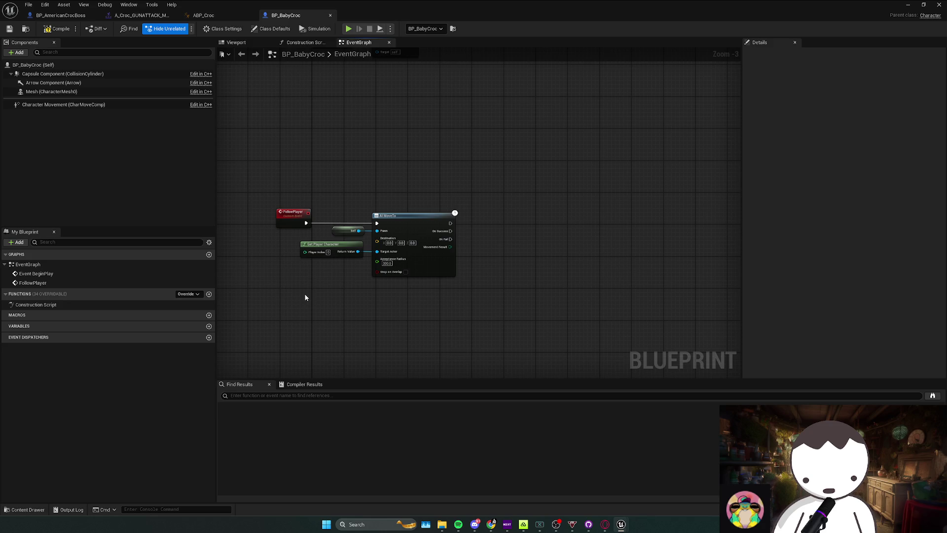
Check the BeginPlay and Get Player Character nodes, select the Mesh (CharacterMesh0) component, and compile
left_click_drag(312, 277, 326, 314)
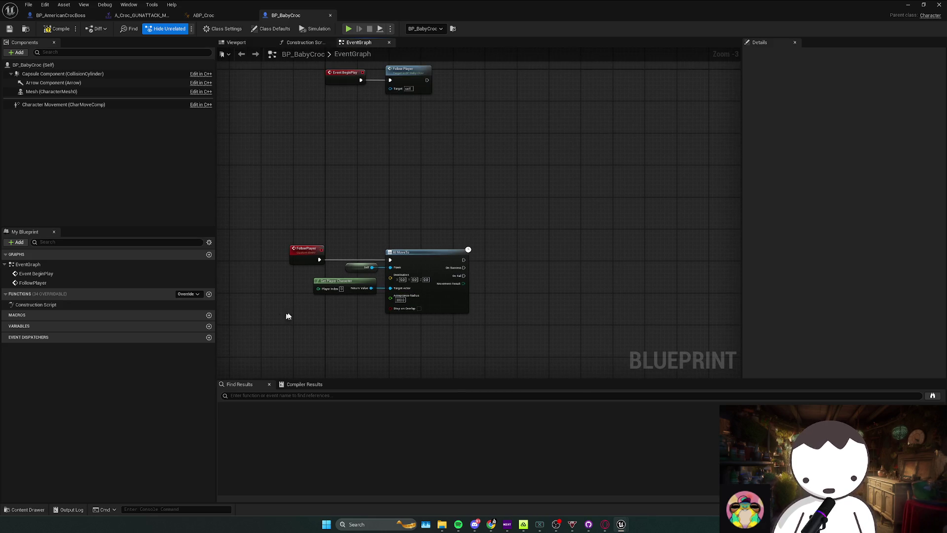
left_click_drag(340, 281, 455, 220)
key("ctrl+z")
mouse_move(362, 337)
left_mouse_down()
mouse_move(336, 329)
mouse_move(319, 285)
left_mouse_up()
left_click(51, 91)
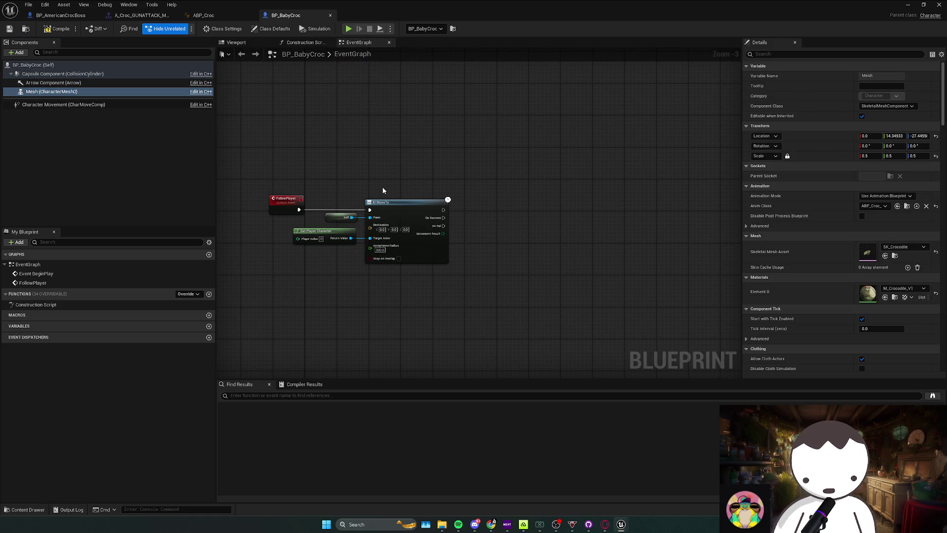
left_click(58, 33)
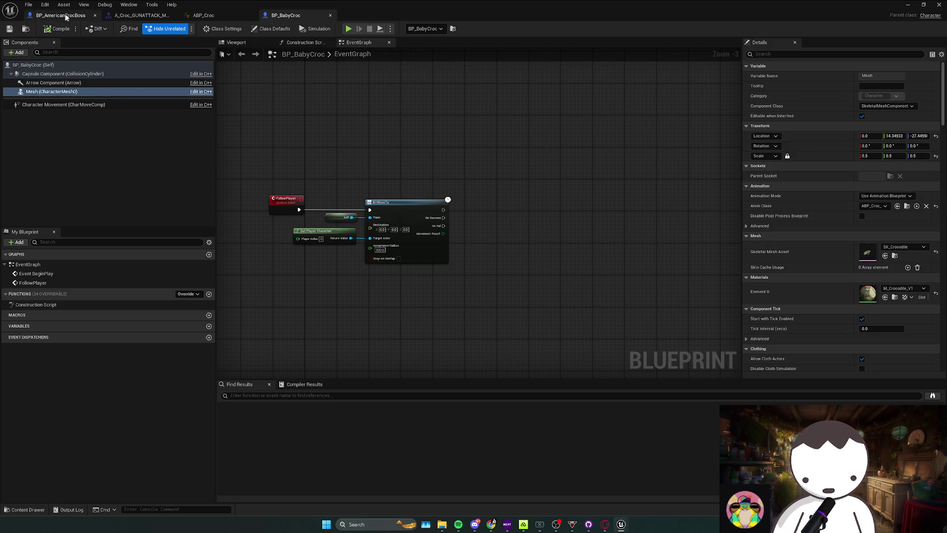
Try MI_wallMetal_01, then Metal_MasterScalable, as the crocodile mesh's Element 0 material
left_click(901, 289)
type("metal")
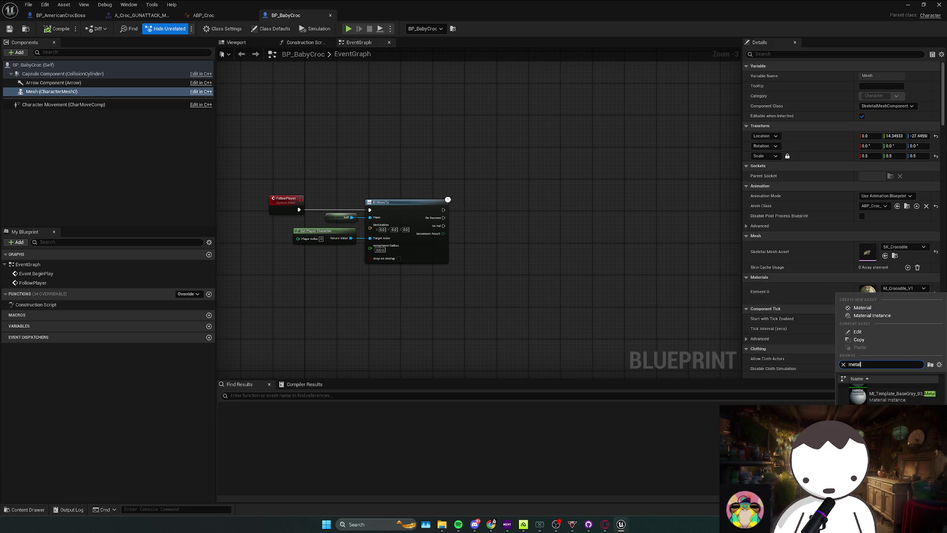
left_click(236, 42)
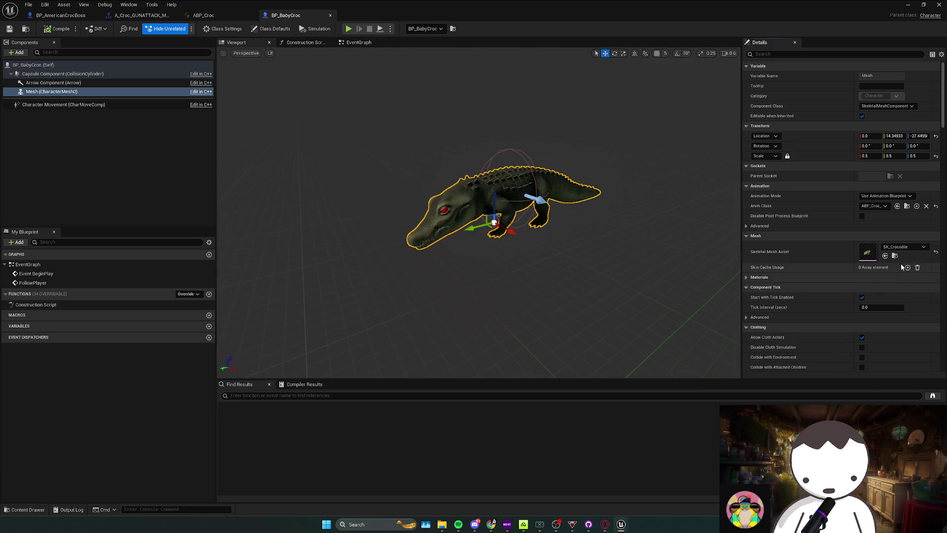
left_click(907, 297)
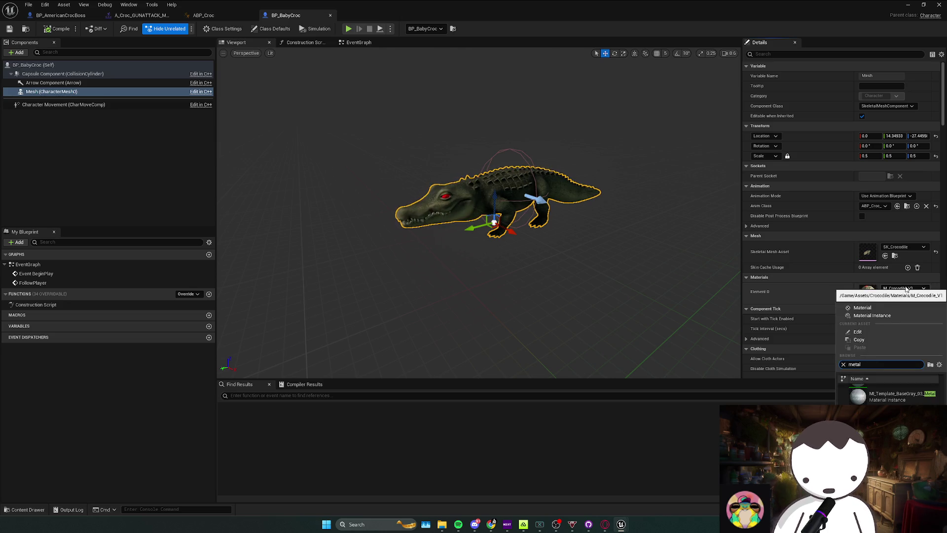
left_click(887, 411)
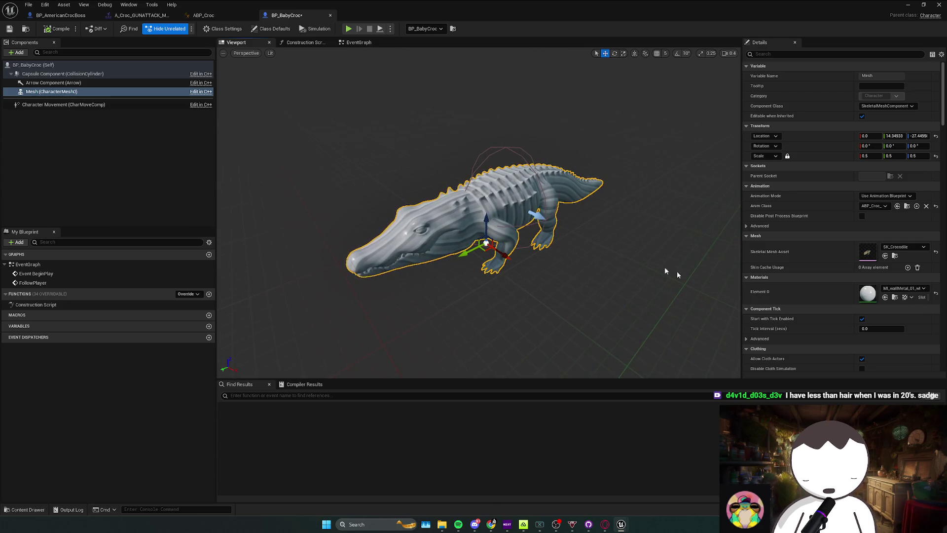
left_click(916, 290)
type("l")
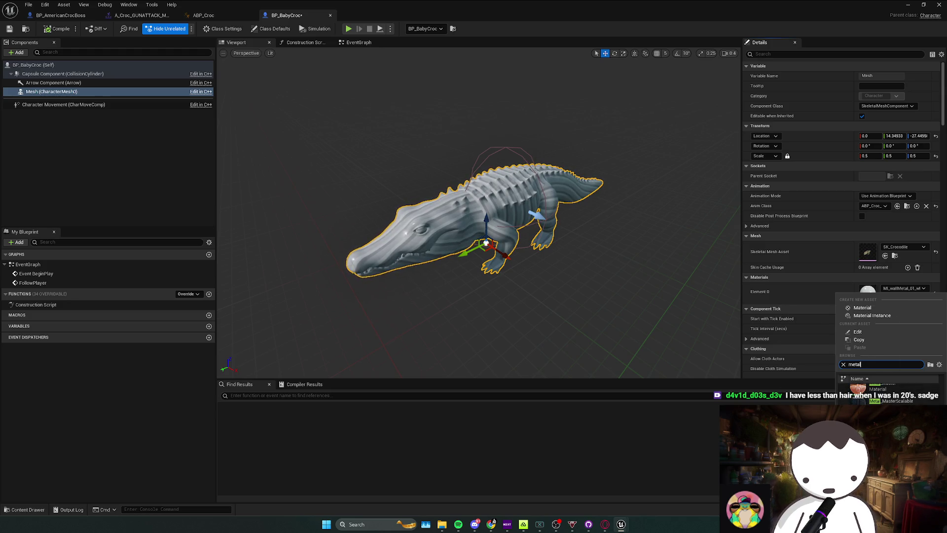
left_click(895, 401)
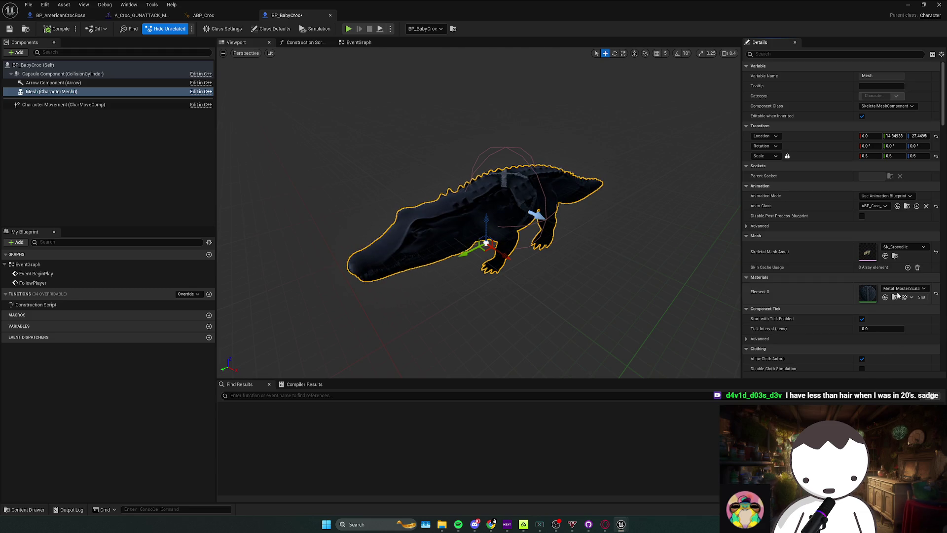
Settle on the Metal_Floor material for the crocodile mesh and compile the blueprint
left_click(901, 293)
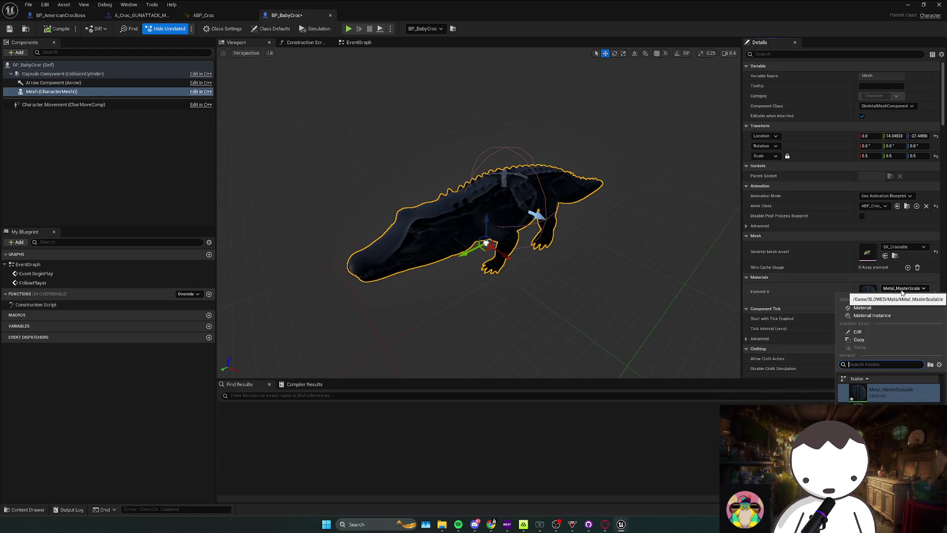
left_click(901, 292)
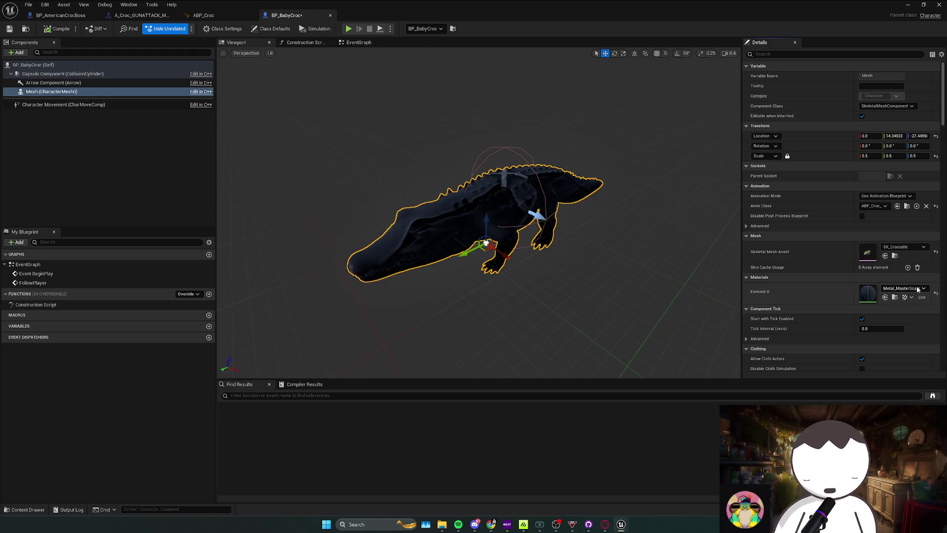
left_click(914, 288)
type("metal")
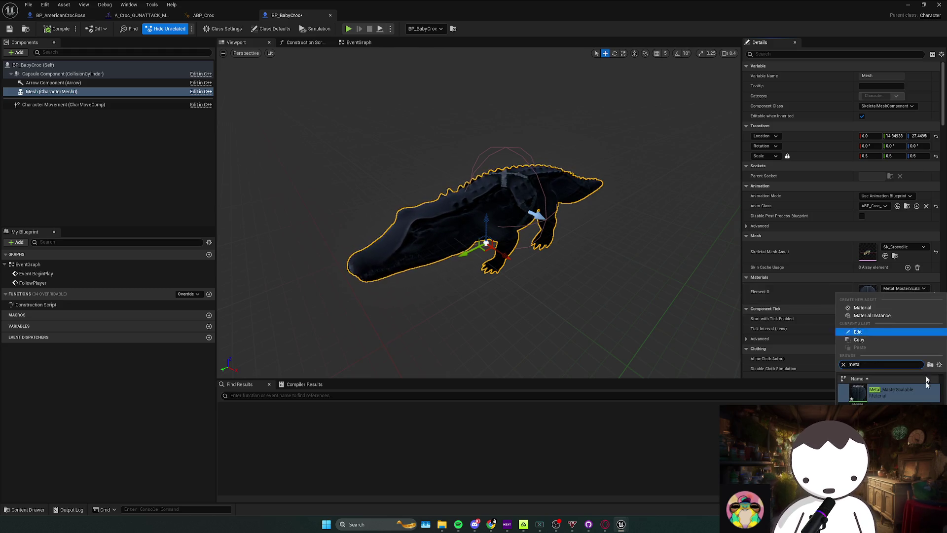
key("Return")
left_click(906, 290)
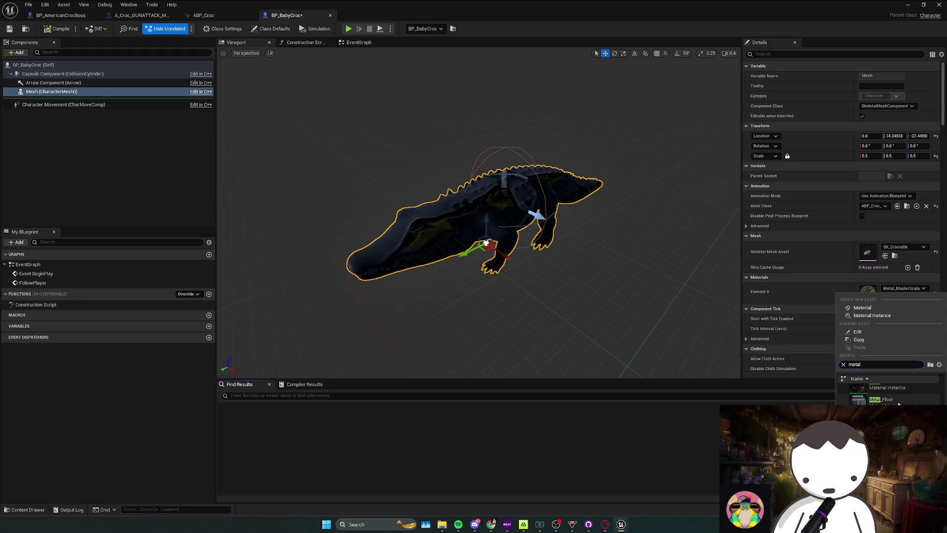
left_click(898, 403)
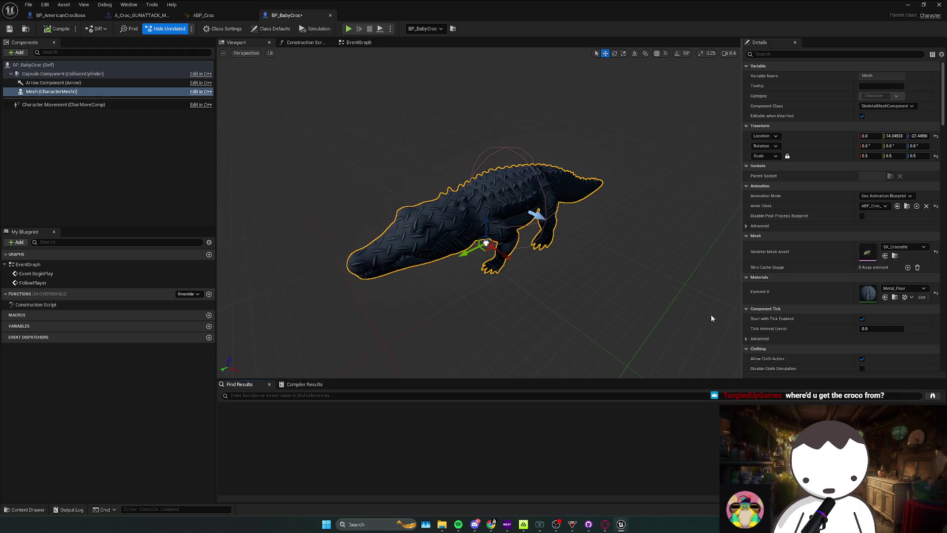
left_click(54, 31)
key("alt+Tab")
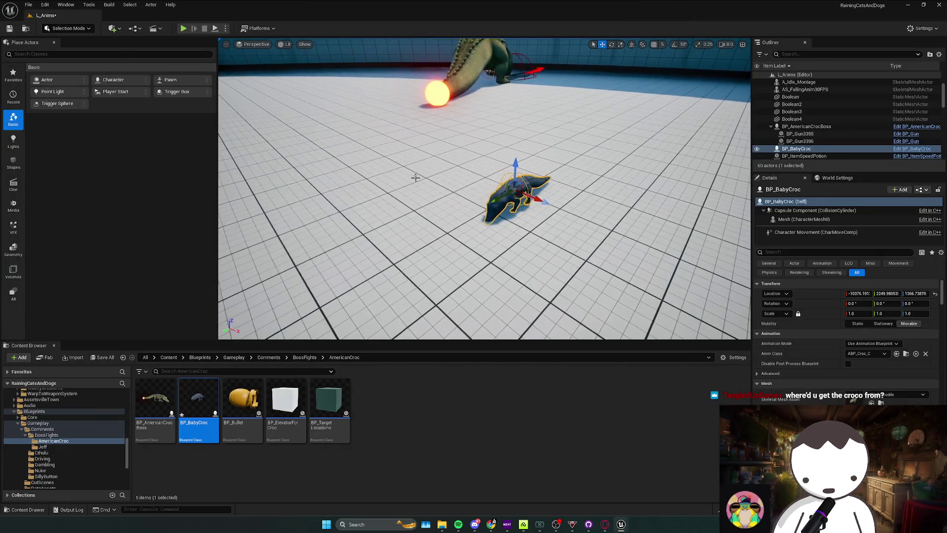
Run three play tests, sprinting to watch the baby croc follow, then open BP_BabyCroc's event graph
left_click(182, 29)
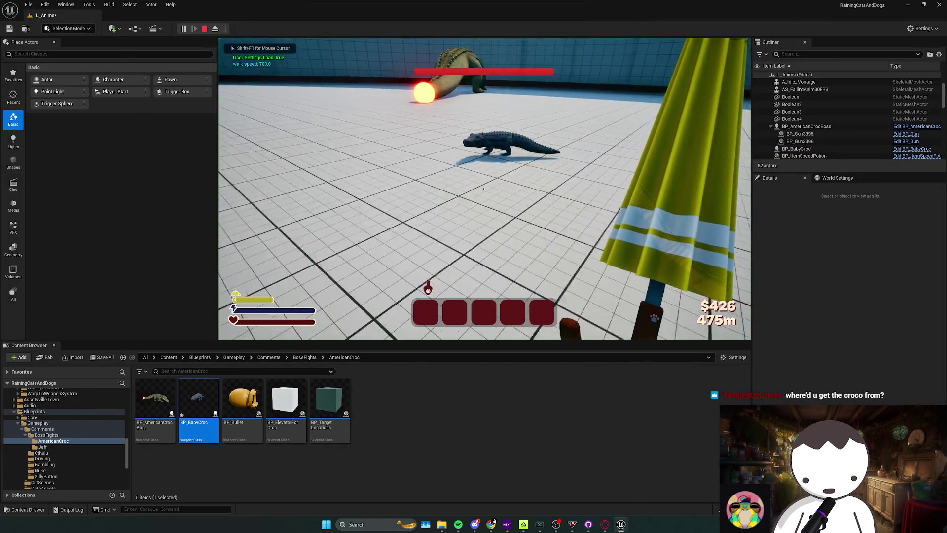
key("Escape")
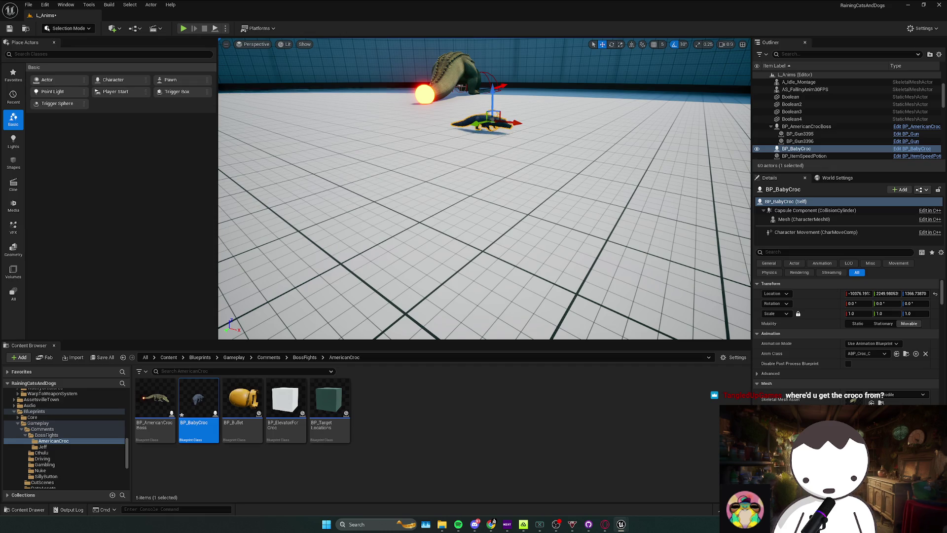
left_click(183, 28)
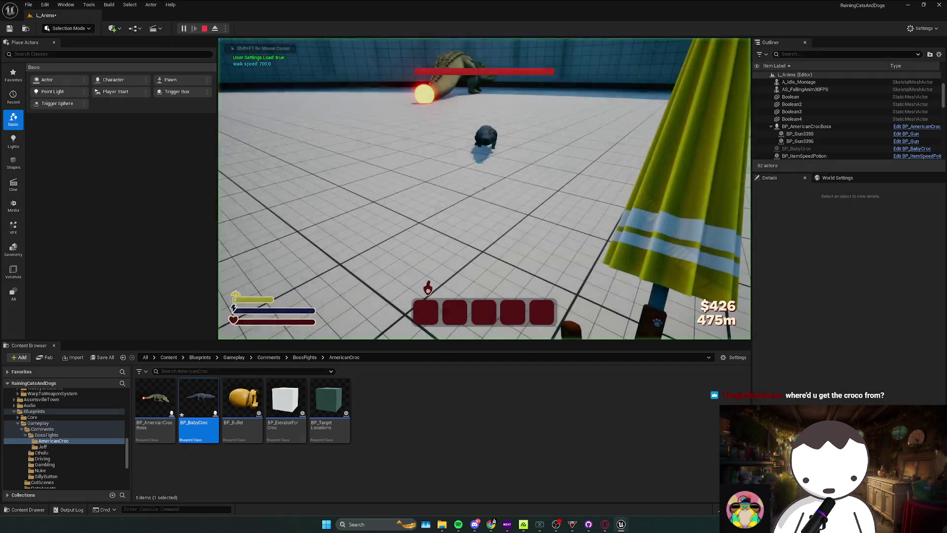
key("shift")
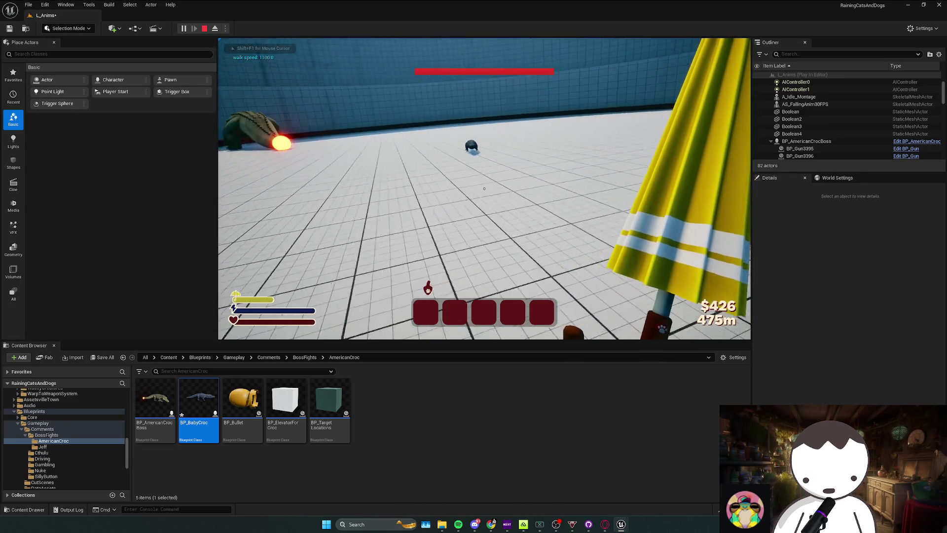
key("Escape")
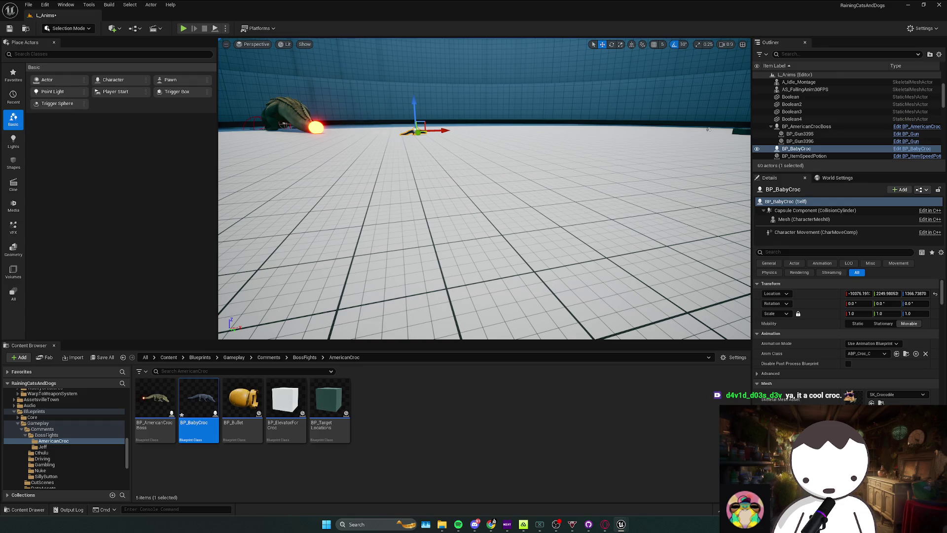
left_click(182, 29)
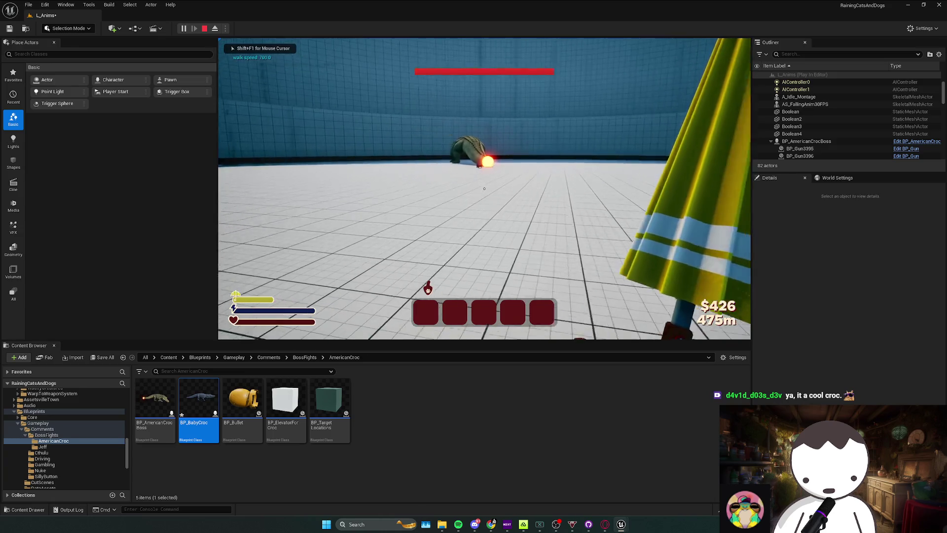
key("shift")
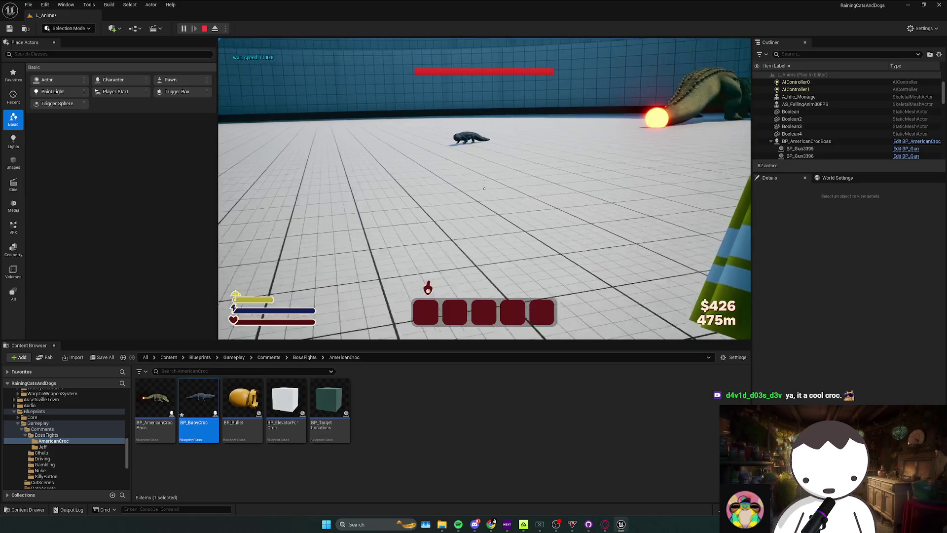
key("Escape")
double_click(198, 409)
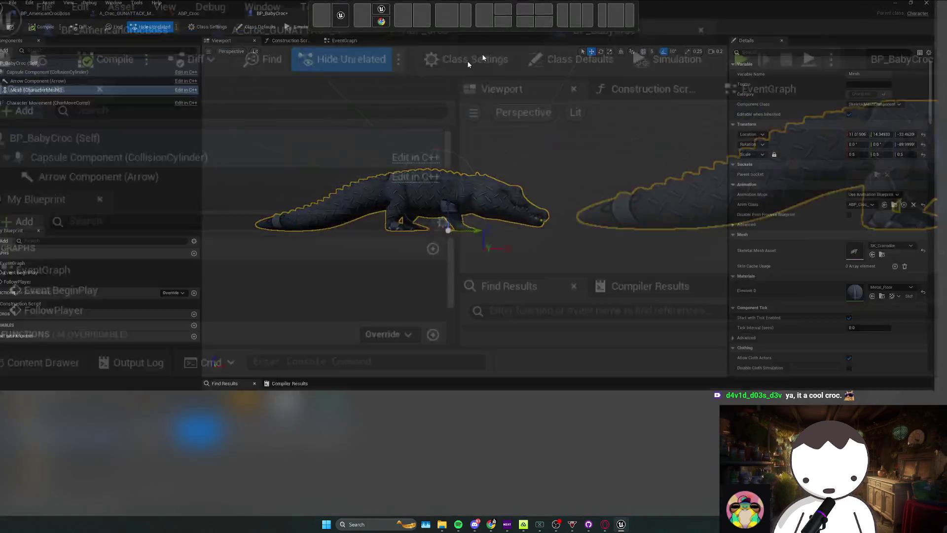
left_click(357, 43)
Zoom into the event graph and clear the selection, then select the croc mesh in the Viewport
scroll(481, 213, "up", 1)
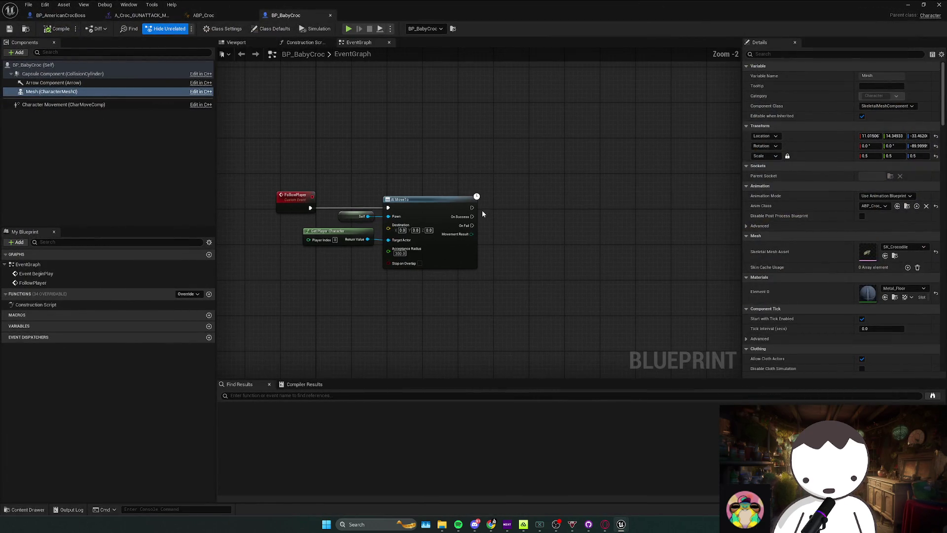
left_click_drag(362, 240, 375, 246)
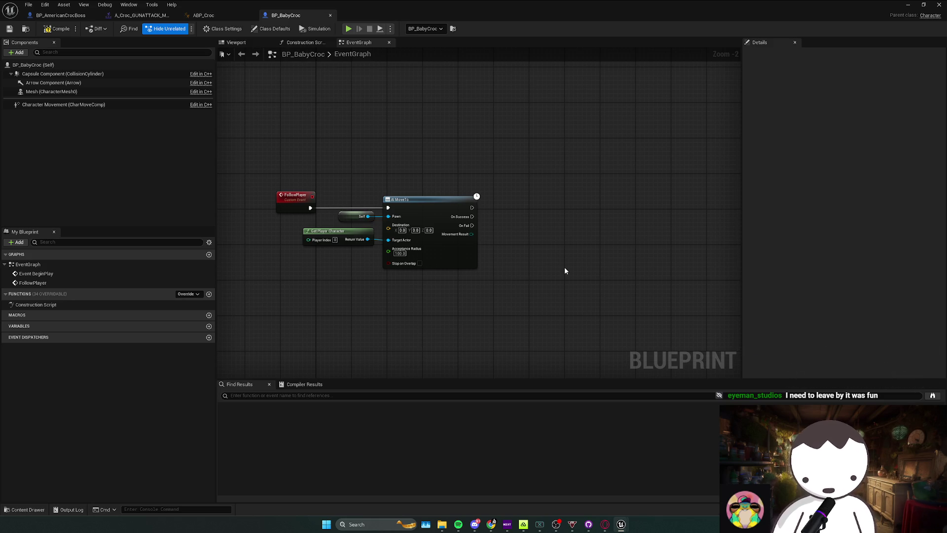
left_click(236, 43)
left_click(459, 224)
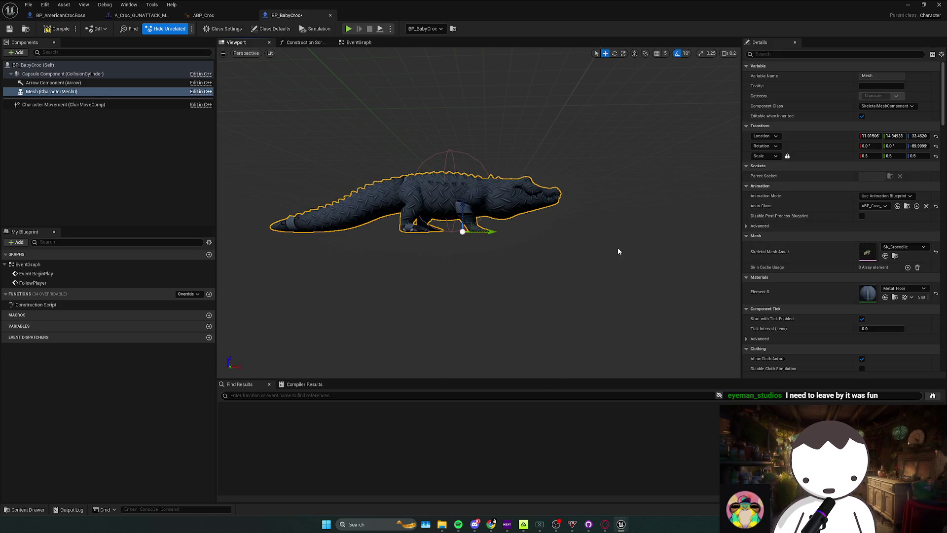
Restore the mesh's material, turn it to -90 yaw, slide it along X, and compile
key("ctrl+z")
key("ctrl+z")
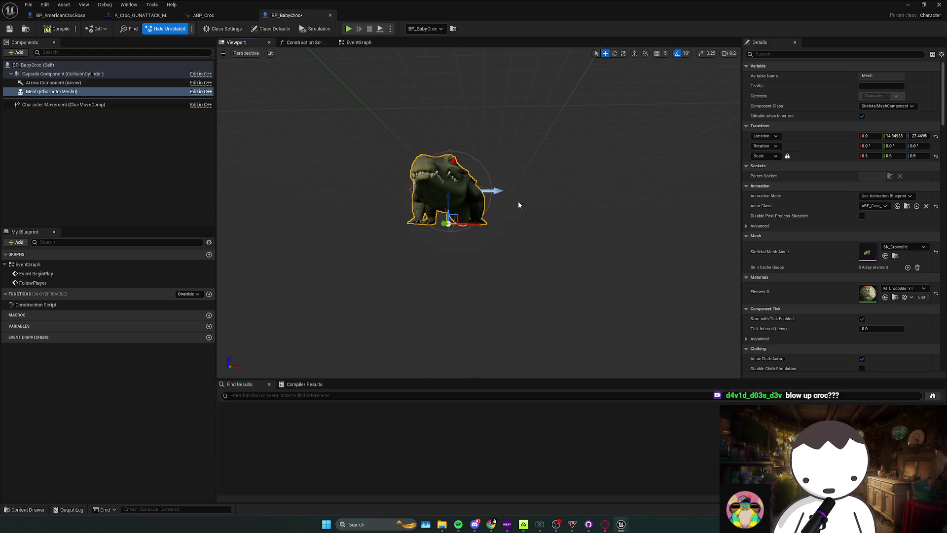
key("e")
mouse_move(479, 197)
left_mouse_down()
mouse_move(443, 209)
mouse_move(460, 189)
mouse_move(461, 201)
left_mouse_up()
scroll(461, 189, "up", 2)
key("w")
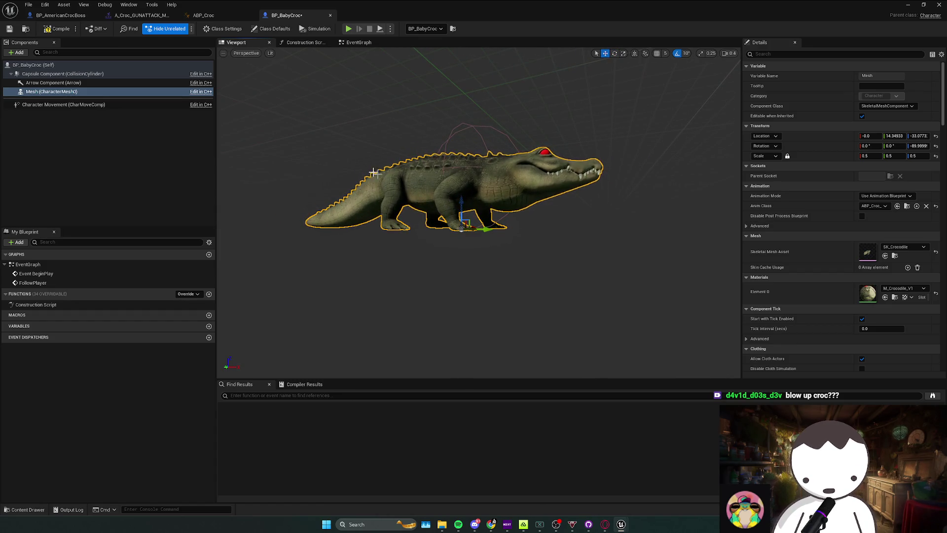
left_click_drag(487, 230, 516, 229)
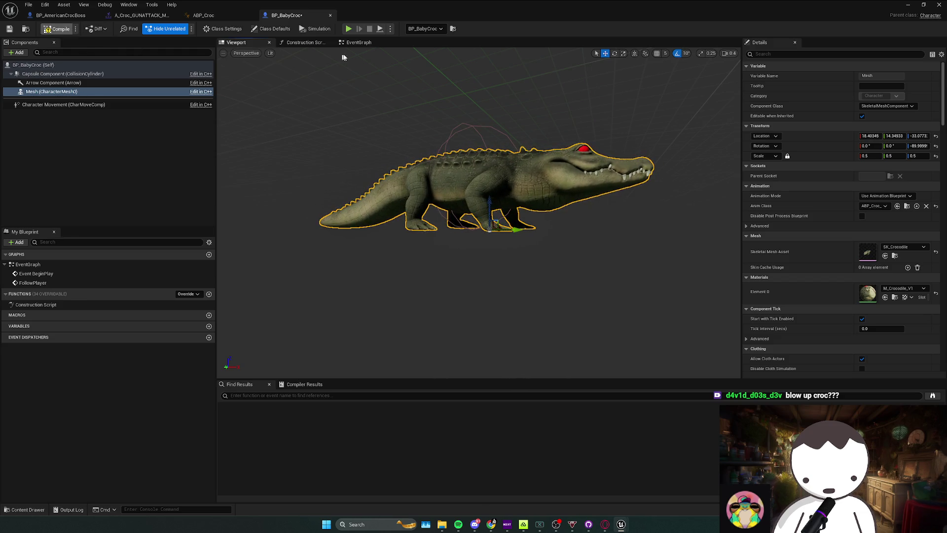
key("ctrl+s")
left_click(359, 43)
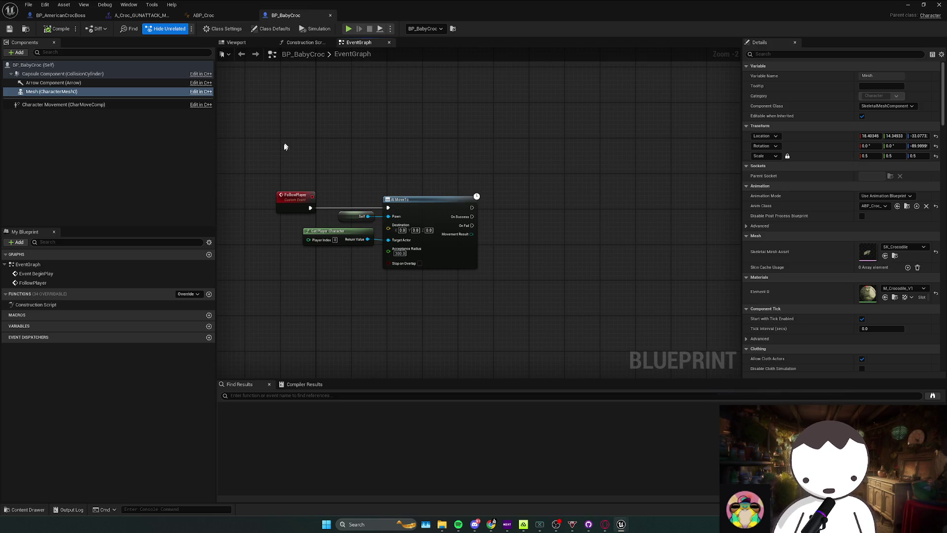
Add a Delay node after AI MoveTo in BP_BabyCroc, then delete it again
left_click_drag(451, 139, 415, 149)
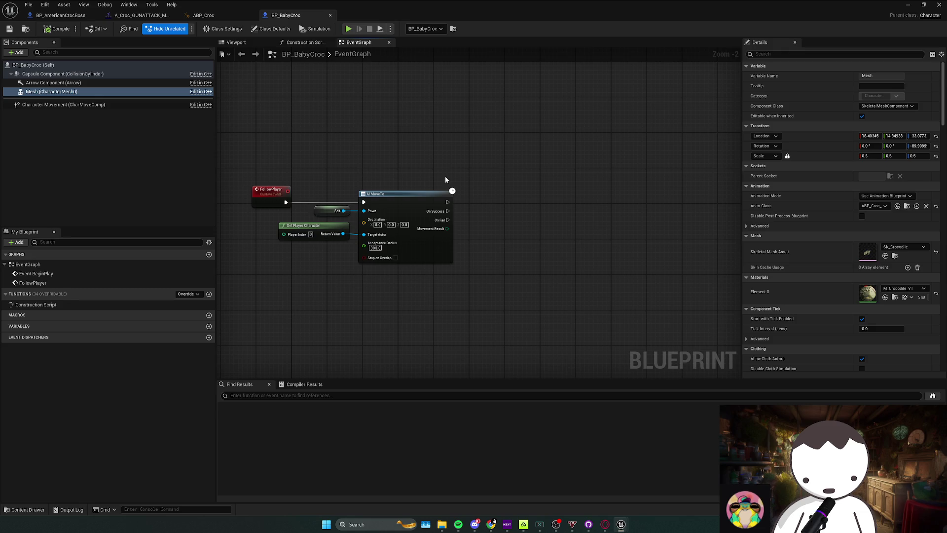
mouse_move(469, 183)
left_mouse_down()
mouse_move(448, 185)
mouse_move(438, 215)
mouse_move(425, 209)
left_mouse_up()
left_click(460, 203)
key("Delete")
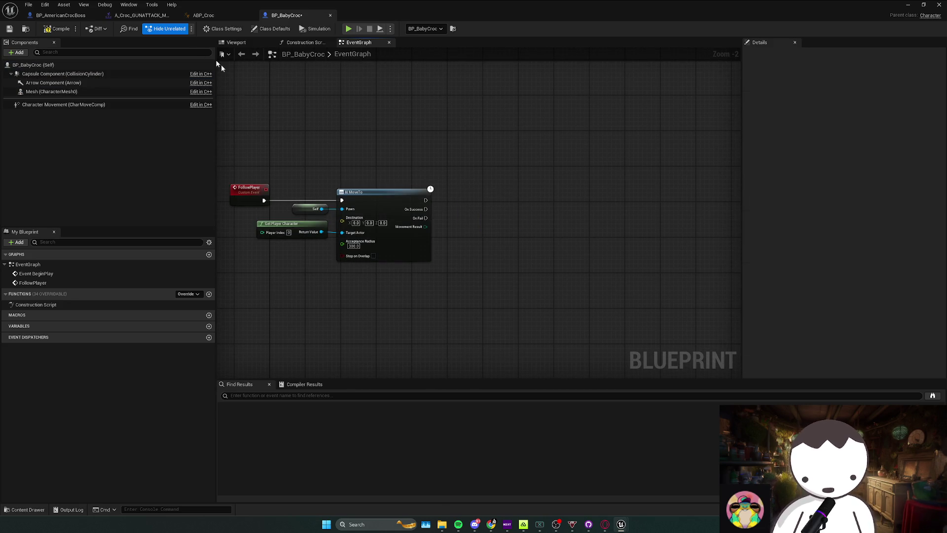
Copy the boss's purple bite comment nodes into BP_BabyCroc's graph, accepting the self-context fix
left_click(141, 15)
left_click(61, 15)
scroll(478, 224, "down", 4)
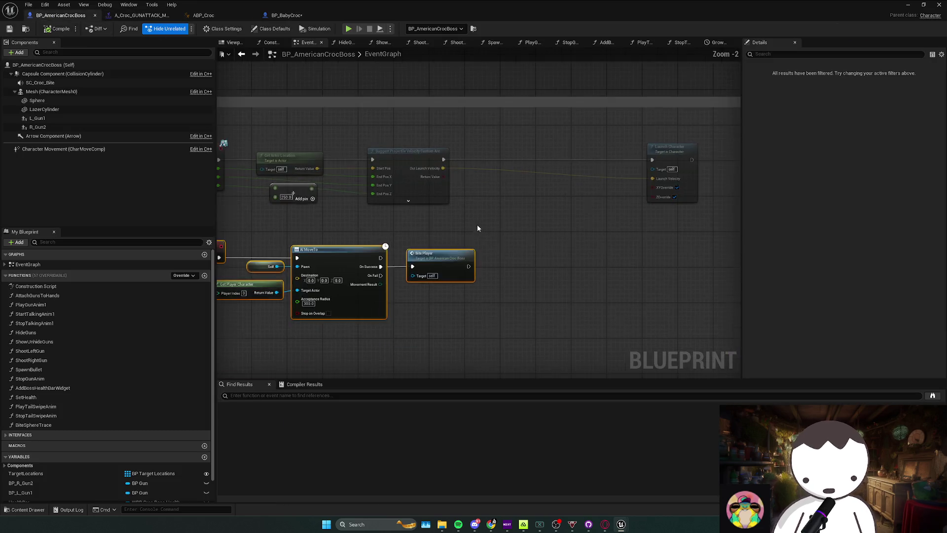
left_click_drag(581, 271, 551, 229)
scroll(418, 209, "up", 4)
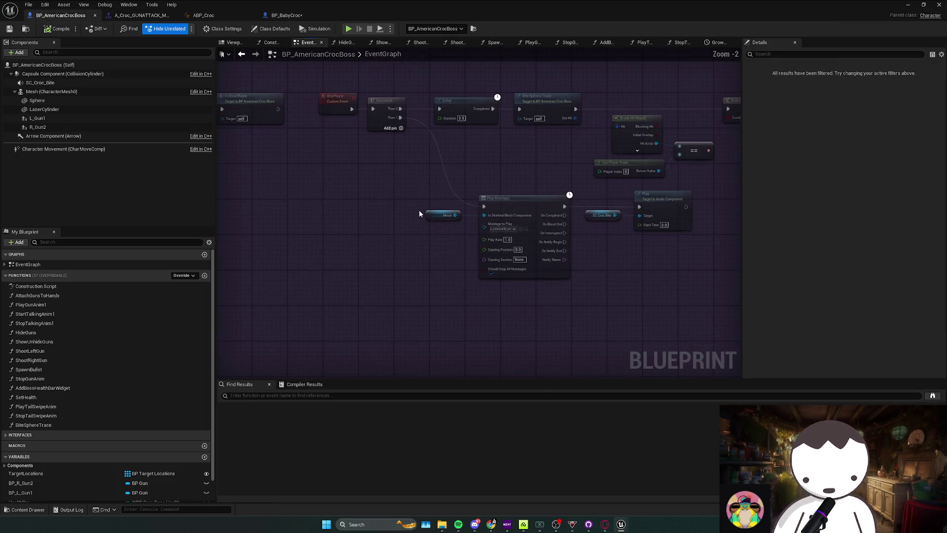
scroll(436, 165, "down", 2)
left_click_drag(370, 144, 685, 277)
key("ctrl+c")
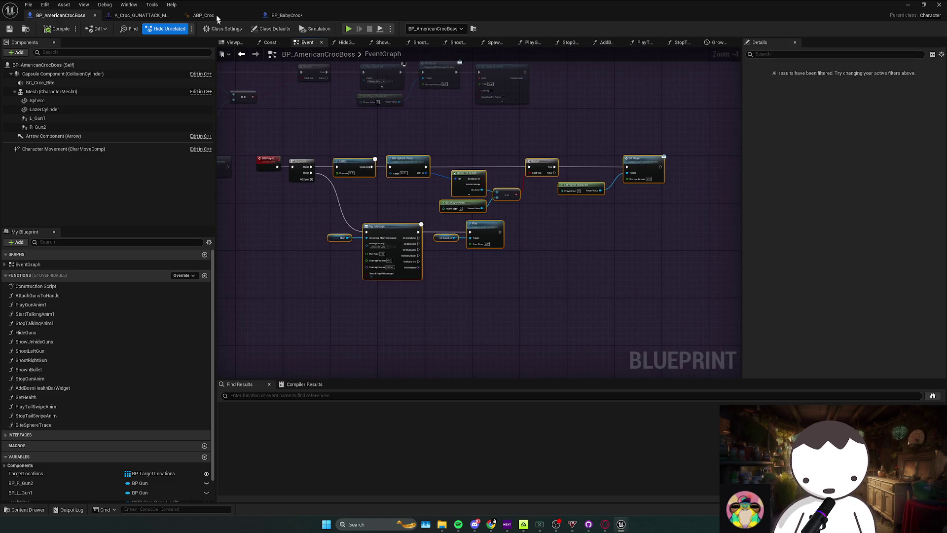
left_click(286, 15)
key("ctrl+v")
left_click(529, 313)
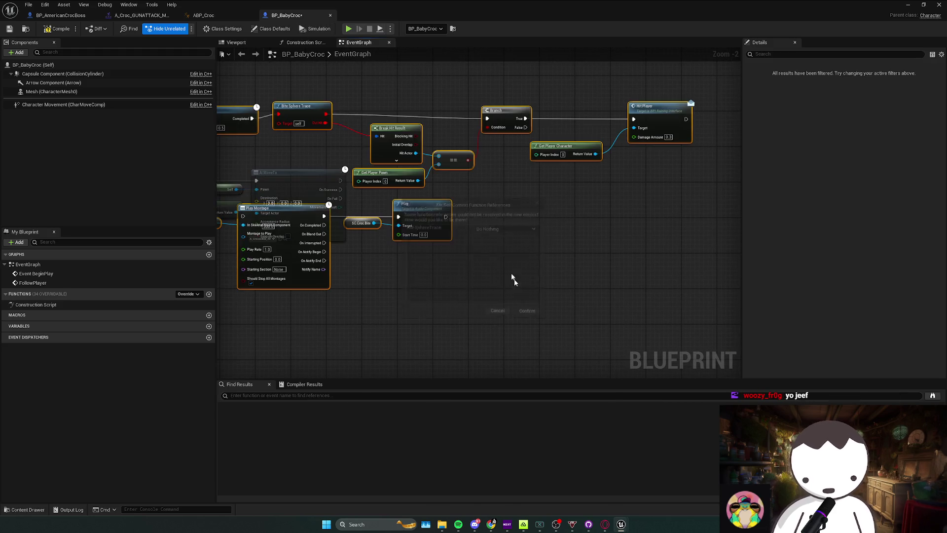
Shift the pasted bite nodes' upper row right and up, then undo the last change
scroll(296, 132, "down", 4)
scroll(295, 131, "up", 2)
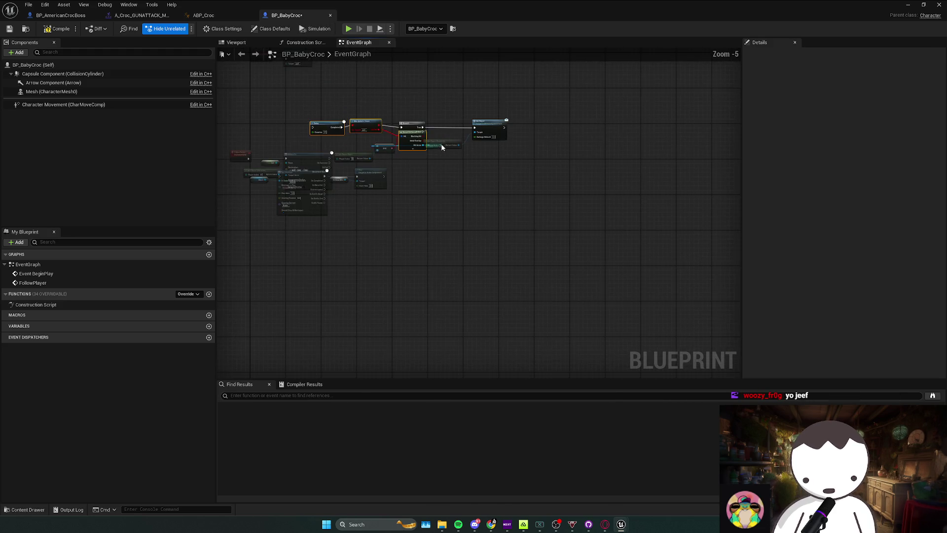
left_click(441, 144)
scroll(360, 135, "down", 2)
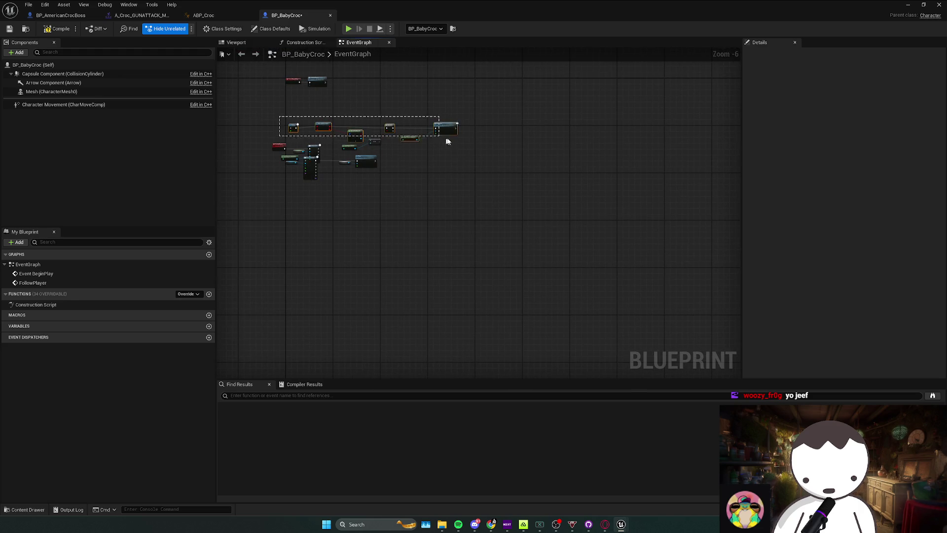
scroll(375, 163, "up", 2)
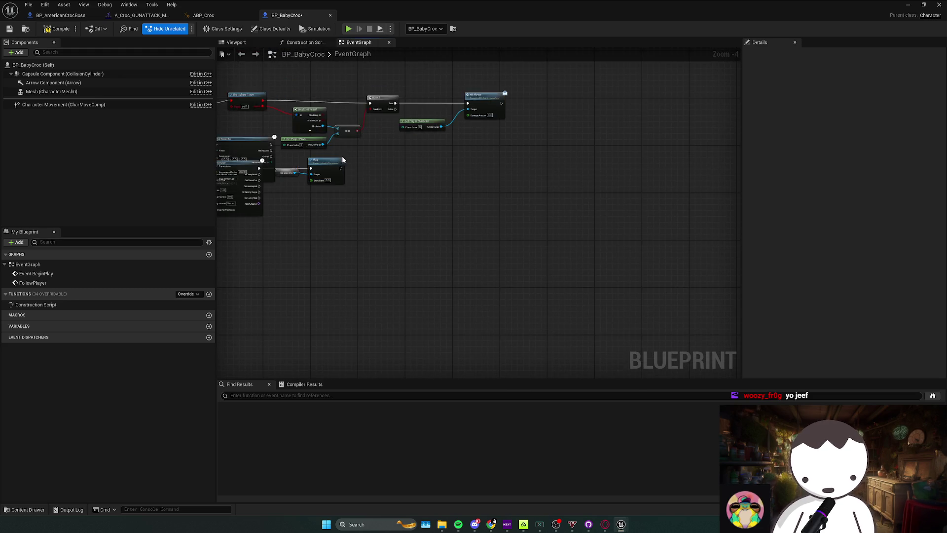
left_click(296, 212)
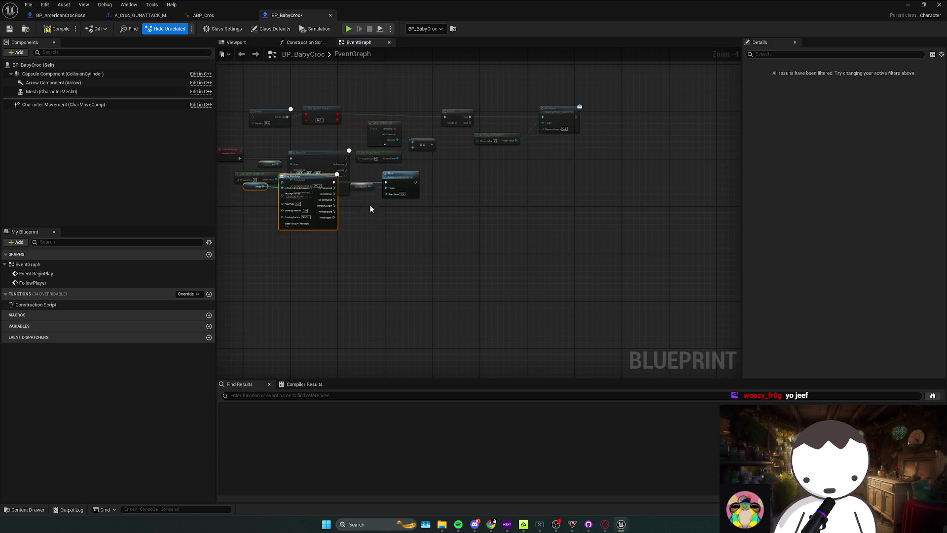
mouse_move(227, 90)
left_mouse_down()
mouse_move(555, 156)
mouse_move(589, 139)
left_mouse_up()
scroll(376, 157, "up", 2)
left_click_drag(376, 158, 395, 145)
left_click(394, 145)
key("ctrl+z")
key("ctrl+z")
key("ctrl+z")
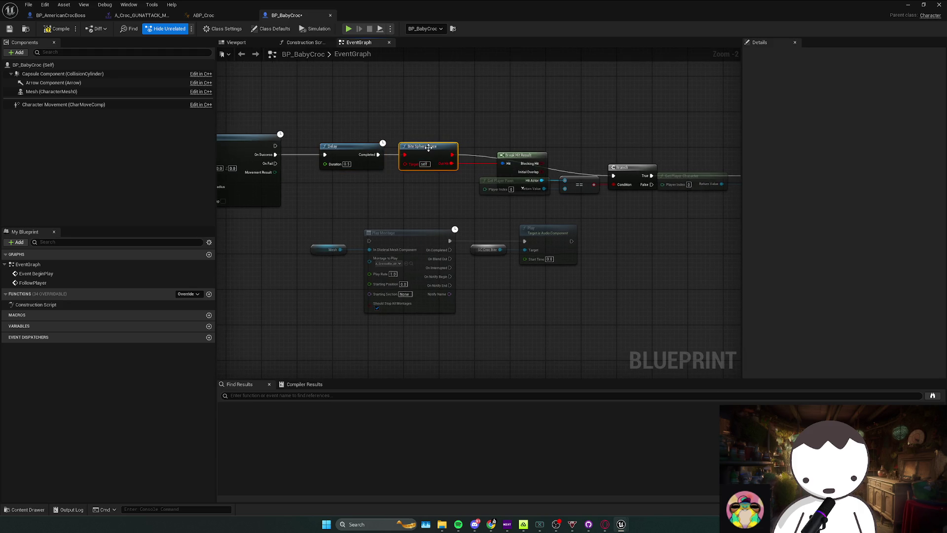
Select the Get Actor Location through Sphere Trace nodes in the boss's BiteSphereTrace function
left_click(204, 15)
left_click(140, 15)
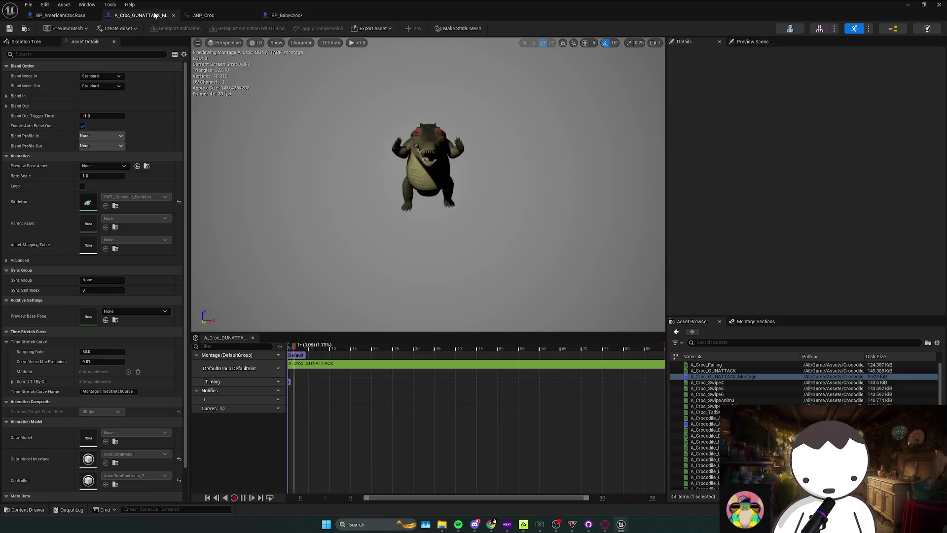
left_click(286, 15)
left_click(54, 15)
double_click(494, 82)
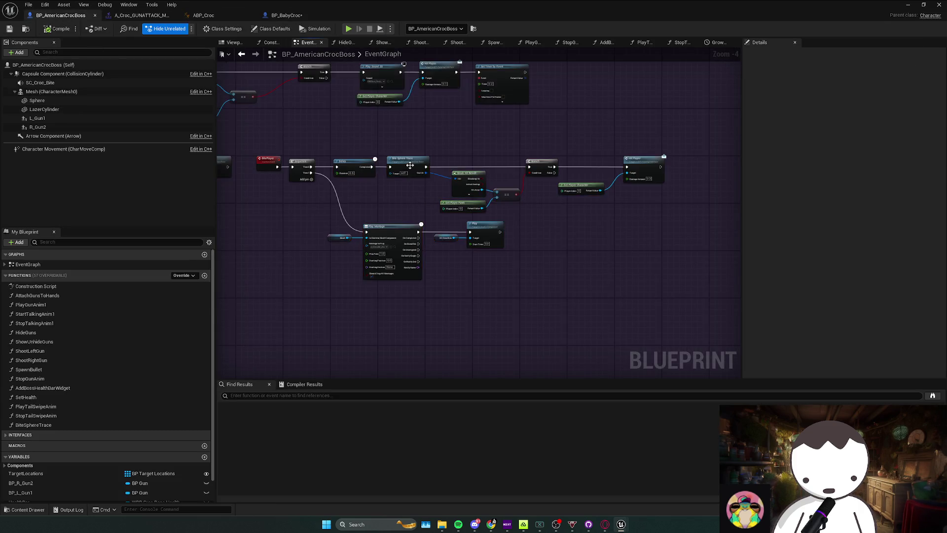
left_click_drag(401, 176, 630, 291)
left_click_drag(367, 184, 567, 279)
left_click(285, 16)
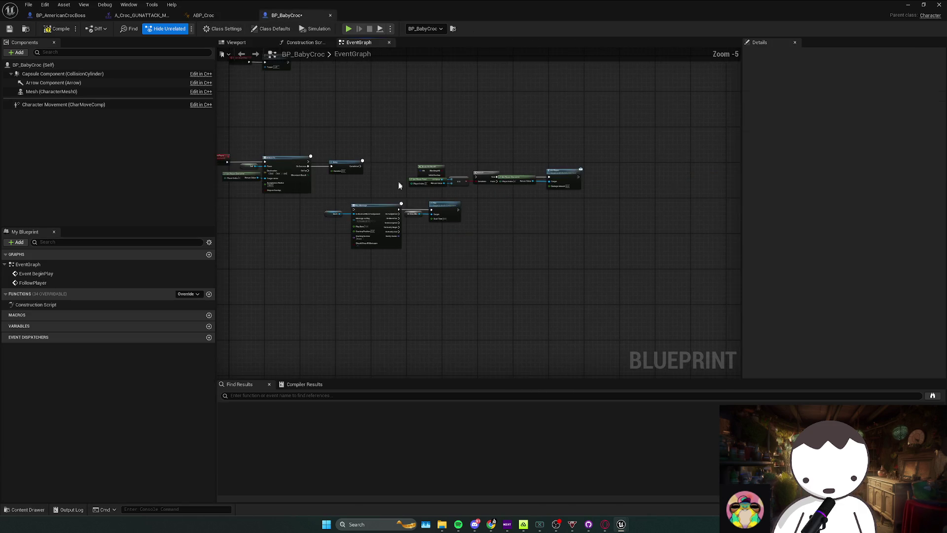
Make room in BP_BabyCroc's graph and paste the sphere trace nodes, moving the montage nodes down
left_click_drag(404, 149, 614, 200)
left_click_drag(429, 168, 526, 162)
key("ctrl+v")
mouse_move(321, 248)
left_mouse_down()
mouse_move(445, 211)
mouse_move(435, 250)
left_mouse_up()
mouse_move(364, 213)
left_mouse_down()
mouse_move(491, 162)
mouse_move(489, 150)
mouse_move(373, 174)
left_mouse_up()
scroll(414, 165, "up", 2)
Wire Delay's Completed to the Sphere Trace and its Out Hit into Break Hit Result
left_click_drag(310, 170, 311, 170)
mouse_move(369, 166)
left_mouse_down()
mouse_move(416, 166)
mouse_move(389, 166)
left_mouse_up()
left_click_drag(448, 181, 543, 169)
left_click(557, 162)
left_click(537, 144)
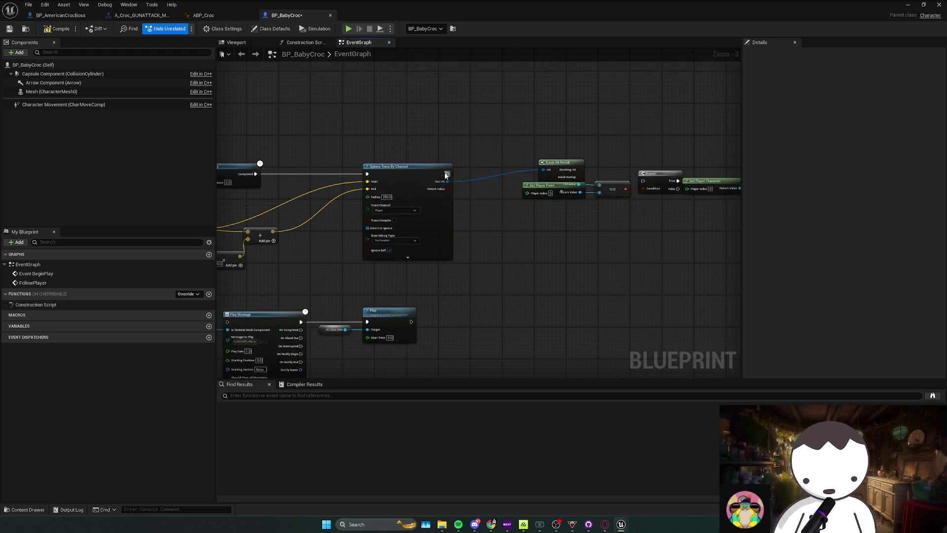
mouse_move(555, 162)
left_mouse_down()
mouse_move(508, 204)
mouse_move(512, 227)
left_mouse_up()
mouse_move(570, 148)
left_mouse_down()
mouse_move(377, 170)
mouse_move(586, 228)
mouse_move(497, 193)
left_mouse_up()
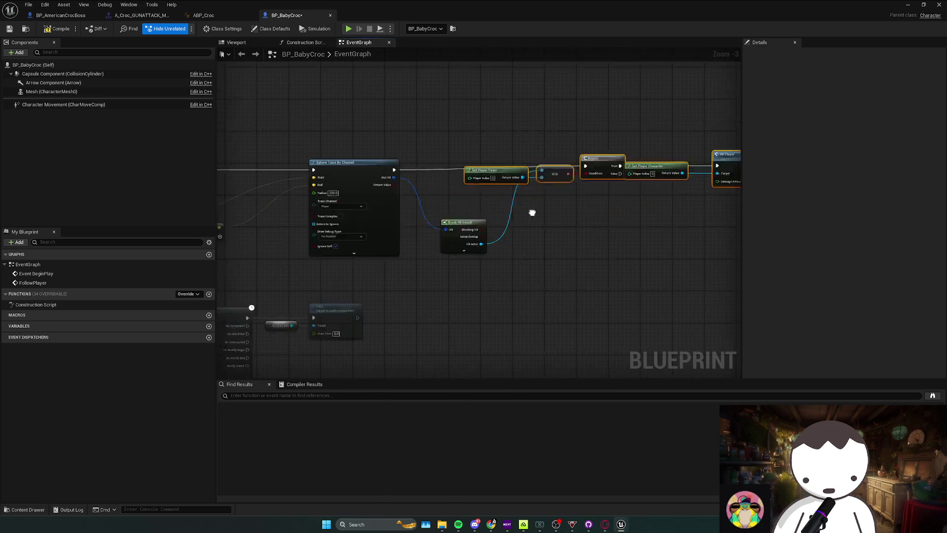
Insert a Sequence after AI MoveTo, wiring Then 0 to Delay and Then 1 to Play Montage
scroll(495, 197, "down", 1)
mouse_move(305, 280)
left_mouse_down()
mouse_move(342, 216)
mouse_move(547, 238)
left_mouse_up()
scroll(346, 207, "down", 2)
scroll(257, 210, "up", 2)
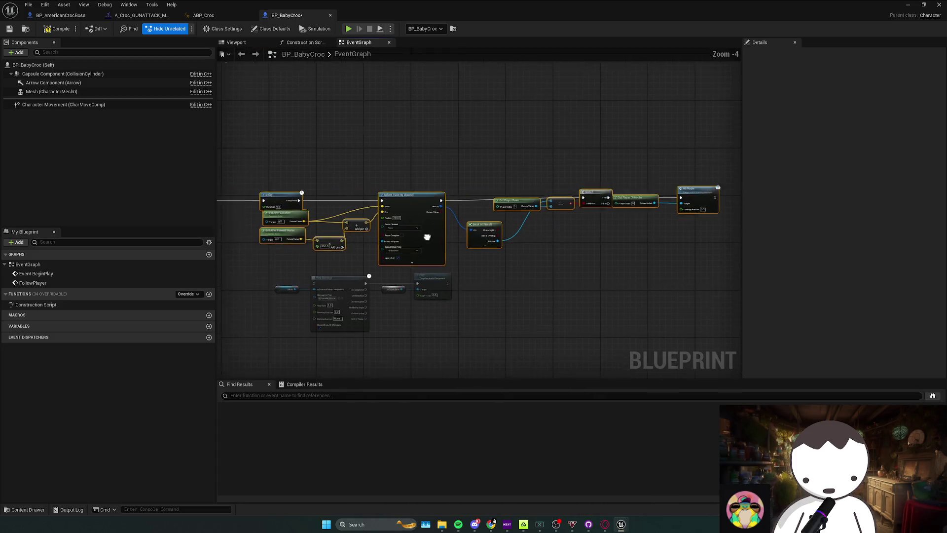
left_click_drag(278, 208, 362, 207)
left_click(334, 194)
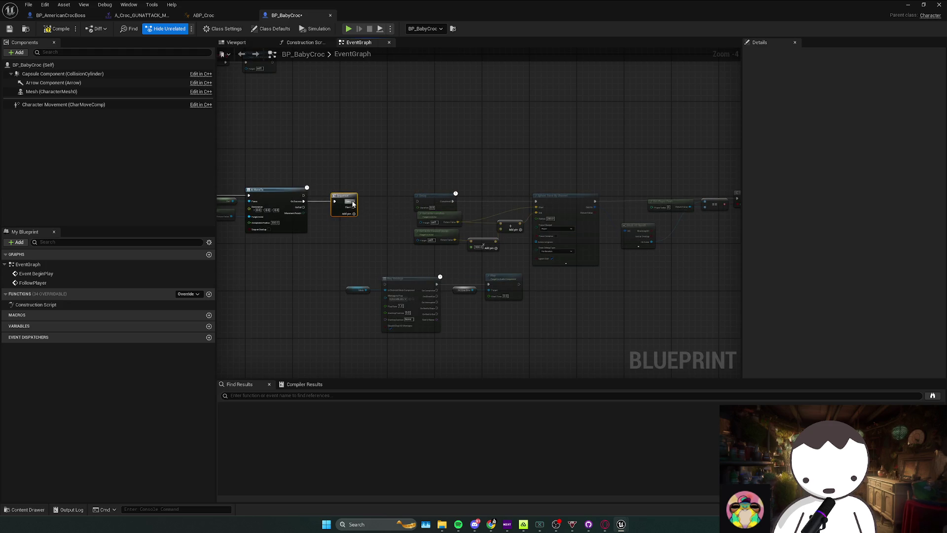
left_click_drag(418, 206, 418, 202)
mouse_move(354, 207)
left_mouse_down()
mouse_move(389, 270)
mouse_move(387, 288)
mouse_move(525, 271)
left_mouse_up()
scroll(489, 280, "up", 1)
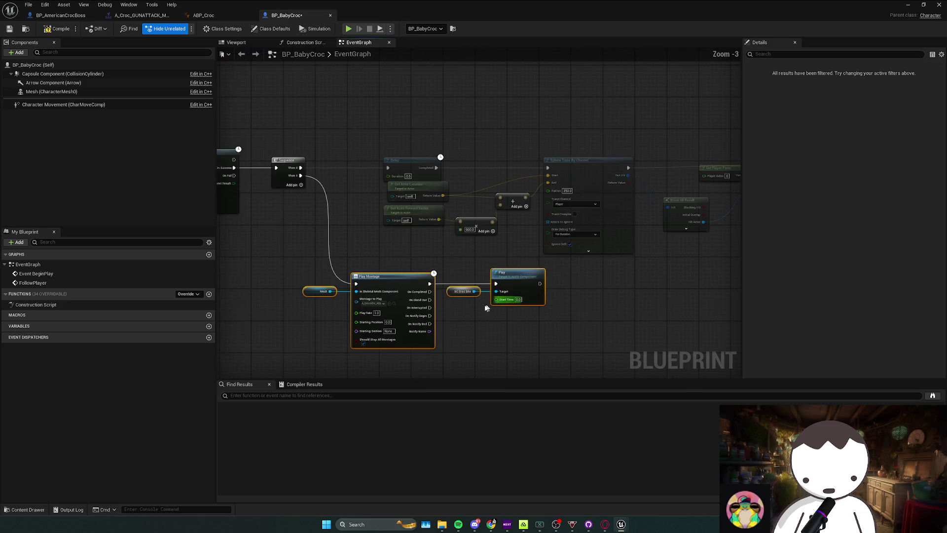
right_click(446, 294)
Create an SC_Croc_Bite variable from the broken reference, compile, then delete that variable
left_click(440, 293)
right_click(440, 293)
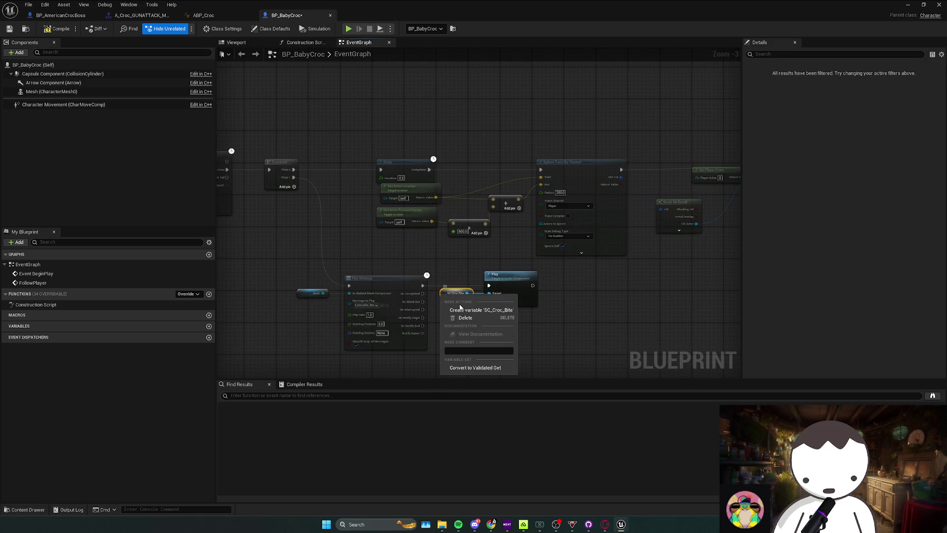
left_click(486, 312)
left_click(61, 29)
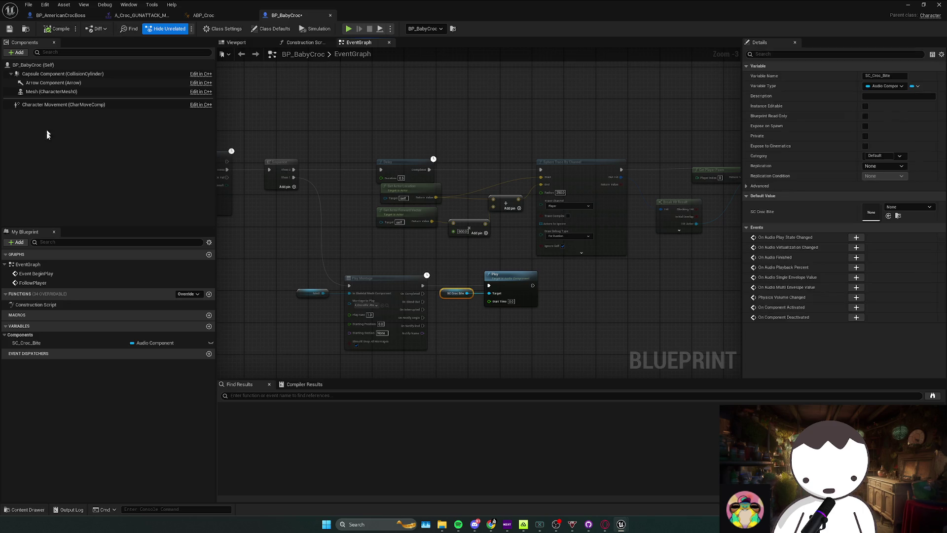
left_click(26, 343)
key("Delete")
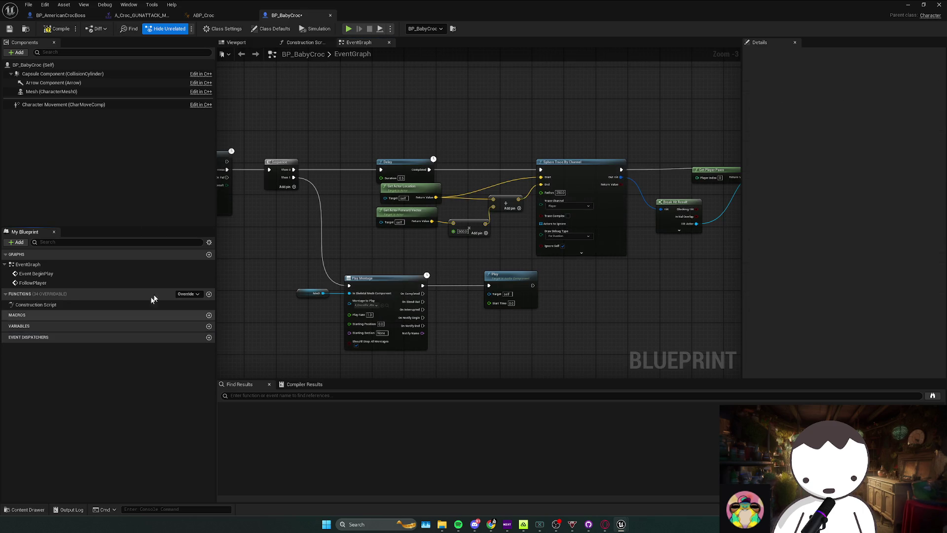
Paste the boss's SC_Croc_Bite sound component under BP_BabyCroc's Mesh component
left_click(60, 15)
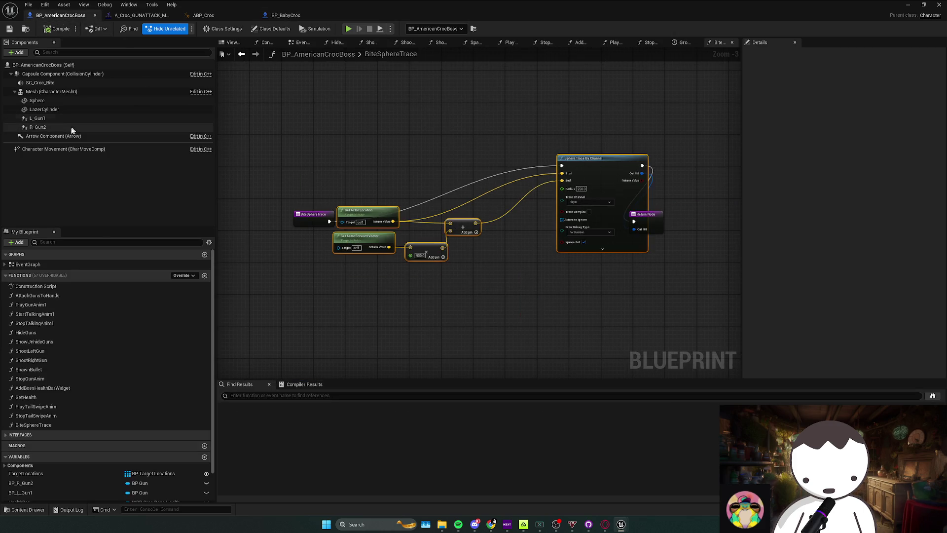
left_click(58, 74)
left_click(286, 16)
left_click(52, 75)
left_click(52, 91)
right_click(36, 92)
left_click(55, 106)
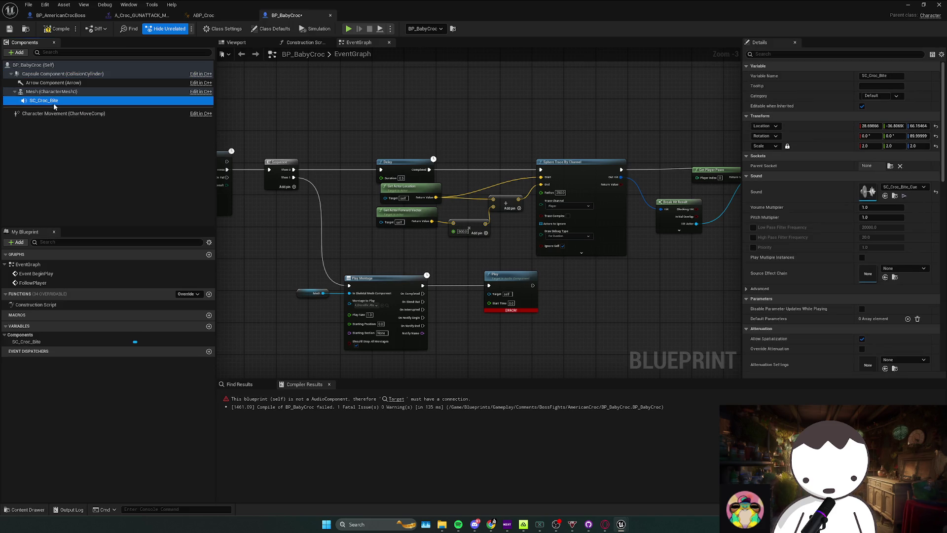
Connect SC_Croc_Bite to the Play node's Target and set its pitch multiplier to 5.0
left_click_drag(76, 100, 74, 116)
left_click_drag(489, 292, 489, 294)
left_click(484, 303)
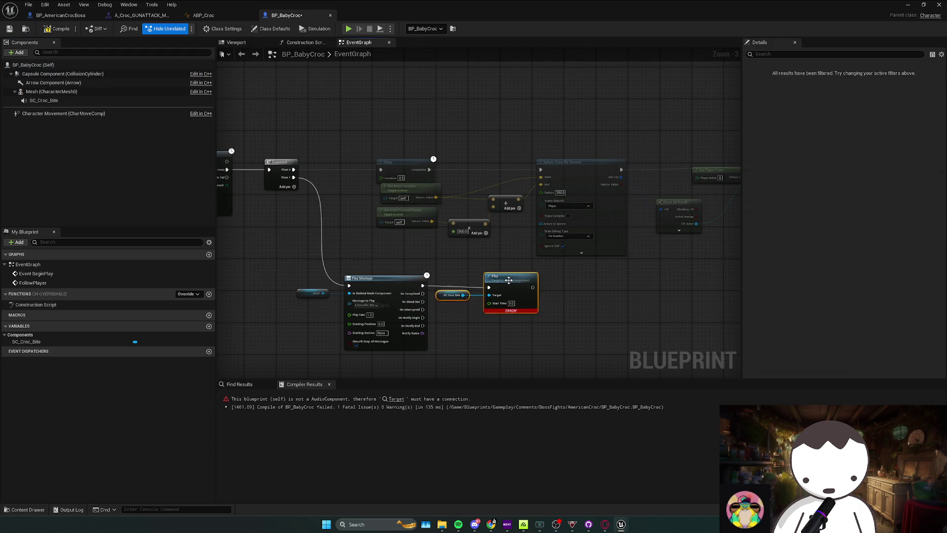
left_click(74, 100)
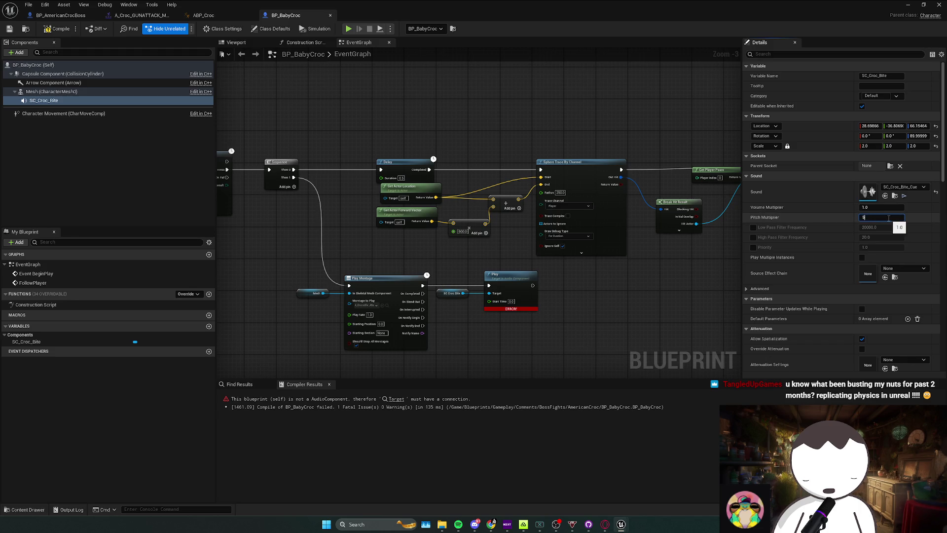
left_click(55, 28)
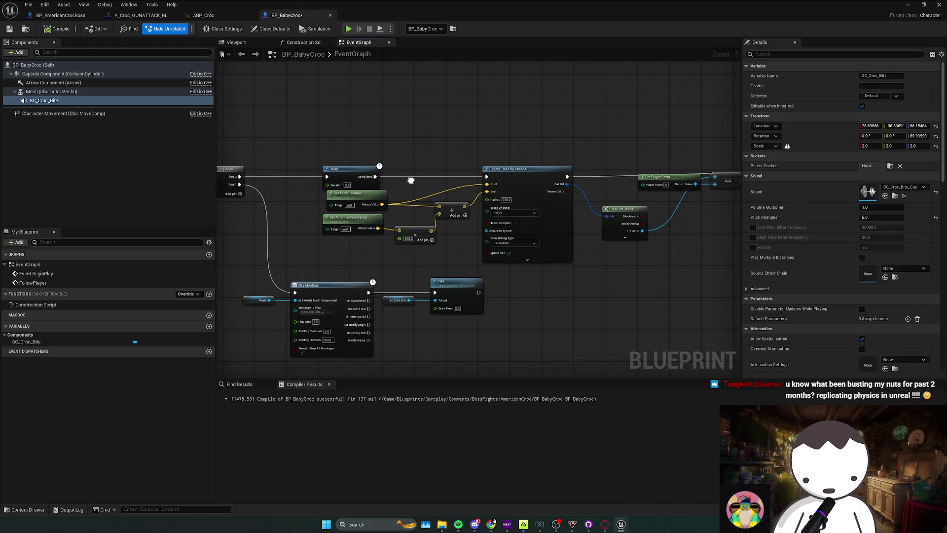
left_click_drag(460, 191, 455, 204)
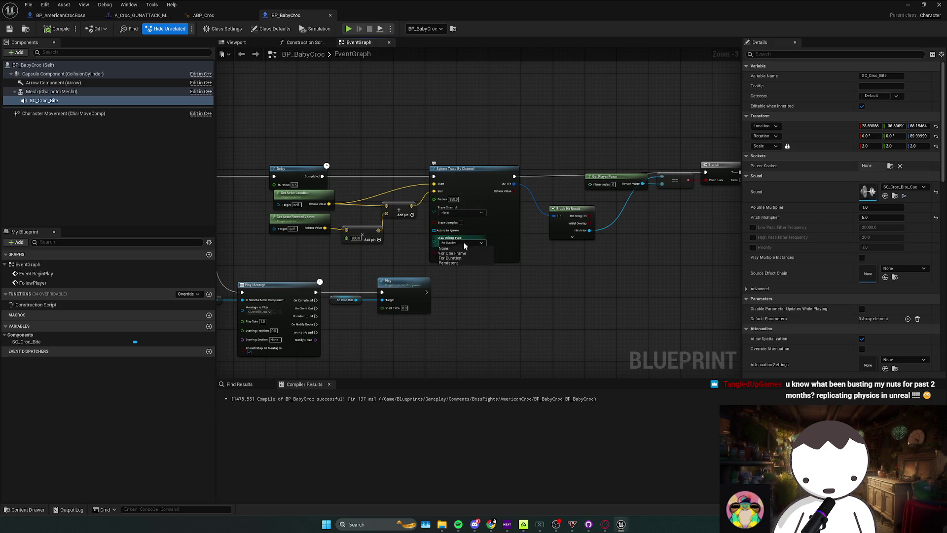
key("super+Down")
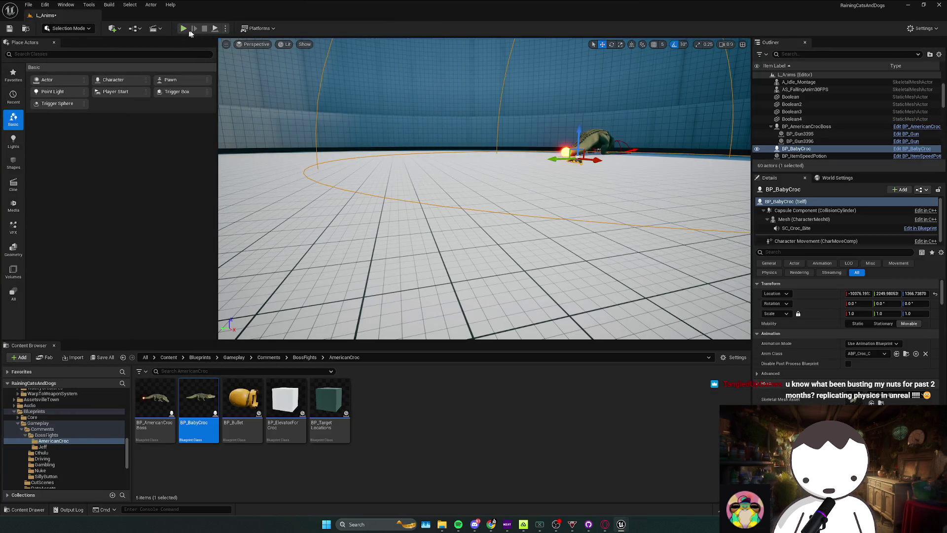
Playtest, then compile and change the bite trace's forward multiplier from 300 to 400
left_click(183, 29)
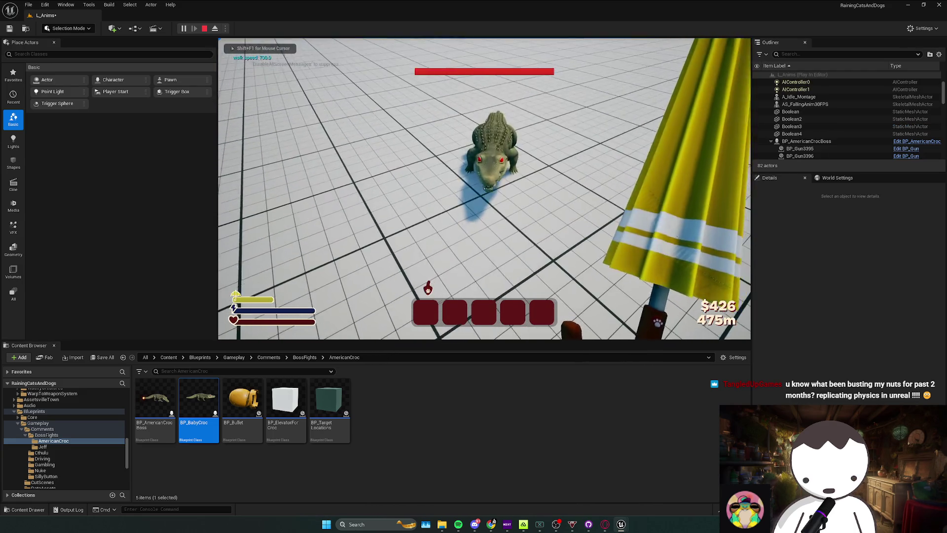
key("Escape")
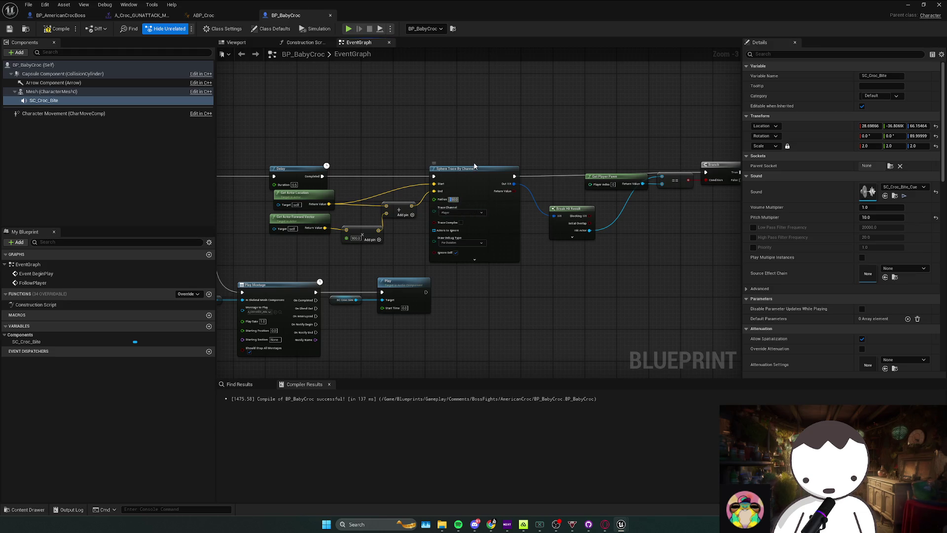
key("ctrl+s")
scroll(365, 242, "up", 1)
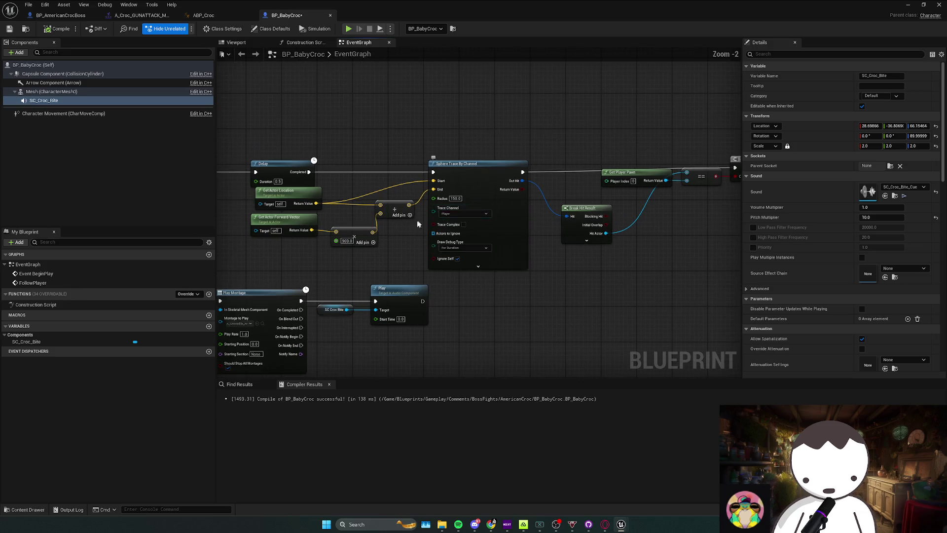
type("400")
key("Return")
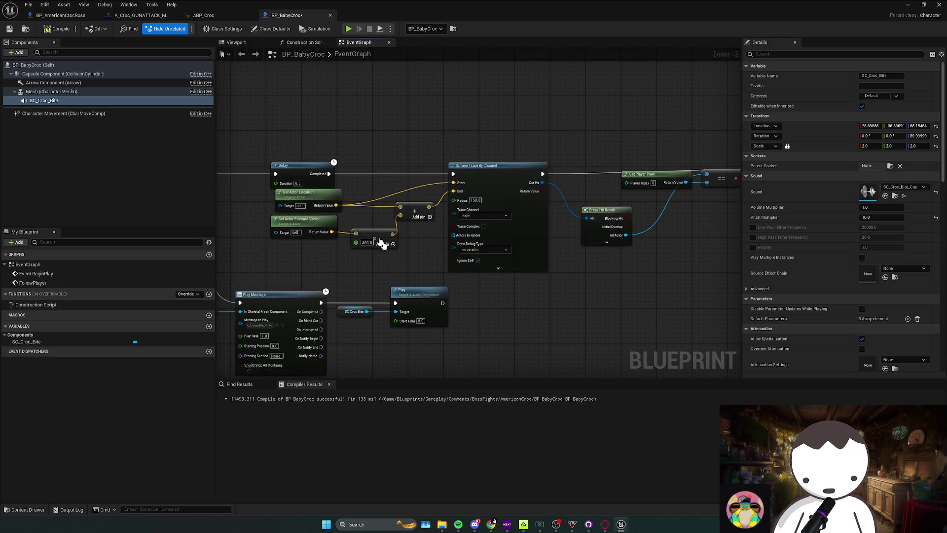
Playtest the baby croc twice in the level, then return to BP_BabyCroc
left_click_drag(565, 11, 249, 101)
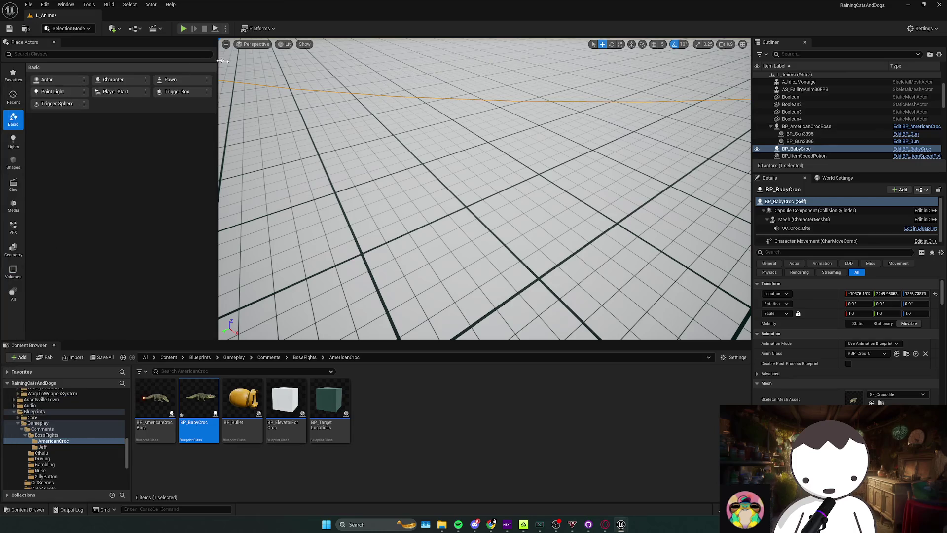
key("alt+p")
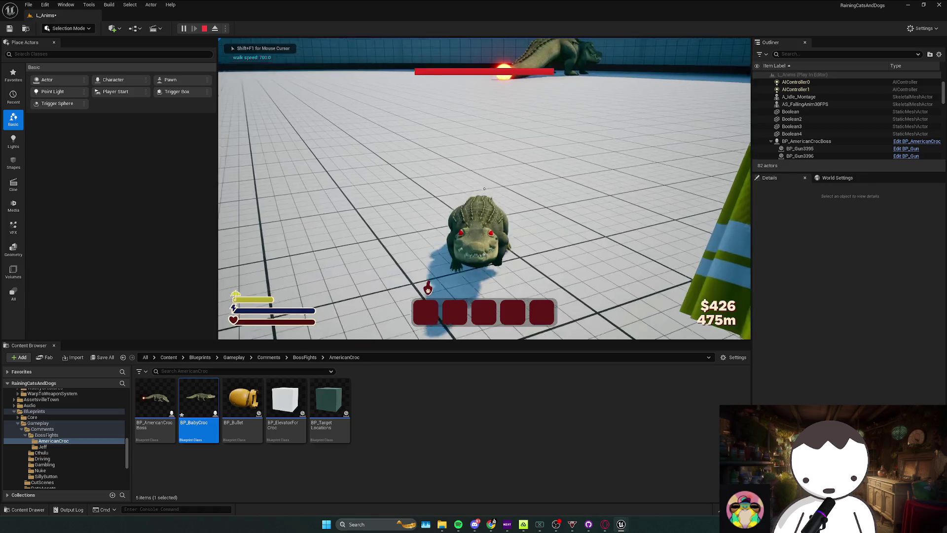
key("Escape")
key("alt+p")
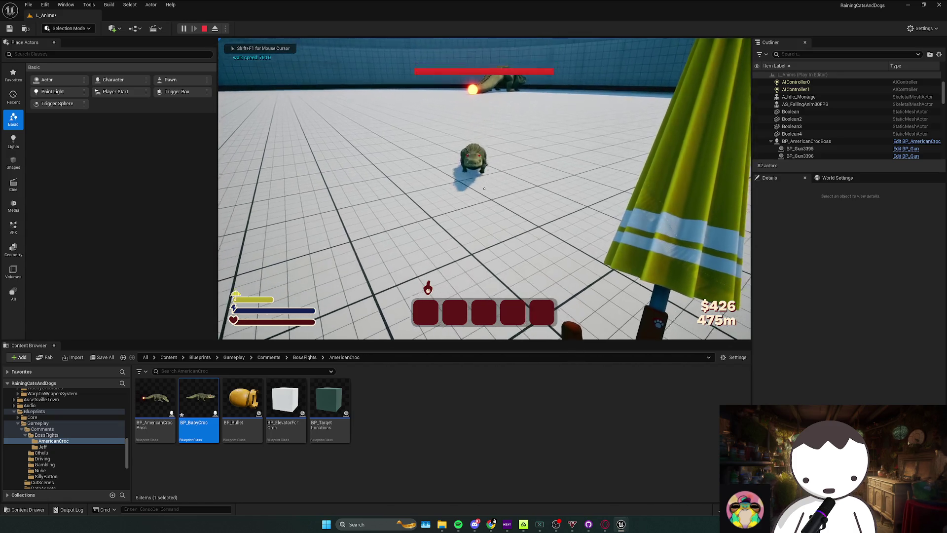
key("Escape")
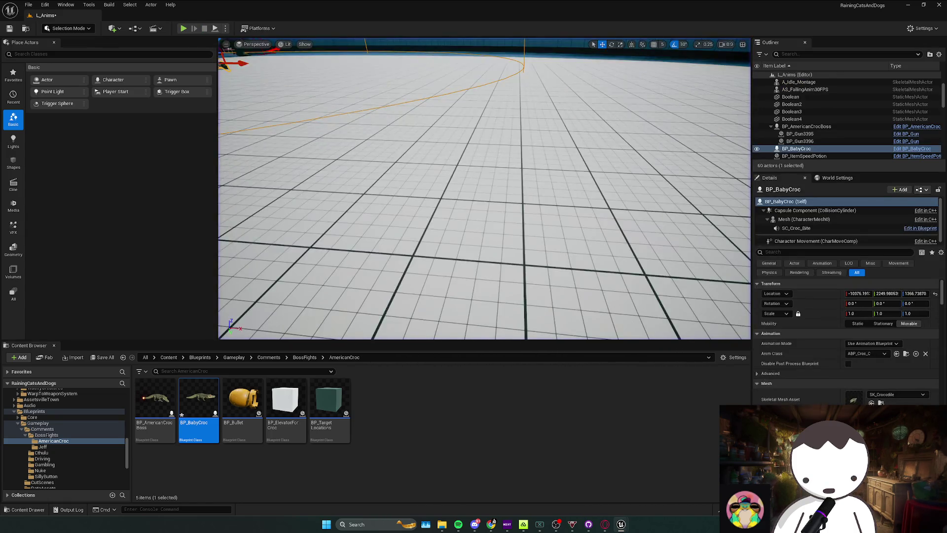
key("alt+Tab")
scroll(530, 231, "down", 2)
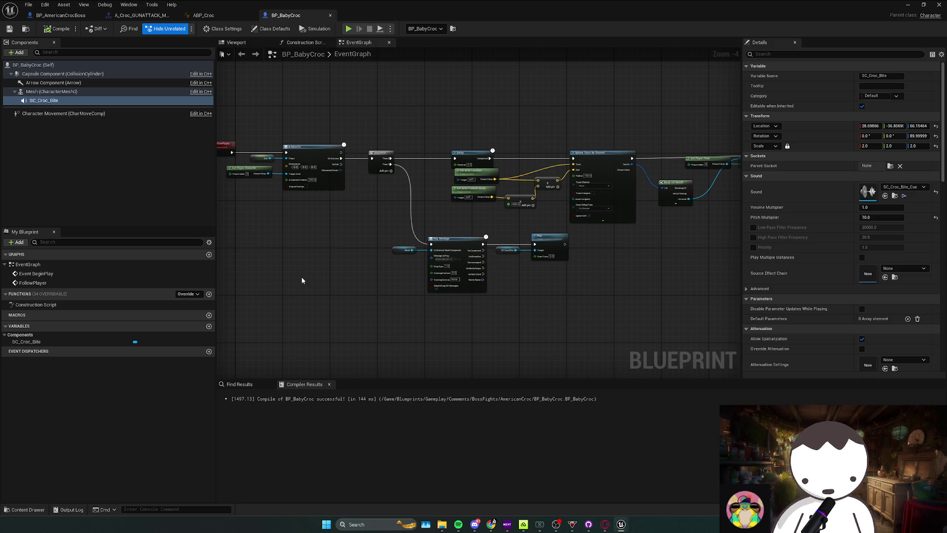
Box-select the Mesh, Play Montage, SC_Croc_Bite and Play nodes and nudge them up-left
left_click(415, 290)
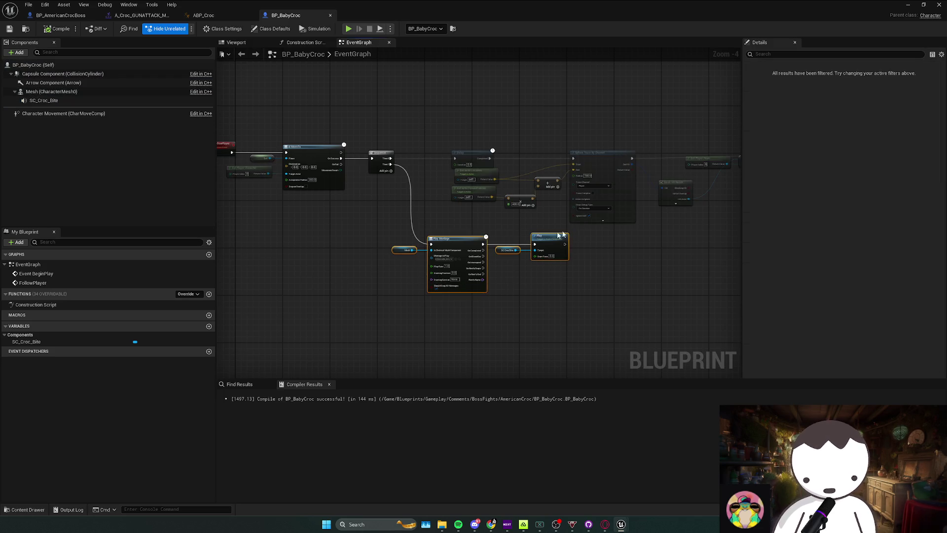
left_click_drag(569, 286, 370, 229)
left_click_drag(436, 245, 430, 239)
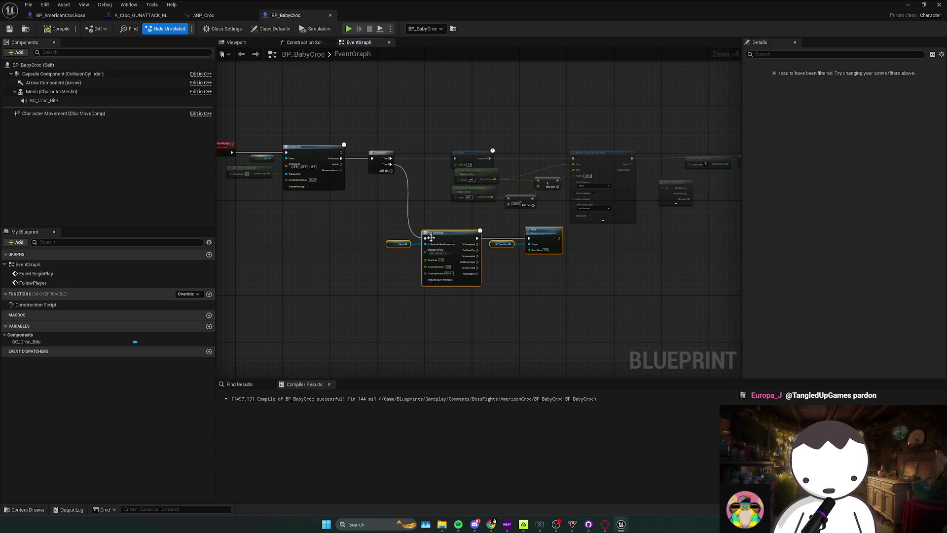
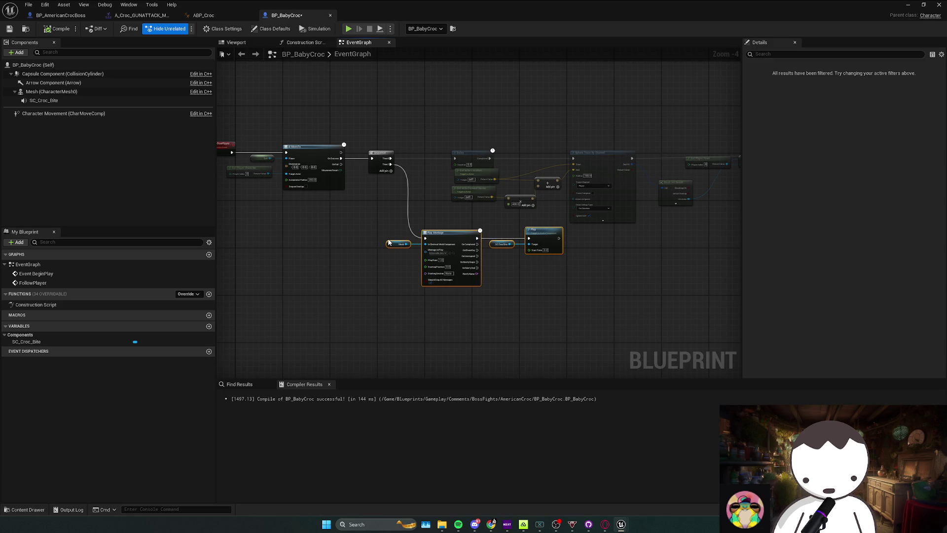
Select the group of bite logic nodes in the BP_BabyCroc graph, then clear the selection
scroll(393, 258, "down", 1)
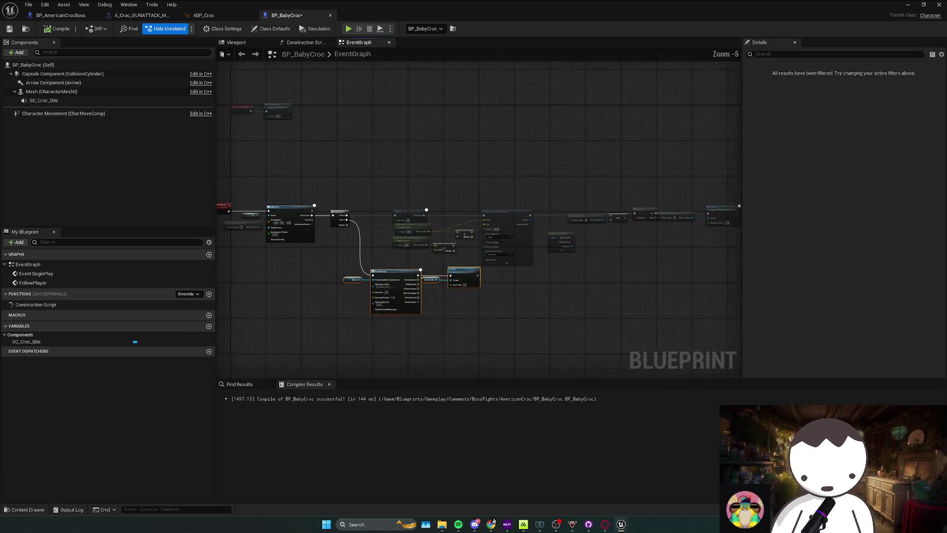
scroll(314, 227, "up", 1)
left_click(379, 256)
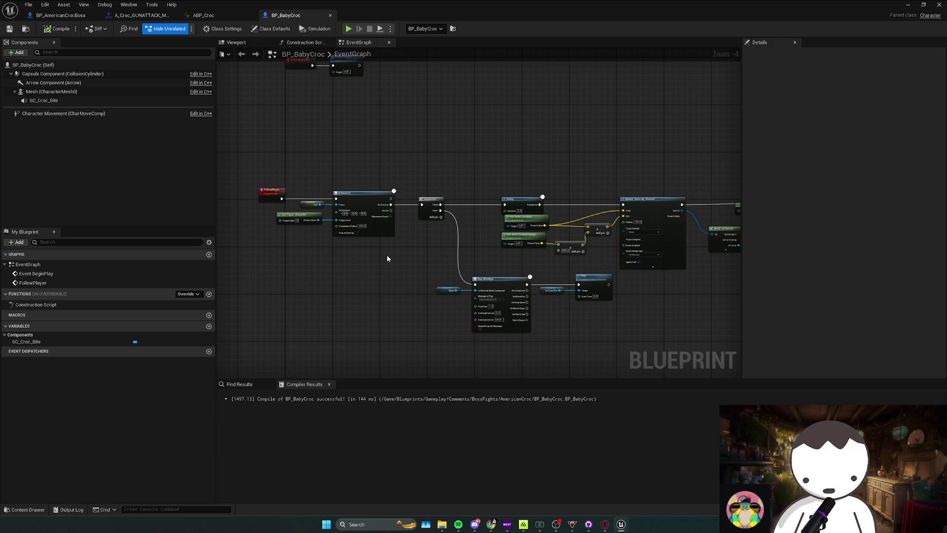
scroll(365, 260, "down", 1)
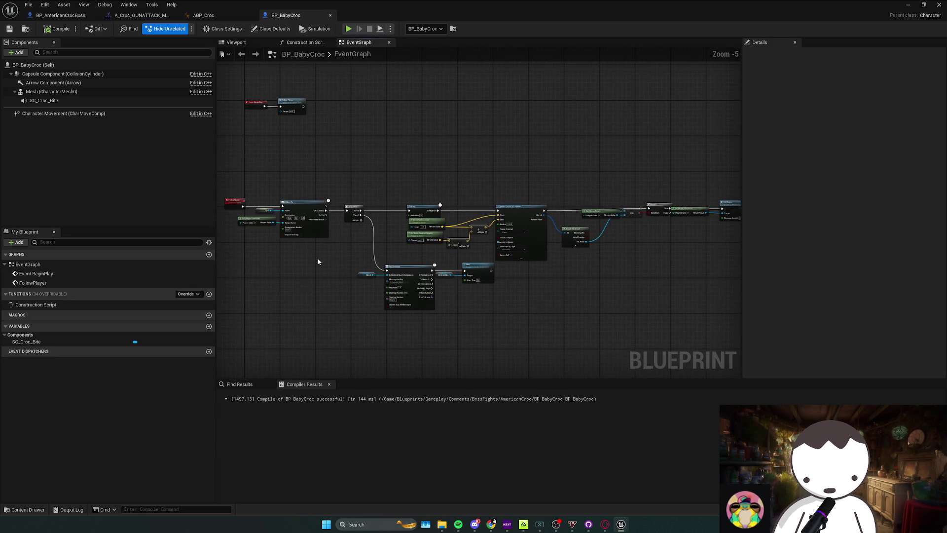
mouse_move(258, 283)
left_mouse_down()
mouse_move(446, 201)
mouse_move(542, 203)
left_mouse_up()
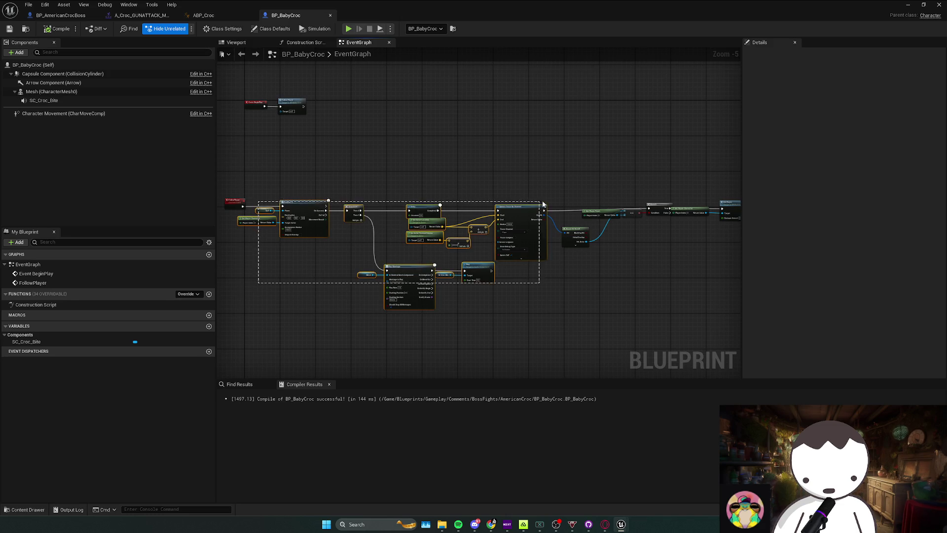
left_click_drag(389, 234, 354, 242)
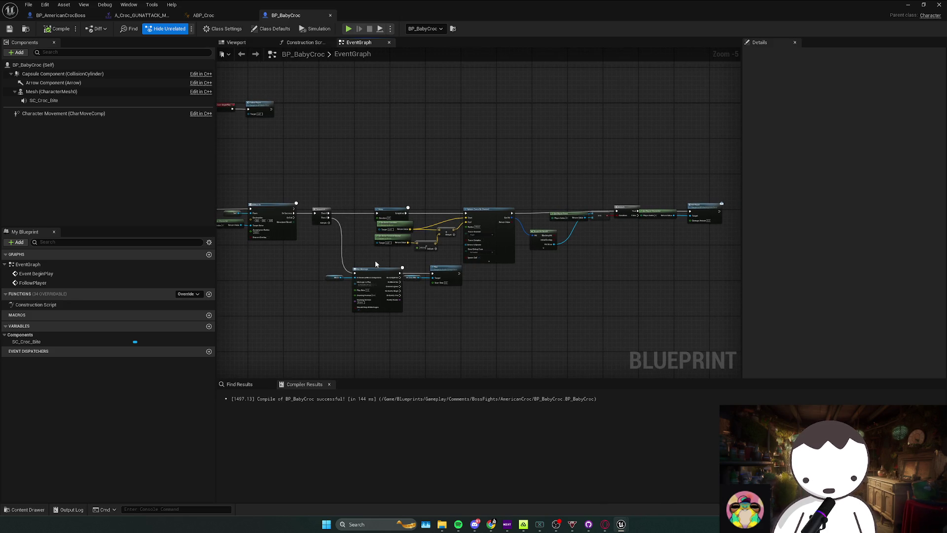
left_click_drag(433, 233, 380, 233)
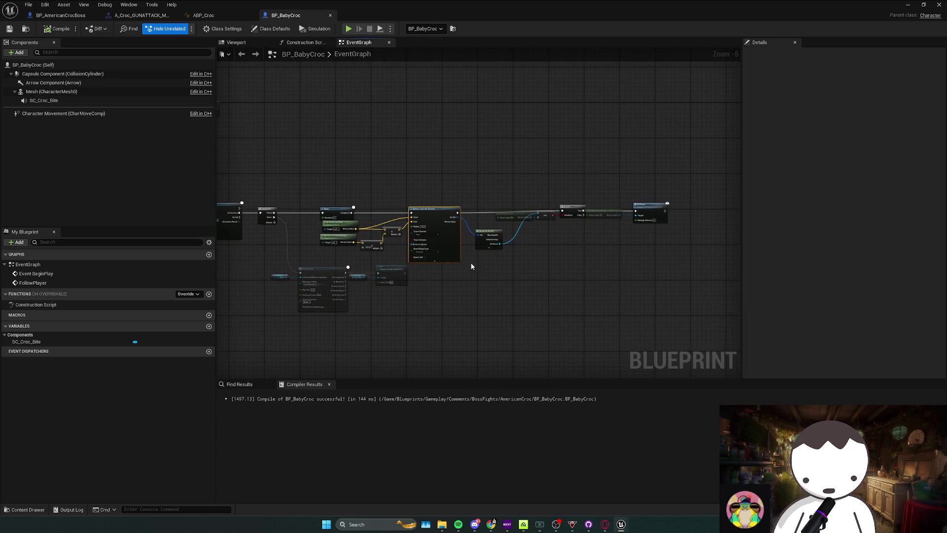
left_click(536, 245)
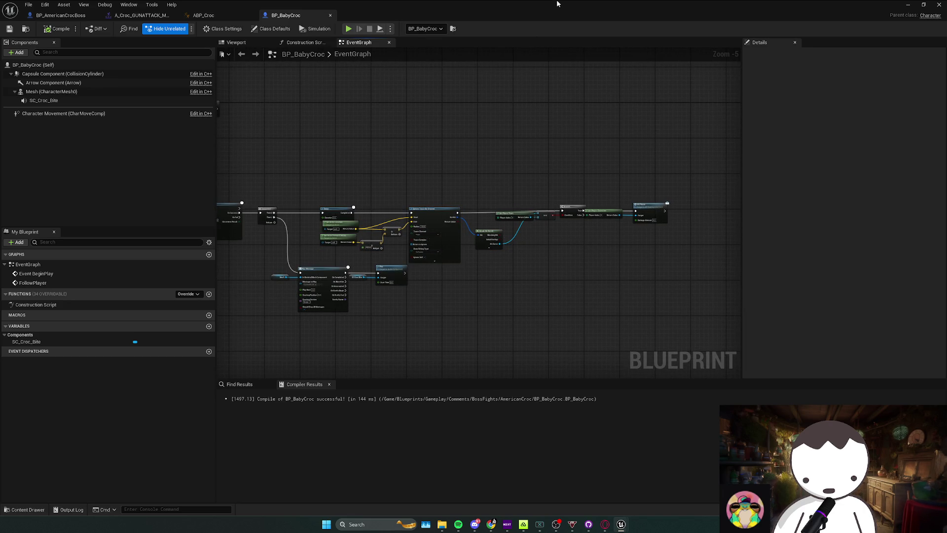
Edit Character Movement's Max Walk Speed and run a quick playtest of the level
left_click(99, 113)
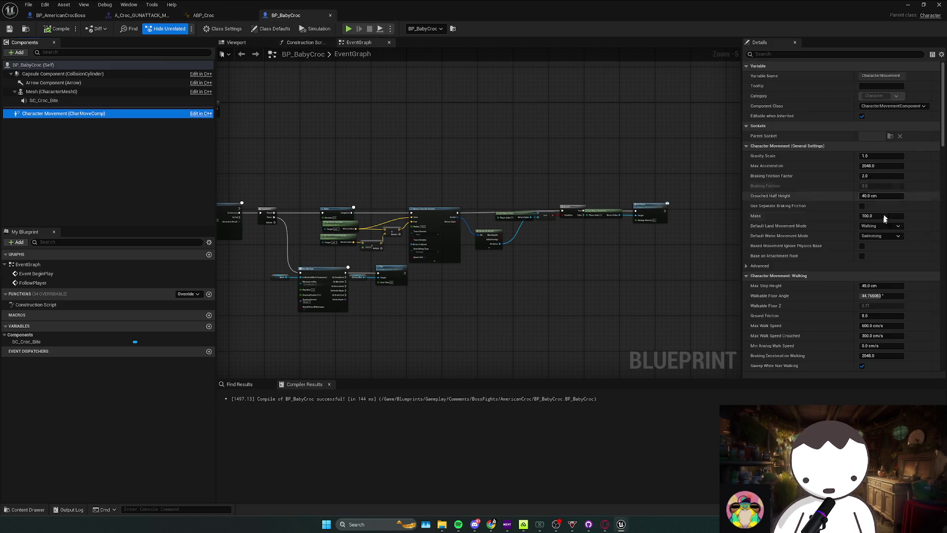
left_click(884, 326)
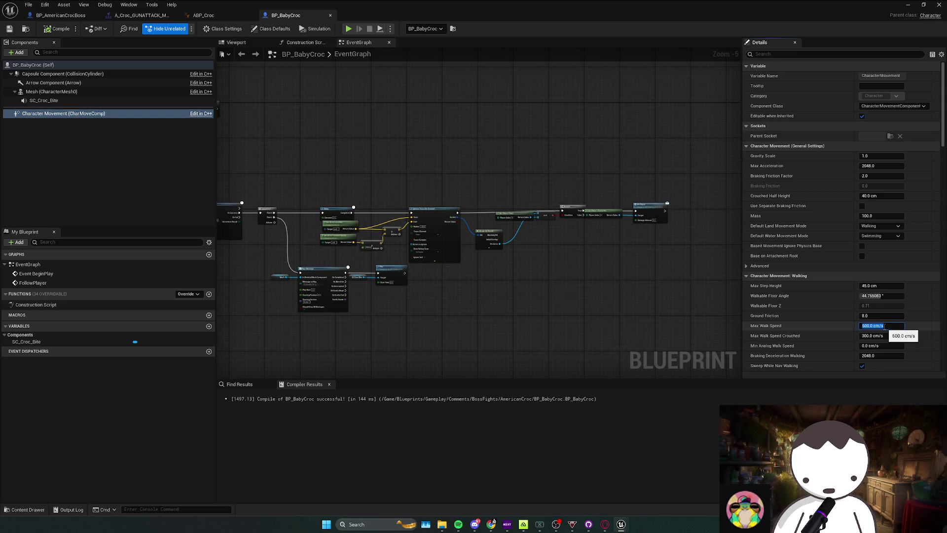
key("alt+Tab")
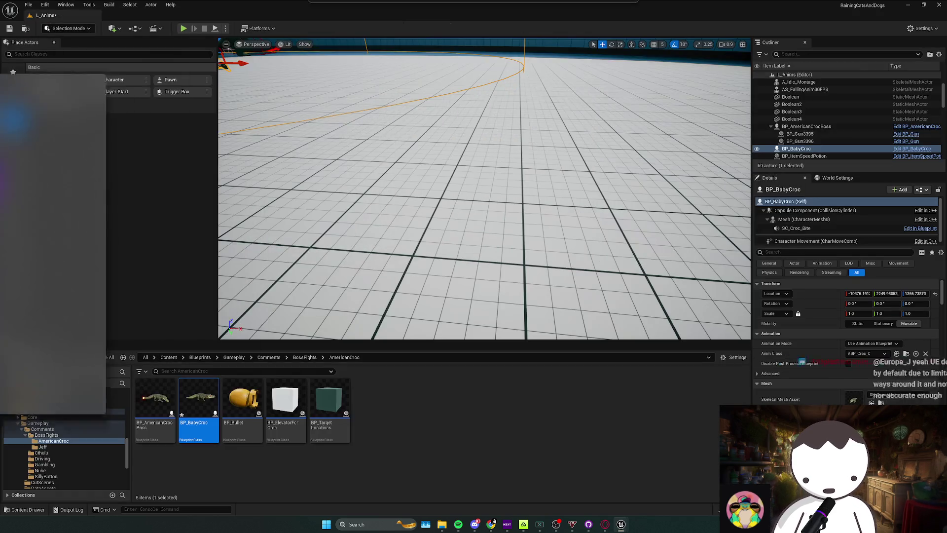
left_click(183, 28)
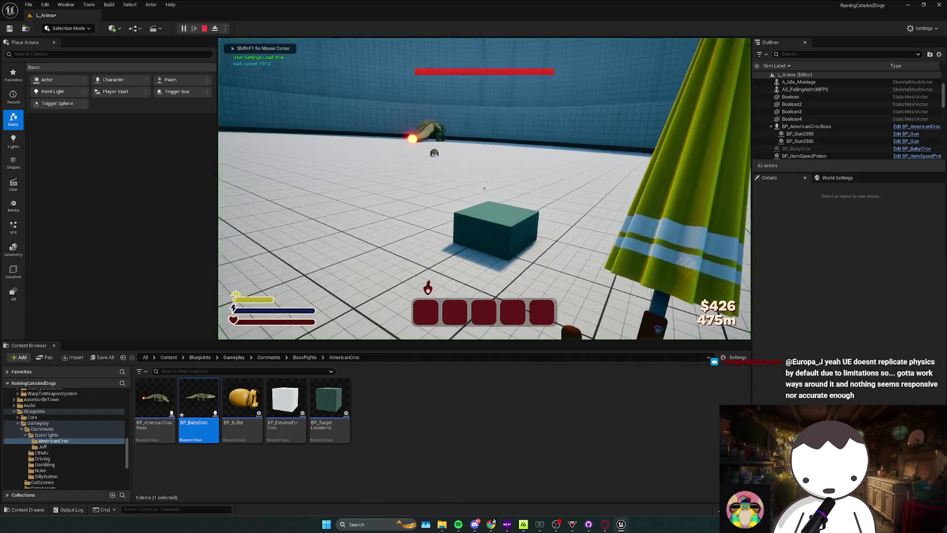
key("Escape")
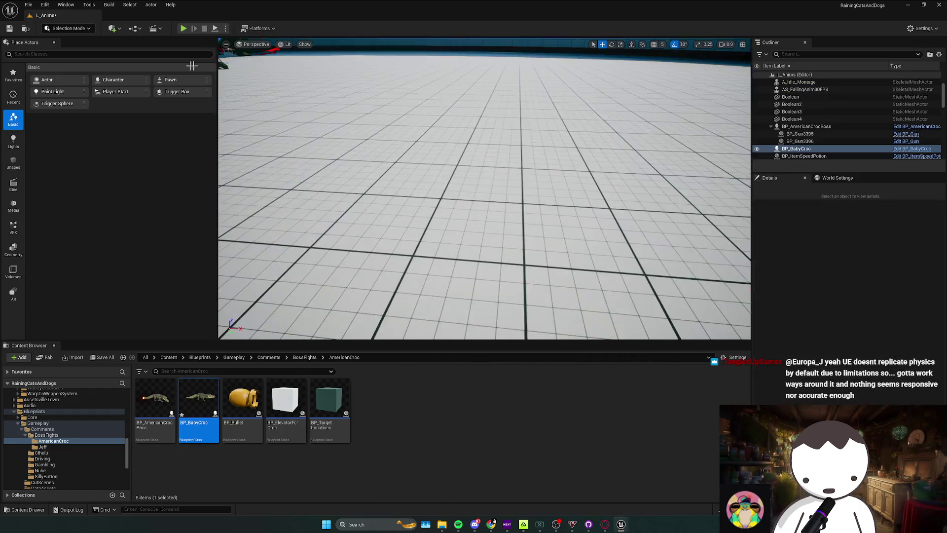
key("alt+Tab")
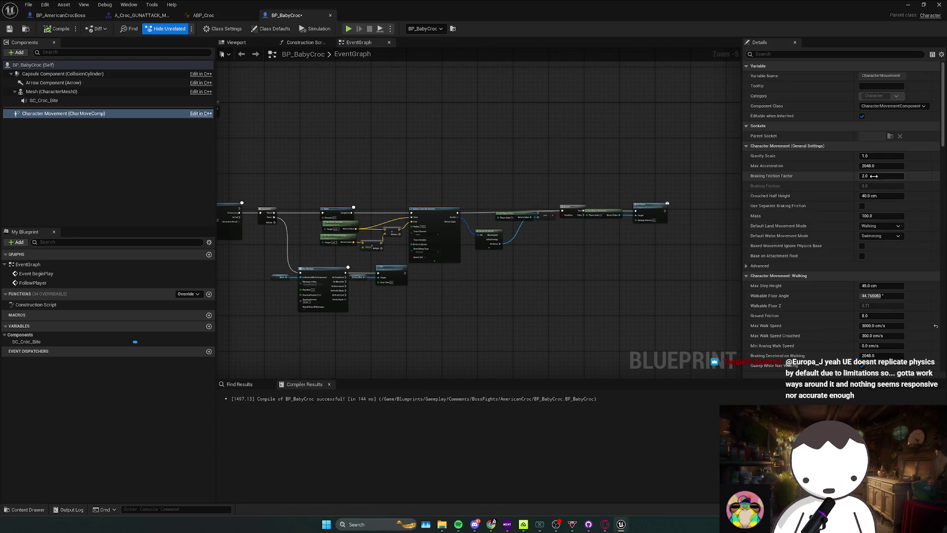
Set Max Walk Speed to 2000 and keep Braking Deceleration Walking at its default 2048
left_click(882, 326)
type("20")
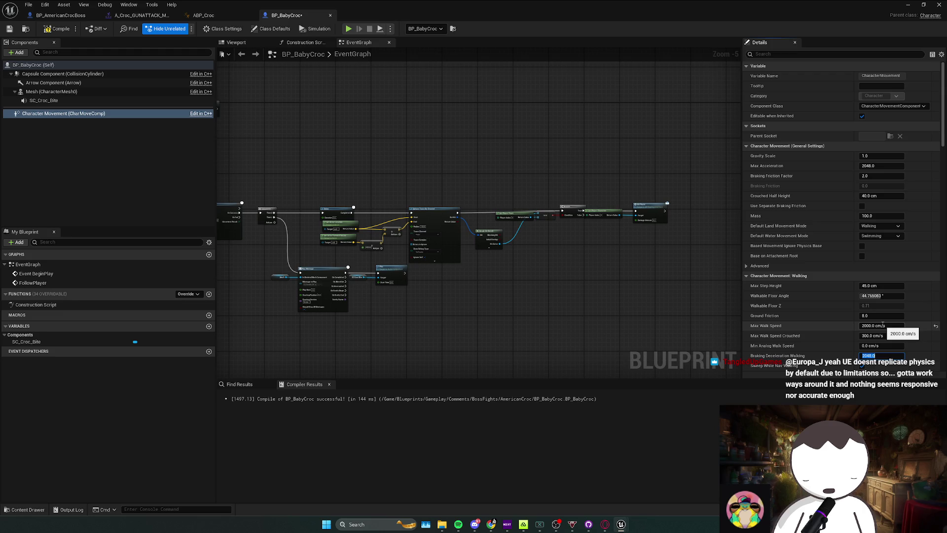
type("2")
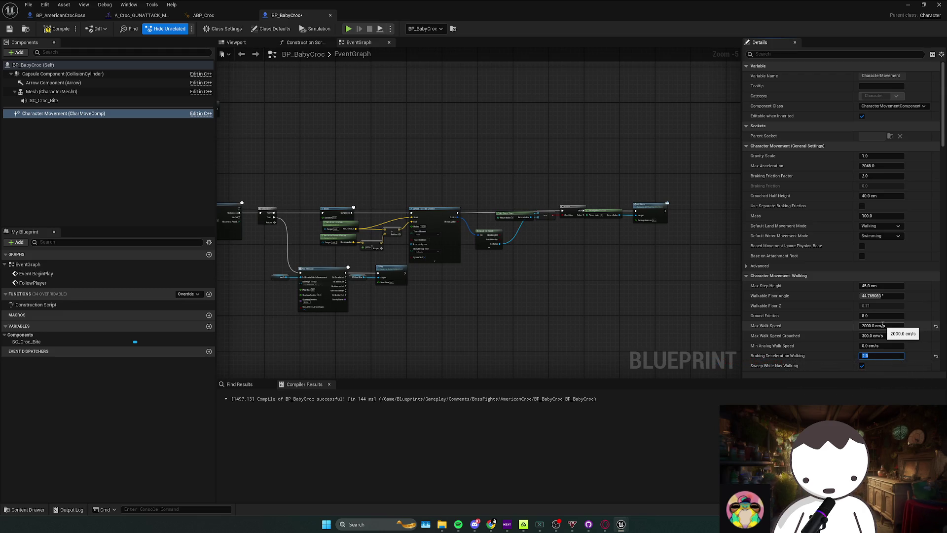
type("2")
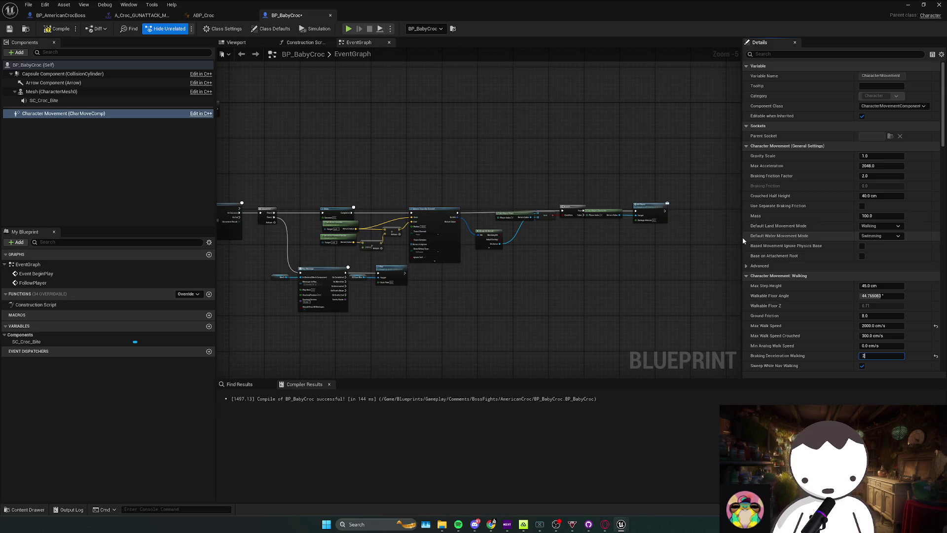
left_click(936, 355)
scroll(919, 332, "down", 3)
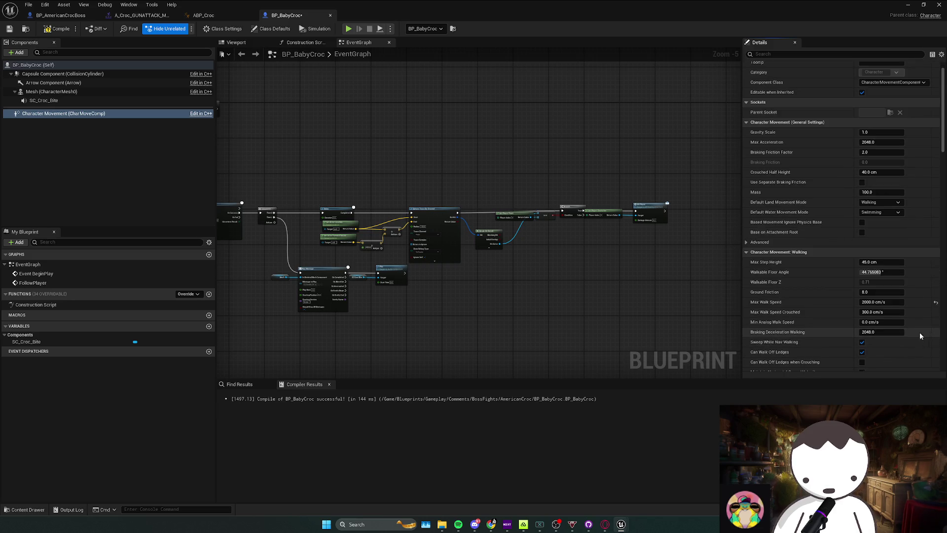
scroll(908, 308, "down", 3)
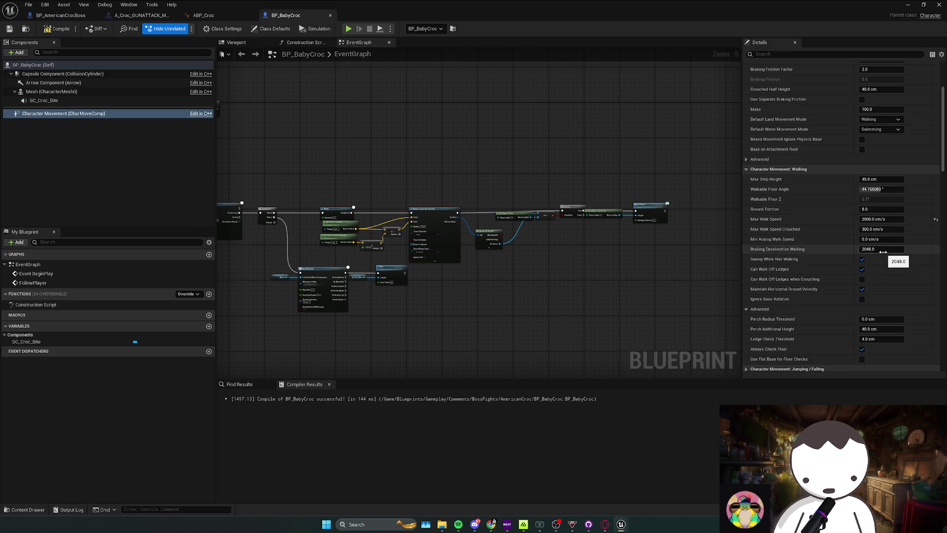
key("Return")
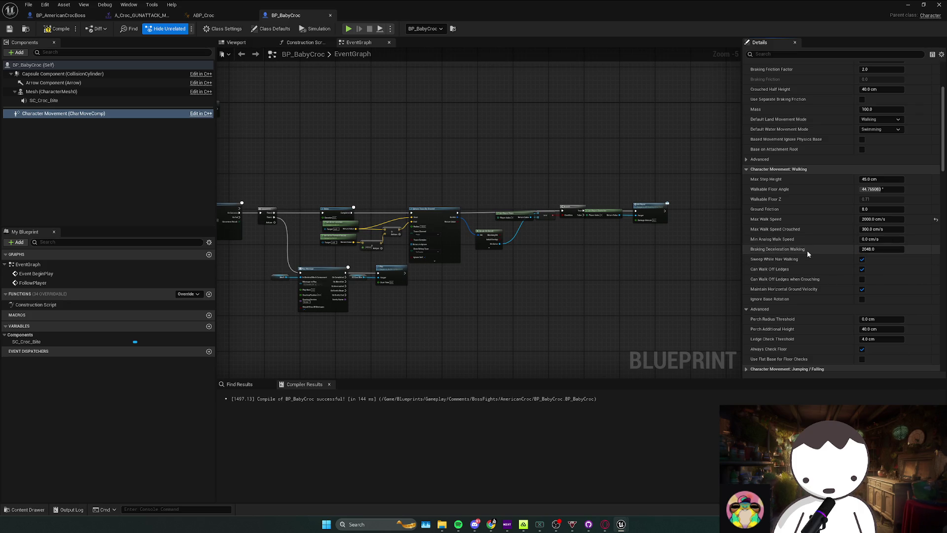
scroll(812, 255, "down", 1)
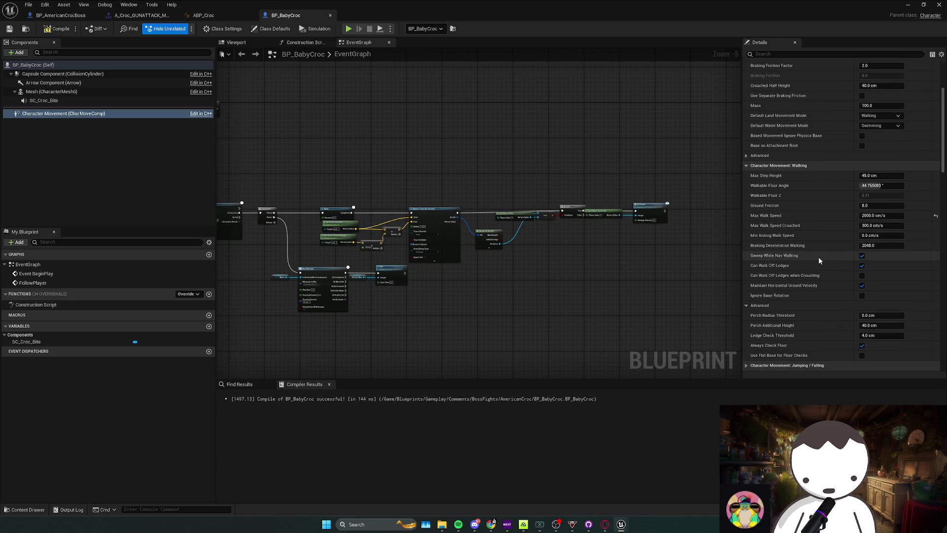
scroll(799, 252, "down", 6)
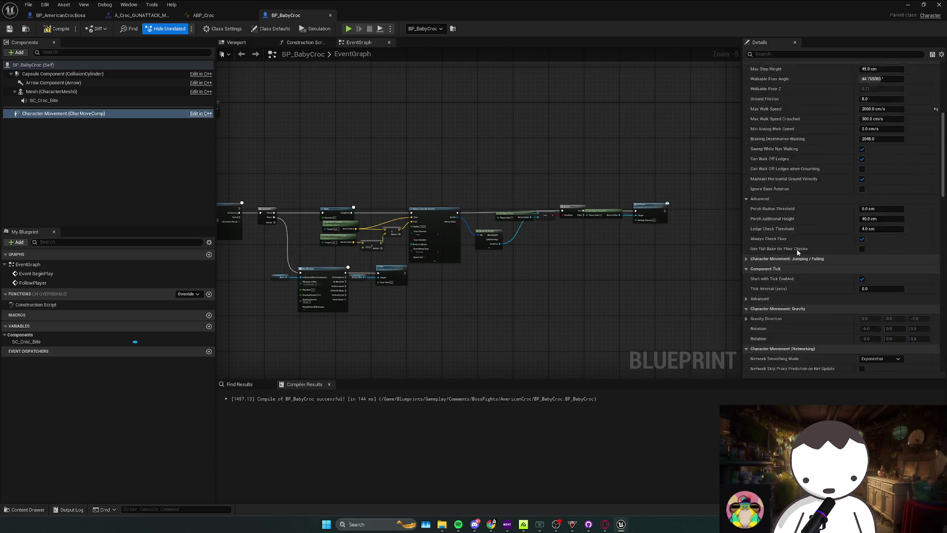
scroll(797, 251, "up", 3)
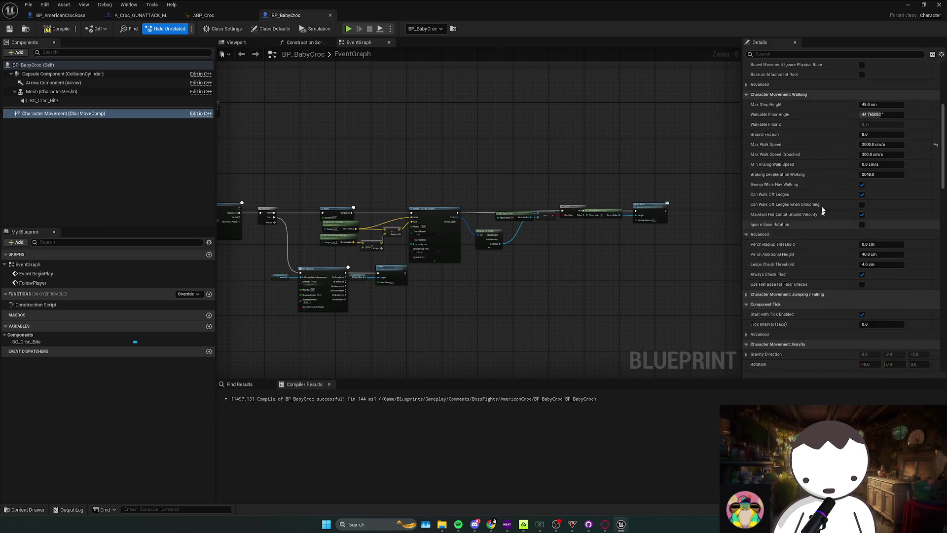
key("alt+Tab")
Playtest the level, attacking the faster croc with the umbrella, then stop
left_click(183, 29)
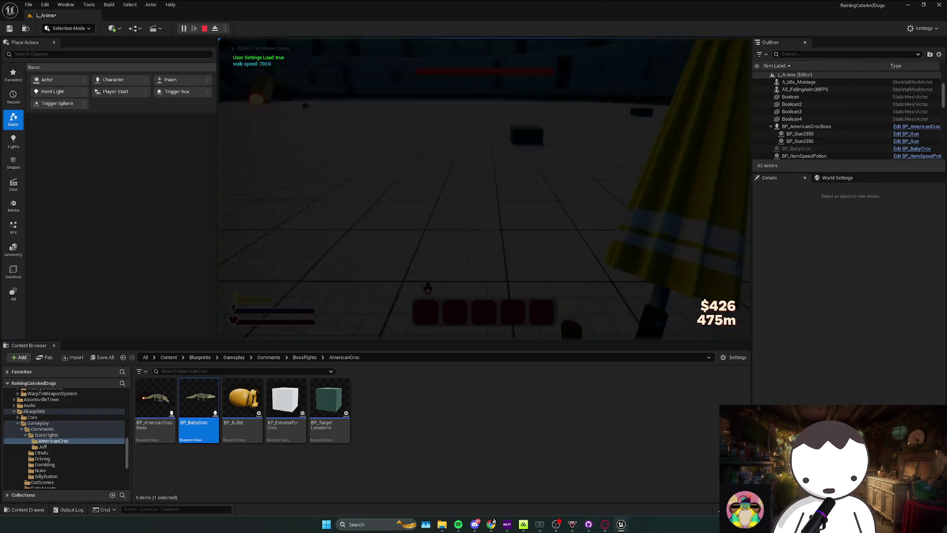
key("w")
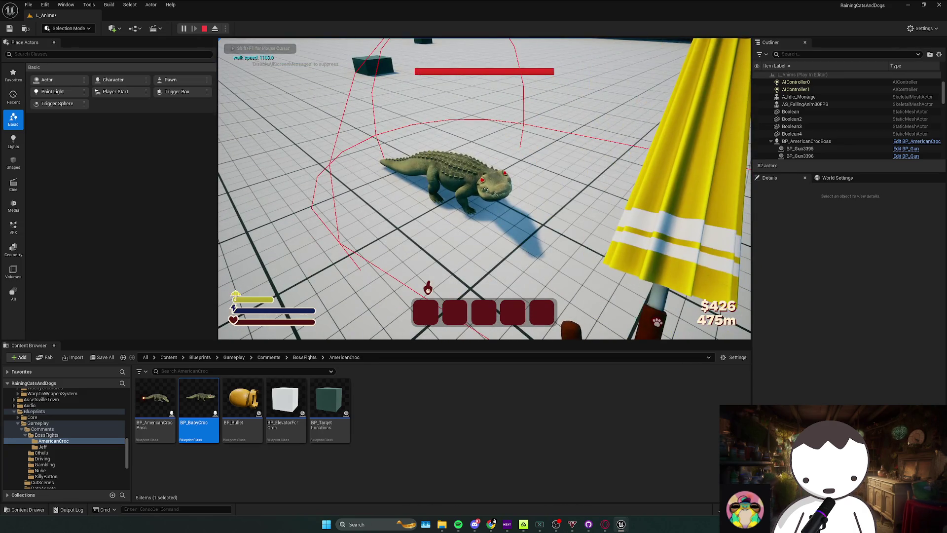
key("Escape")
Back in BP_BabyCroc, reselect Character Movement to confirm Max Walk Speed reads 2000
left_click(912, 148)
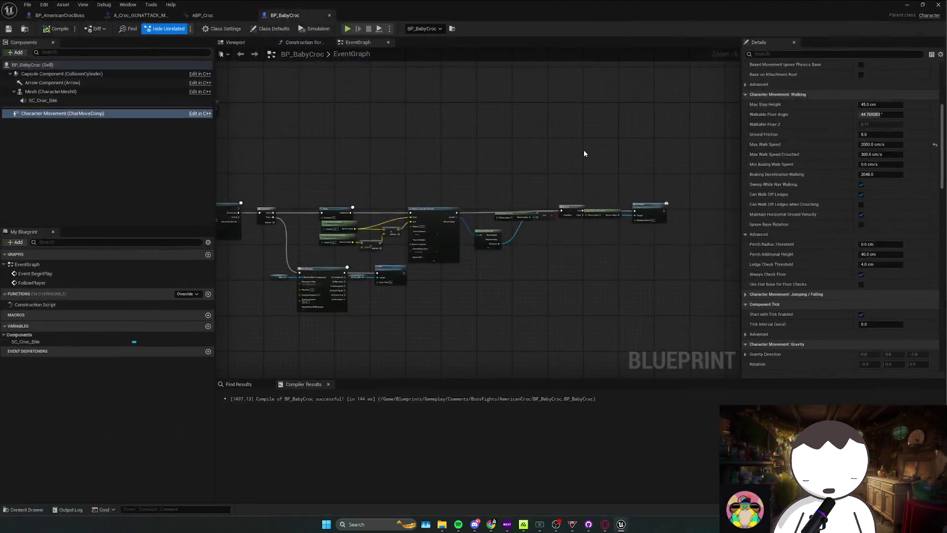
left_click_drag(553, 177, 524, 177)
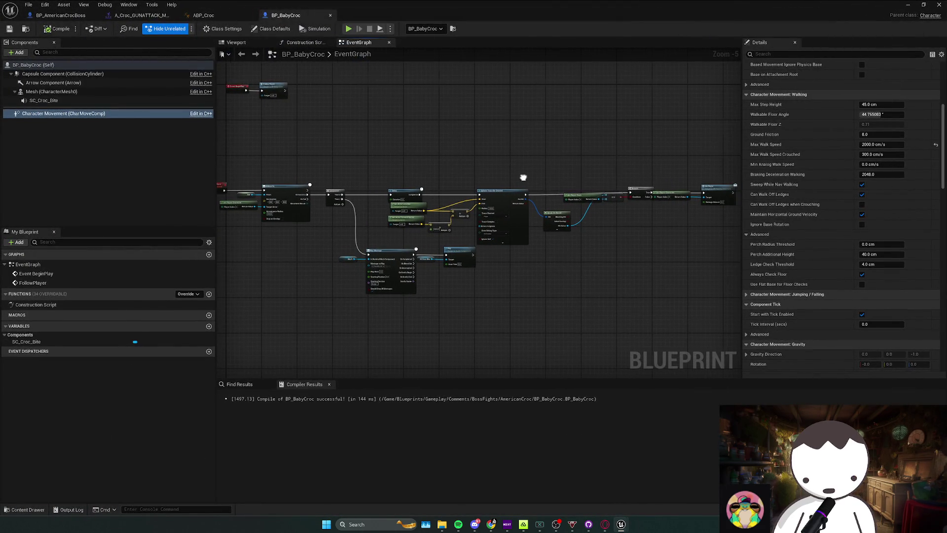
left_click(423, 269)
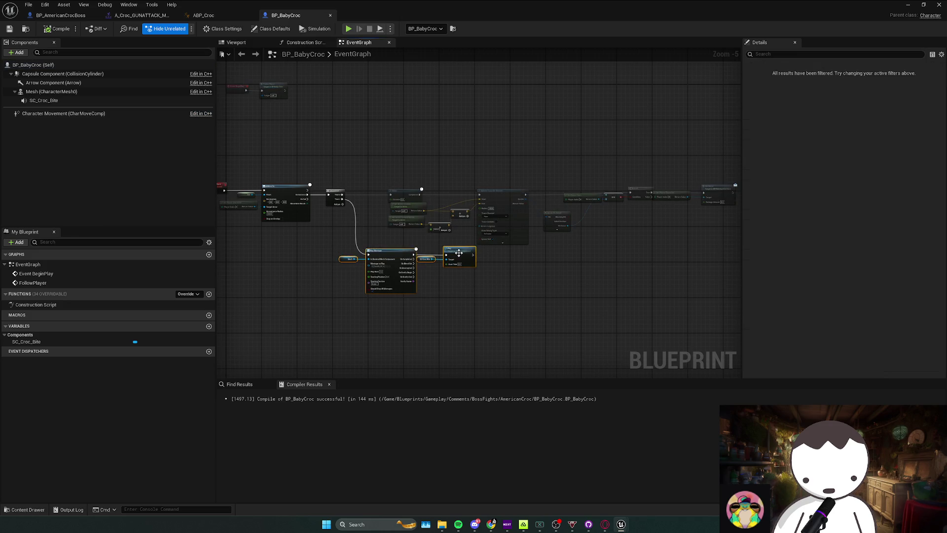
scroll(423, 269, "up", 2)
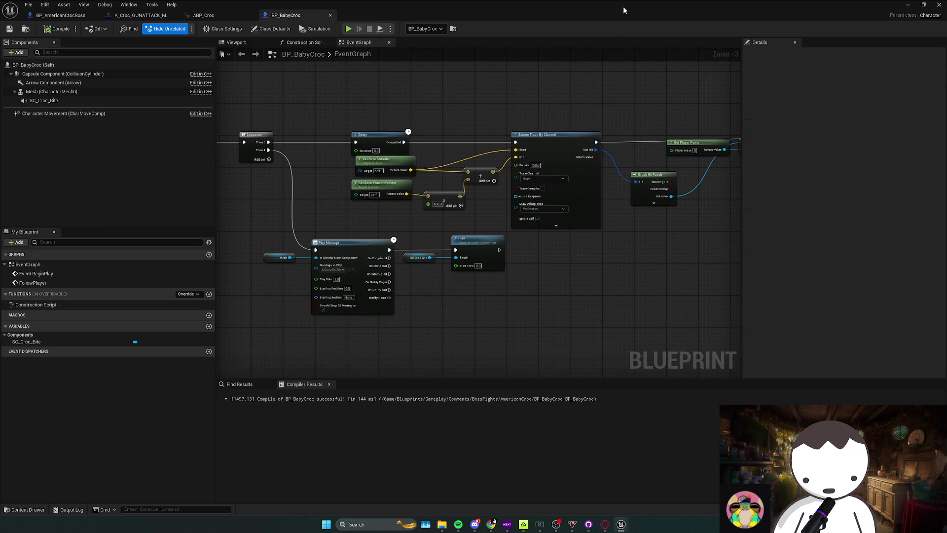
left_click(99, 114)
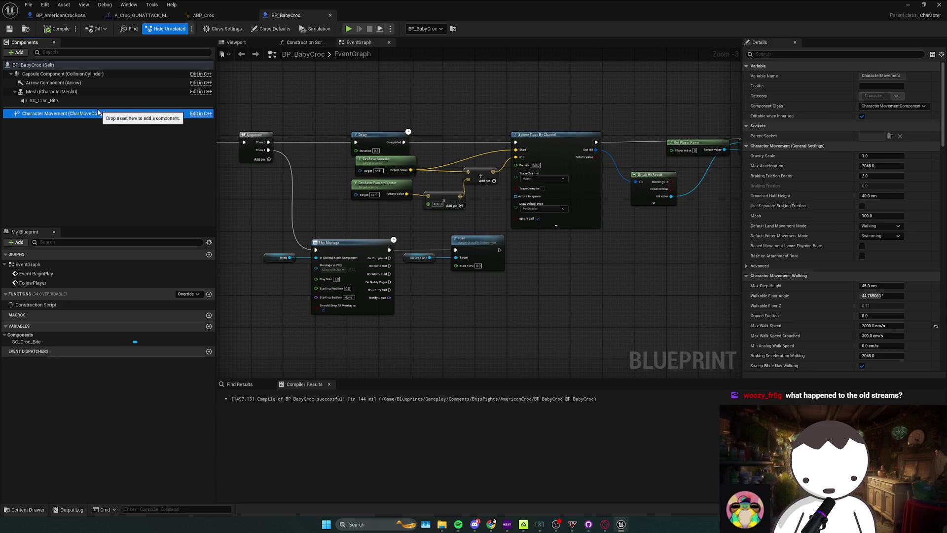
left_click_drag(348, 144, 393, 145)
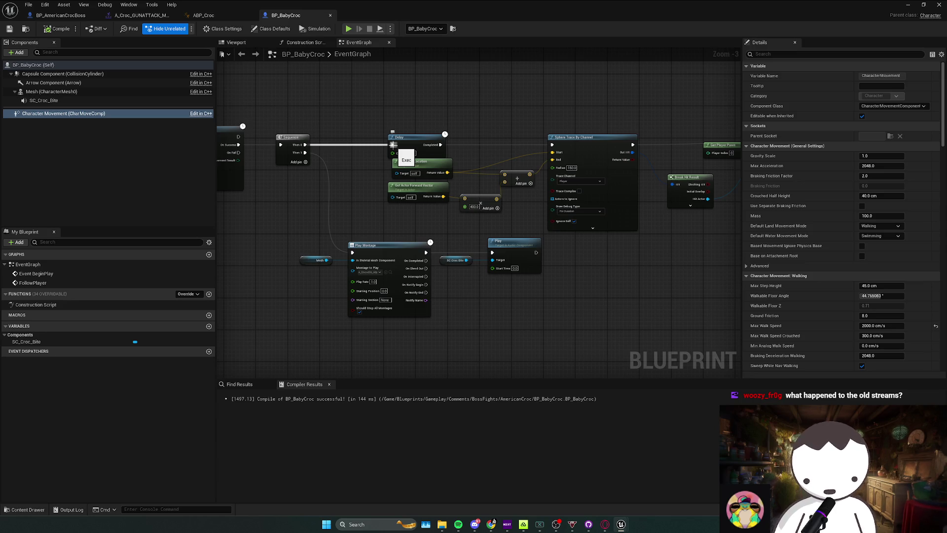
Rename the custom event to BitePlayer in the Details panel
left_click_drag(393, 145, 393, 144)
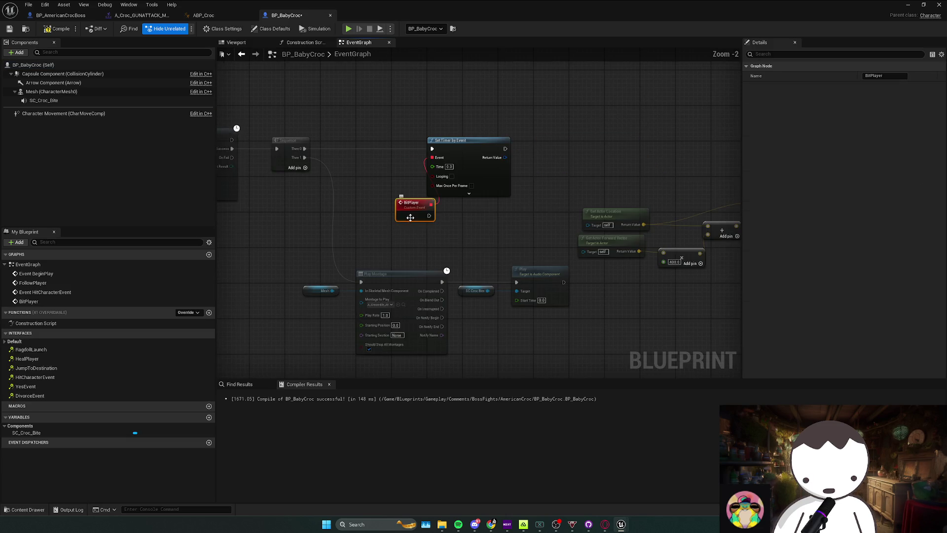
mouse_move(423, 220)
left_mouse_down()
mouse_move(583, 213)
mouse_move(547, 316)
mouse_move(520, 272)
left_mouse_up()
scroll(547, 315, "down", 2)
left_click(870, 75)
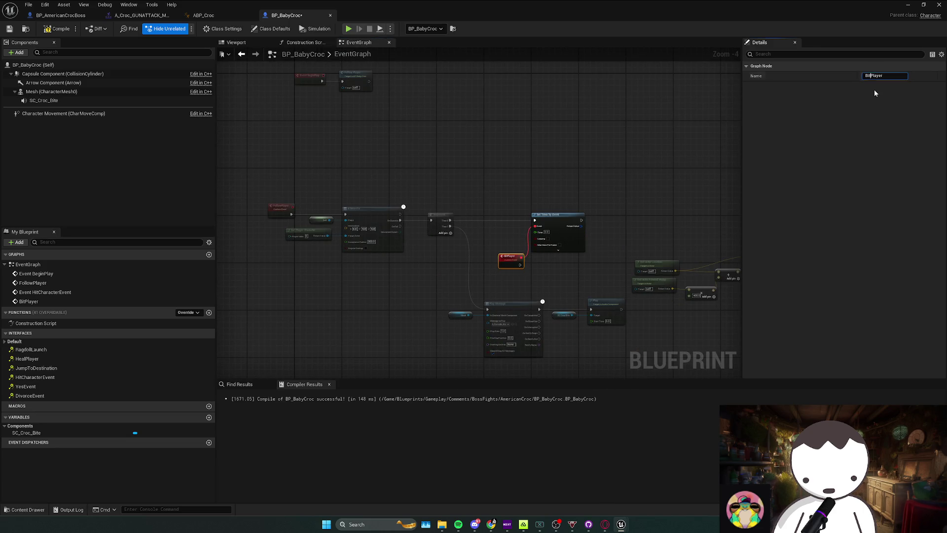
type("e")
key("Return")
Delete the Sequence node, wire MoveTo On Success into Set Timer by Event, and regroup the bite nodes
mouse_move(666, 191)
left_mouse_down()
mouse_move(638, 159)
mouse_move(571, 137)
left_mouse_up()
left_click_drag(380, 248, 340, 242)
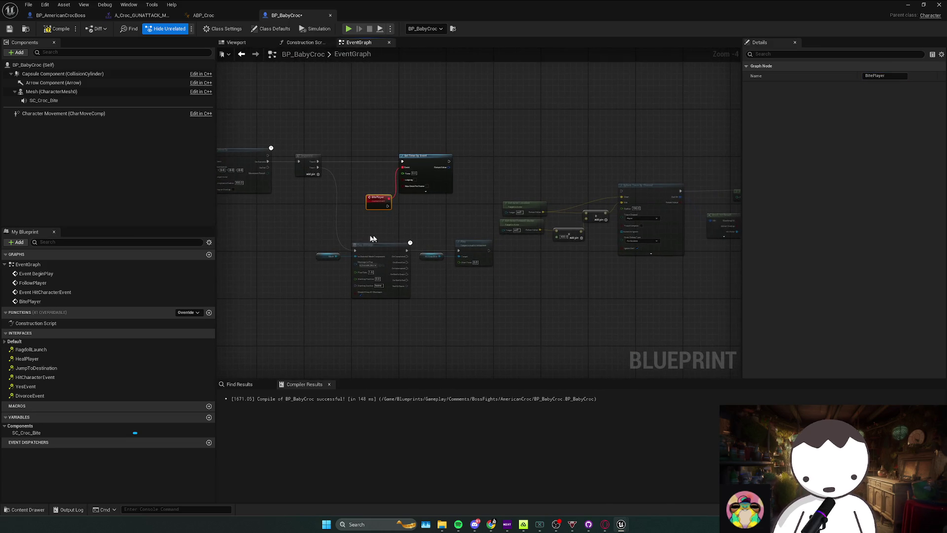
left_click(340, 243)
left_click(307, 156)
key("Delete")
left_click_drag(267, 162, 402, 162)
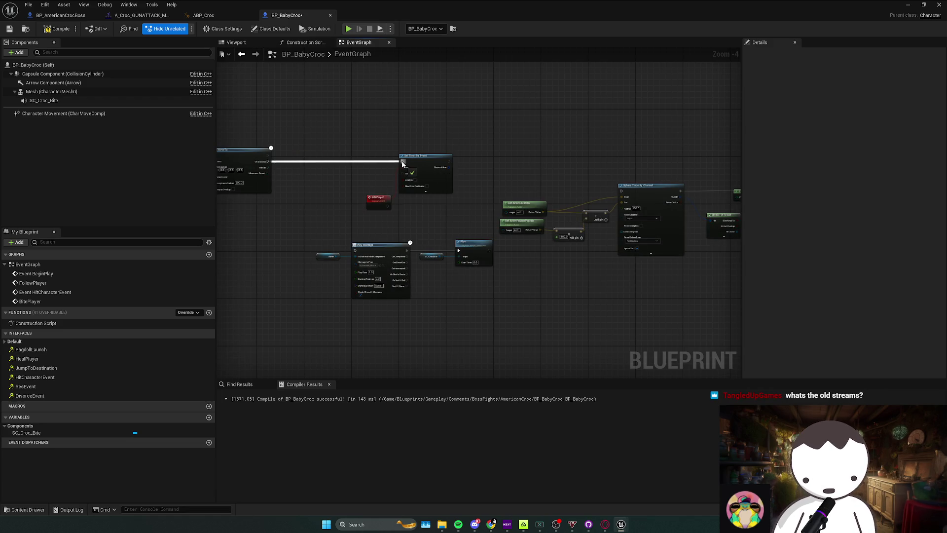
left_click_drag(400, 195, 326, 165)
left_click_drag(316, 235, 493, 299)
mouse_move(378, 254)
left_mouse_down()
mouse_move(374, 217)
mouse_move(416, 157)
mouse_move(418, 164)
left_mouse_up()
left_click(360, 167)
Link the sound's Play exec into the Sphere Trace and tidy the Set Timer by Event node
left_click_drag(540, 167, 397, 175)
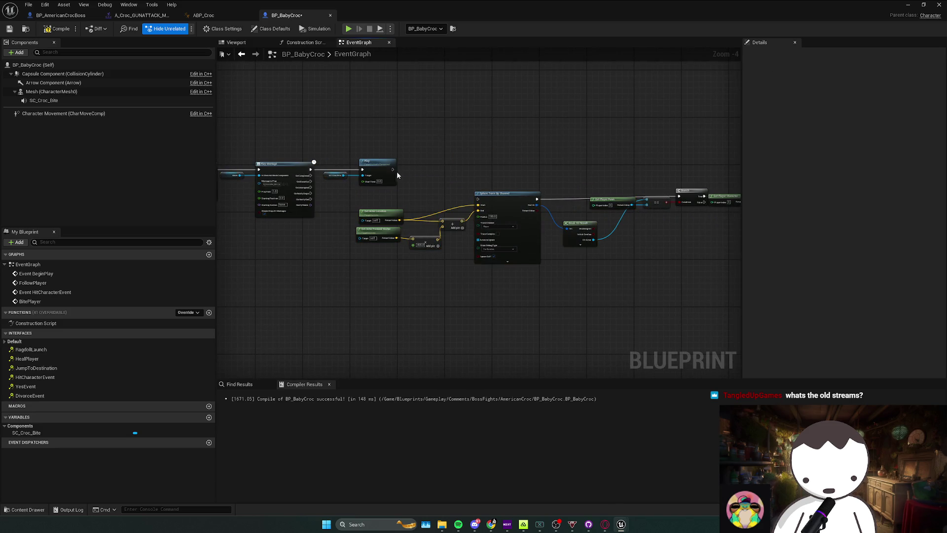
left_click_drag(484, 199, 480, 198)
left_click_drag(415, 190, 604, 213)
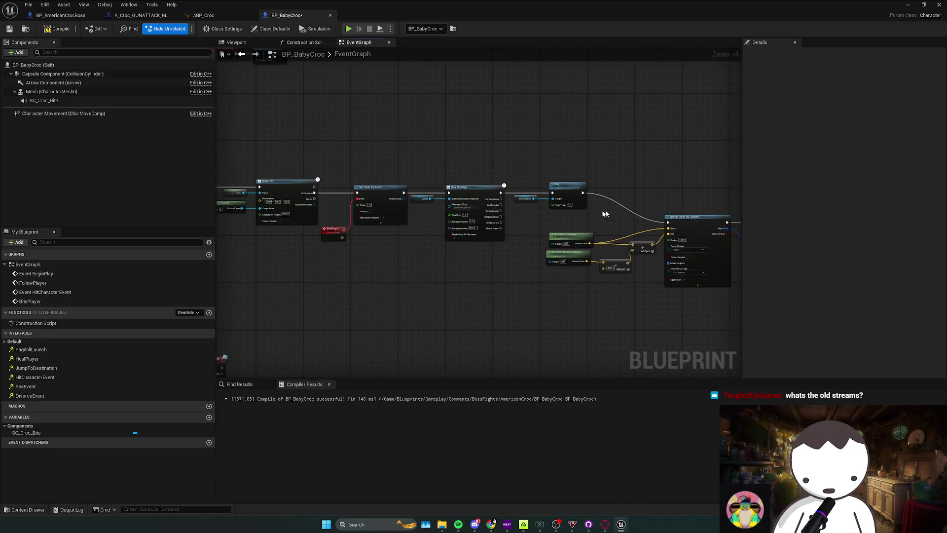
left_click_drag(403, 191, 342, 238)
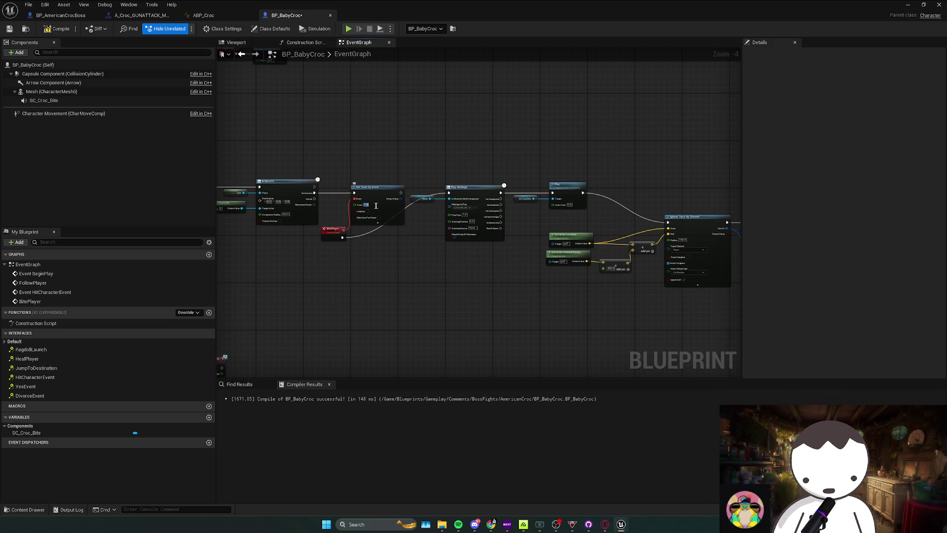
scroll(399, 209, "down", 3)
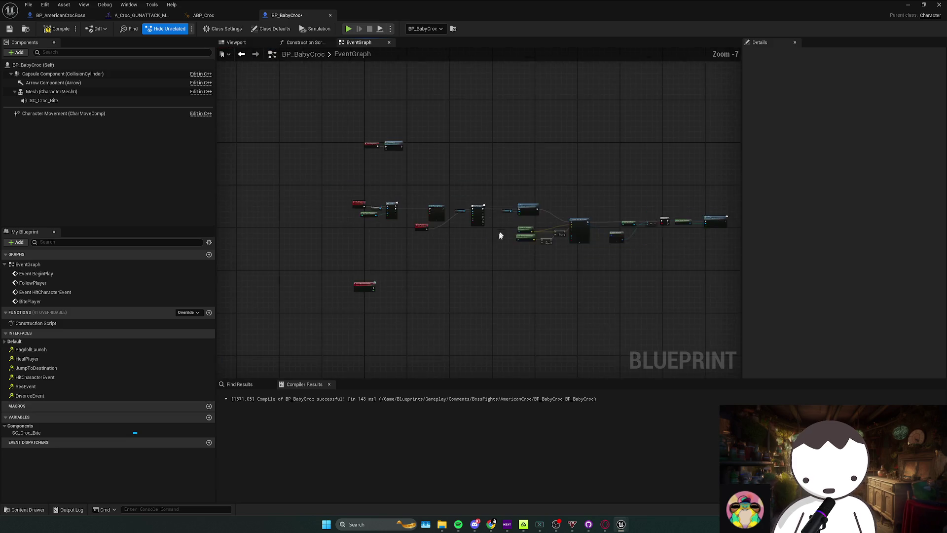
left_click(401, 231)
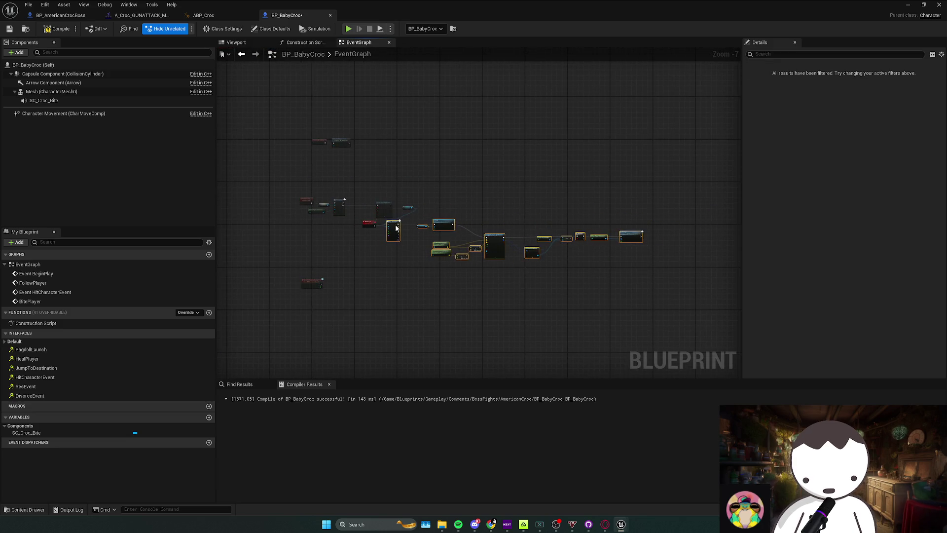
scroll(401, 227, "up", 4)
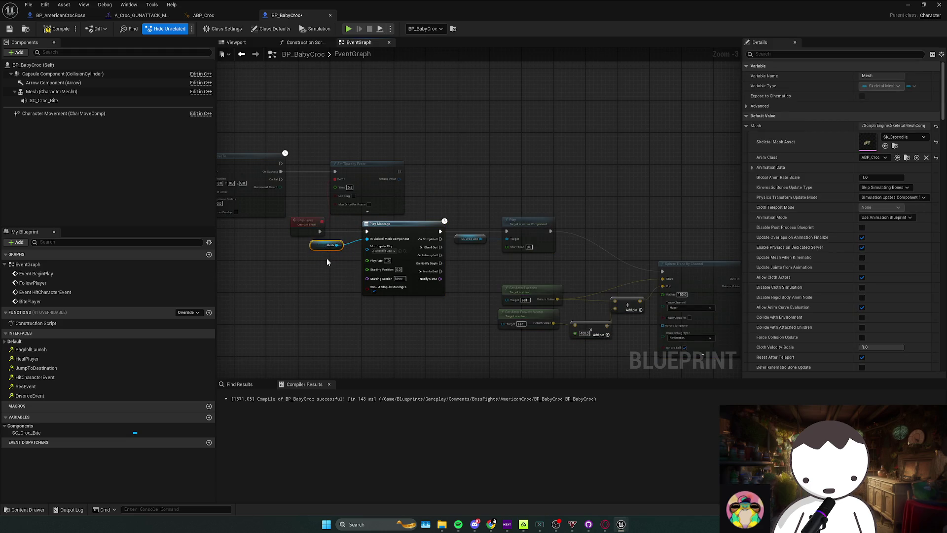
scroll(382, 283, "up", 1)
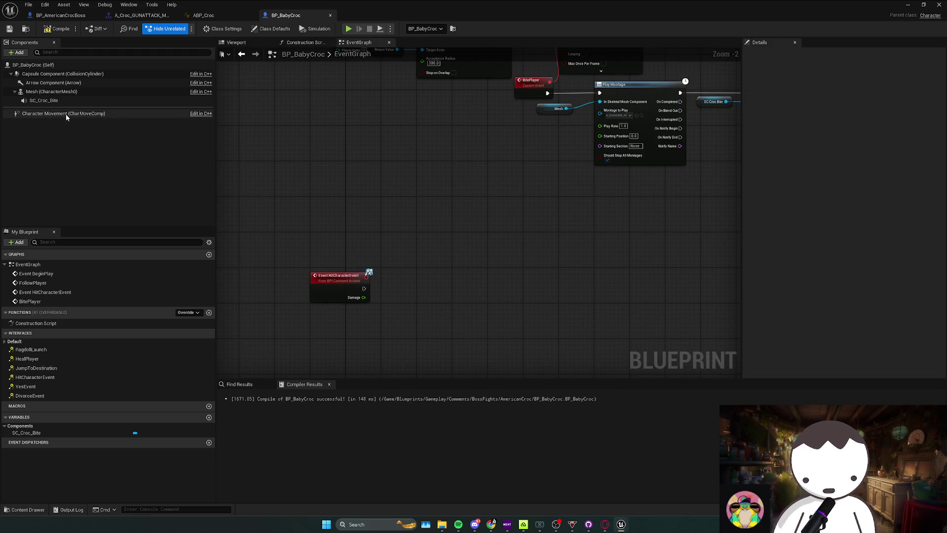
Promote Set Timer by Event's Return Value to a Timer Handle variable named BiteHandle
left_click_drag(408, 249, 241, 374)
right_click(469, 160)
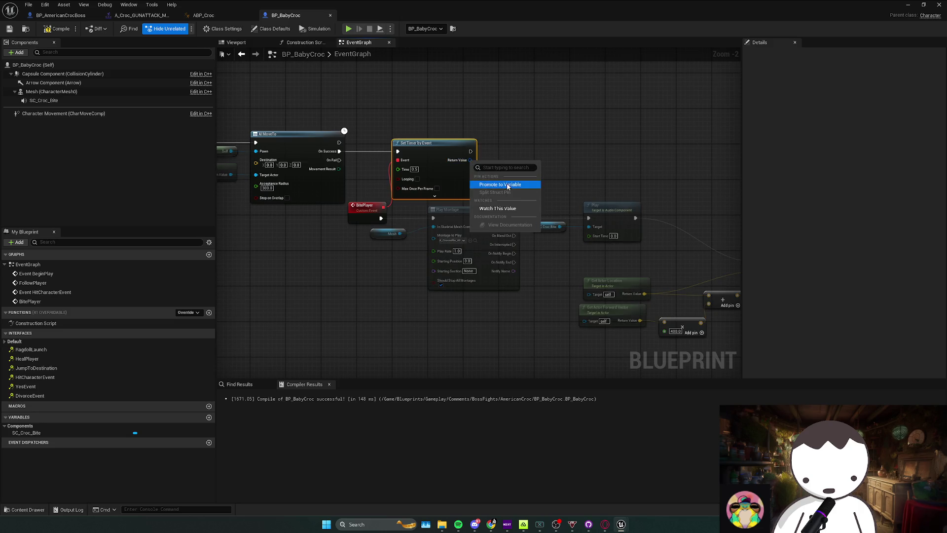
left_click(508, 186)
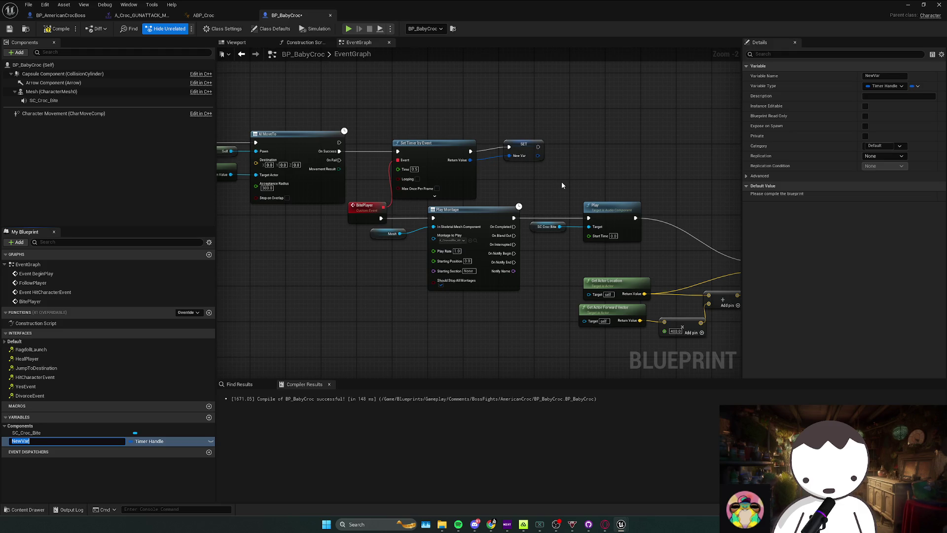
type("BiteHandle")
key("Return")
left_click(459, 155)
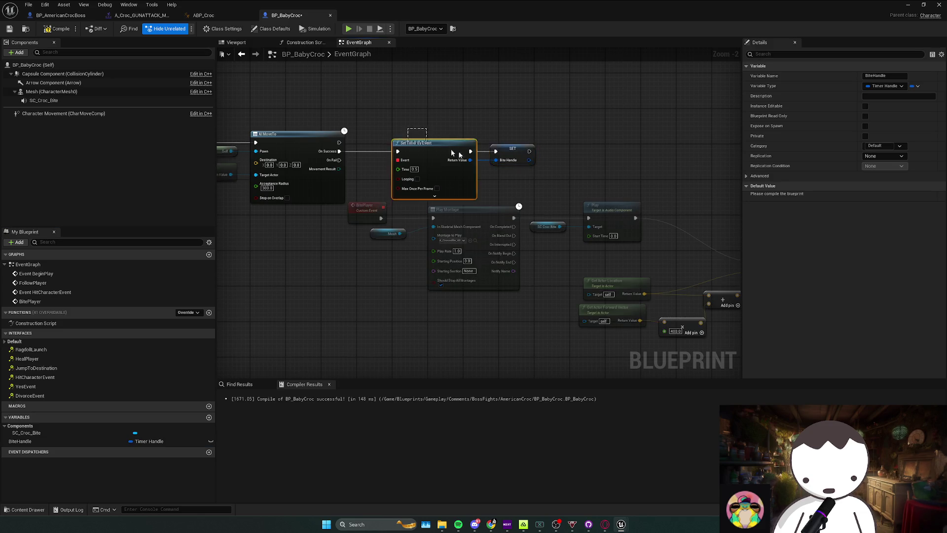
left_click_drag(383, 207, 458, 159)
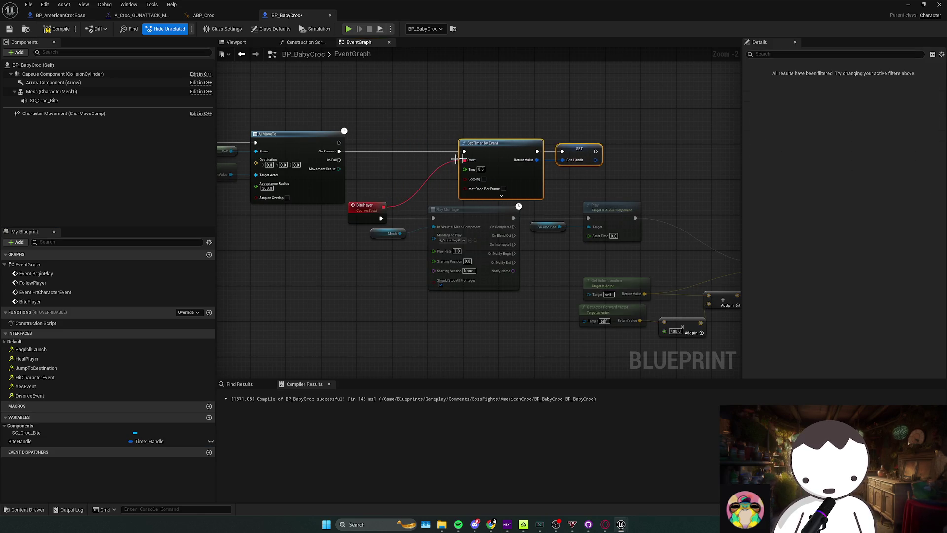
Add a Branch before the timer conditioned on a new Dead boolean defaulting to false, and compile
mouse_move(451, 217)
left_mouse_down()
mouse_move(423, 217)
mouse_move(427, 265)
left_mouse_up()
left_click(513, 199)
mouse_move(504, 194)
left_mouse_down()
mouse_move(506, 172)
mouse_move(516, 210)
mouse_move(505, 200)
mouse_move(566, 194)
mouse_move(583, 176)
left_mouse_up()
left_click(550, 245)
type("Dead")
key("Return")
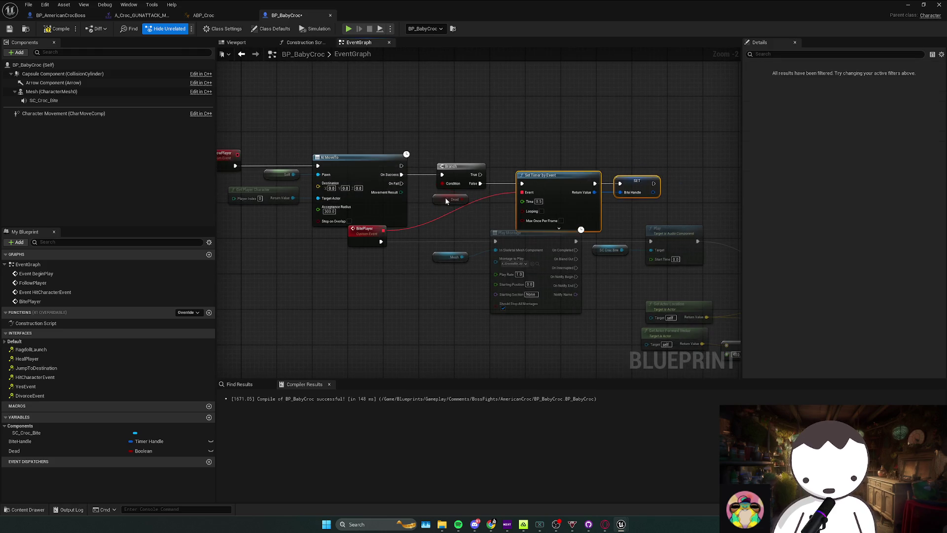
left_click(446, 201)
key("F7")
left_click(865, 206)
left_click(865, 207)
Set Dead from Event HitCharacterEvent with a SET Dead node and compile
double_click(45, 292)
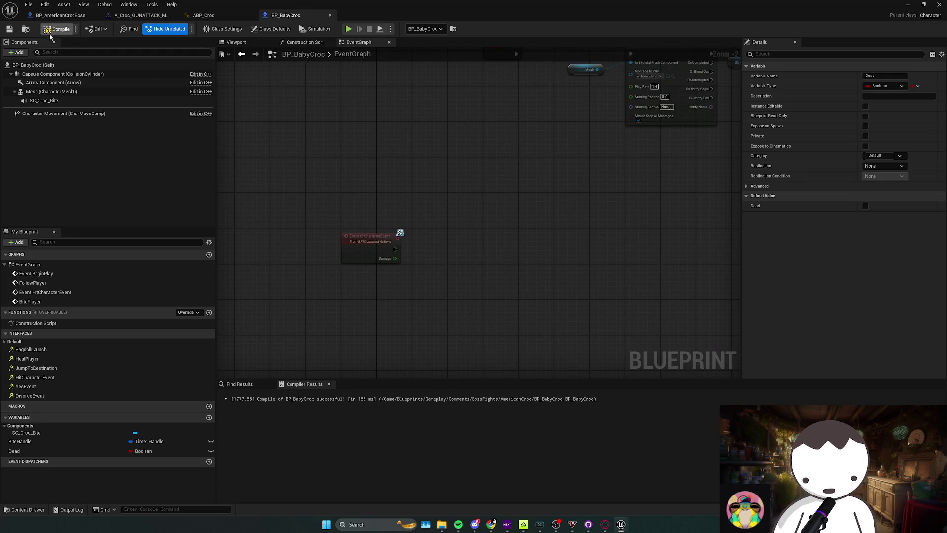
mouse_move(13, 451)
left_mouse_down()
mouse_move(359, 291)
mouse_move(427, 235)
mouse_move(438, 256)
left_mouse_up()
left_click(443, 249)
left_click_drag(431, 249, 394, 249)
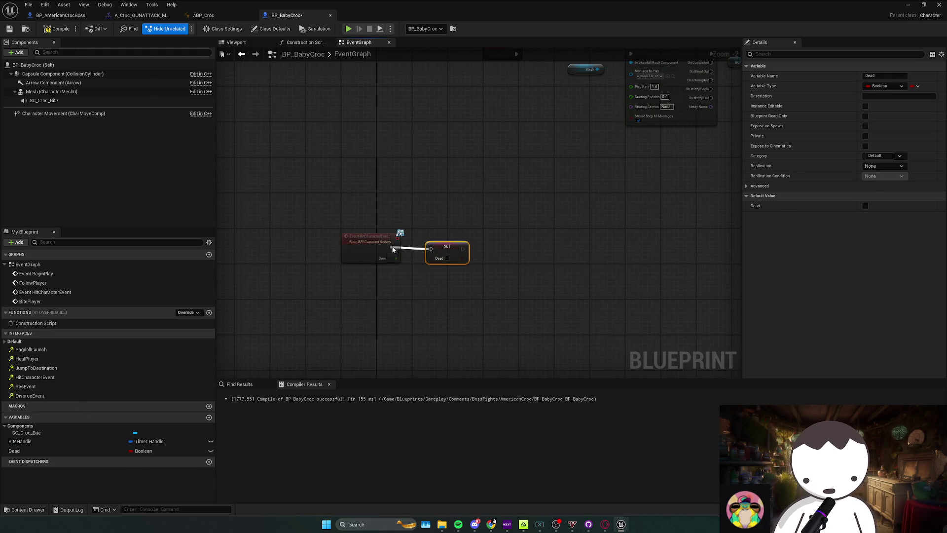
left_click(510, 232)
scroll(510, 232, "down", 1)
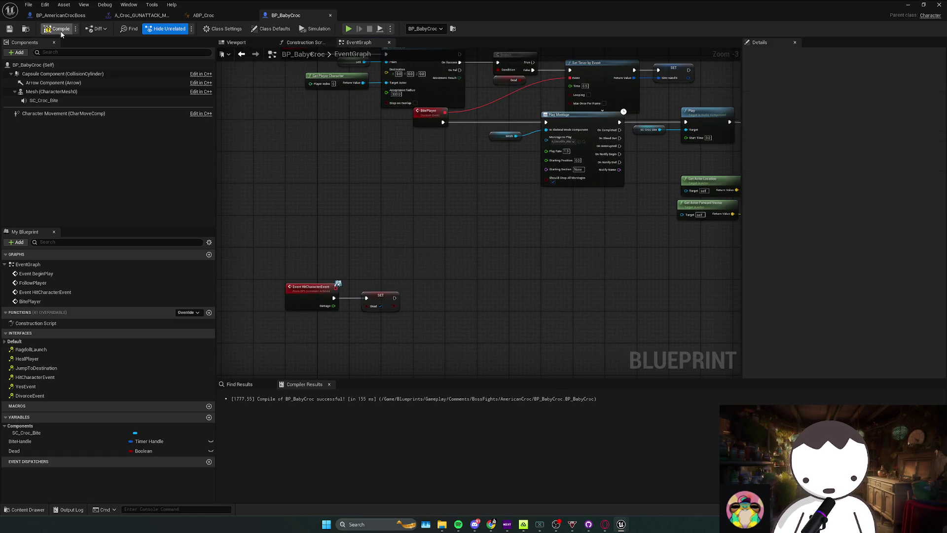
Place a Mesh component reference beside the hit event
left_click(59, 92)
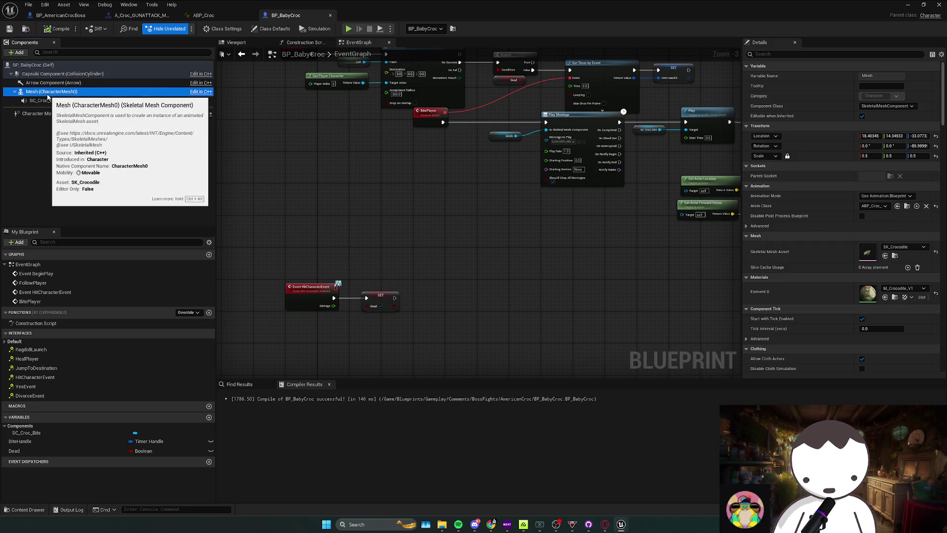
left_click_drag(393, 287, 414, 252)
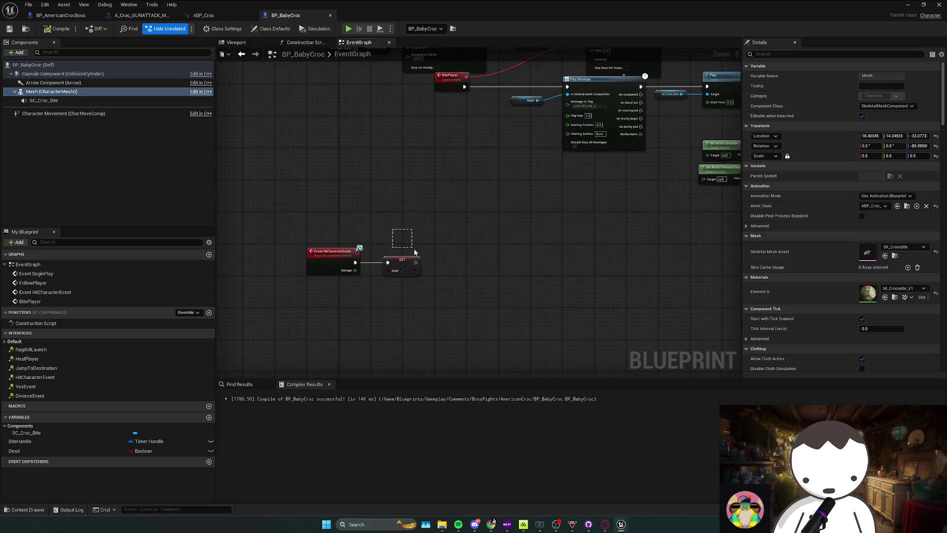
left_click(316, 237)
mouse_move(439, 244)
left_mouse_down()
mouse_move(360, 266)
mouse_move(271, 180)
left_mouse_up()
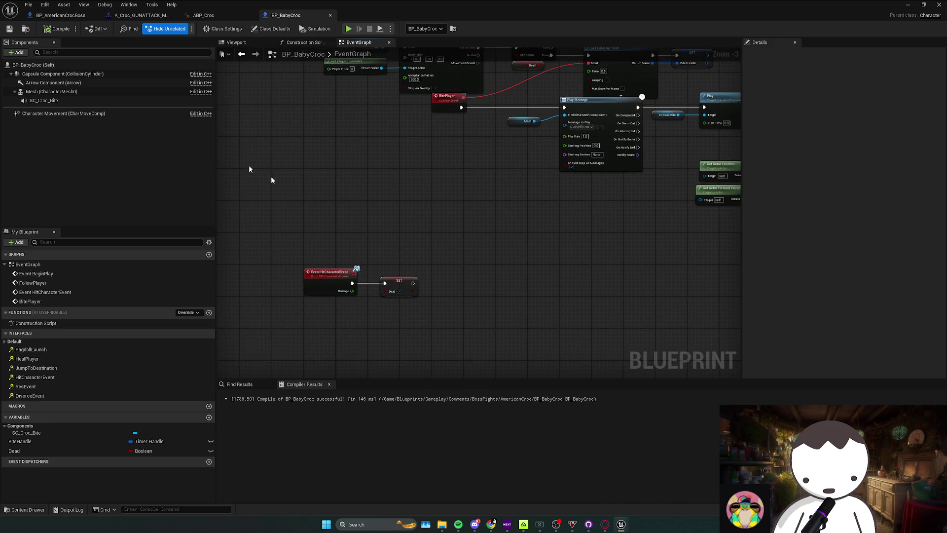
left_click_drag(409, 253, 375, 244)
left_click(32, 93)
left_click_drag(33, 93, 354, 262)
Chain a Set Simulate Physics node on the Mesh after SET Dead, with Simulate enabled
left_click_drag(404, 277, 409, 280)
type("set")
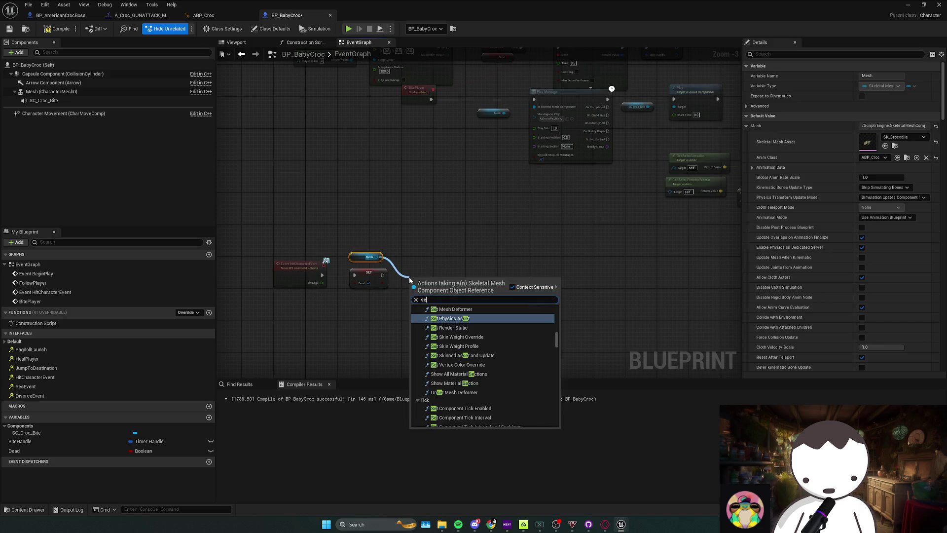
key("BackSpace")
key("BackSpace")
key("BackSpace")
type("simulate ph")
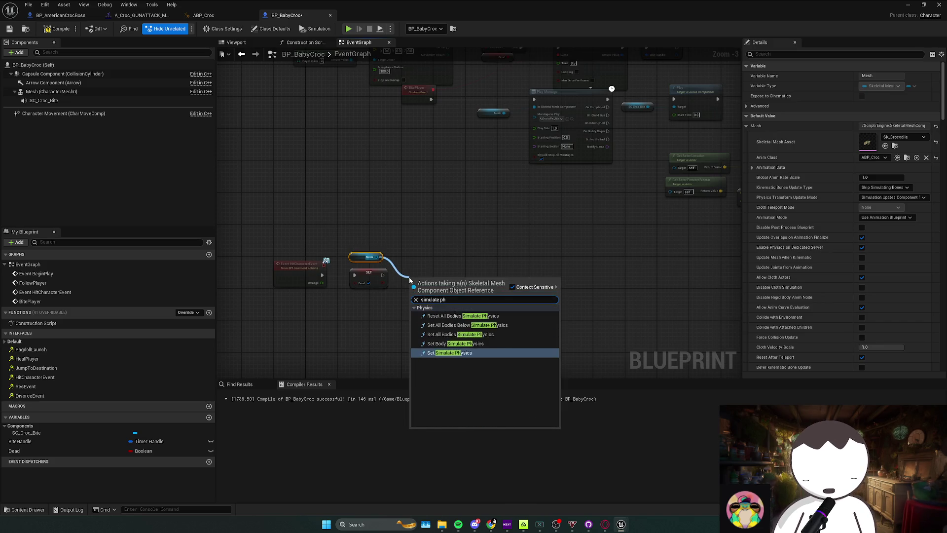
key("Return")
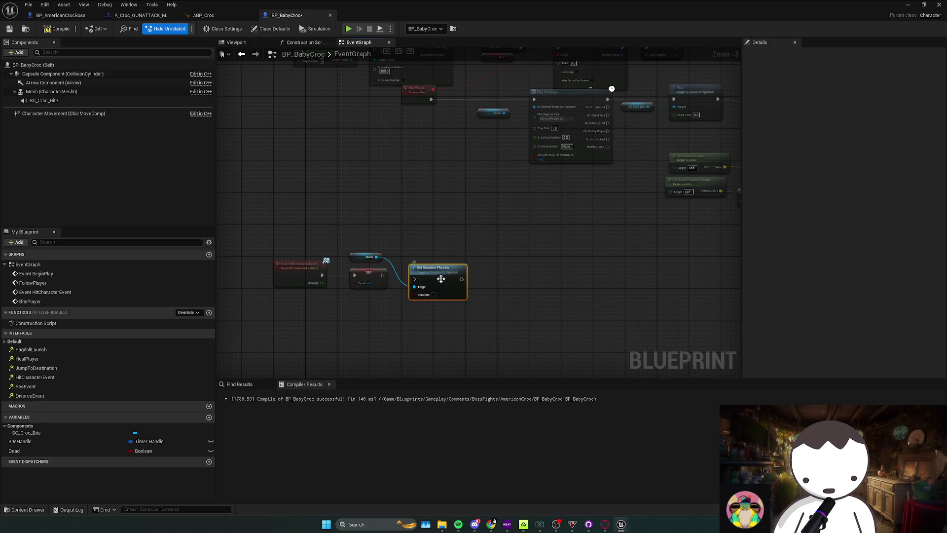
left_click_drag(381, 280, 413, 279)
left_click(432, 294)
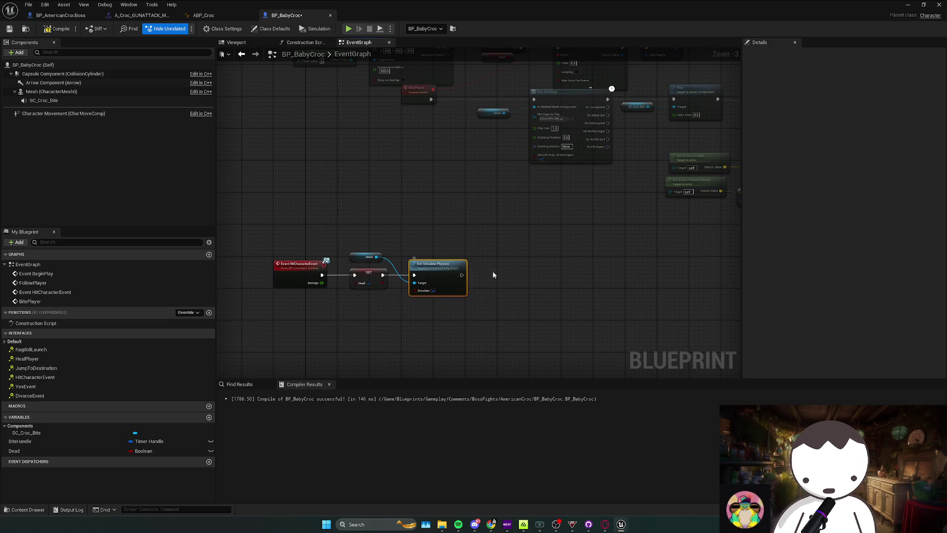
Add a Set Animation Mode node after Set Simulate Physics, then delete it again
left_click_drag(349, 262, 456, 276)
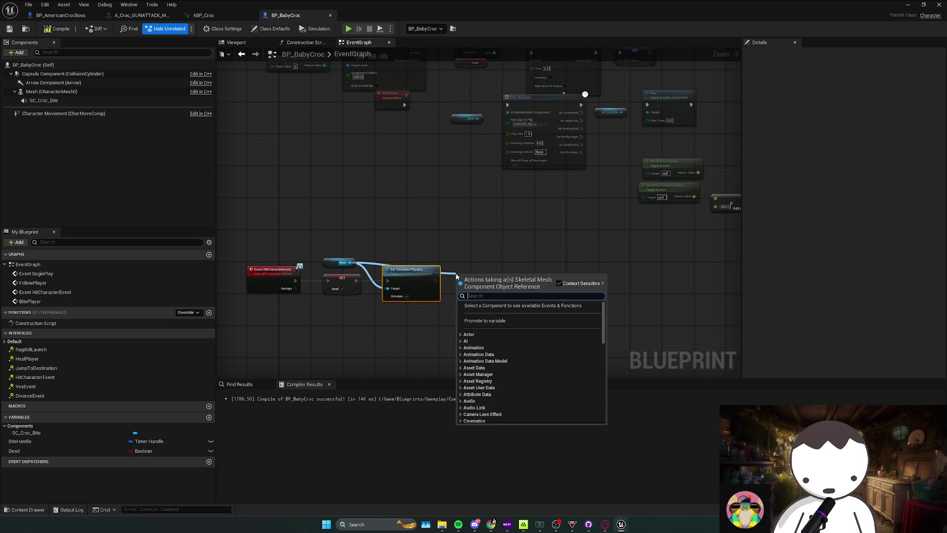
type("set animation")
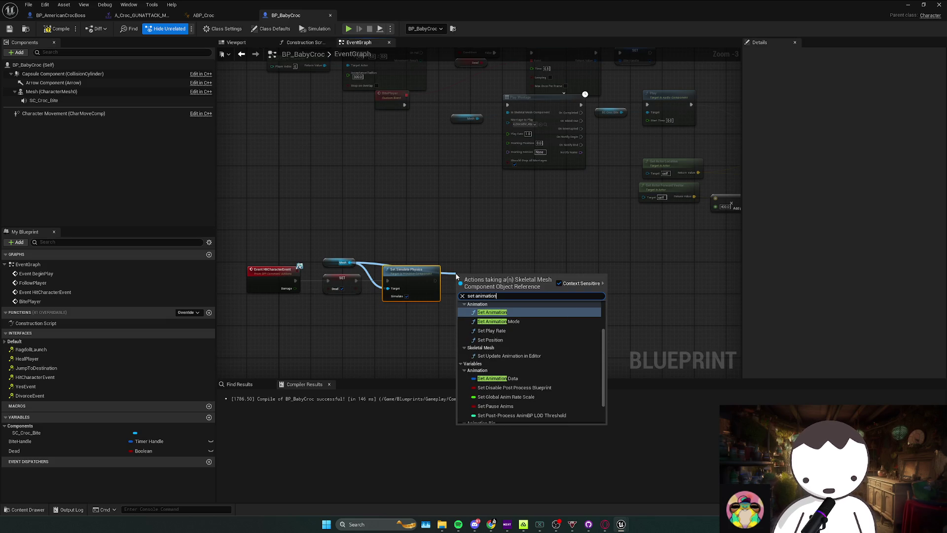
left_click(497, 321)
scroll(495, 301, "up", 1)
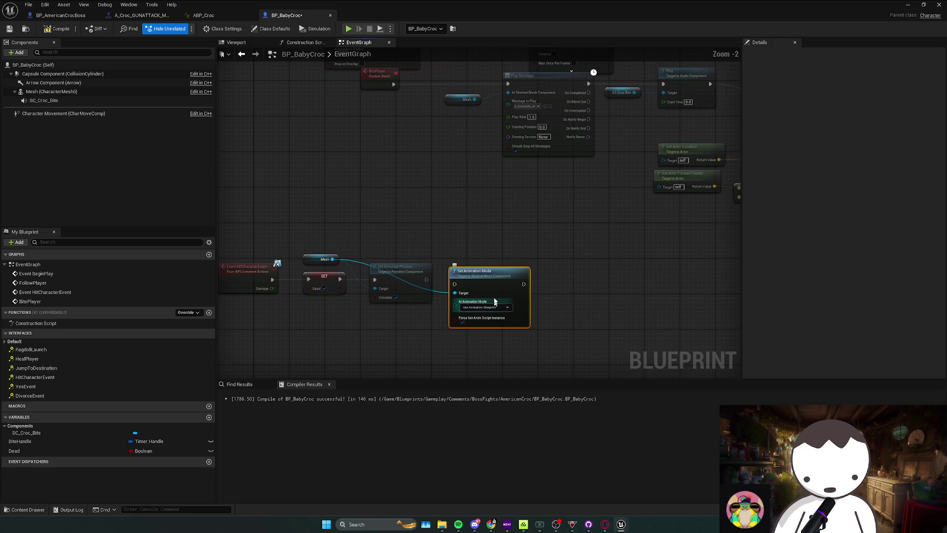
left_click_drag(427, 280, 455, 284)
left_click(497, 302)
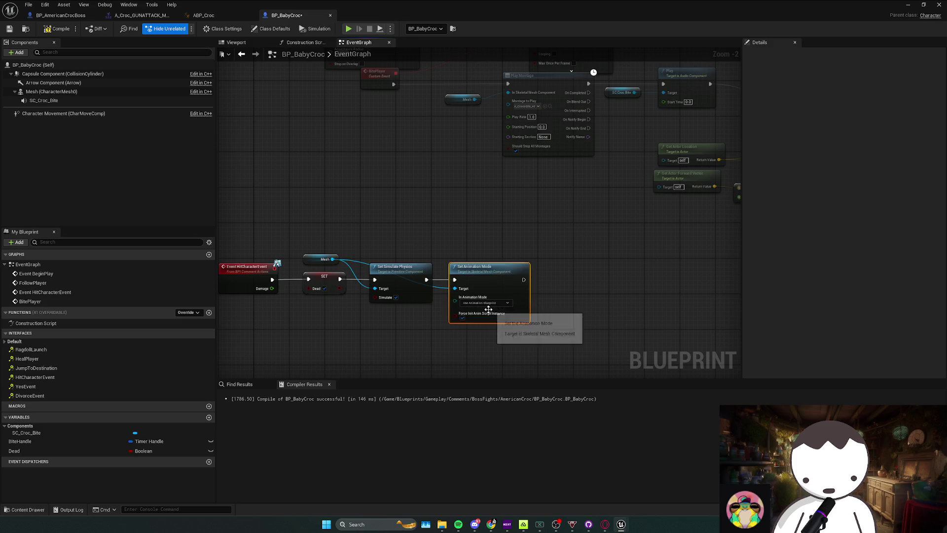
key("Delete")
key("super+Down")
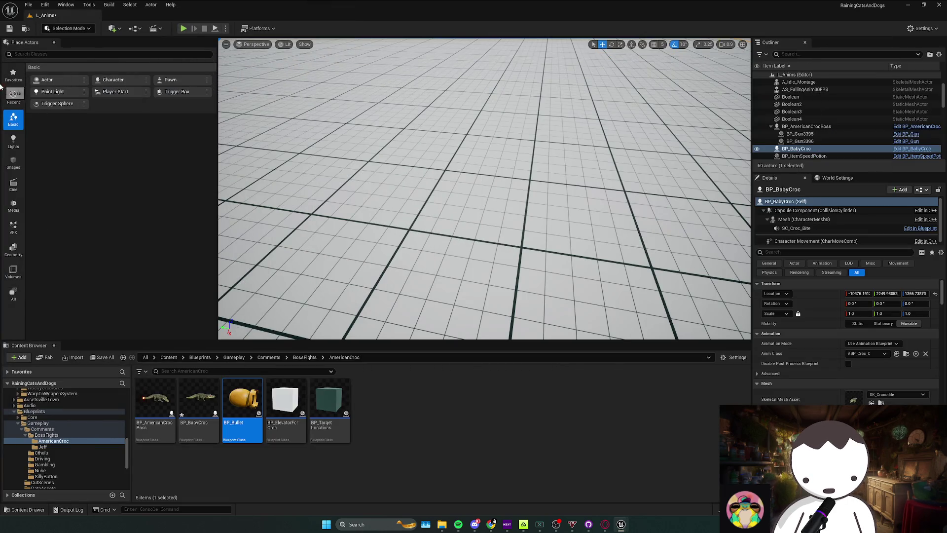
left_click(183, 28)
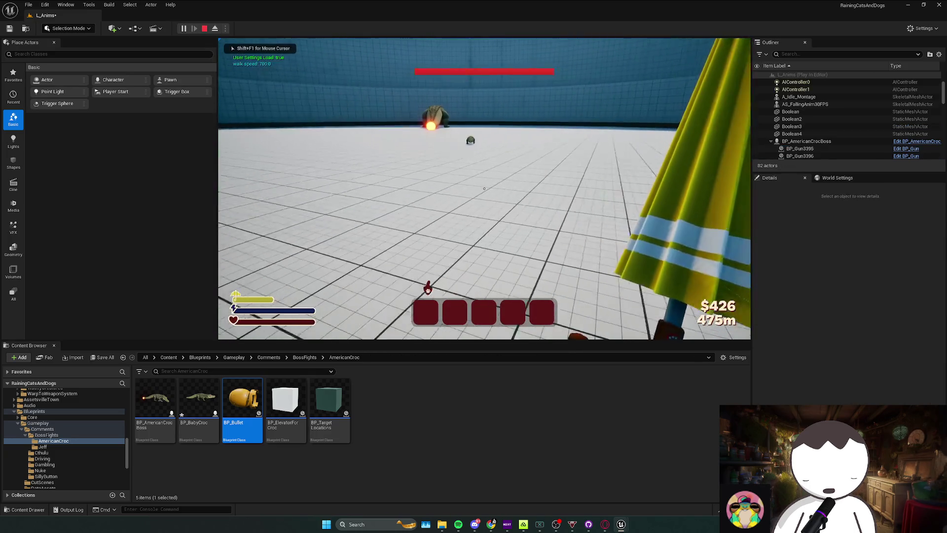
left_click(484, 188)
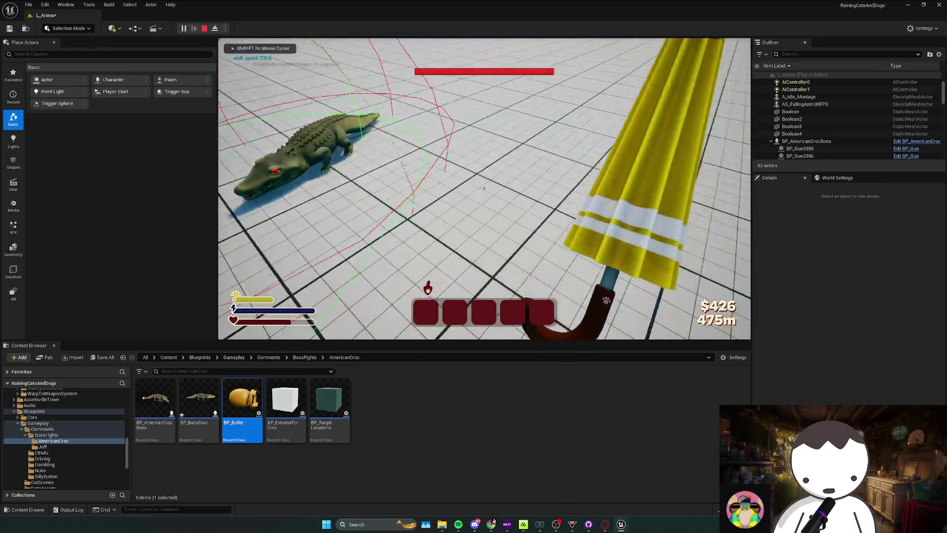
left_click(484, 189)
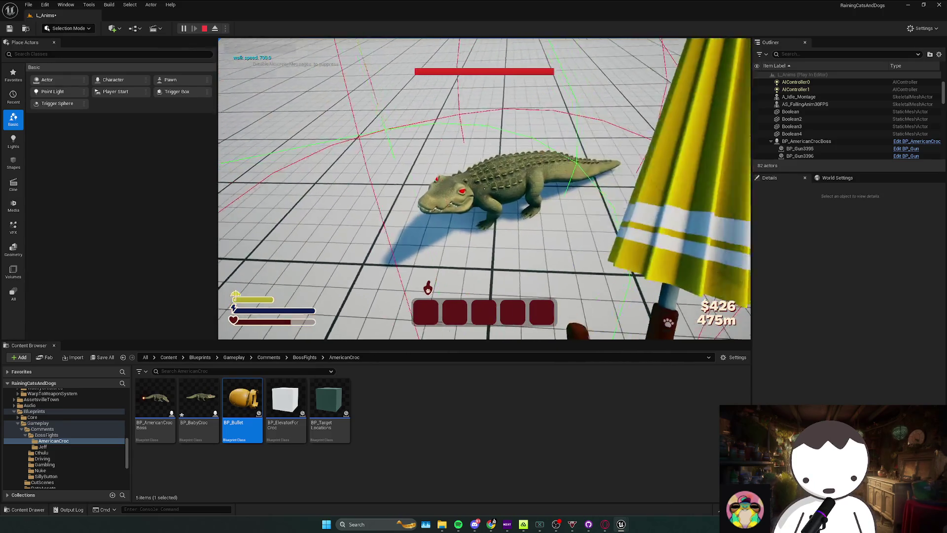
key("shift+F1")
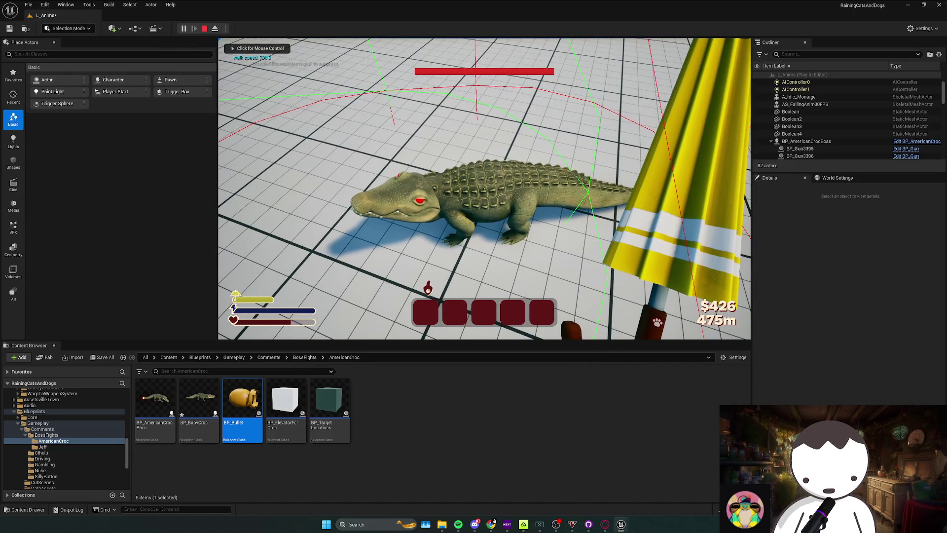
left_click(485, 188)
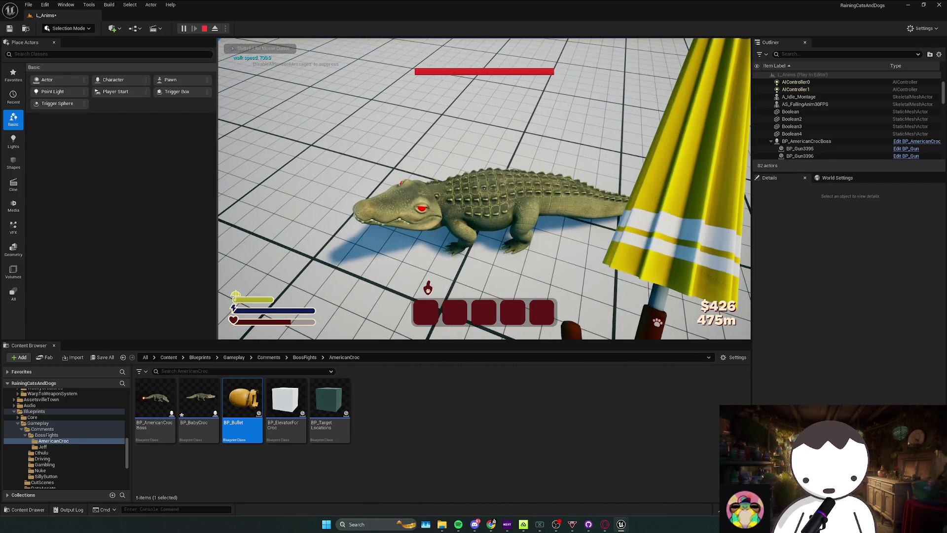
key("Escape")
left_click(912, 148)
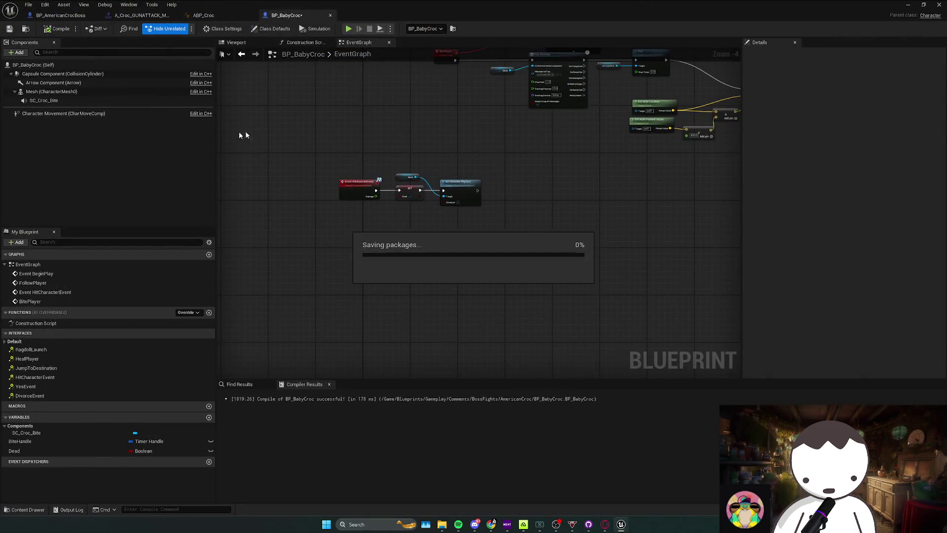
Compare the baby croc mesh's collision settings with BP_AmericanCrocBoss's Mesh collision settings
left_click(800, 54)
type("o")
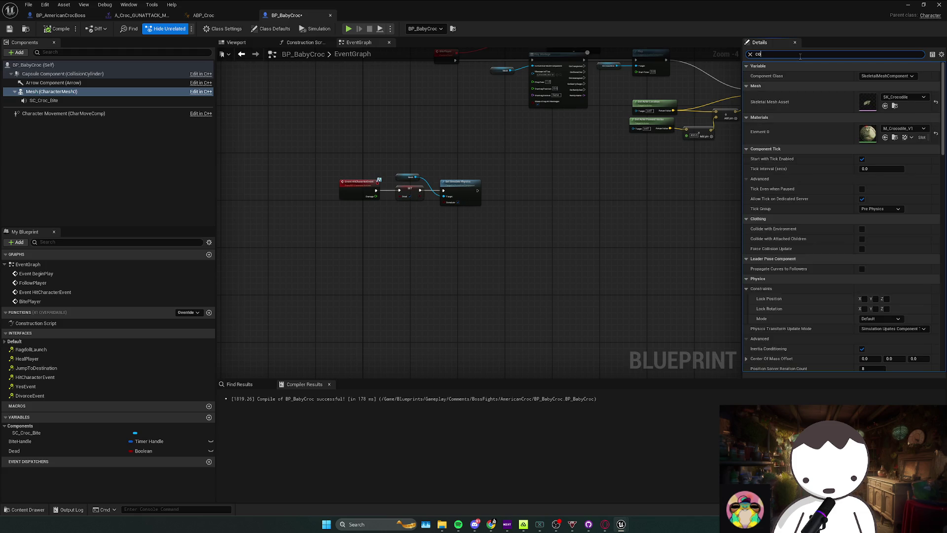
type("oll")
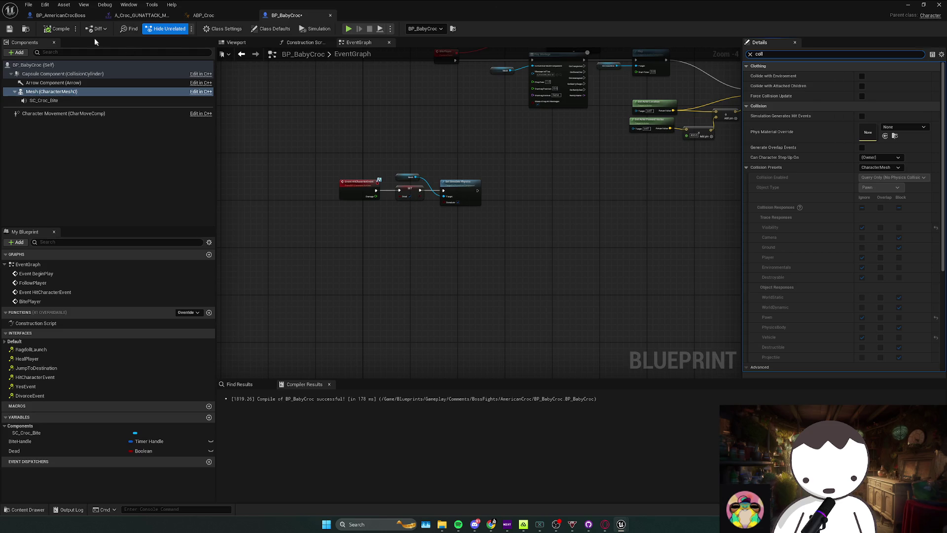
left_click(60, 15)
left_click(51, 92)
left_click(794, 54)
type("coll")
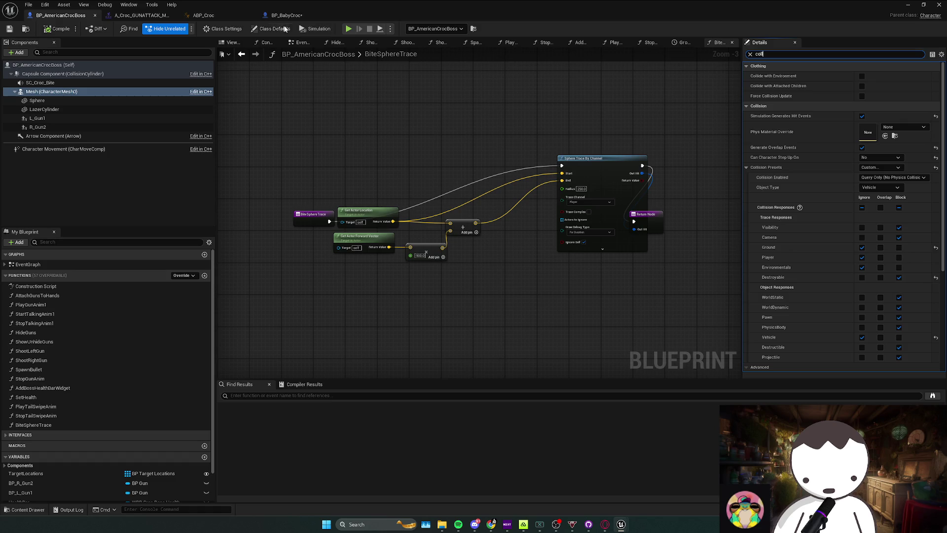
key("ctrl+z")
key("ctrl+z")
key("ctrl+z")
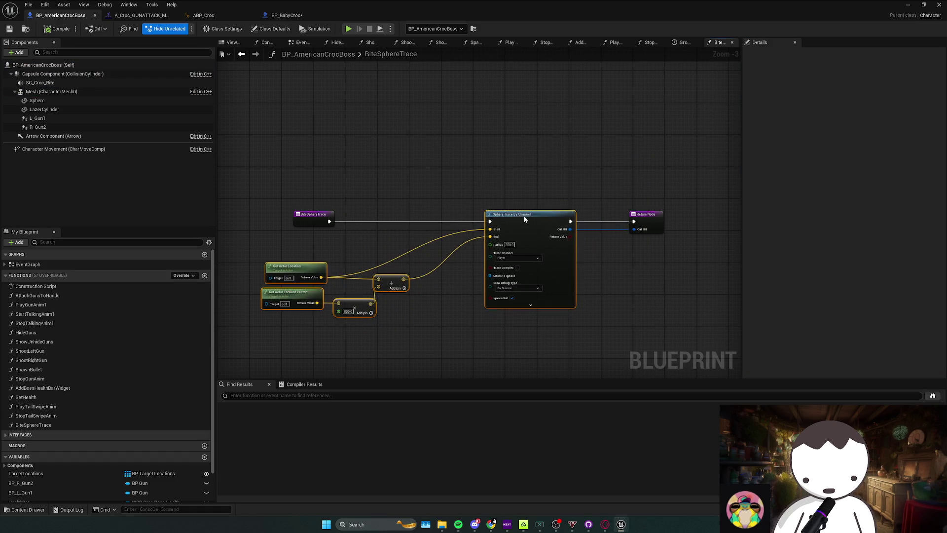
left_click(255, 55)
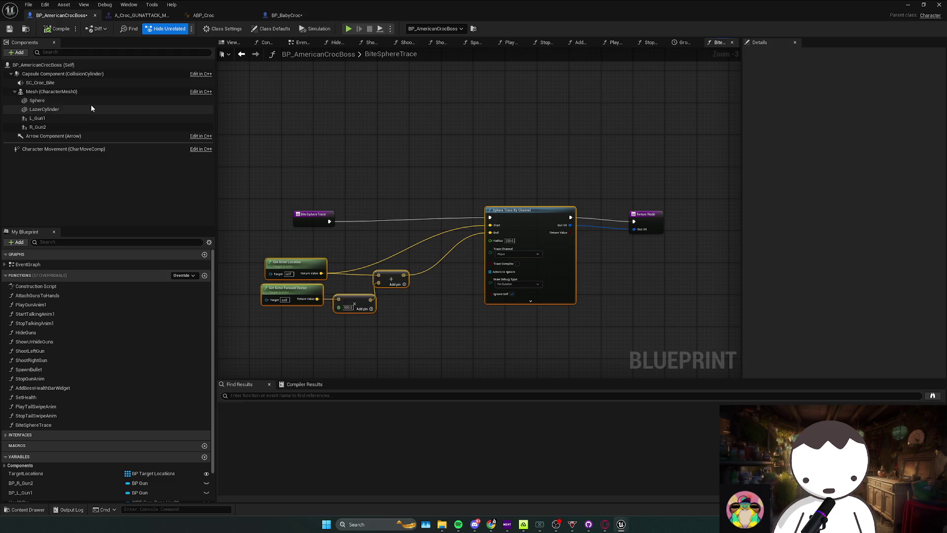
left_click(88, 92)
Set the BP_BabyCroc mesh's Collision Presets to Custom and start a playtest
left_click(308, 18)
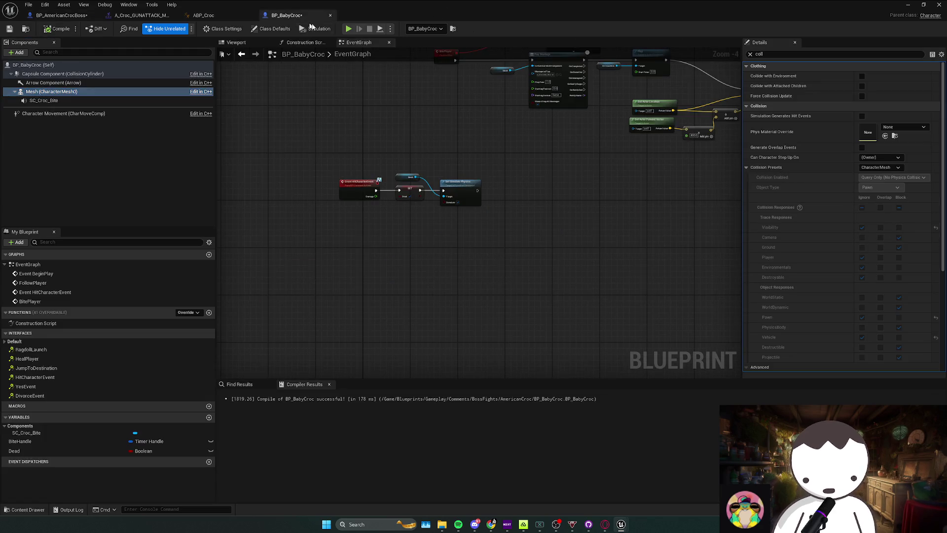
left_click(877, 169)
left_click(879, 176)
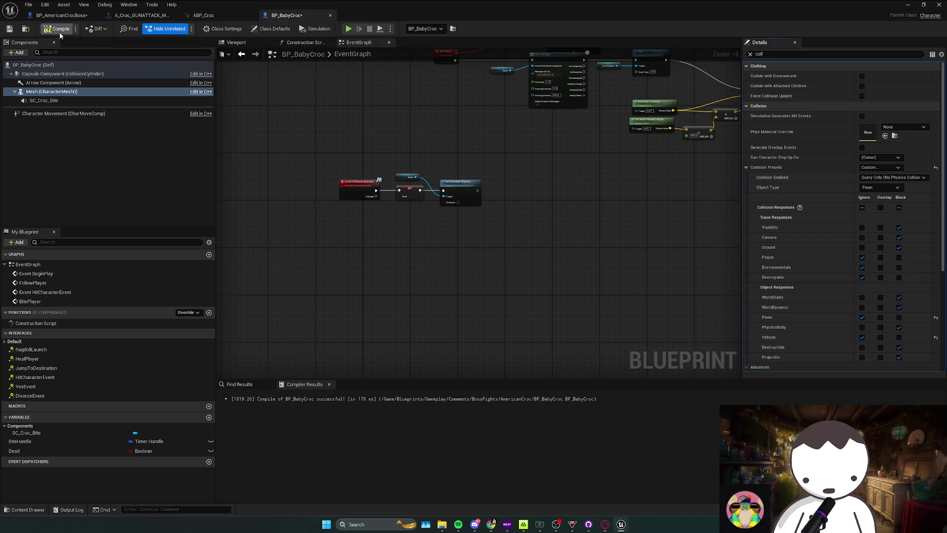
left_click(907, 5)
left_click(189, 29)
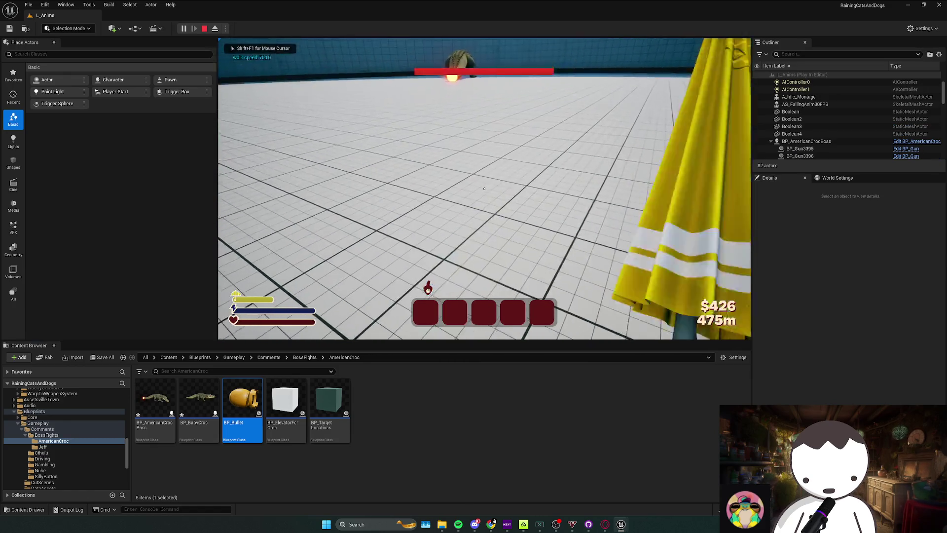
Stop the playtest, run and stop one more, then bring back the BP_BabyCroc blueprint editor
key("Escape")
left_click(189, 28)
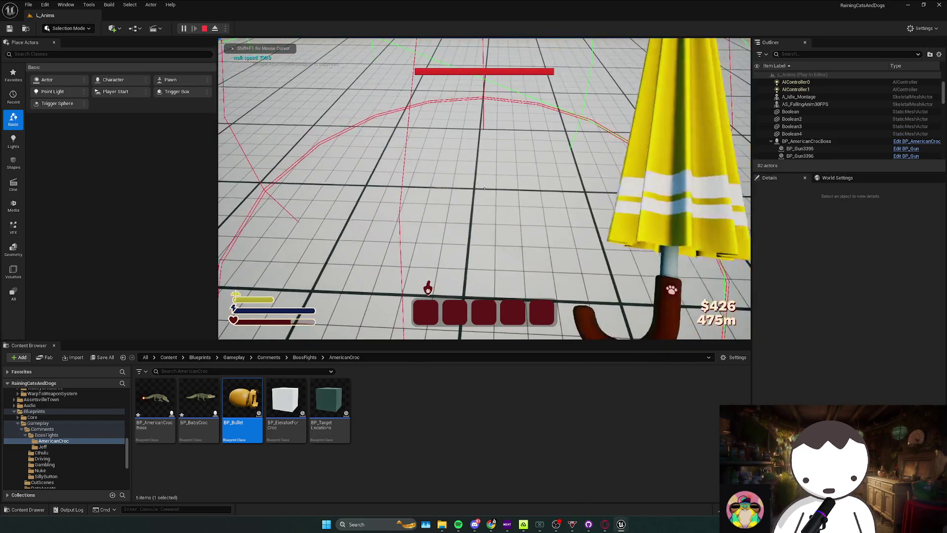
key("Escape")
mouse_move(621, 524)
left_click(580, 486)
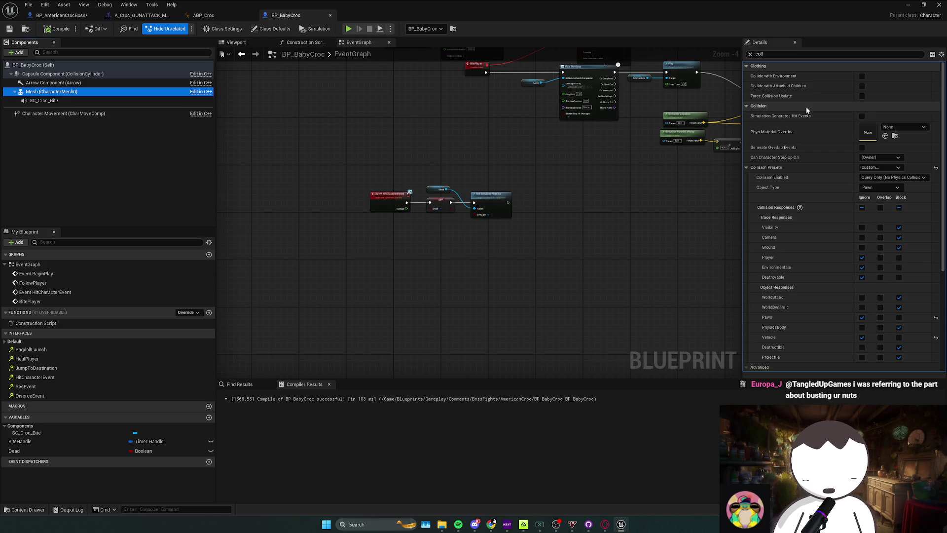
Set the mesh's Physics Asset Override to PA_Crocodile_Physics and launch a playtest
left_click(758, 54)
type("phys")
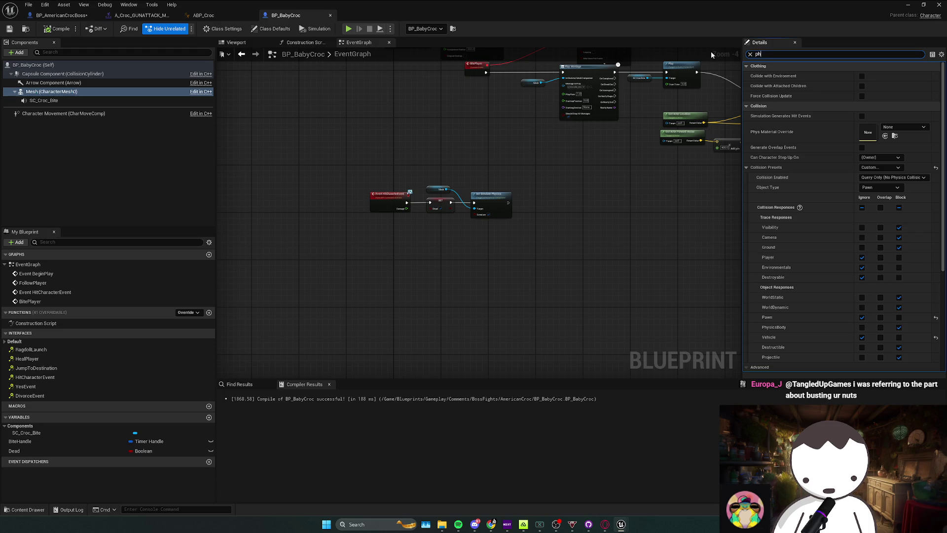
scroll(807, 285, "down", 5)
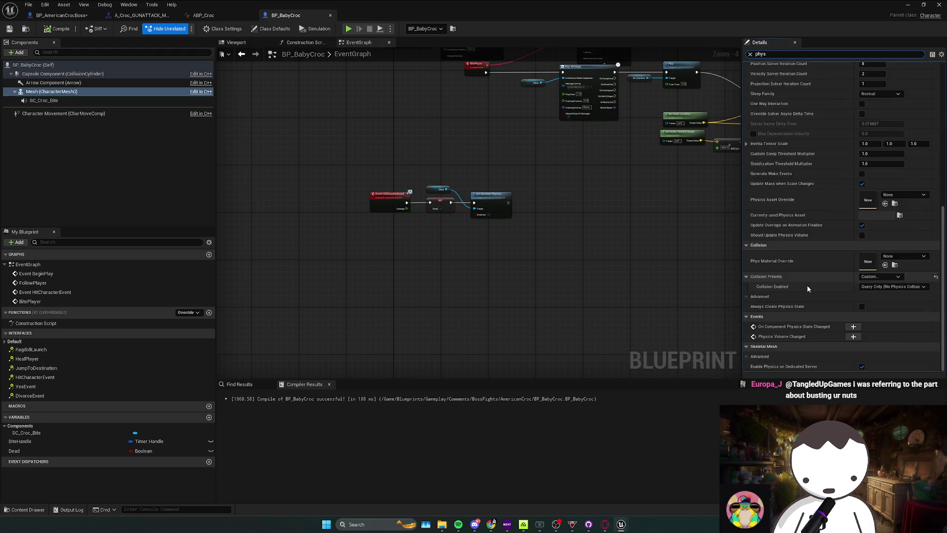
left_click(895, 256)
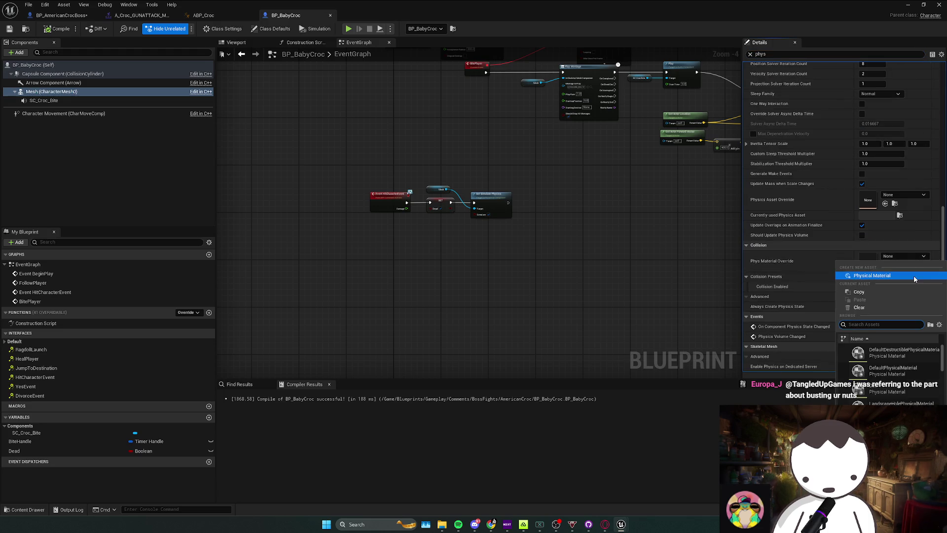
left_click(785, 244)
scroll(789, 276, "up", 2)
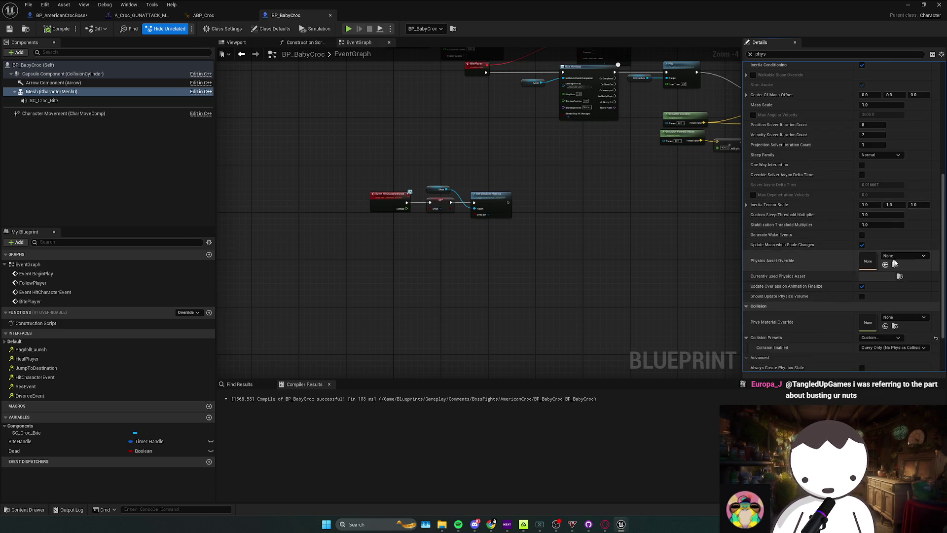
left_click(904, 256)
type("croc")
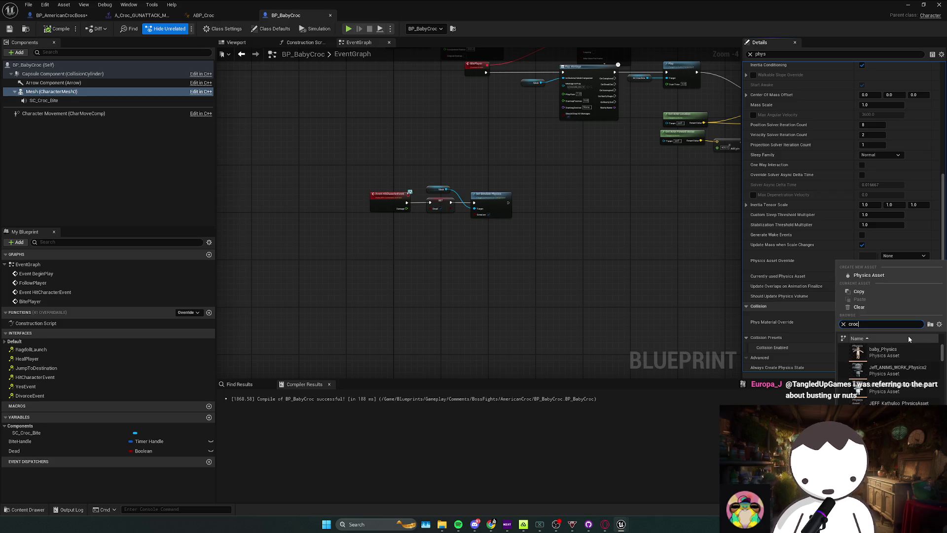
left_click(883, 352)
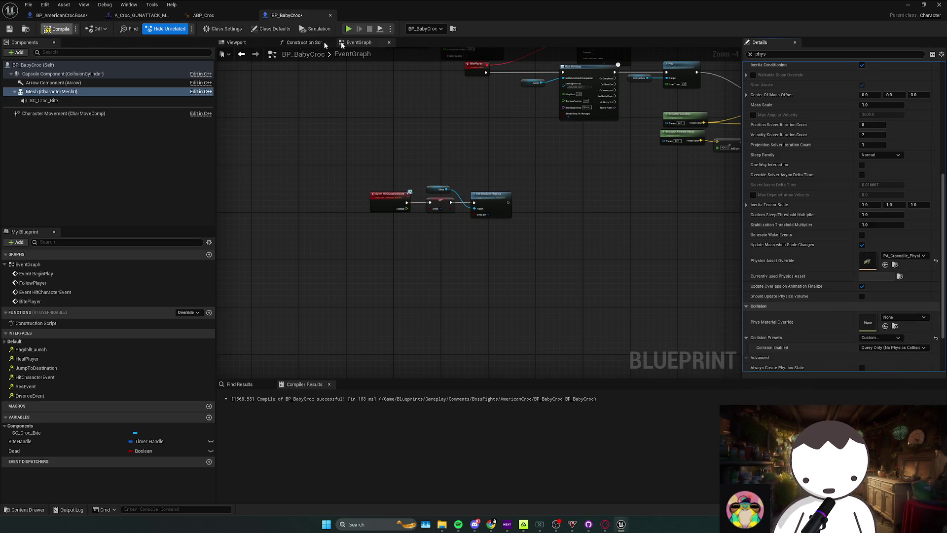
left_click(348, 29)
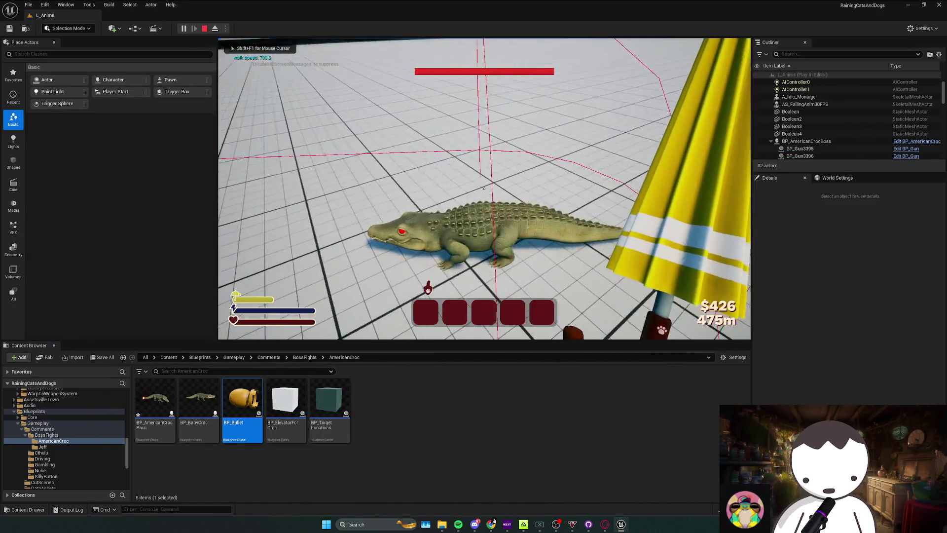
Stop the playtest and check BP_BabyCroc's Physical Material Override options, leaving them unchanged
key("Escape")
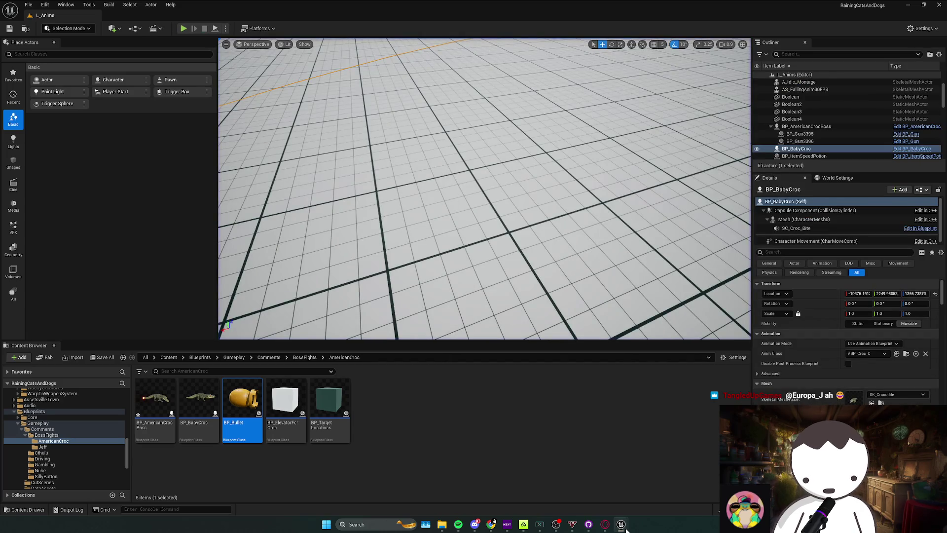
mouse_move(622, 526)
left_click(668, 495)
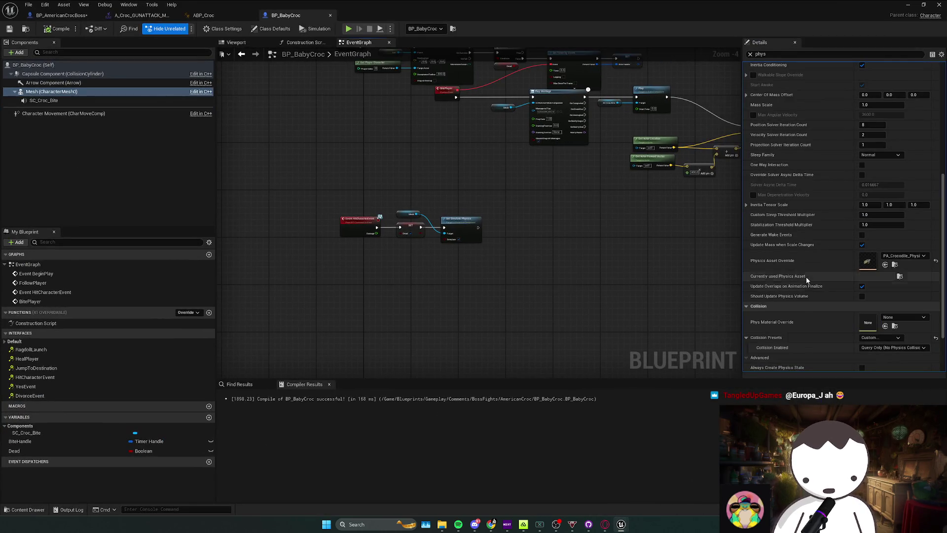
scroll(805, 277, "up", 3)
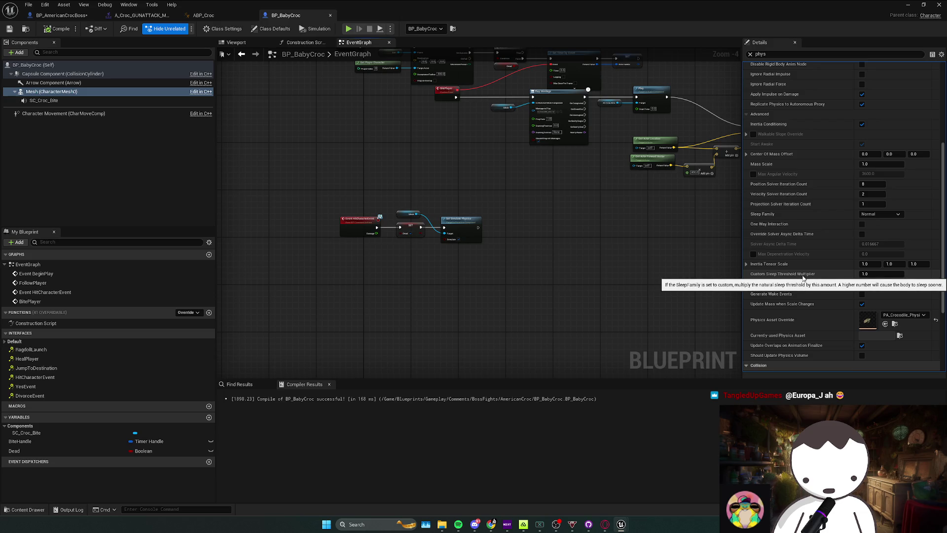
scroll(824, 281, "up", 2)
scroll(826, 284, "up", 4)
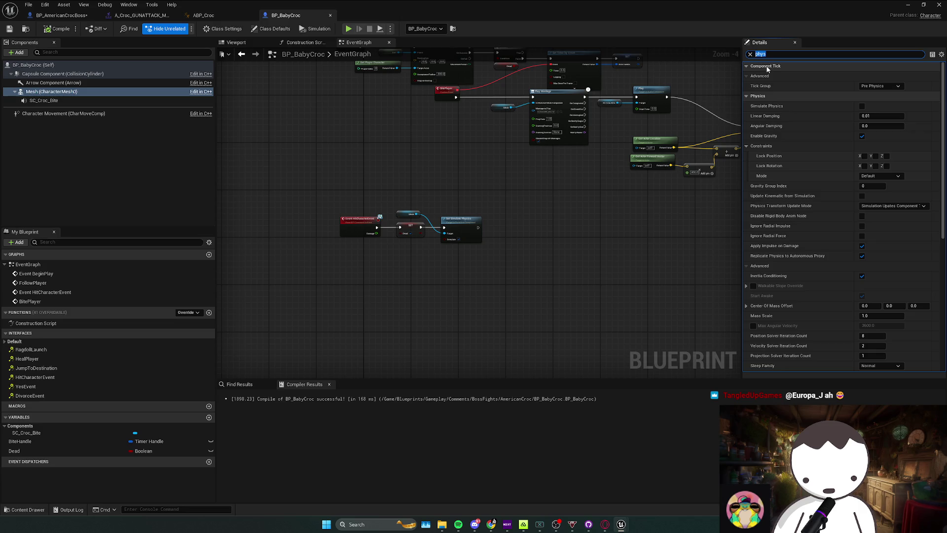
type("mater")
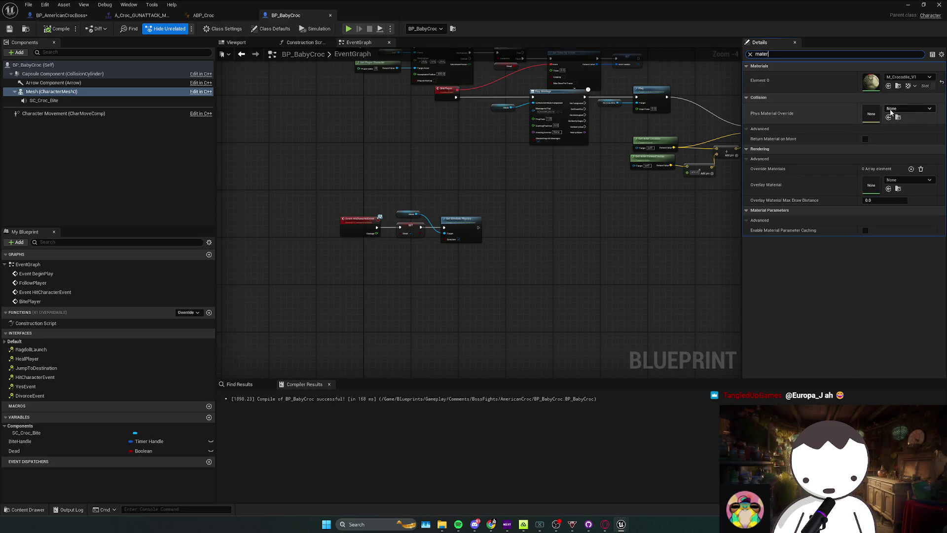
left_click(900, 109)
key("Escape")
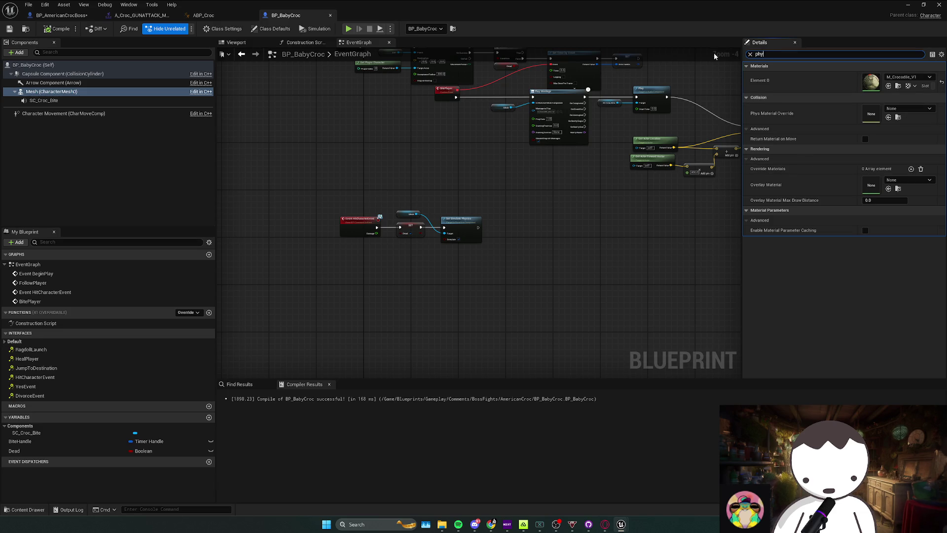
Filter Details for 'physics as' and open PA_Crocodile_PhysicsAsset from Physics Asset Override
type("sics")
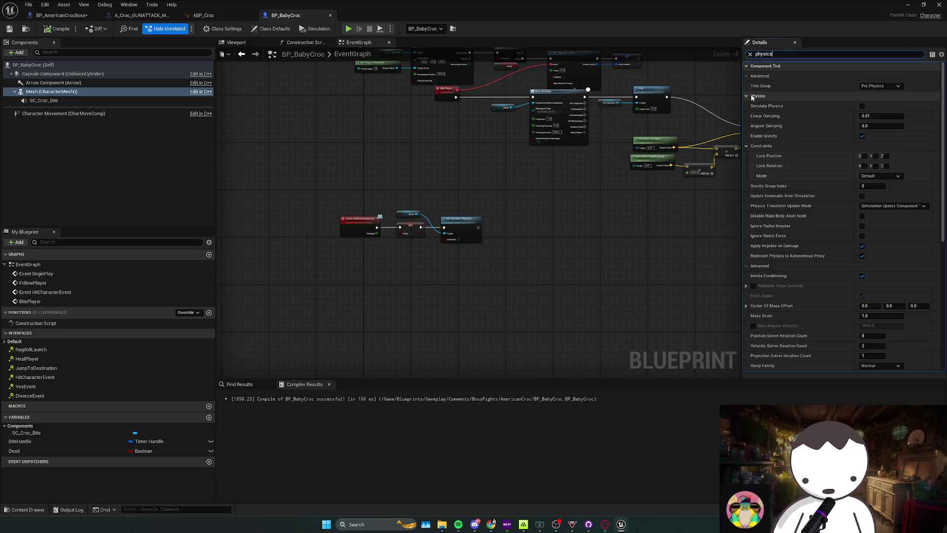
type(" a")
key("BackSpace")
key("BackSpace")
type("s")
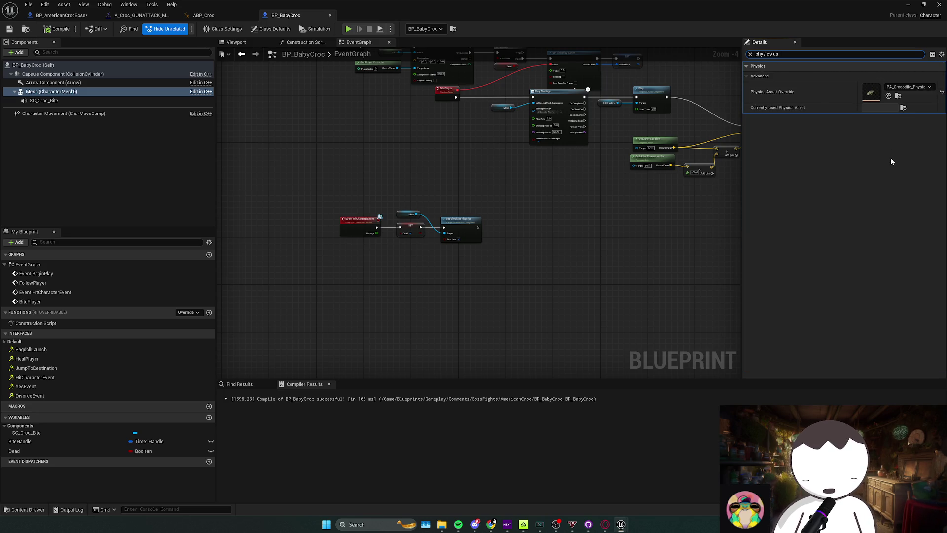
left_click(895, 96)
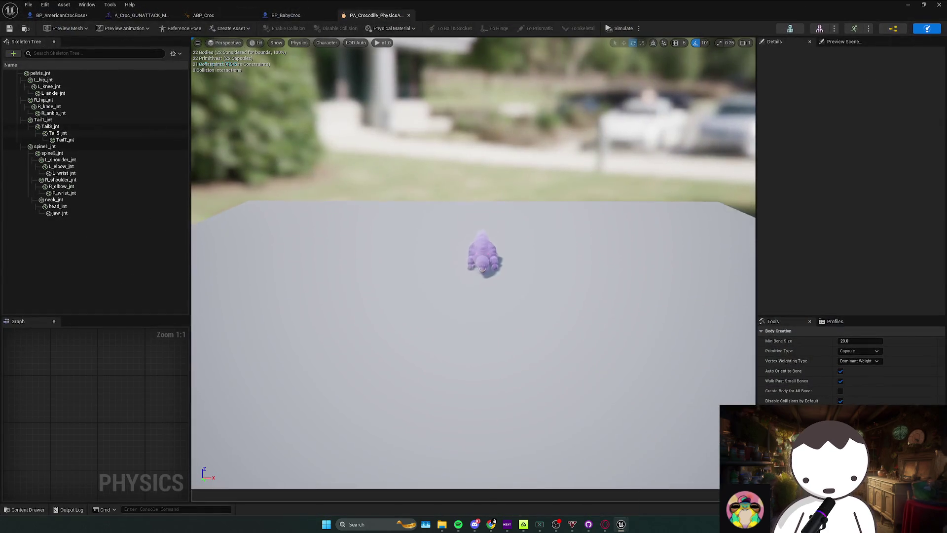
Inspect the spine3_jnt body, then set BP_AmericanCrocBoss's mesh collision to Query and Physics
left_click(110, 153)
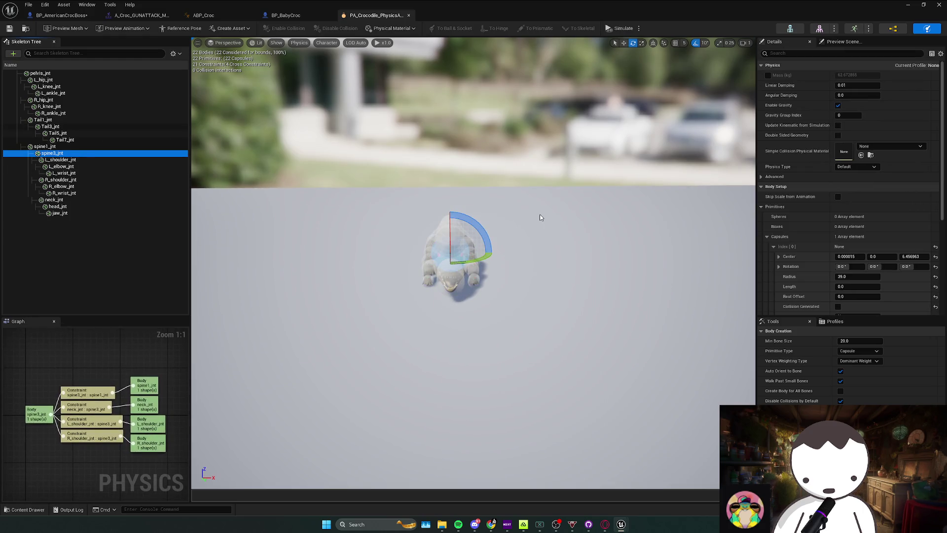
type("coll")
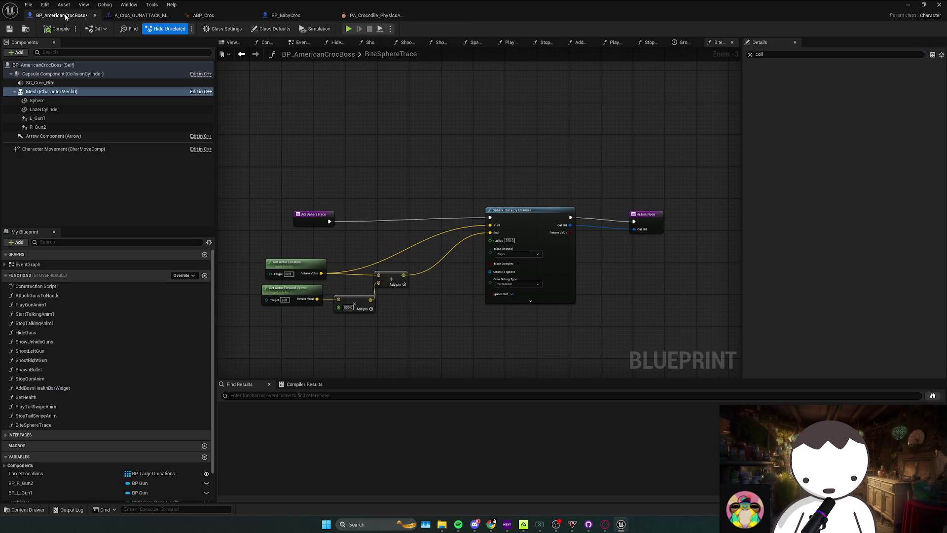
left_click(62, 15)
left_click(77, 92)
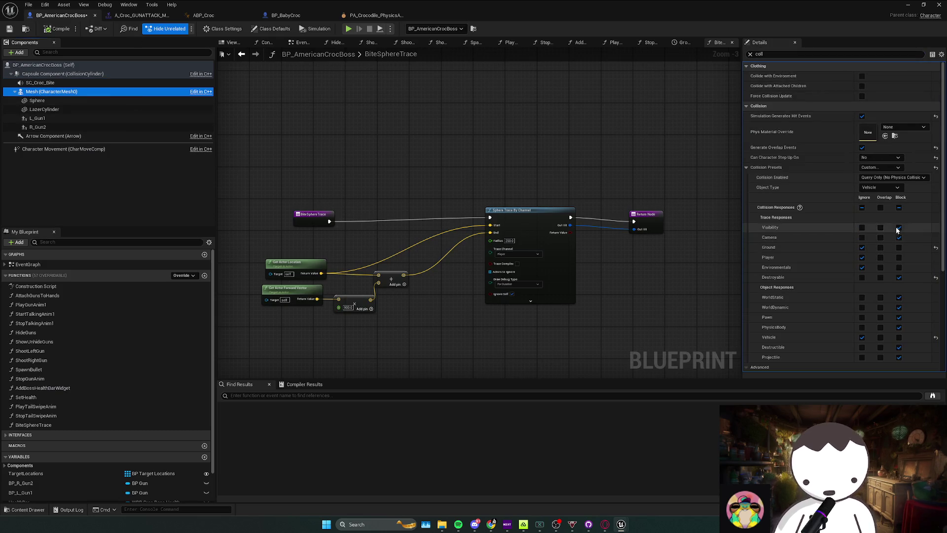
left_click(887, 177)
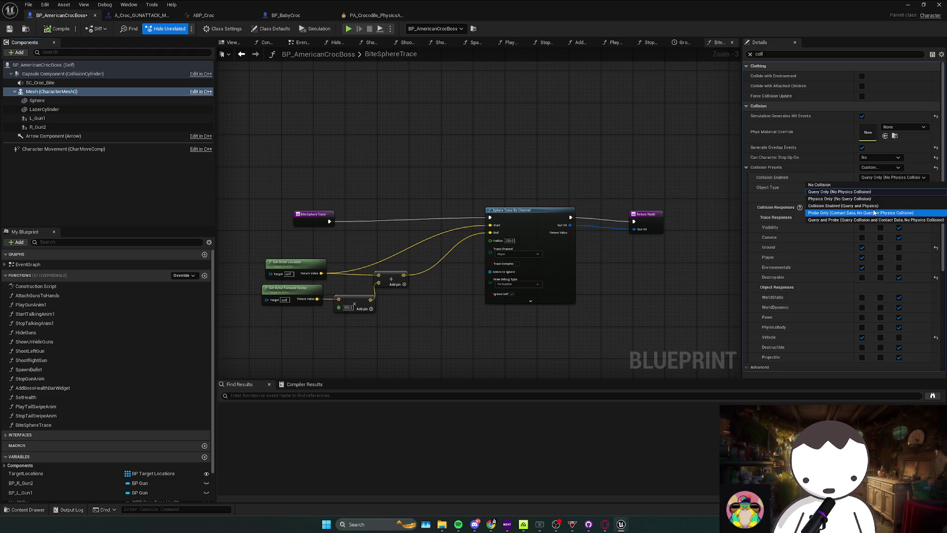
left_click(871, 206)
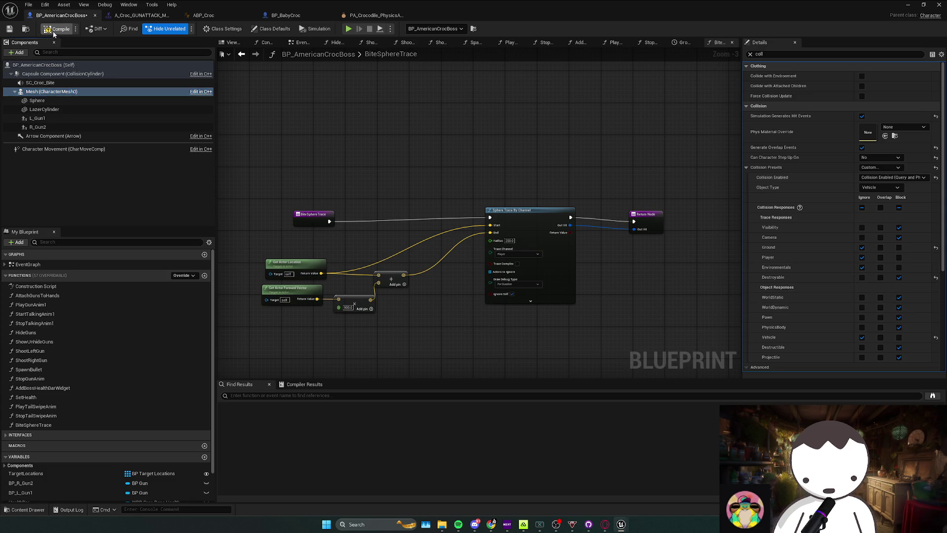
Playtest the level, then save the boss blueprint, leaving its Object Type unchanged
key("alt+Tab")
left_click(183, 28)
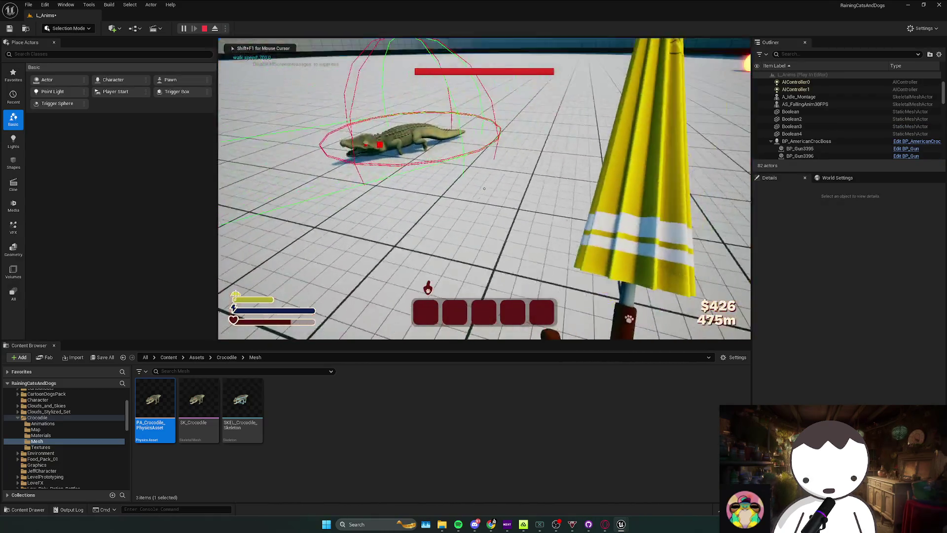
key("Escape")
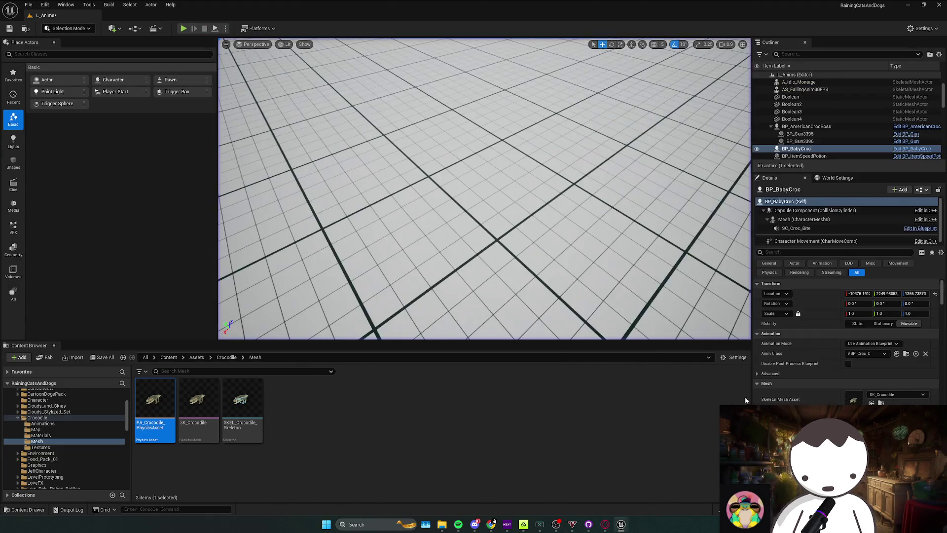
key("alt+Tab")
key("ctrl+s")
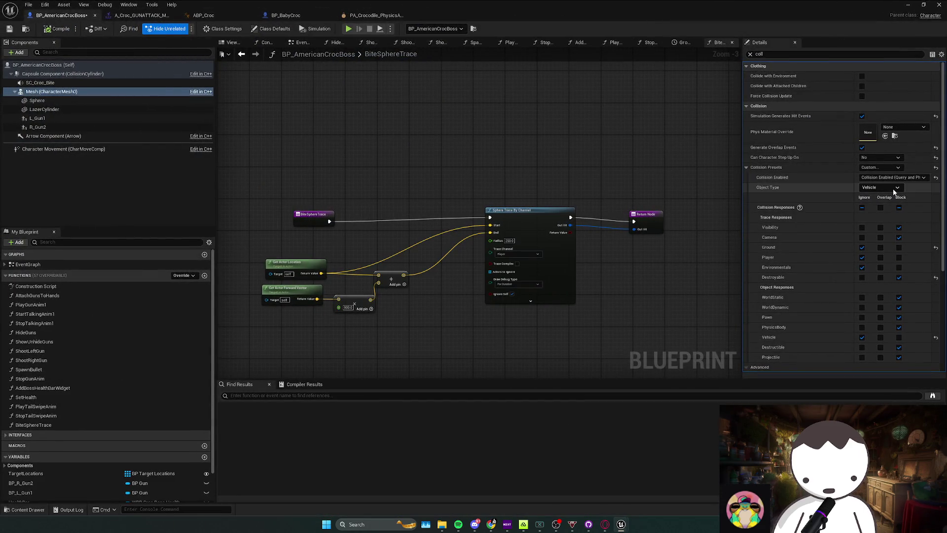
left_click(893, 188)
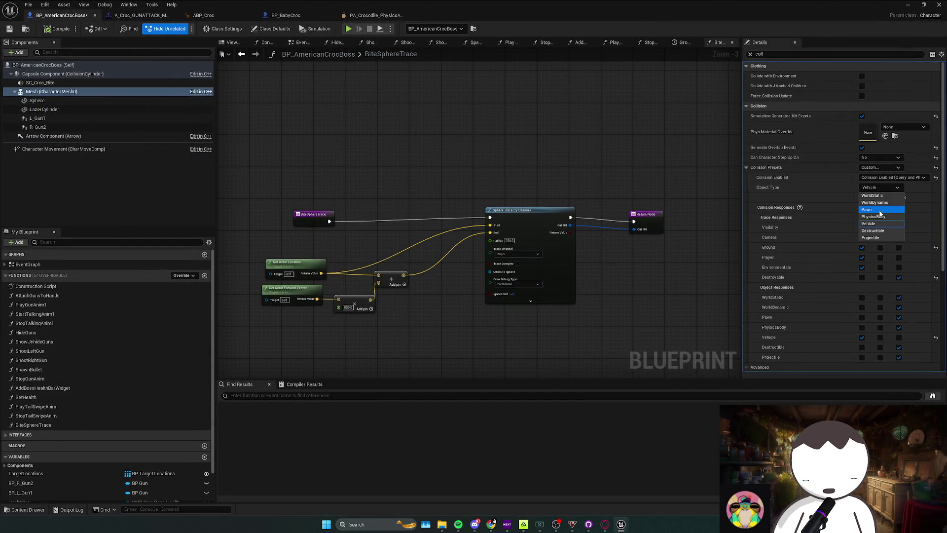
left_click(714, 193)
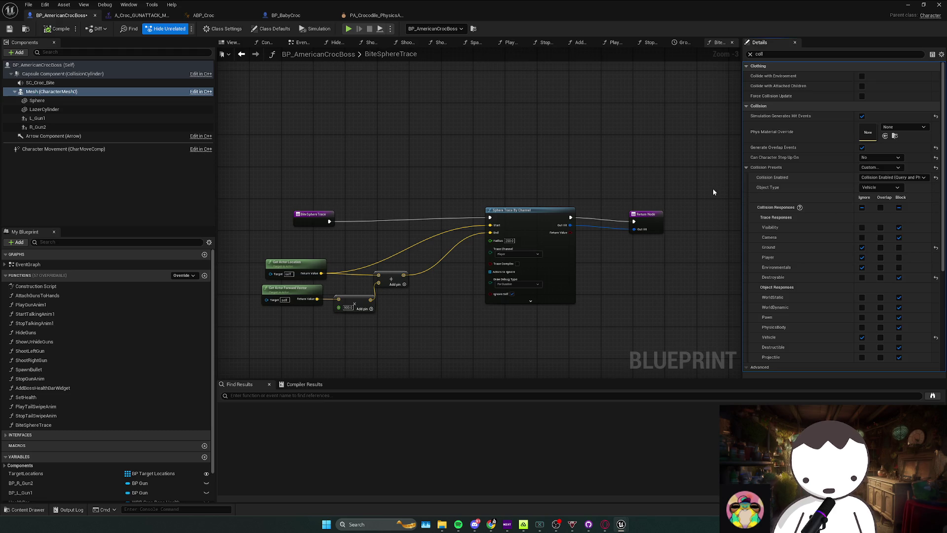
Set BP_BabyCroc's mesh Collision Enabled to Query and Physics
left_click(285, 15)
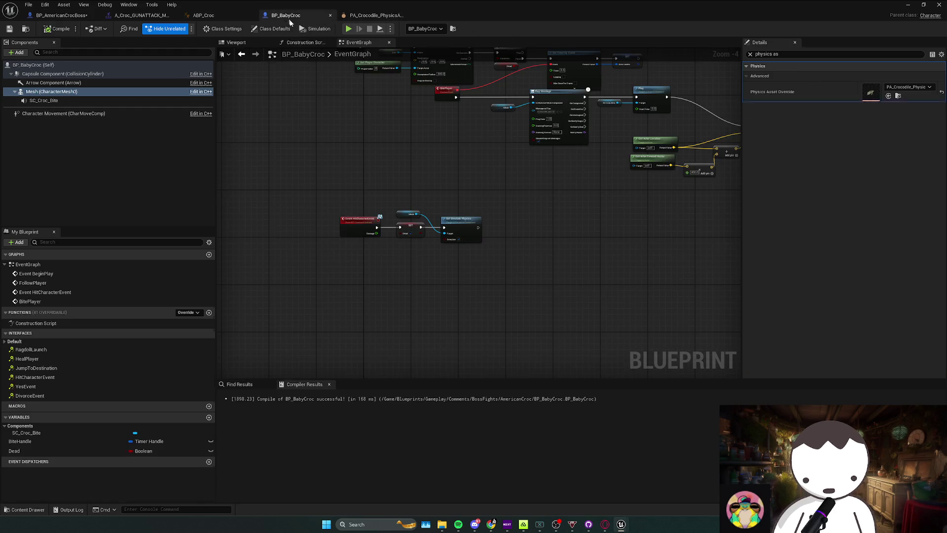
type("coll")
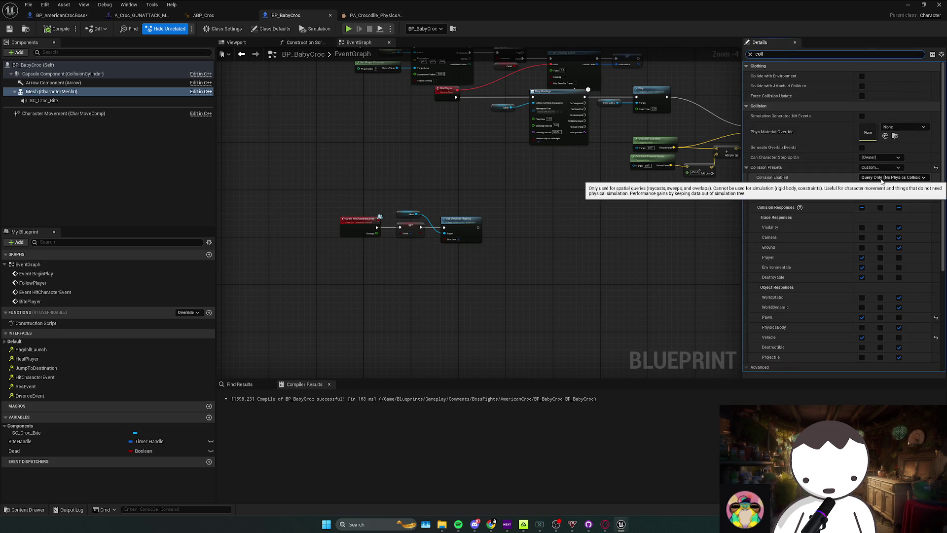
left_click(881, 179)
left_click(872, 209)
Playtest the BabyCroc collision change, then return to the BP_BabyCroc blueprint
key("alt+Tab")
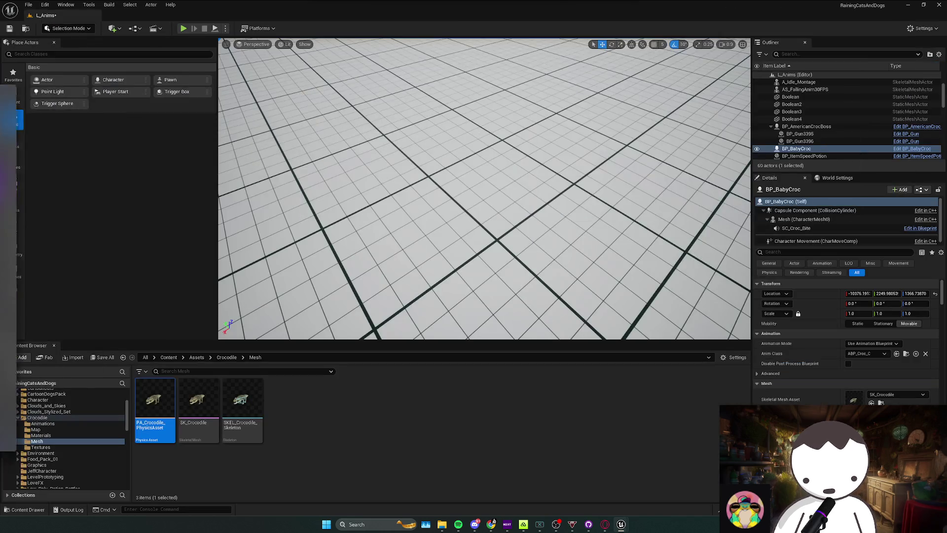
left_click(183, 28)
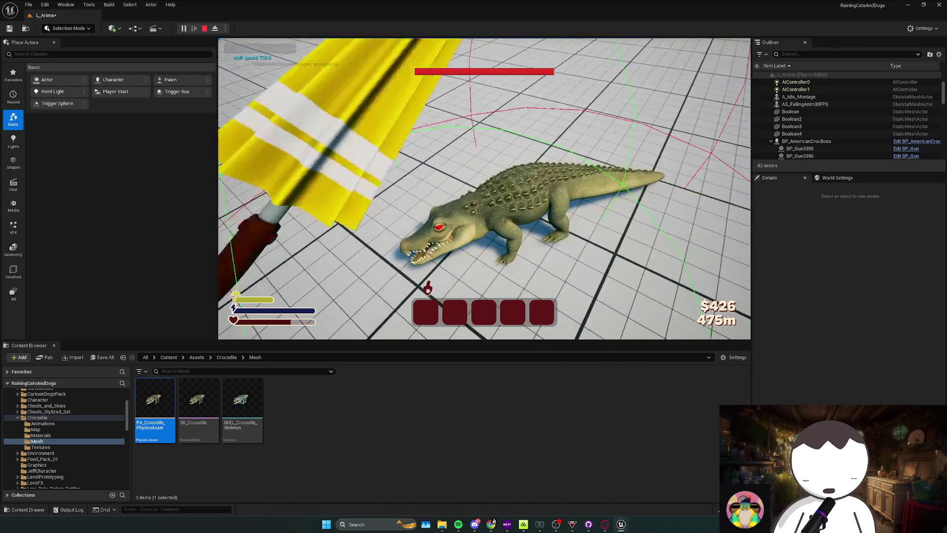
key("Escape")
key("alt+Tab")
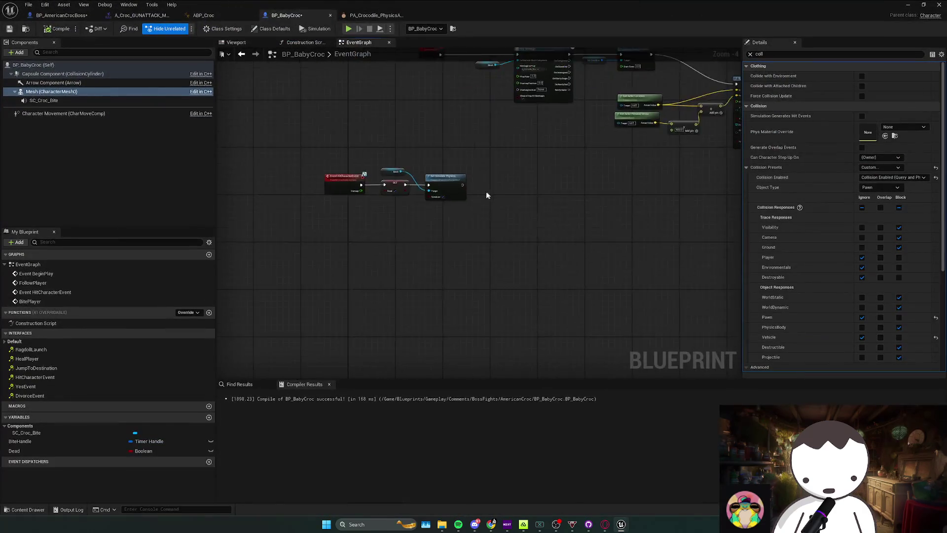
scroll(487, 191, "up", 2)
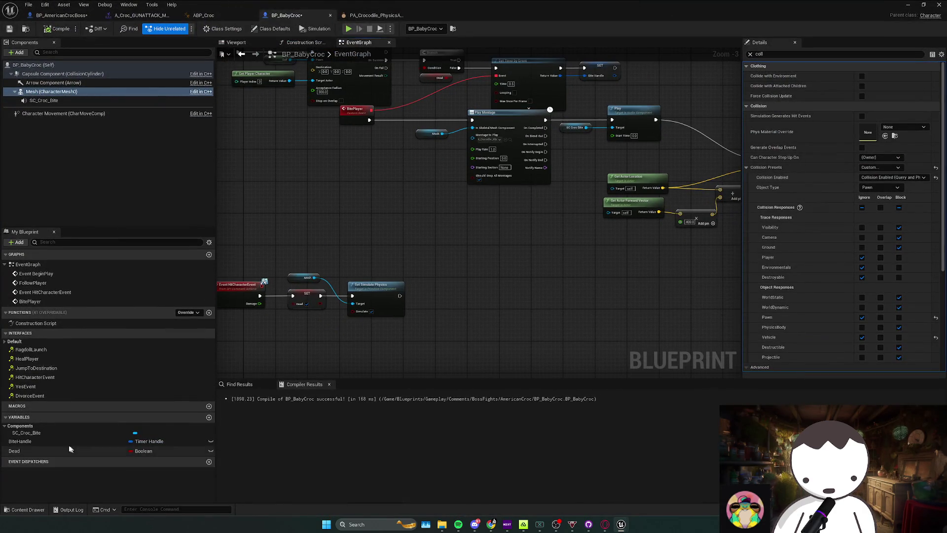
Add a Pause Timer by Handle node fed by BiteHandle, running after physics is enabled
left_click_drag(64, 442, 359, 338)
left_click(364, 347)
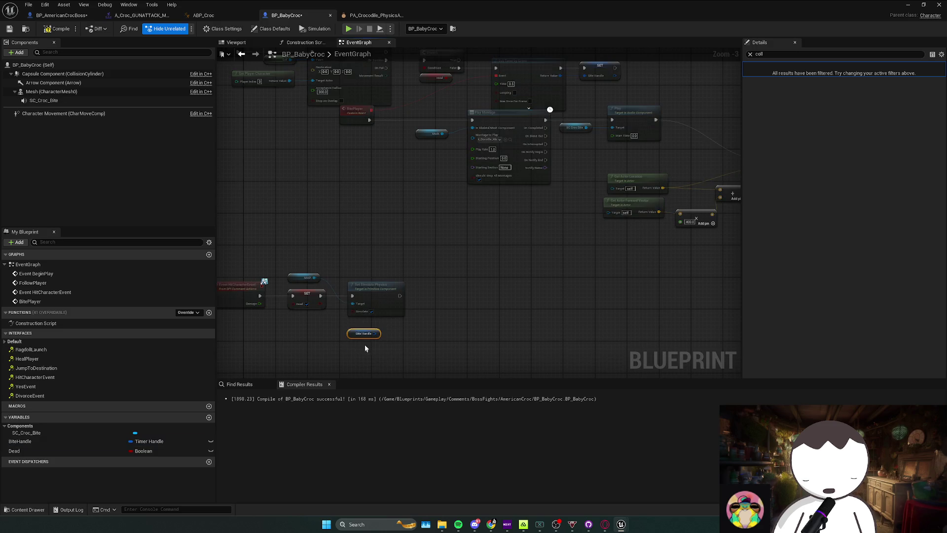
left_click(466, 330)
mouse_move(462, 292)
left_mouse_down()
mouse_move(462, 274)
mouse_move(442, 285)
left_mouse_up()
type("pause")
key("Return")
left_click(531, 339)
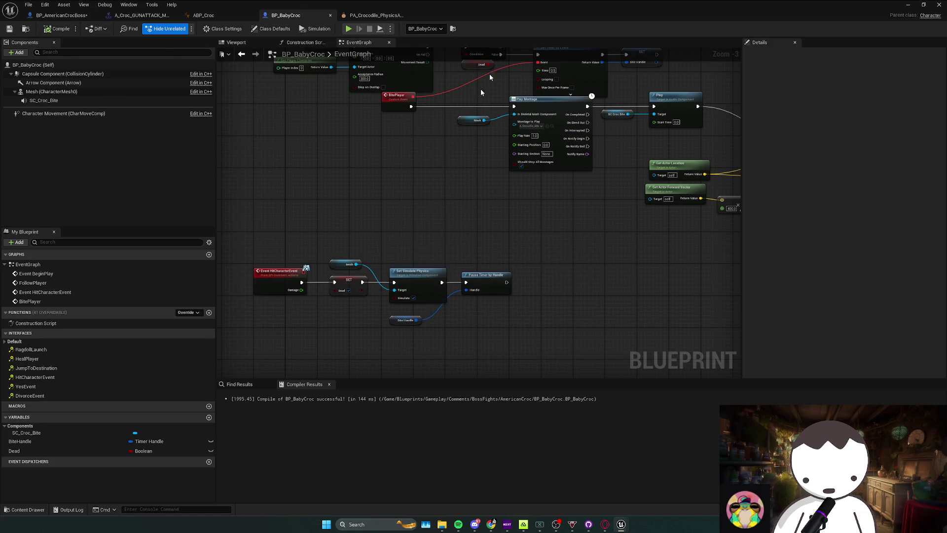
Add a Mesh reference node and search its actions for a Set Animation node
left_click(59, 92)
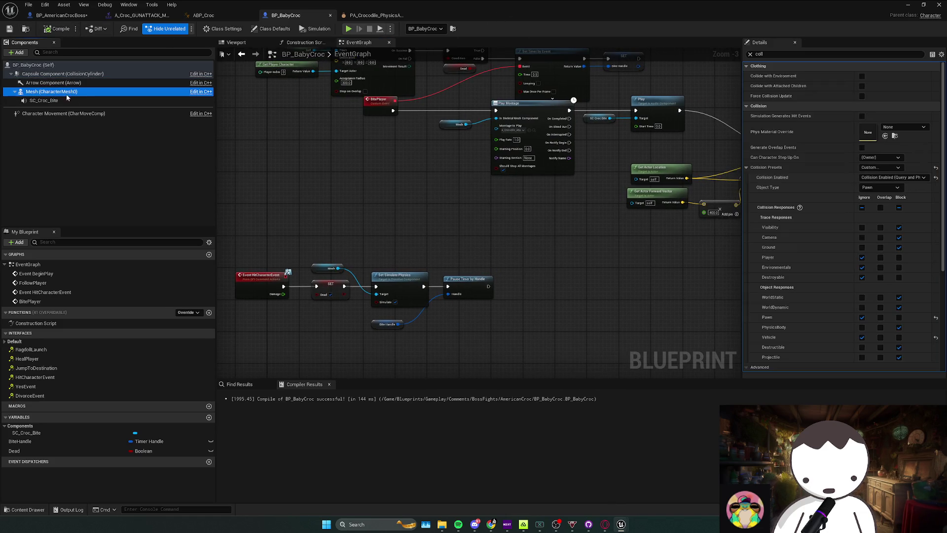
left_click_drag(471, 267, 470, 267)
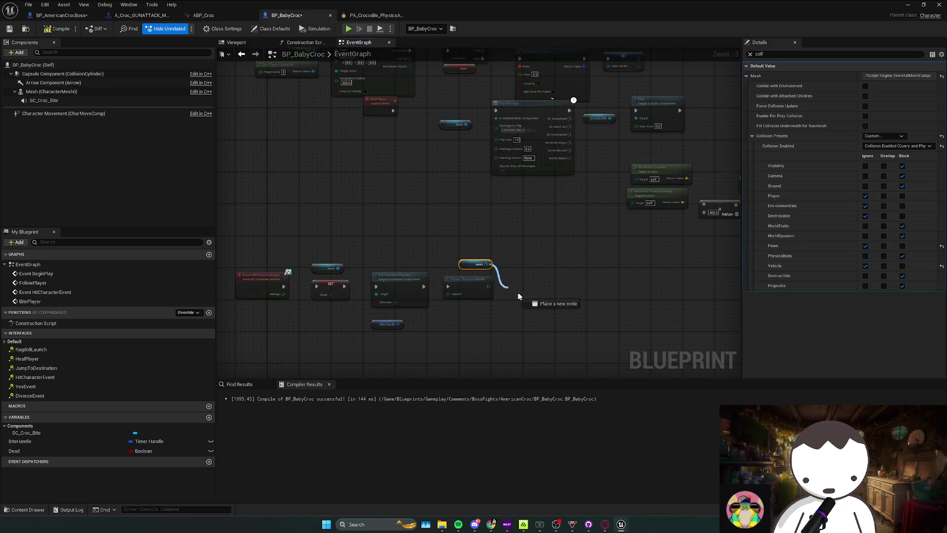
left_click_drag(518, 296, 520, 294)
type("set an")
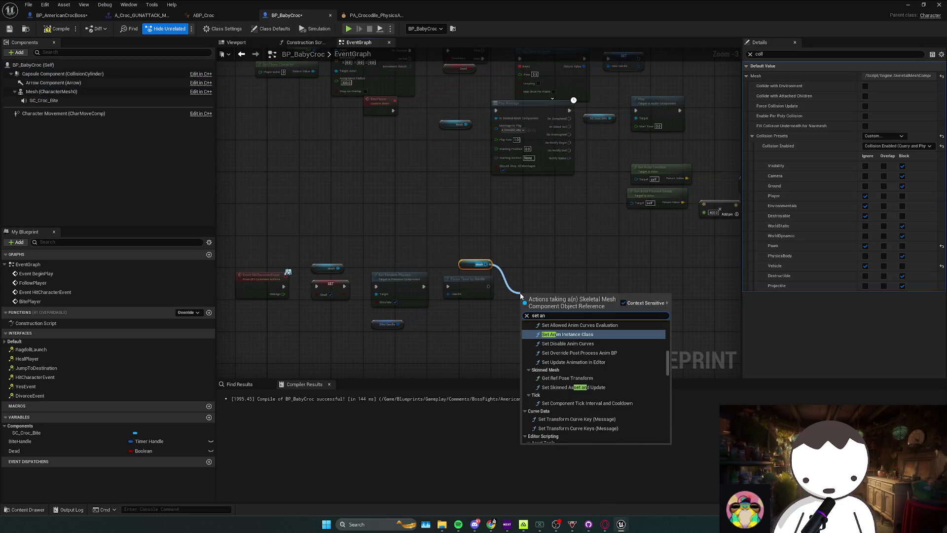
type("m")
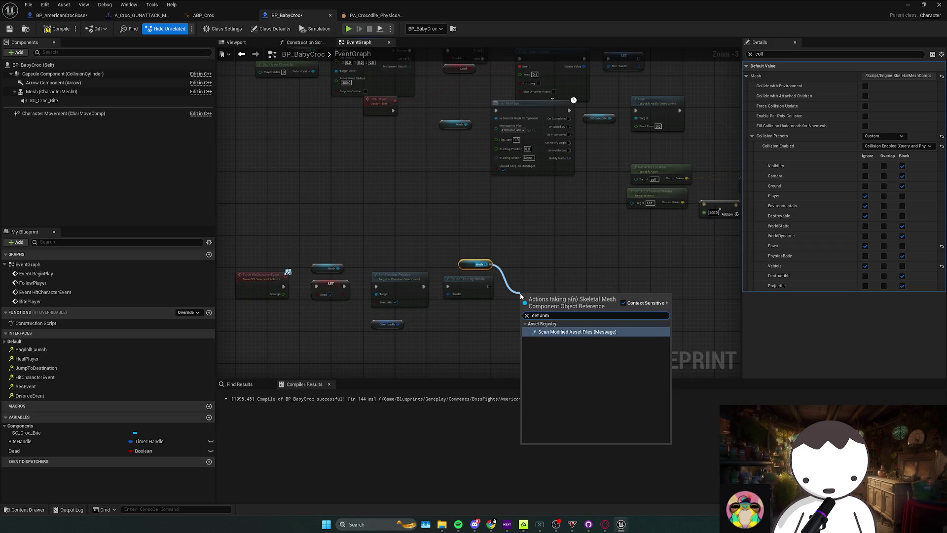
key("BackSpace")
type("i")
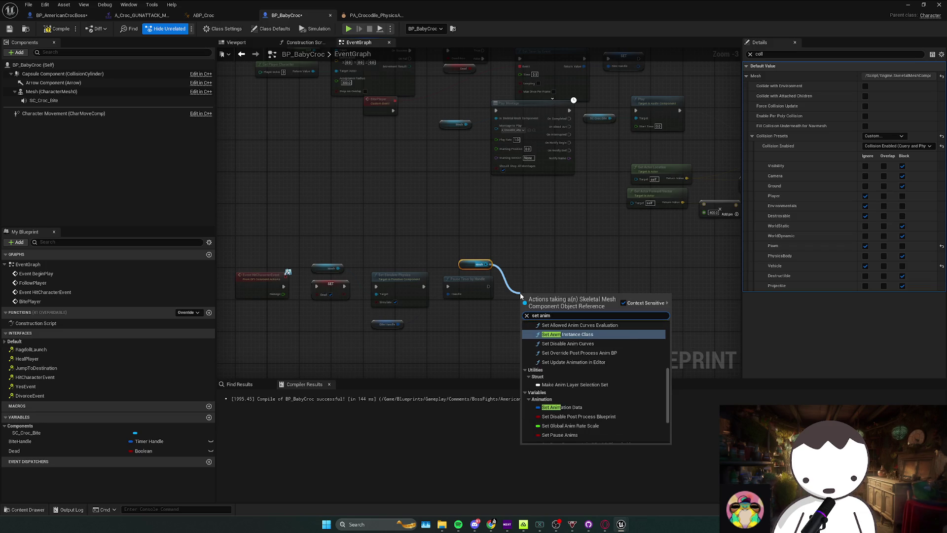
key("Return")
Replace the wrong node with a mesh Set Animation Mode node using Use Animation Asset
scroll(520, 295, "up", 2)
key("Delete")
mouse_move(474, 252)
left_mouse_down()
mouse_move(497, 272)
mouse_move(491, 277)
left_mouse_up()
key("ctrl+z")
type("set animation m")
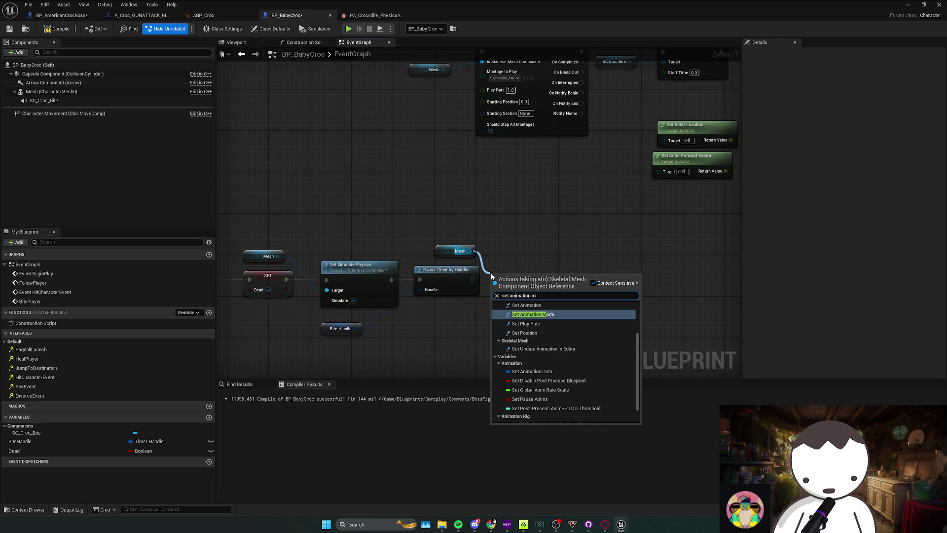
key("Return")
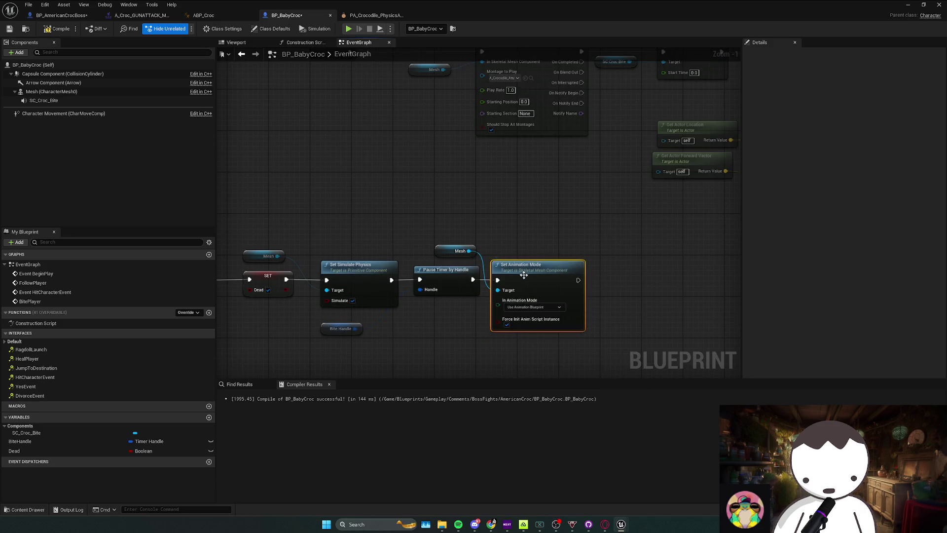
left_click(528, 319)
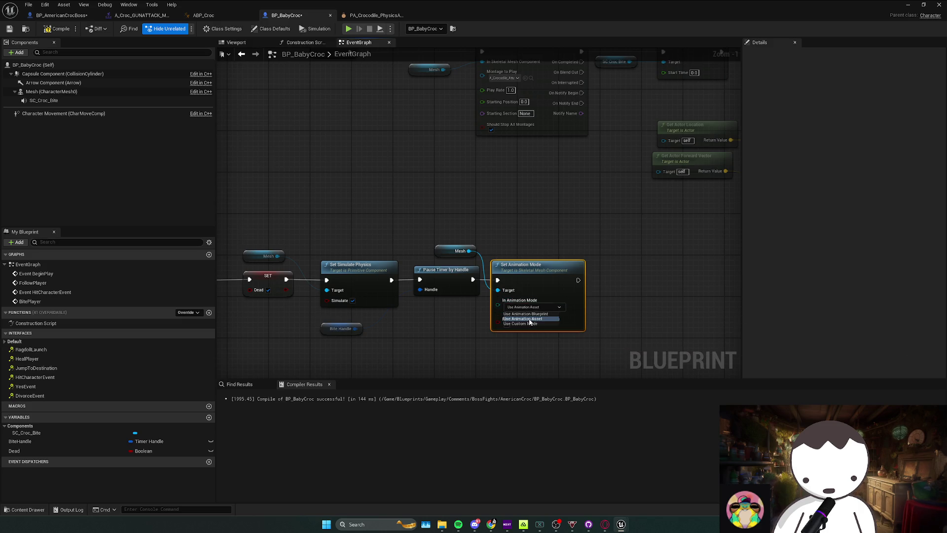
Add a Play Animation node on the Mesh playing A_Crocodile_Idle, then playtest
left_click_drag(481, 264, 450, 257)
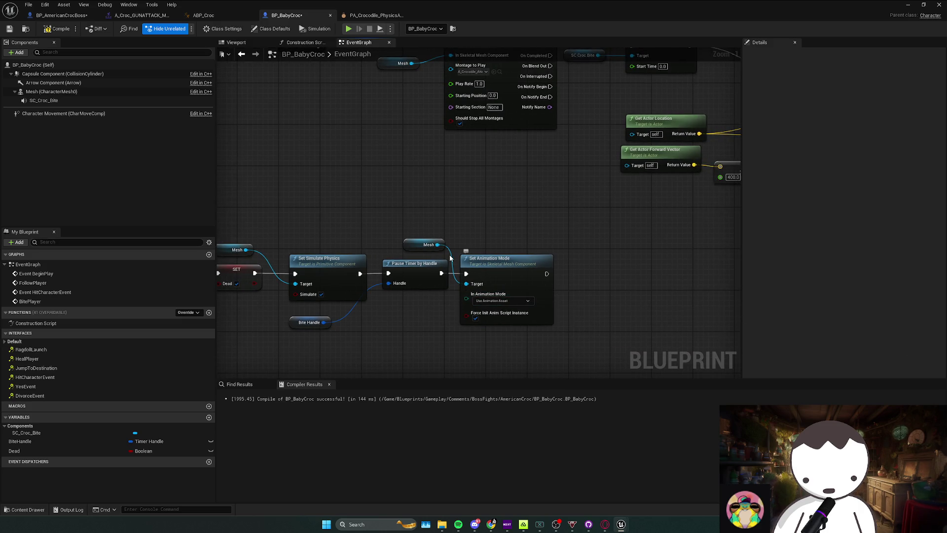
mouse_move(546, 287)
left_mouse_down()
mouse_move(582, 290)
mouse_move(577, 257)
mouse_move(579, 273)
left_mouse_up()
key("Escape")
type("play animation")
key("Return")
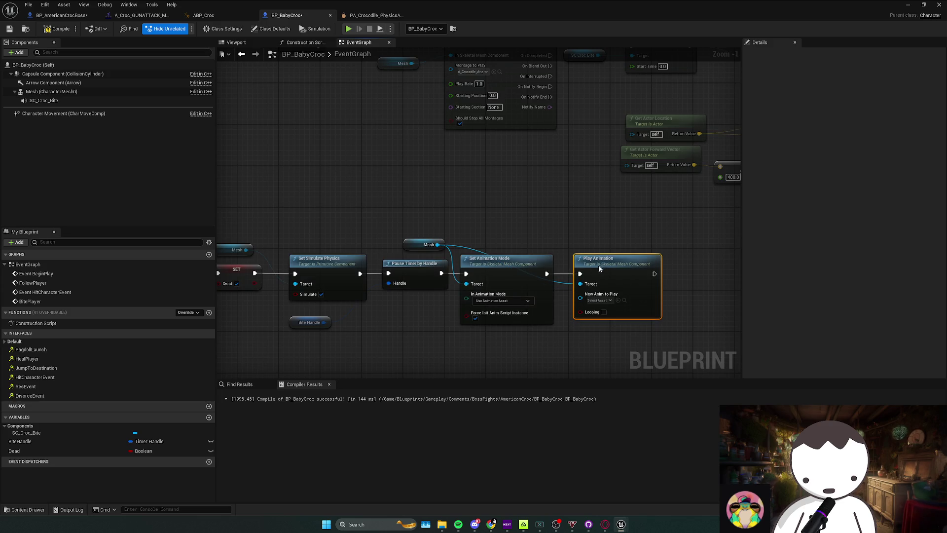
left_click(603, 302)
type("idle")
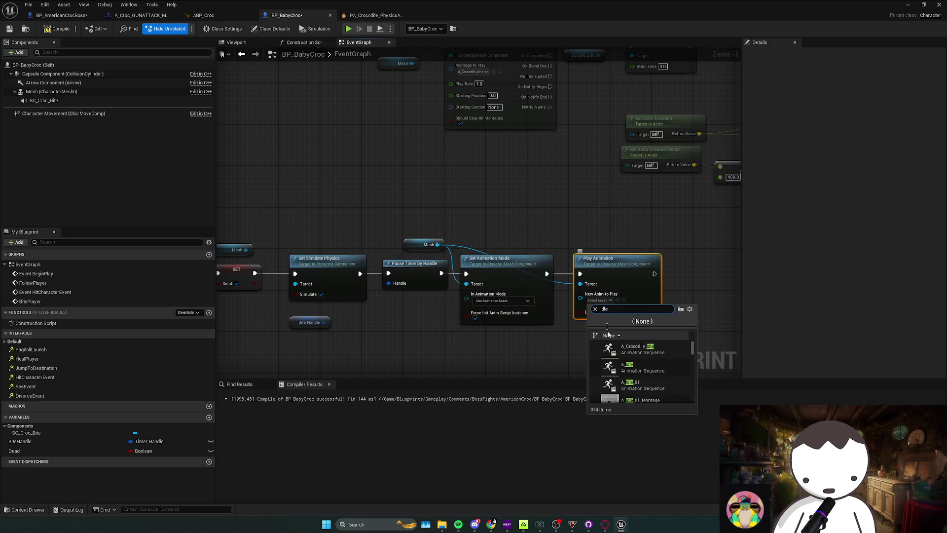
left_click(634, 350)
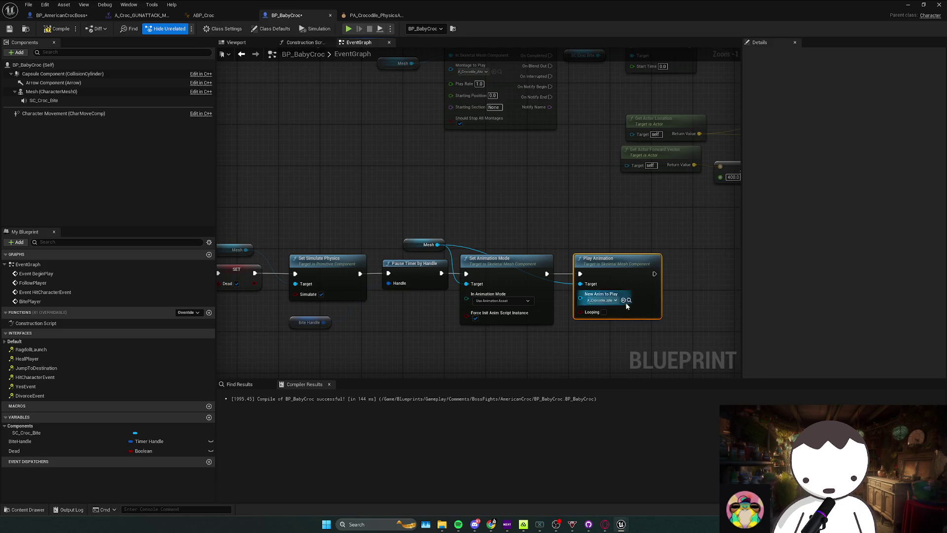
left_click_drag(501, 166, 524, 171)
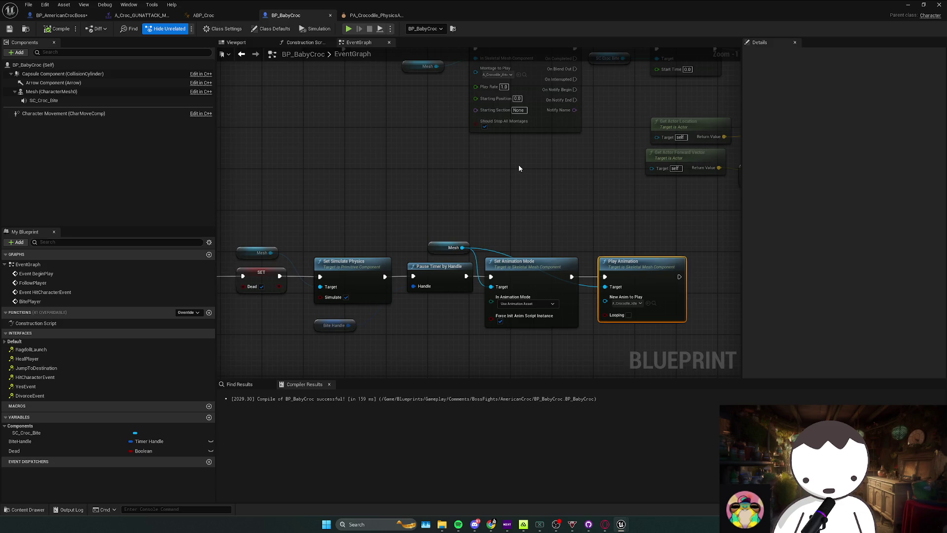
key("alt+p")
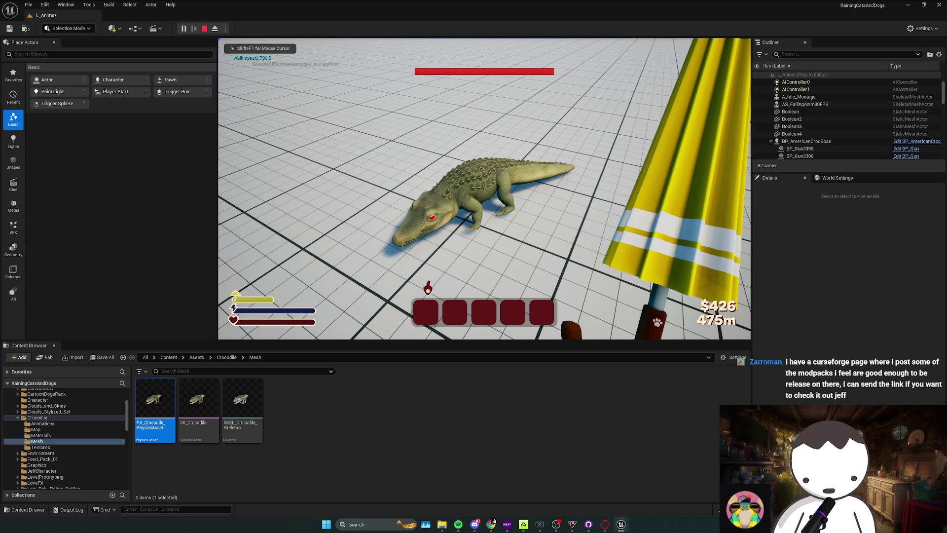
Swing the umbrella at the crocodile in the playtest, then return to BP_BabyCroc
left_click(484, 188)
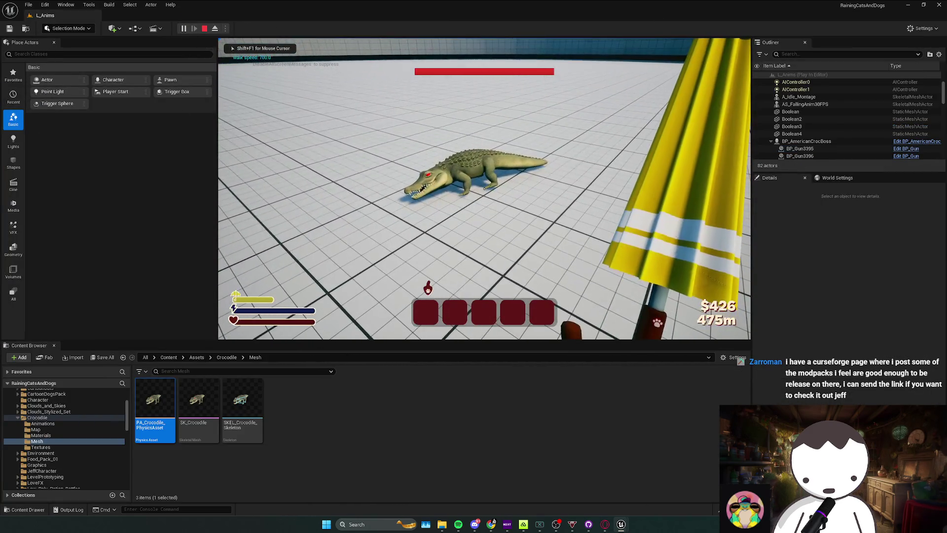
key("Escape")
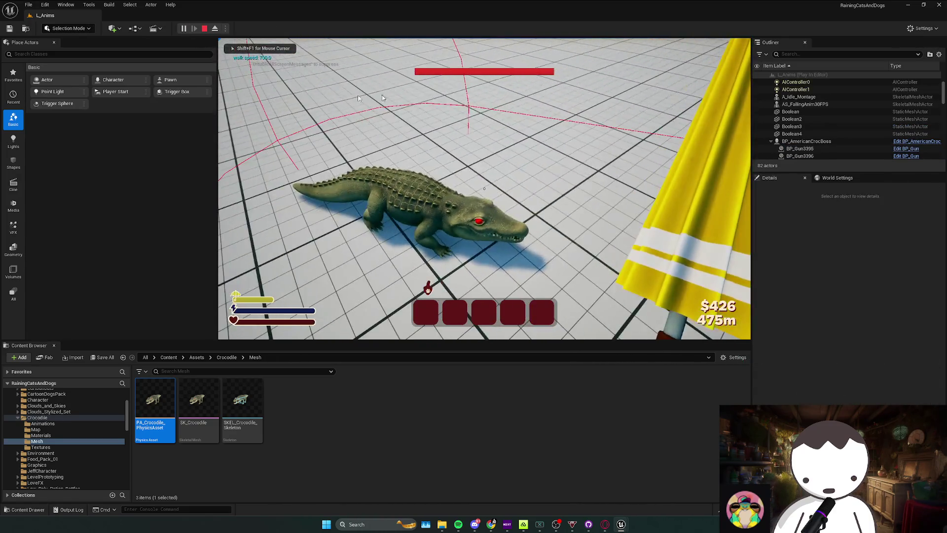
key("Escape")
Set SC_Croc_Bite's Pitch Multiplier to 20 and compile the blueprint
scroll(387, 175, "down", 3)
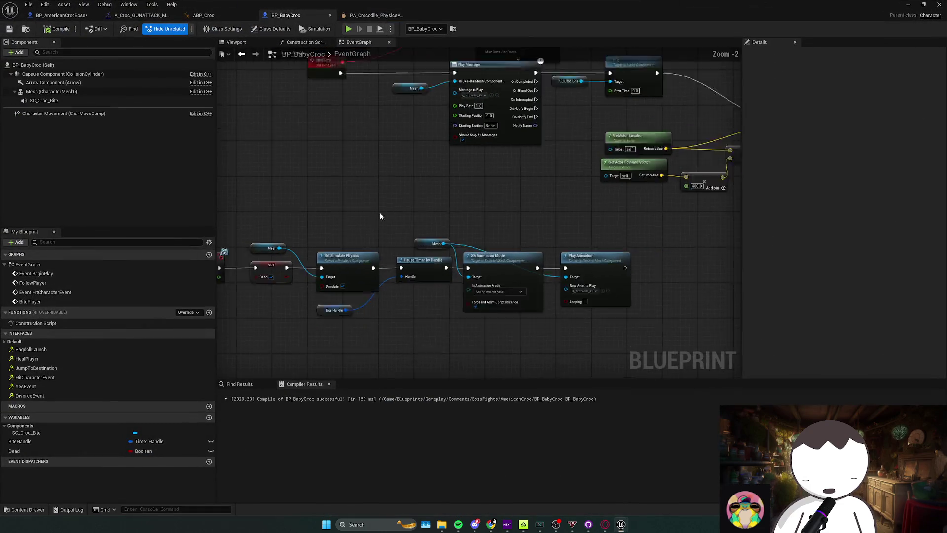
left_click(347, 218)
left_click(63, 101)
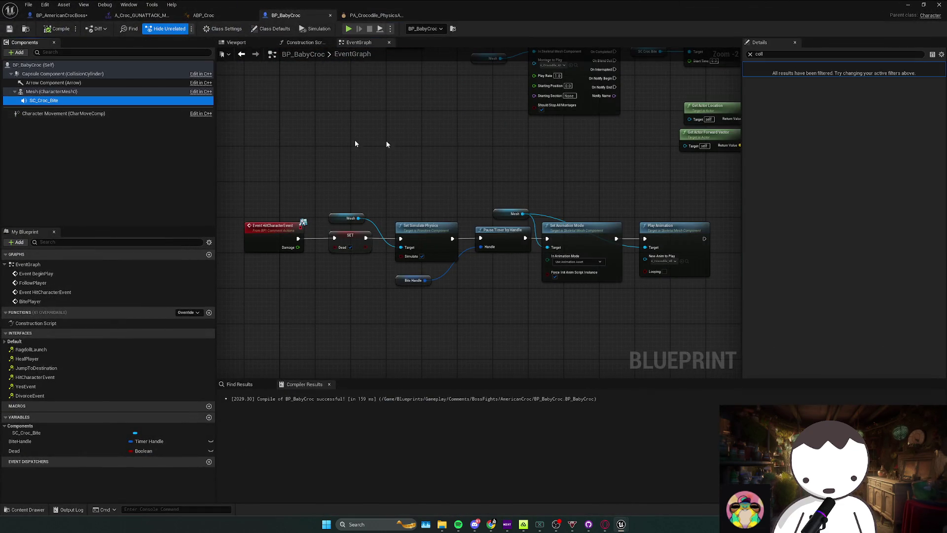
left_click(750, 53)
left_click(877, 218)
key("Return")
left_click(59, 29)
Playtest the higher-pitched bite, then reset the Pitch Multiplier to its default
key("alt+Tab")
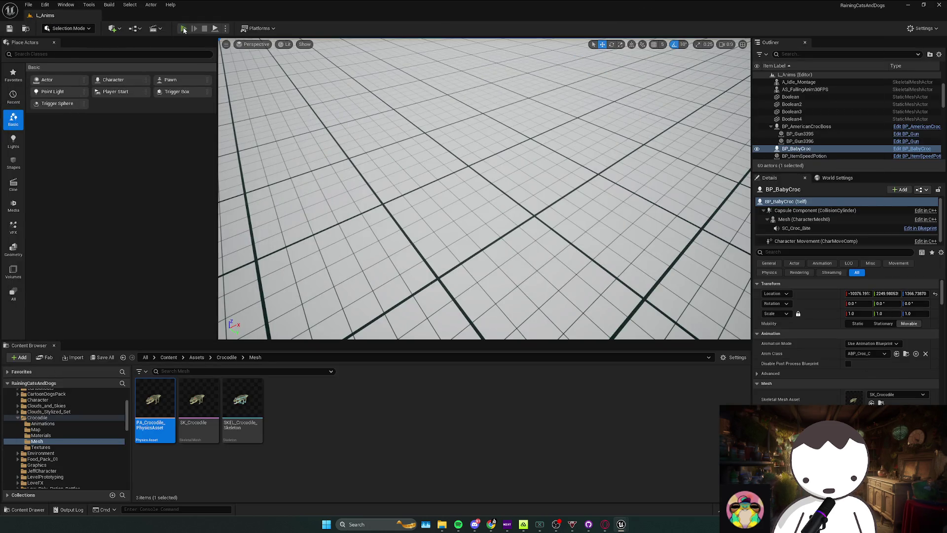
left_click(184, 29)
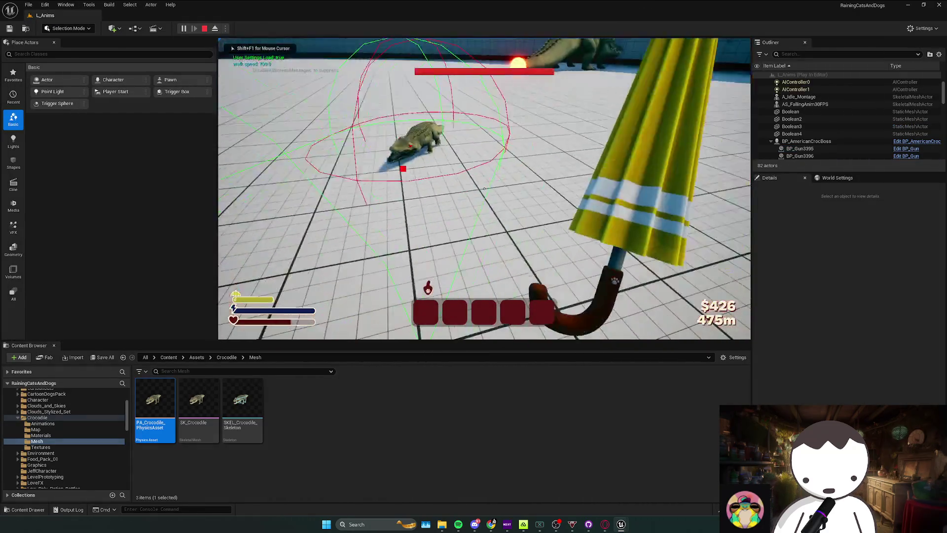
key("Escape")
key("alt+Tab")
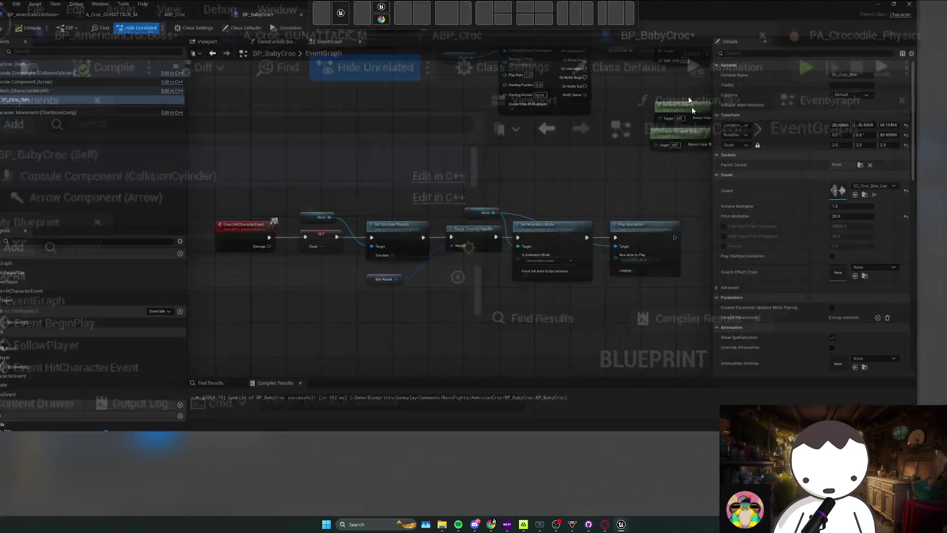
scroll(932, 242, "down", 5)
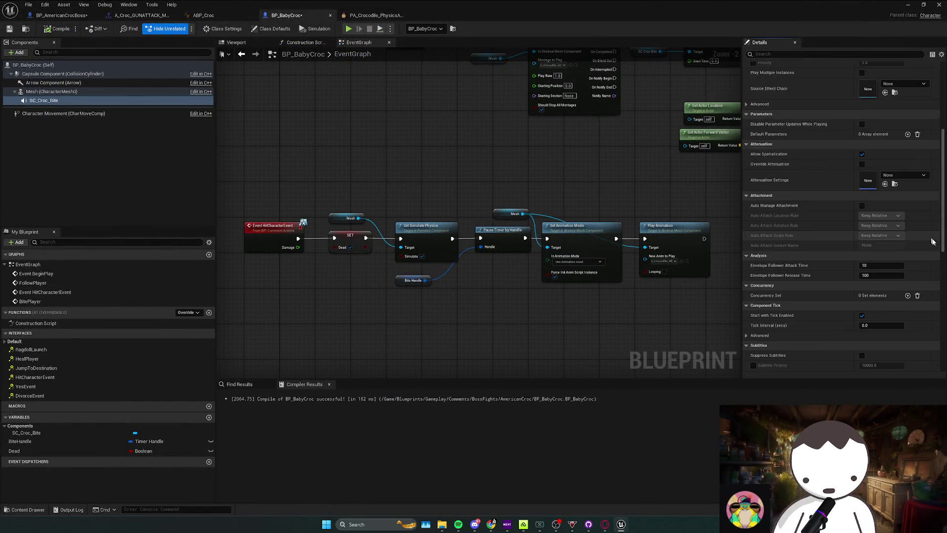
scroll(931, 242, "up", 5)
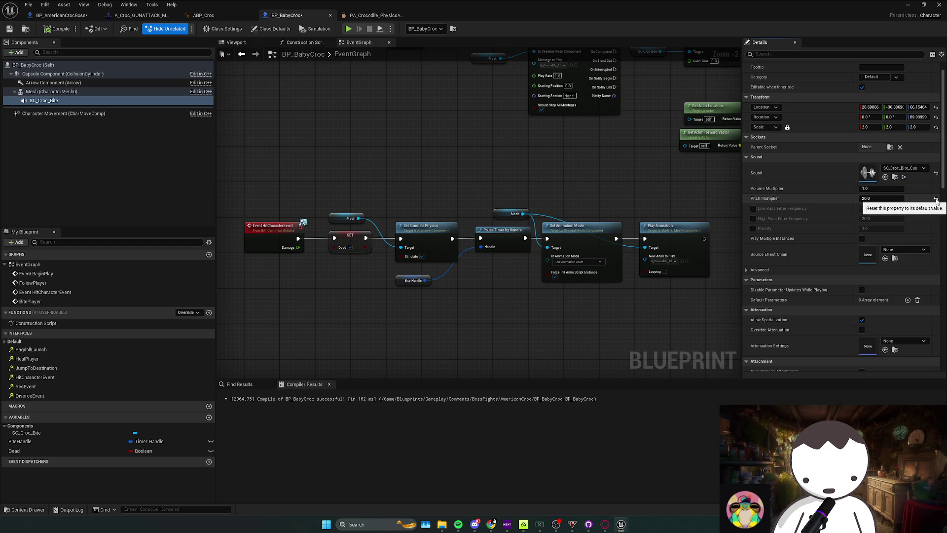
left_click(936, 198)
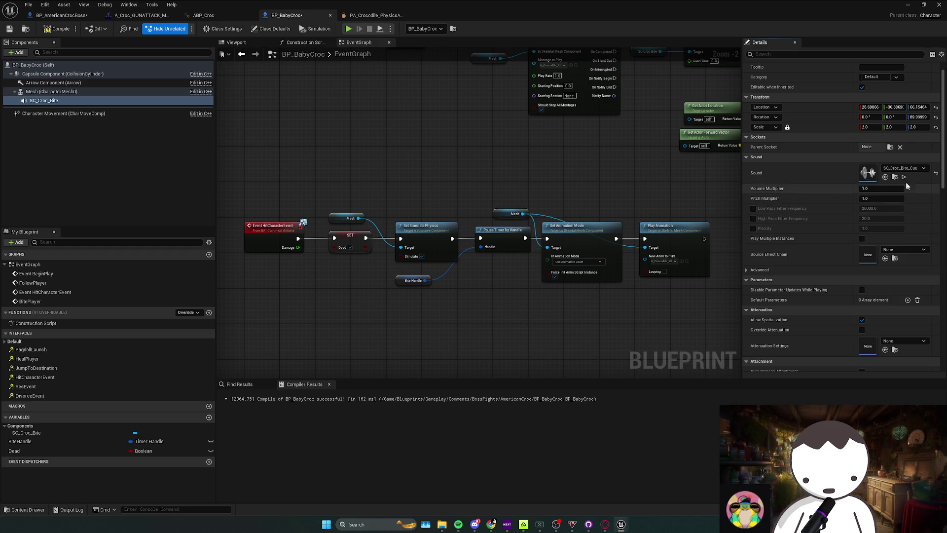
Browse the level editor's Content Browser to the Audio/Croc sound cues
key("alt+Tab")
scroll(427, 450, "down", 2)
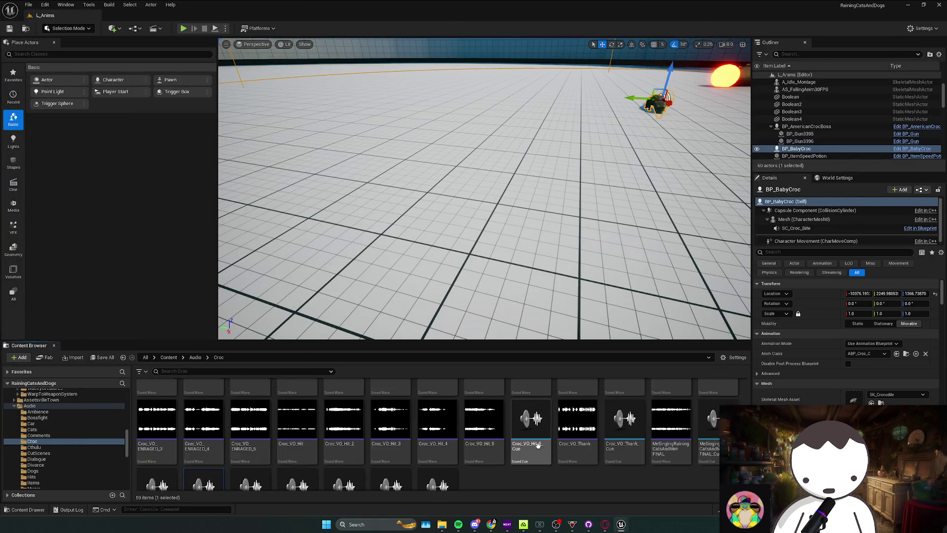
scroll(488, 453, "down", 1)
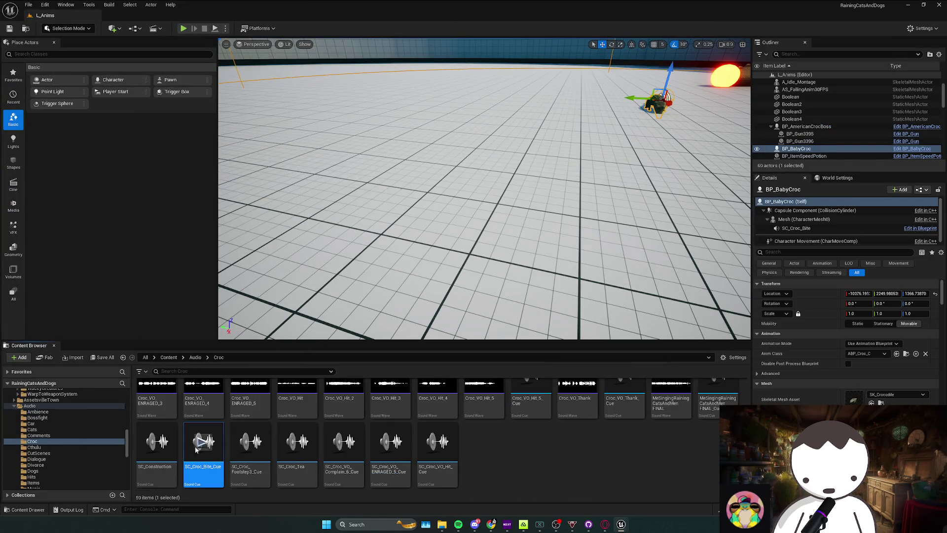
mouse_move(203, 441)
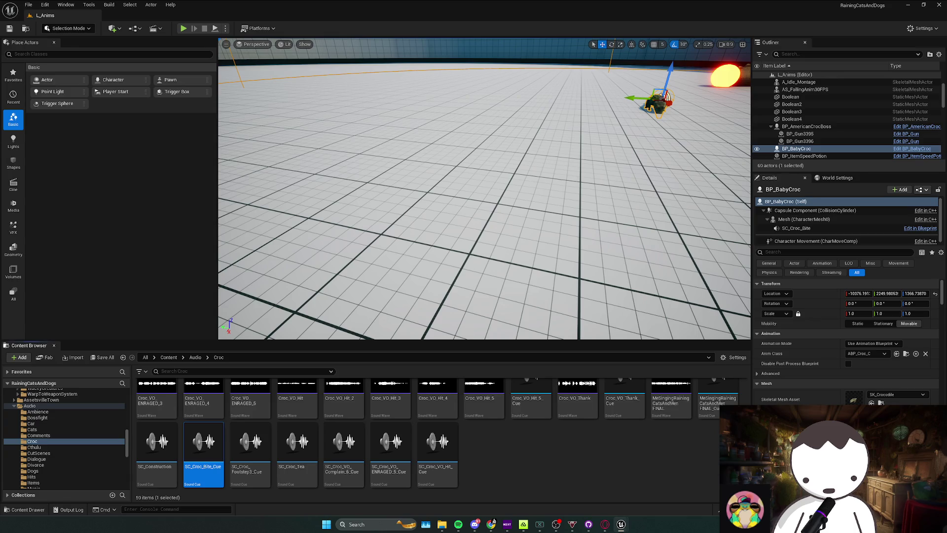
Launch Premiere Pro from Windows search and open the recent Raining Cats And Dogs project
left_click(375, 524)
type("pre")
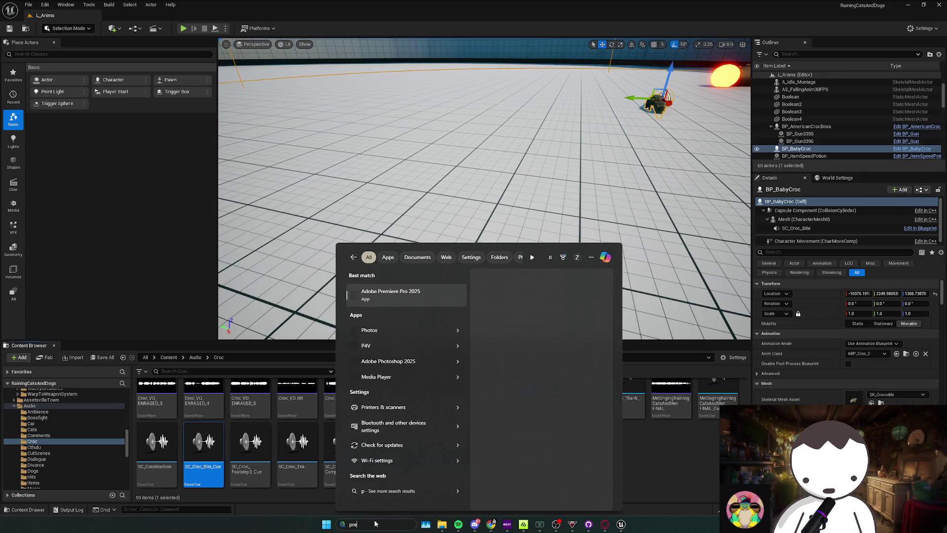
key("Return")
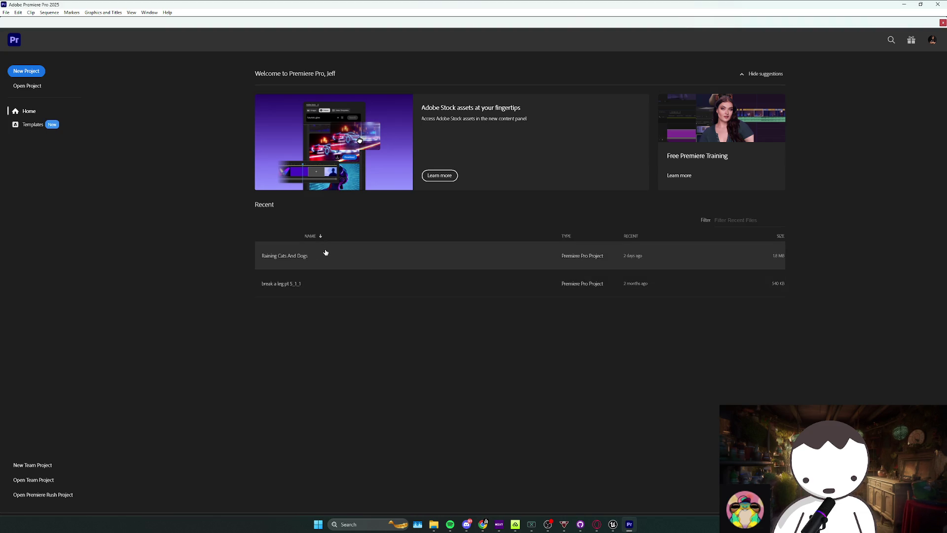
left_click(325, 252)
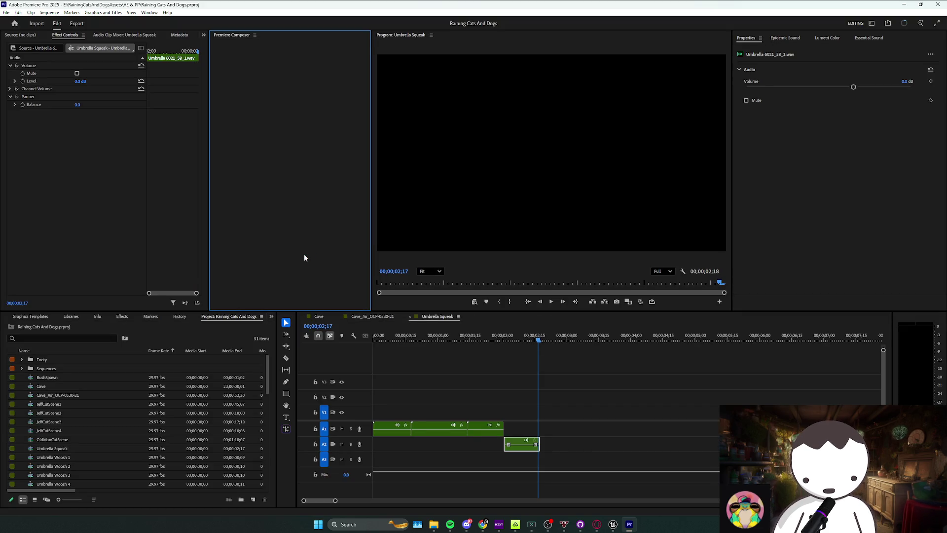
left_click(62, 338)
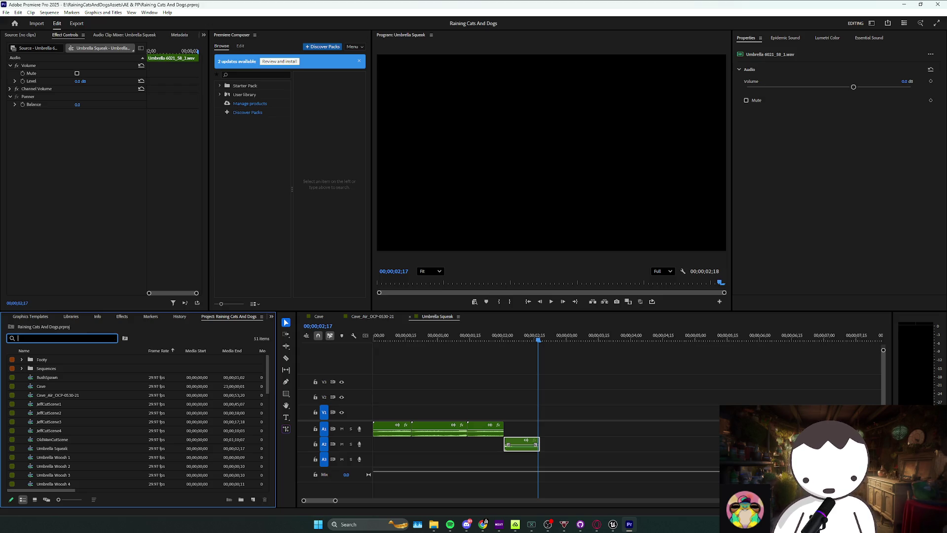
Filter the Project panel for croc, expand Sequences, re-filter for bite, and return to Unreal
type("dcroc")
left_click(21, 368)
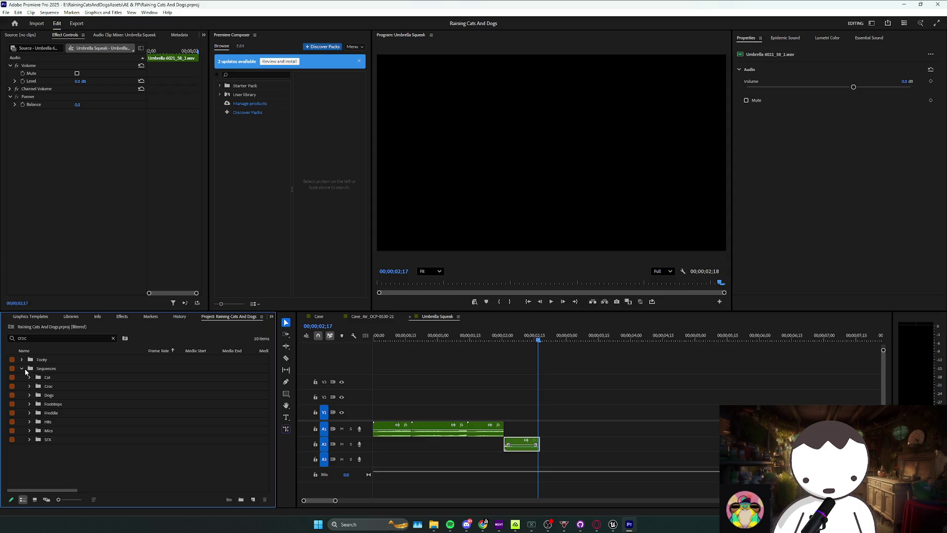
left_click(8, 339)
key("BackSpace")
type("bite")
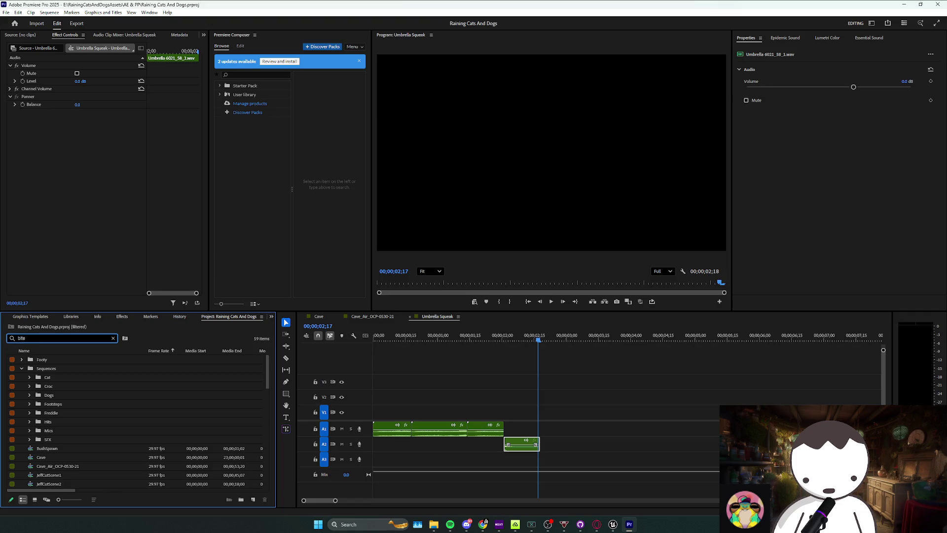
key("Return")
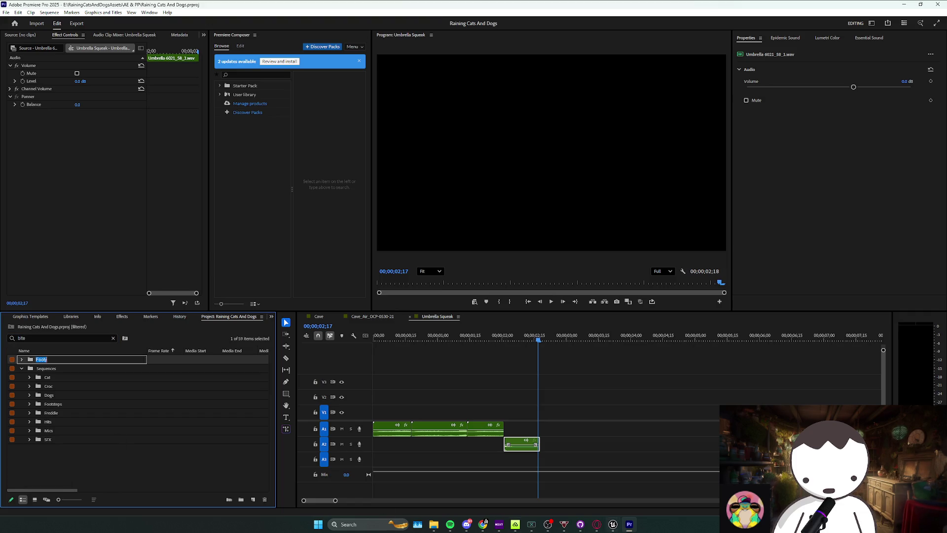
left_click(612, 523)
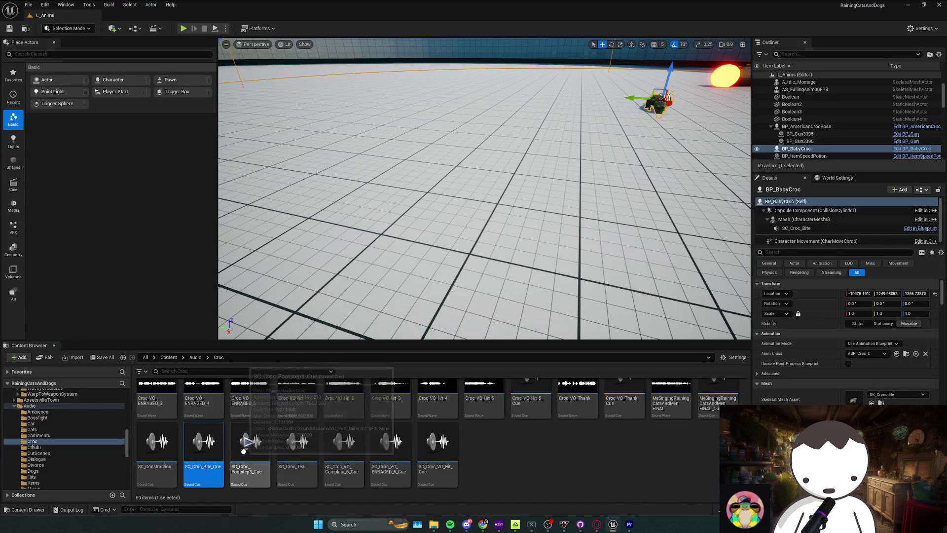
View the RainingCatsAndDogs project folder, briefly launch Everything, then return to Premiere Pro
mouse_move(434, 524)
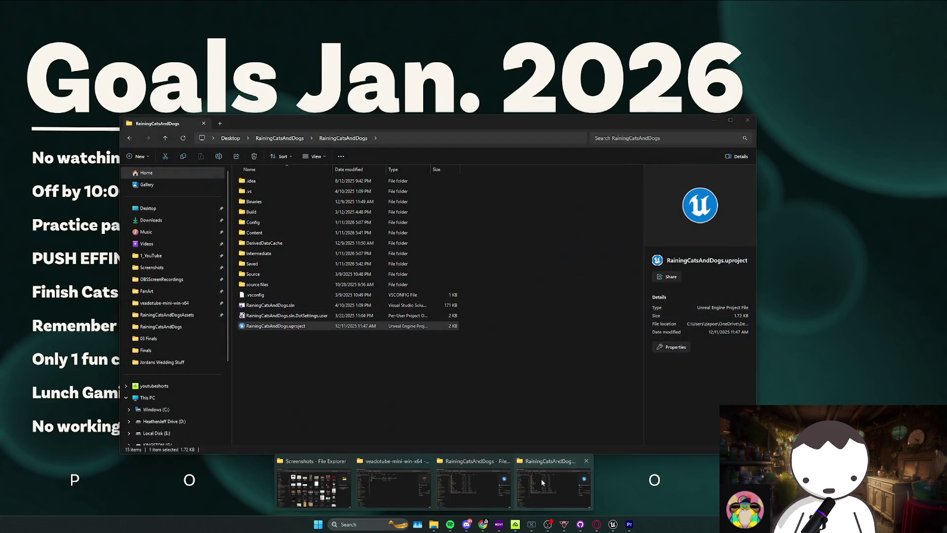
left_click(480, 486)
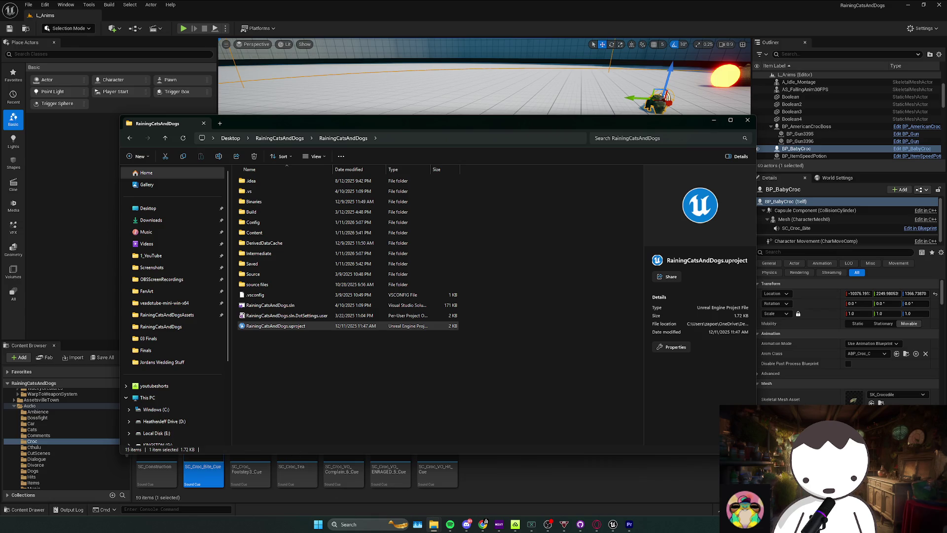
key("super")
type("everything")
key("Return")
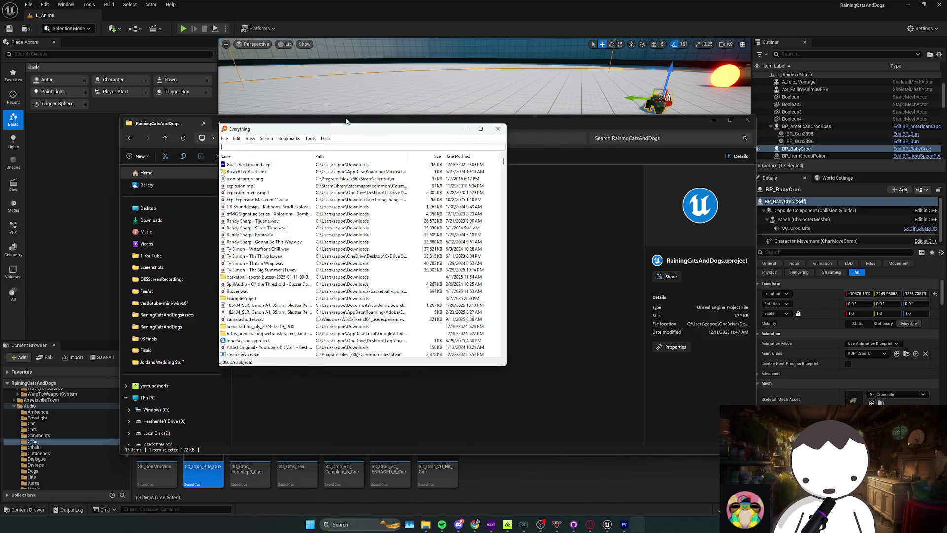
left_click_drag(345, 128, 0, 172)
key("Escape")
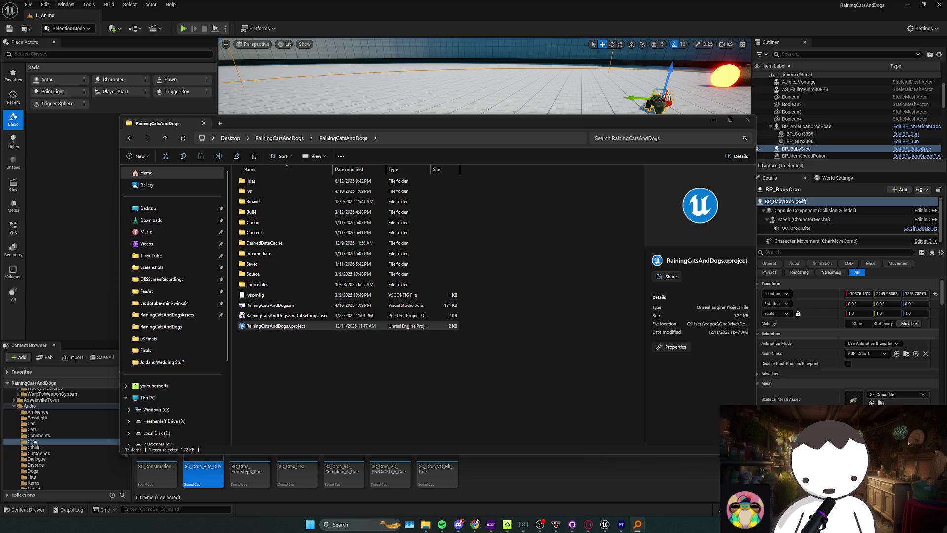
key("alt+Tab")
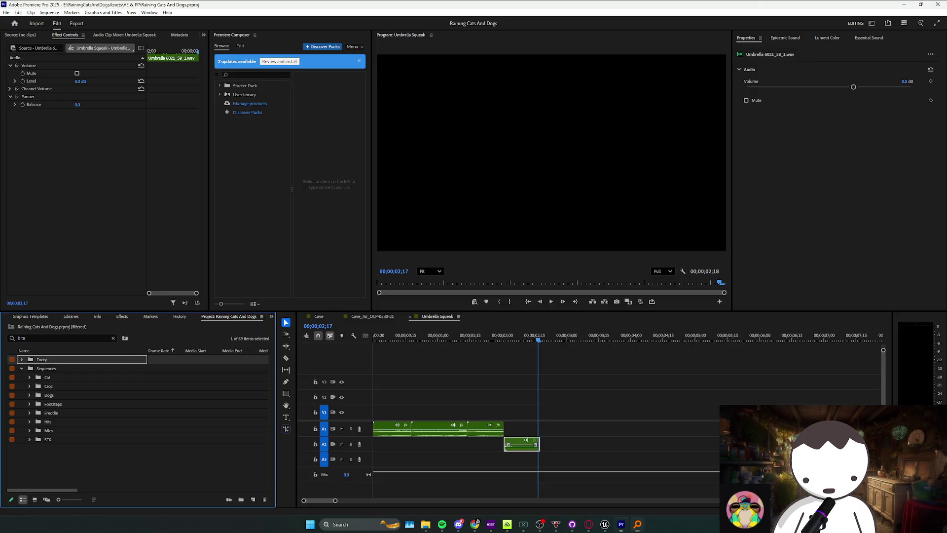
Import the audio files, clear the bite filter, and create a sequence from Croc_Bite.wav
mouse_move(477, 521)
left_mouse_down()
mouse_move(123, 468)
mouse_move(74, 471)
mouse_move(59, 387)
mouse_move(52, 447)
left_mouse_up()
left_click(4, 337)
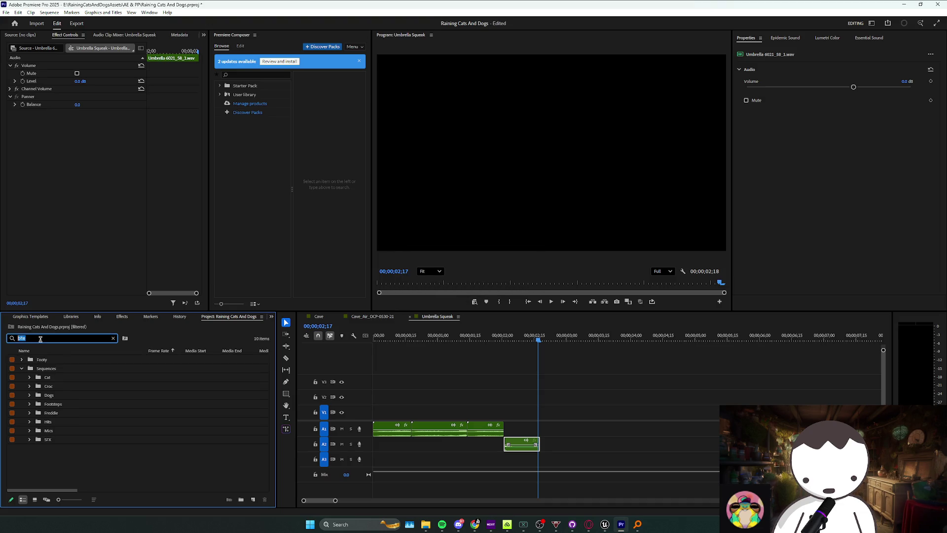
scroll(85, 428, "down", 3)
key("BackSpace")
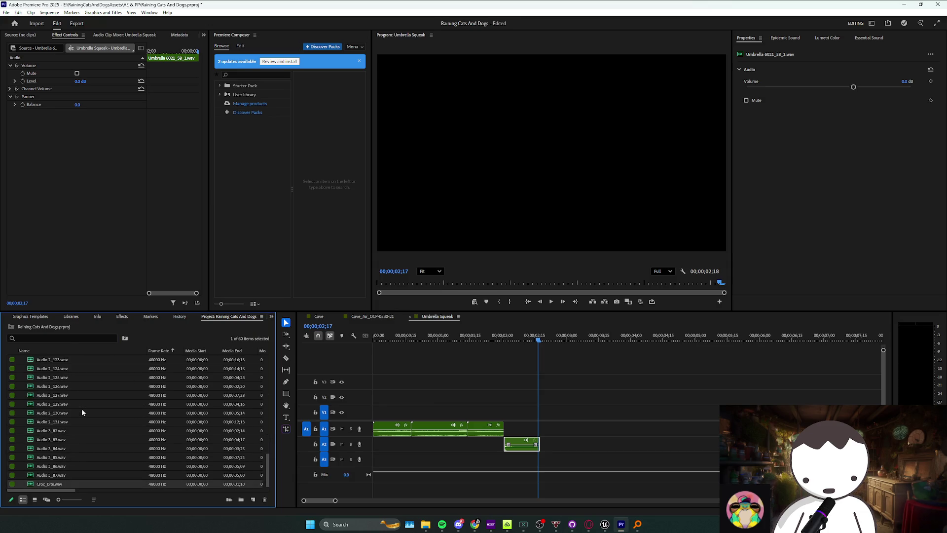
right_click(31, 483)
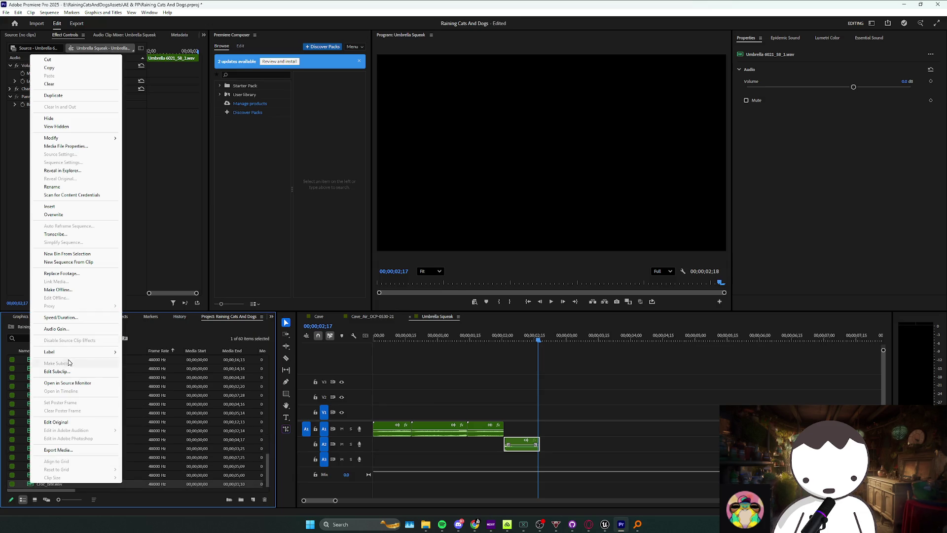
left_click(73, 262)
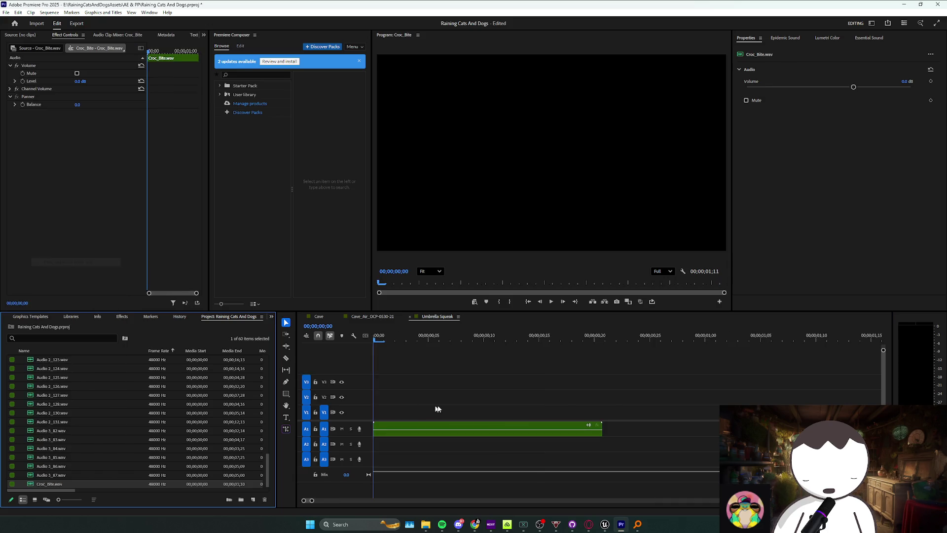
Try the bite clip at 200% speed with playback, then at 400%
right_click(420, 427)
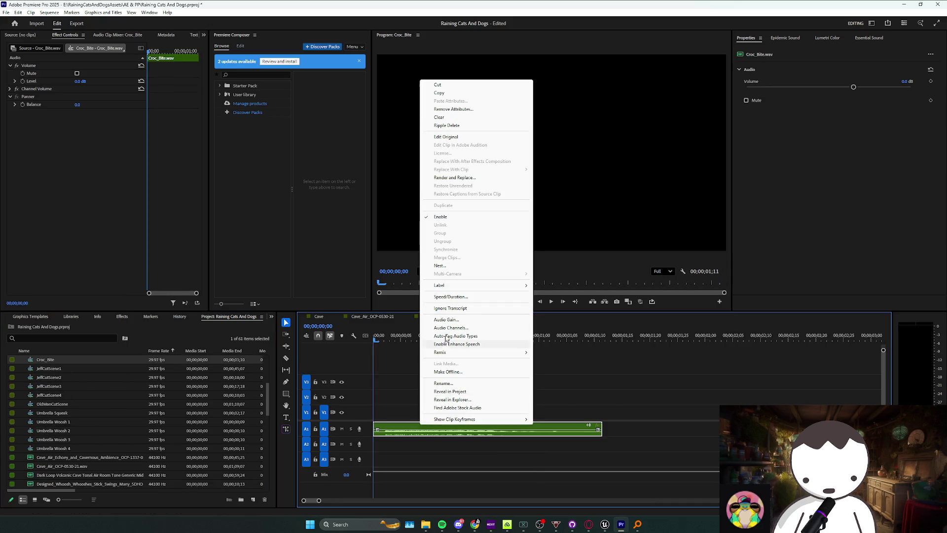
left_click(457, 296)
type("200")
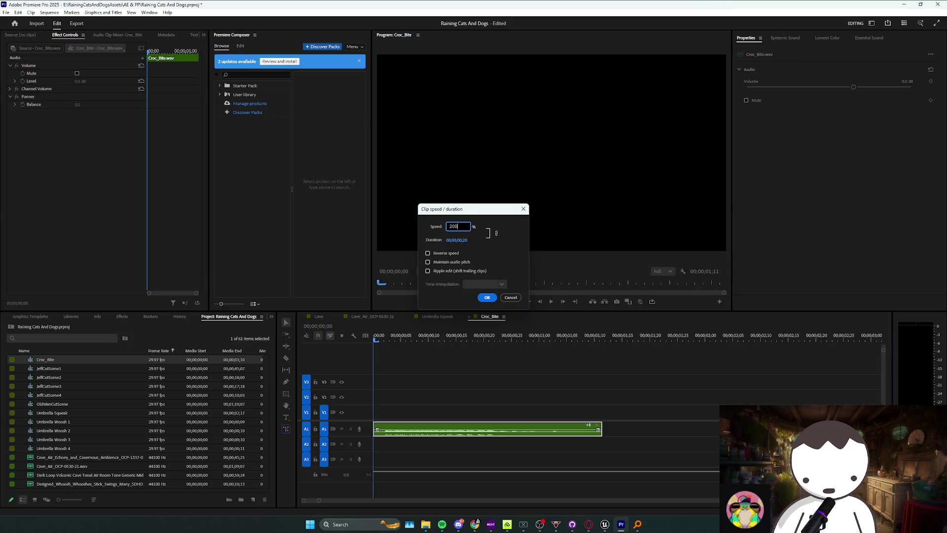
key("Return")
key("space")
key("space")
right_click(421, 429)
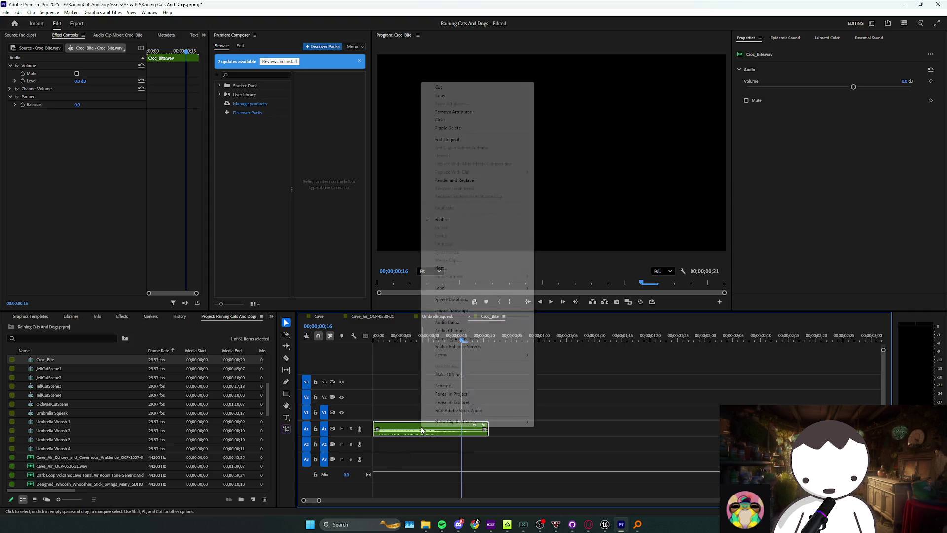
left_click(454, 300)
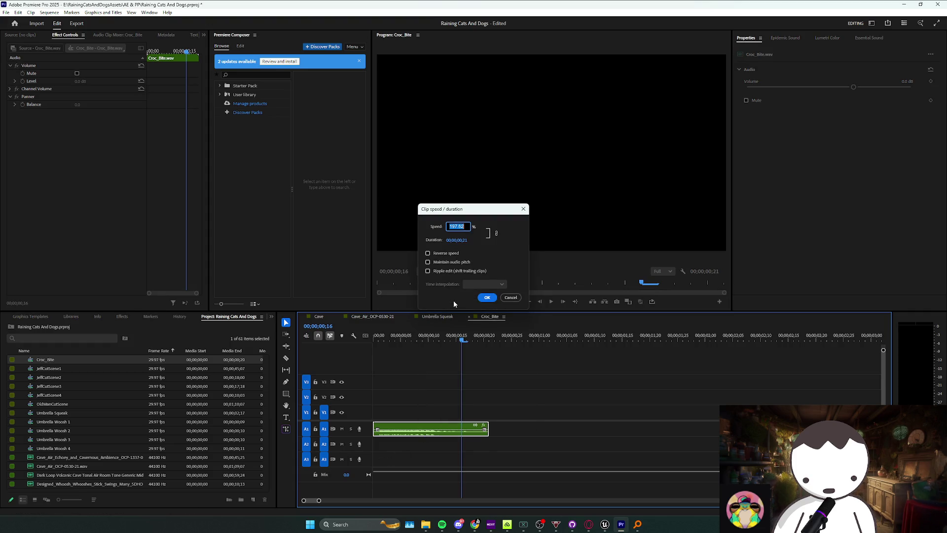
type("400")
key("Return")
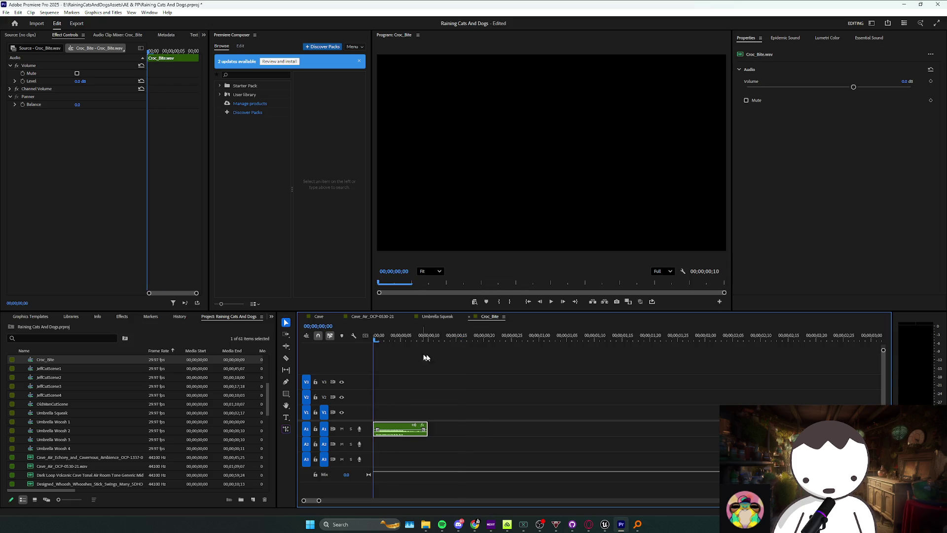
Change the bite clip's speed to 500% and play it back
right_click(408, 425)
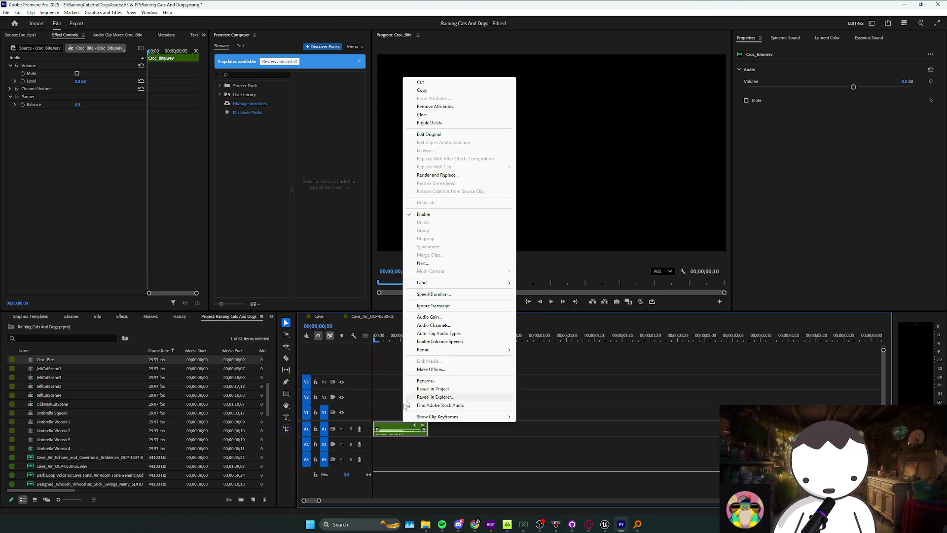
left_click(395, 414)
left_click(399, 428)
right_click(400, 427)
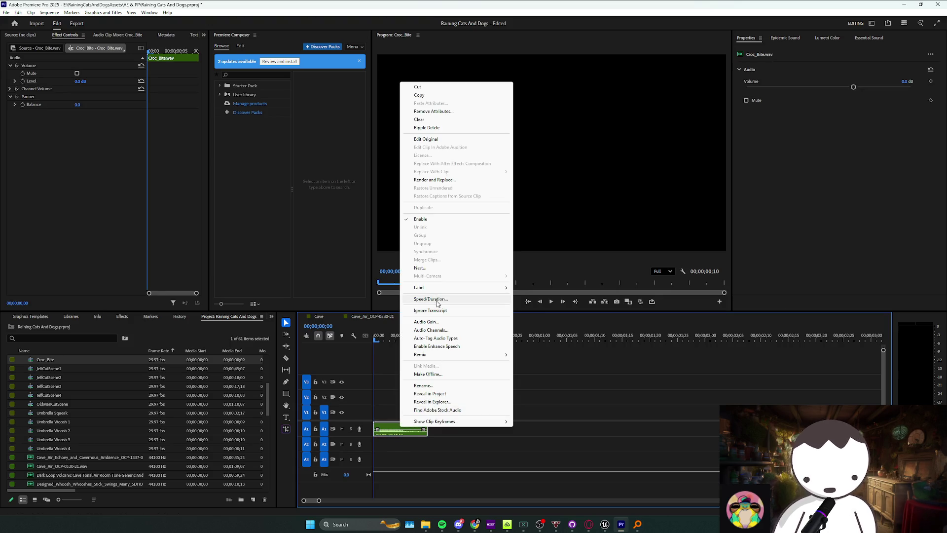
left_click(437, 300)
type("500")
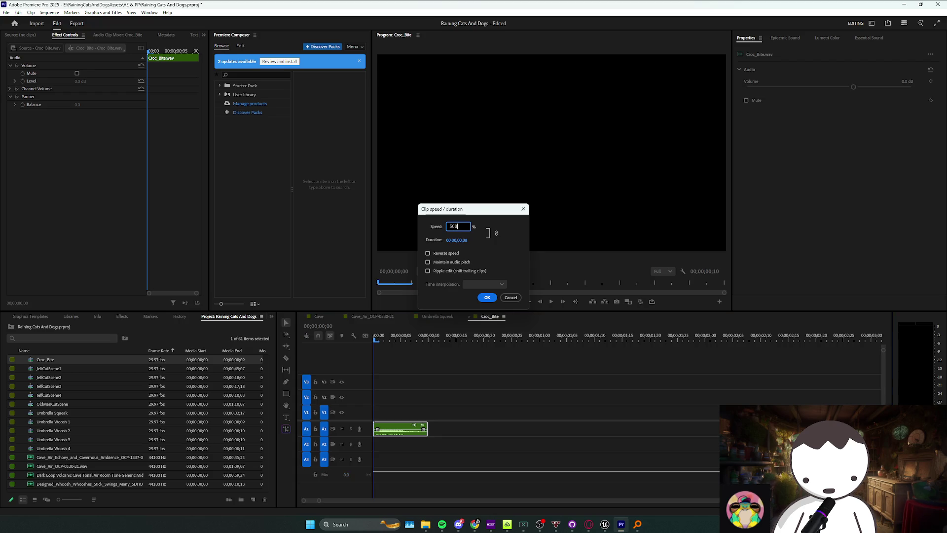
key("Return")
key("space")
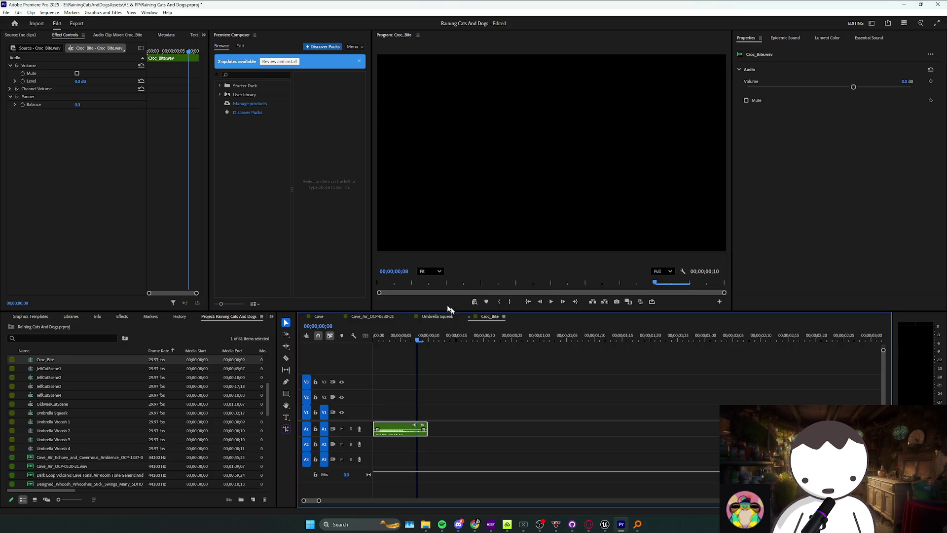
Settle the Croc_Bite clip speed at 300% and save the project
right_click(410, 427)
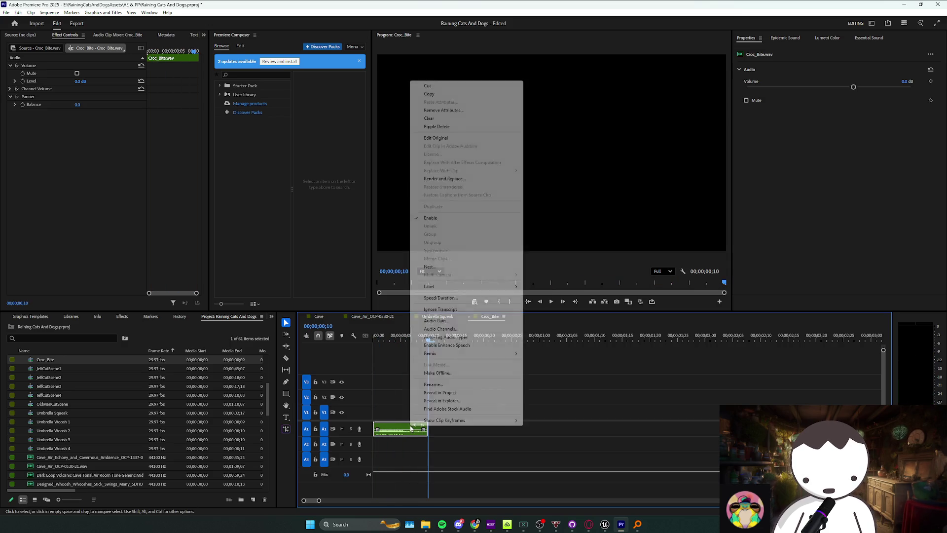
left_click(439, 298)
type("300")
key("Return")
key("Home")
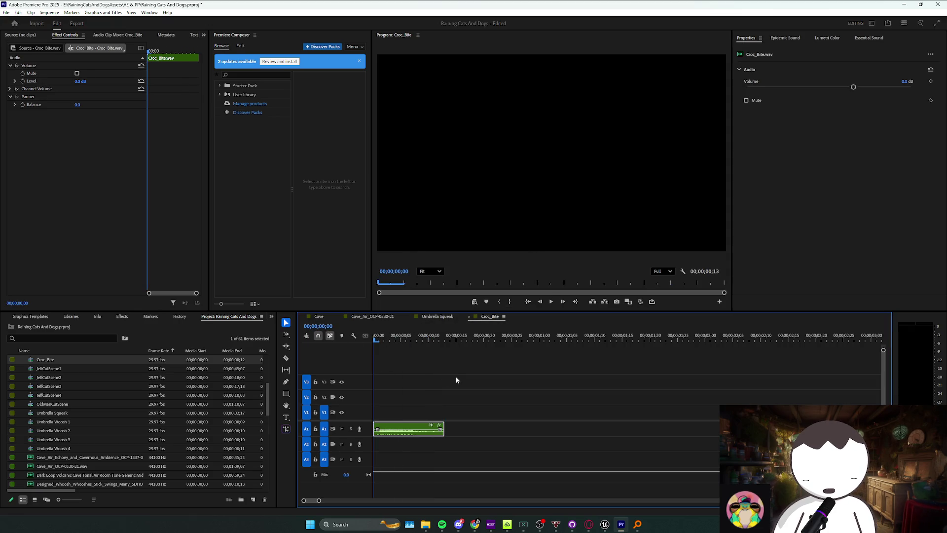
left_click(454, 376)
key("ctrl+s")
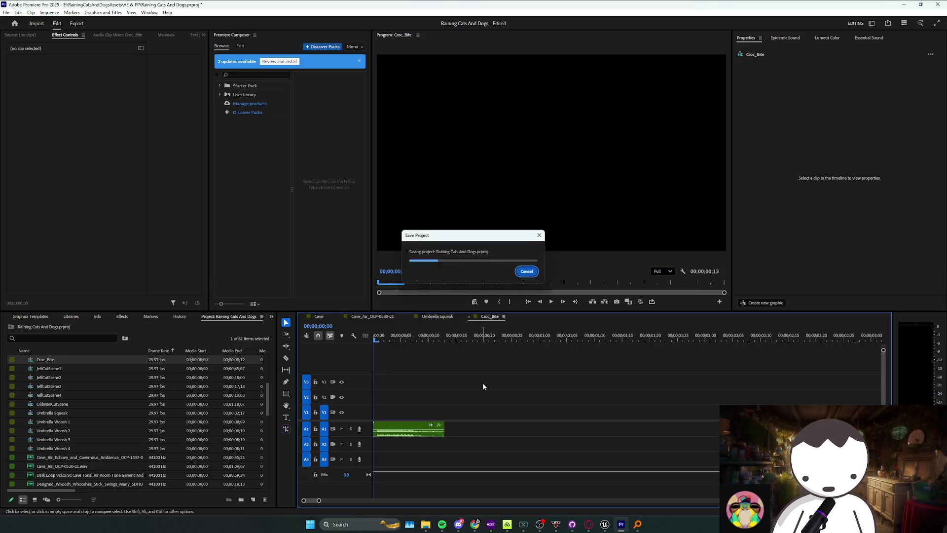
Switch back to Premiere Pro and select the Croc_Bite clip on the timeline
mouse_move(463, 528)
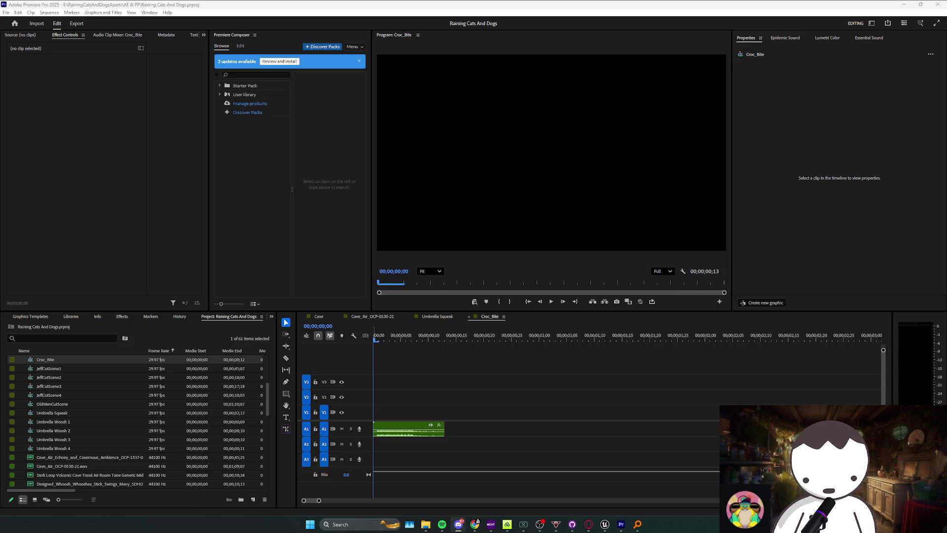
left_click(106, 239)
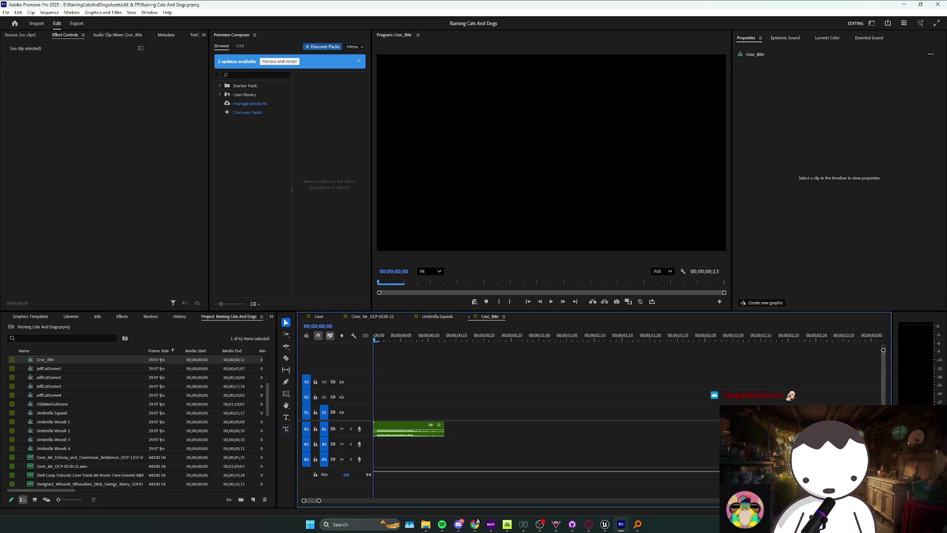
left_click(477, 522)
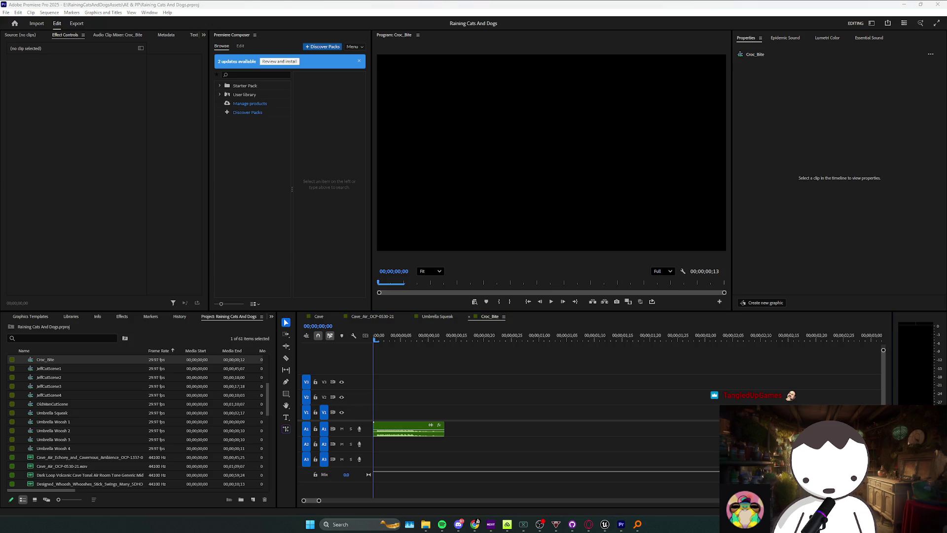
left_click(388, 433)
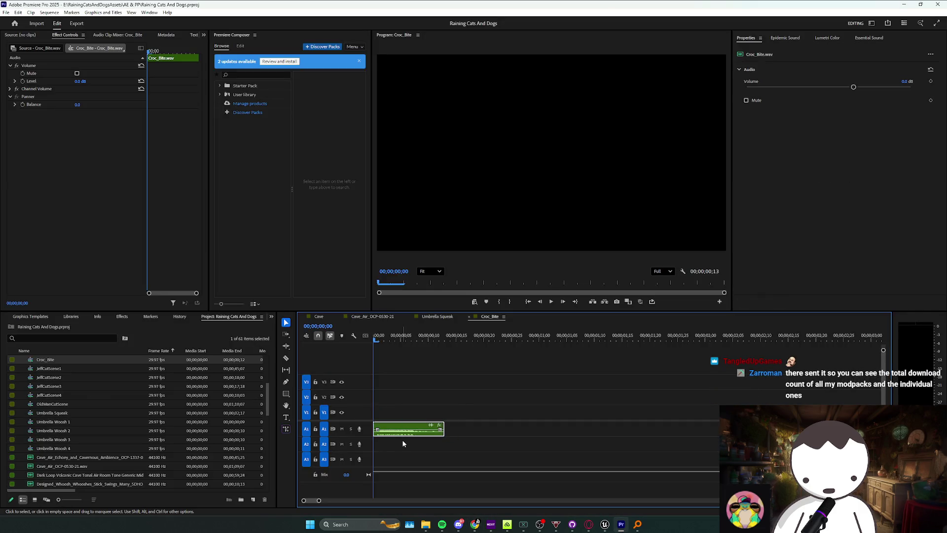
right_click(403, 427)
left_click(387, 402)
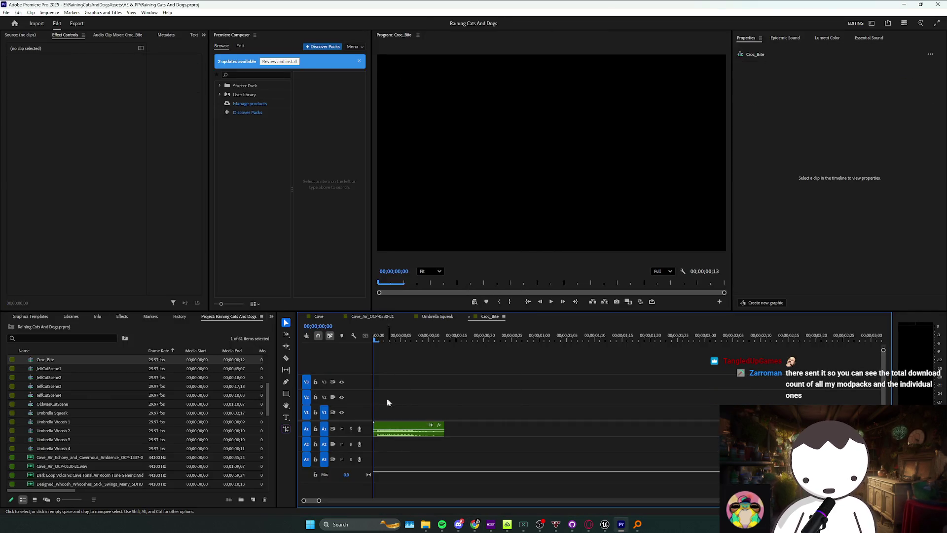
Apply Pitch Shifter to the Croc_Bite clip, raising it 12 semitones (ratio 2.0) with a cents fine-tune
left_click(180, 316)
left_click(122, 316)
left_click(48, 328)
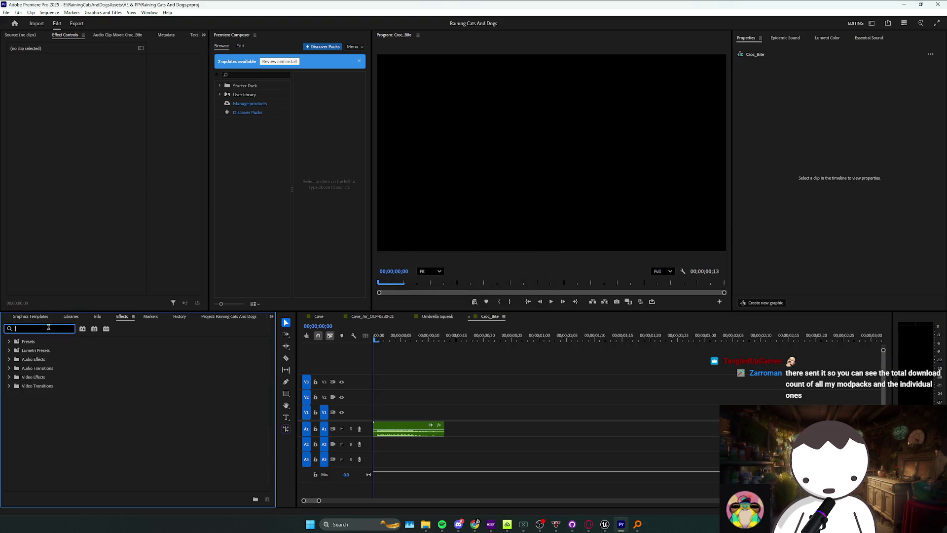
type("pitc")
mouse_move(40, 377)
left_mouse_down()
mouse_move(370, 401)
mouse_move(410, 429)
left_mouse_up()
left_click(84, 112)
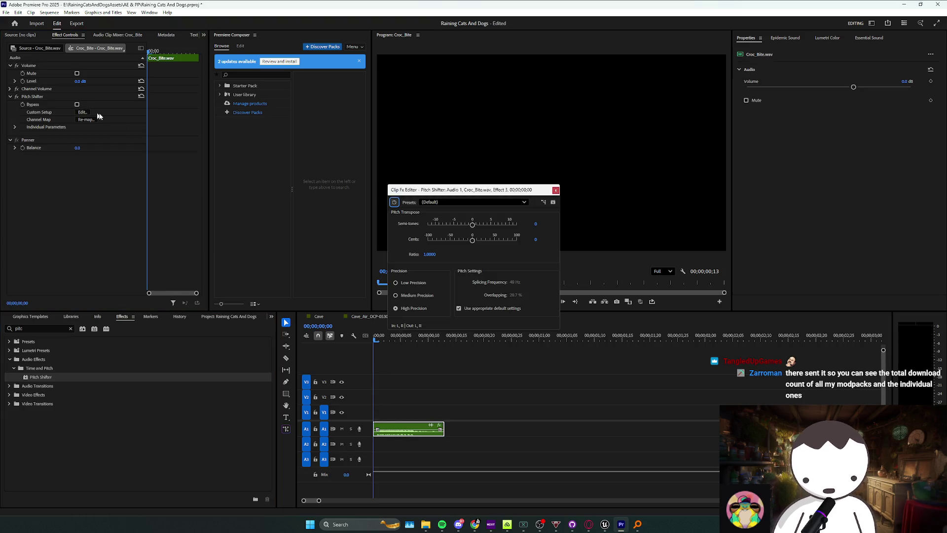
left_click_drag(472, 225, 533, 226)
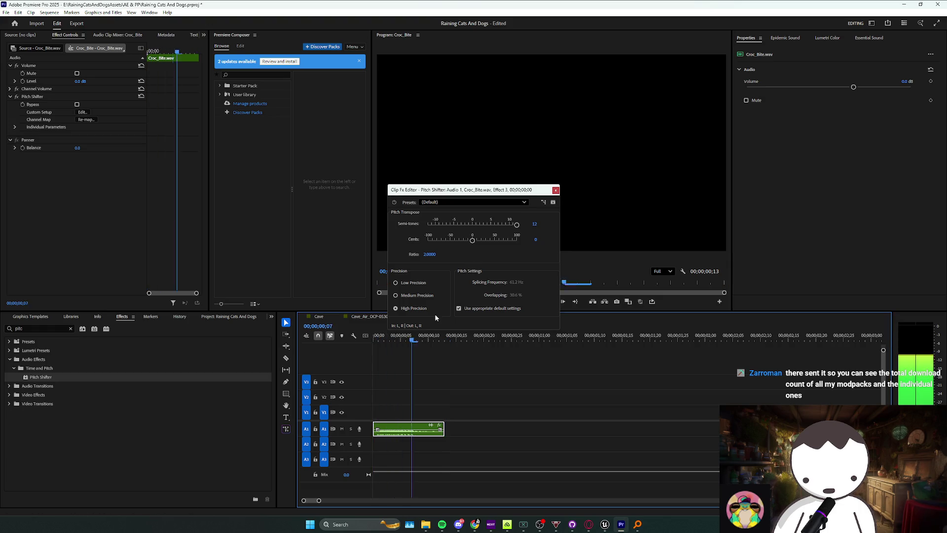
left_click_drag(472, 240, 458, 242)
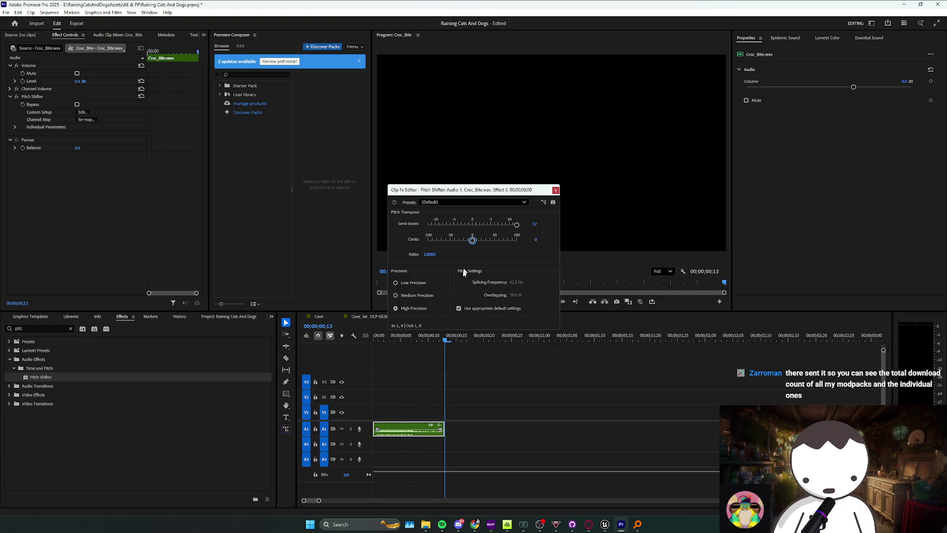
Delete the timeline selection, solo A2, and record a new voice-over clip onto A1
left_click(353, 345)
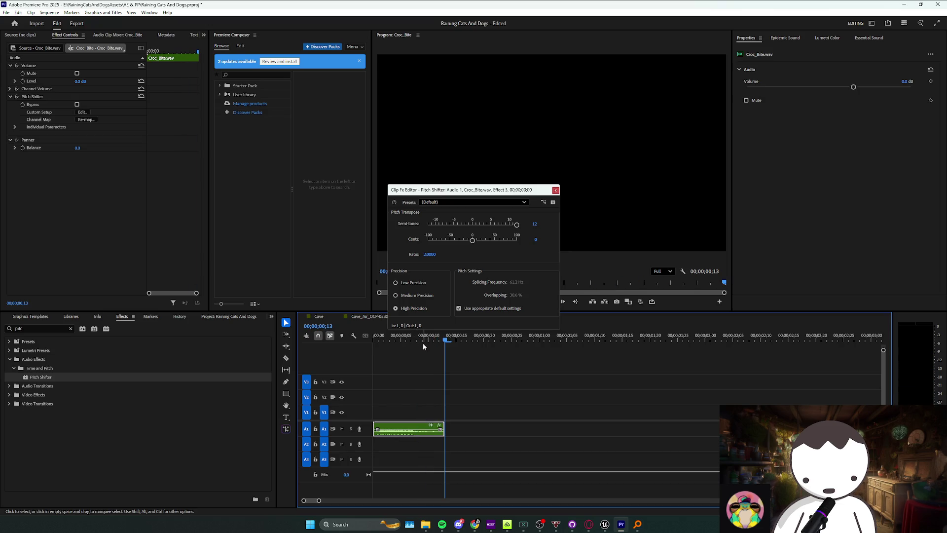
key("Delete")
left_click(351, 444)
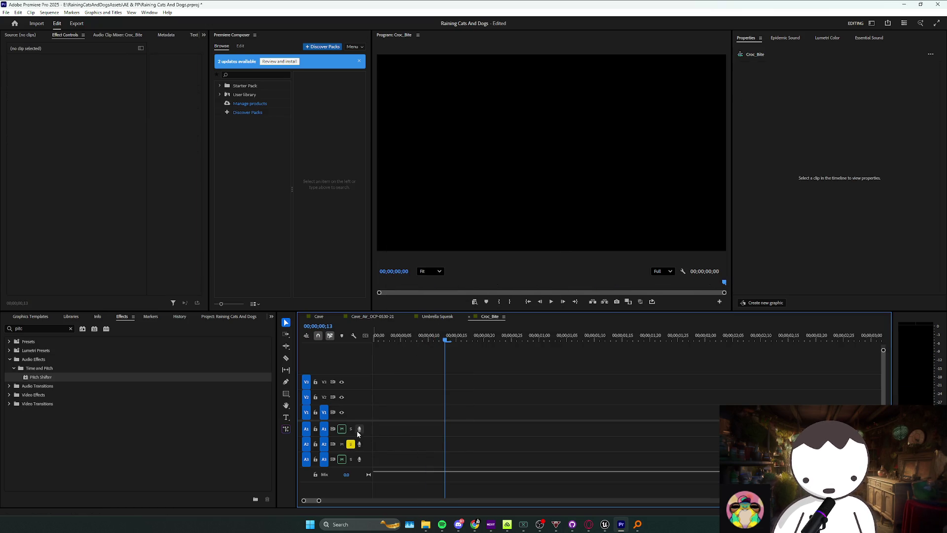
left_click(359, 429)
key("space")
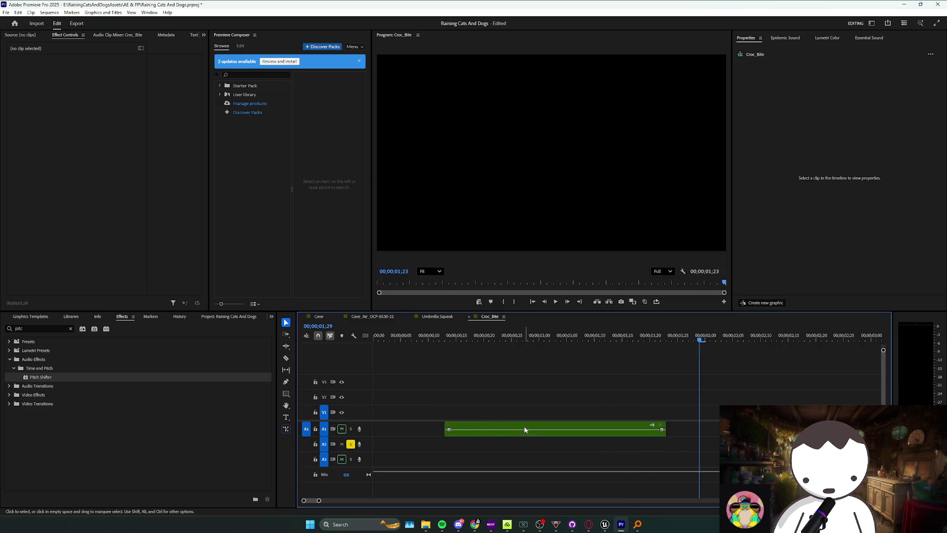